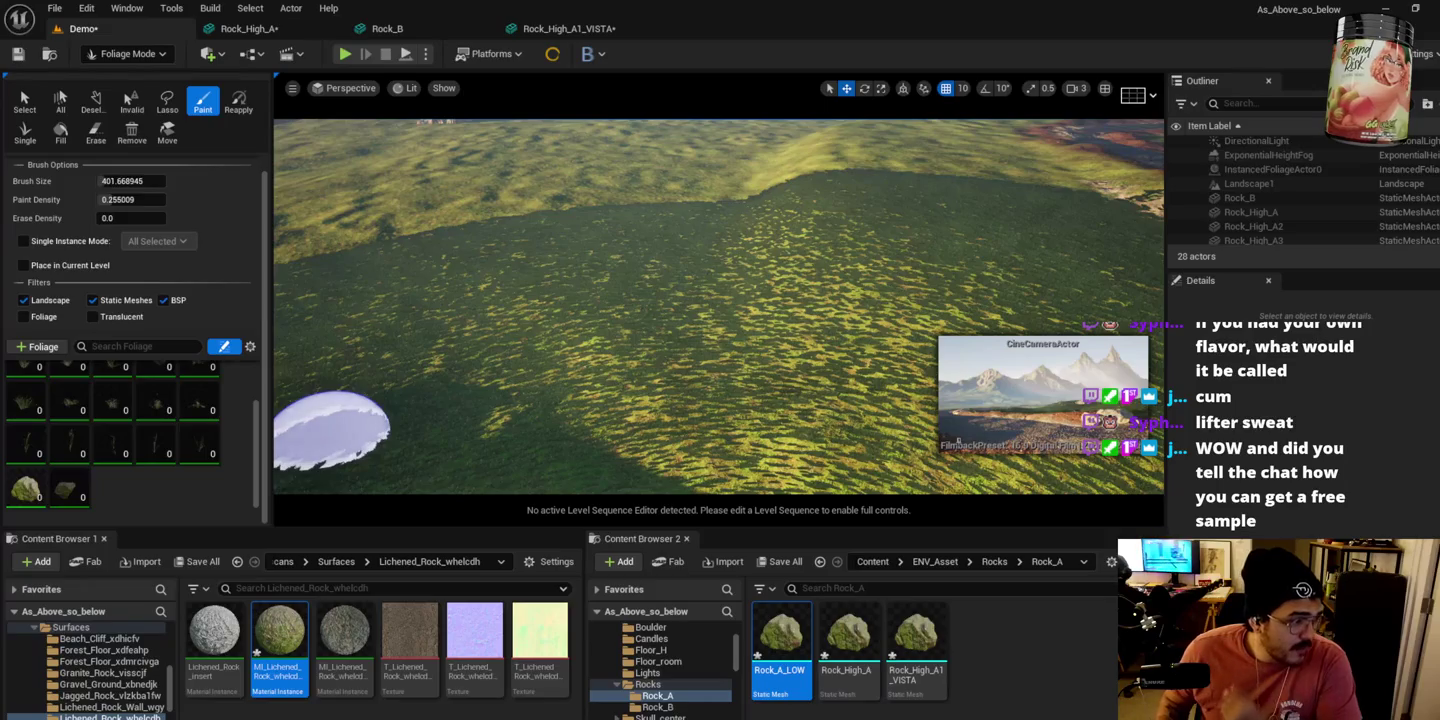
Step: Switch from the Unreal Editor to the browser's GG Energy collection page
{"action": "key", "text": "alt+Tab"}
{"action": "scroll", "coordinate": [386, 185], "scroll_direction": "up", "scroll_amount": 5}
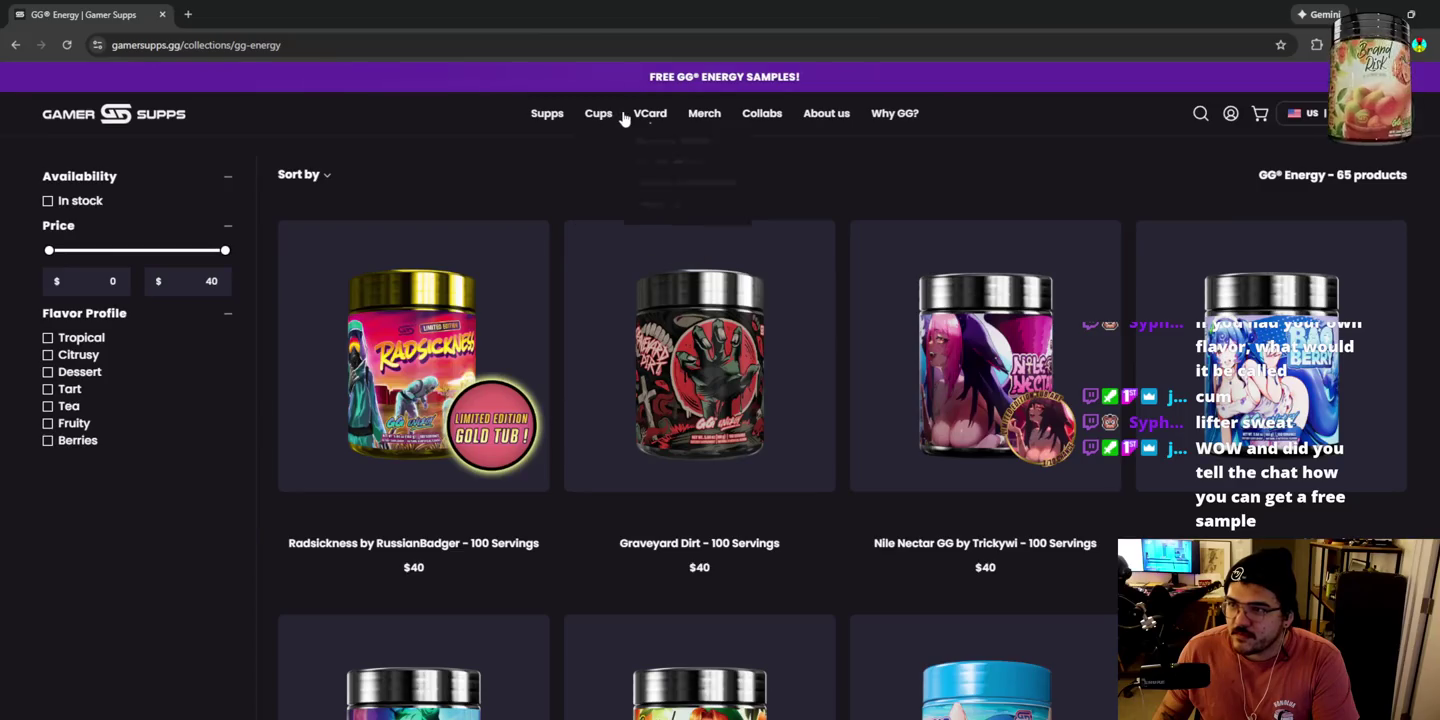
Step: Reopen the GG Energy collection from the Gamer Supps header menu
{"action": "mouse_move", "coordinate": [706, 116]}
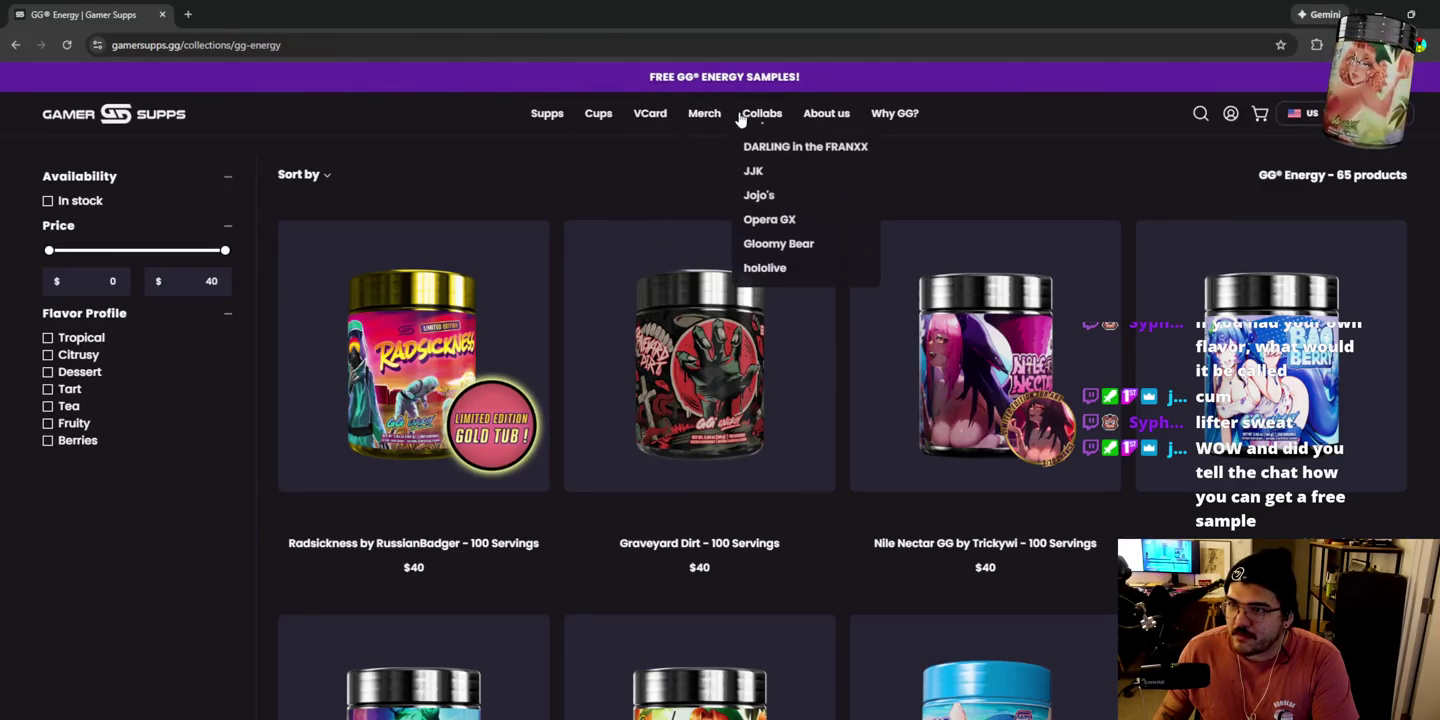
{"action": "mouse_move", "coordinate": [829, 119]}
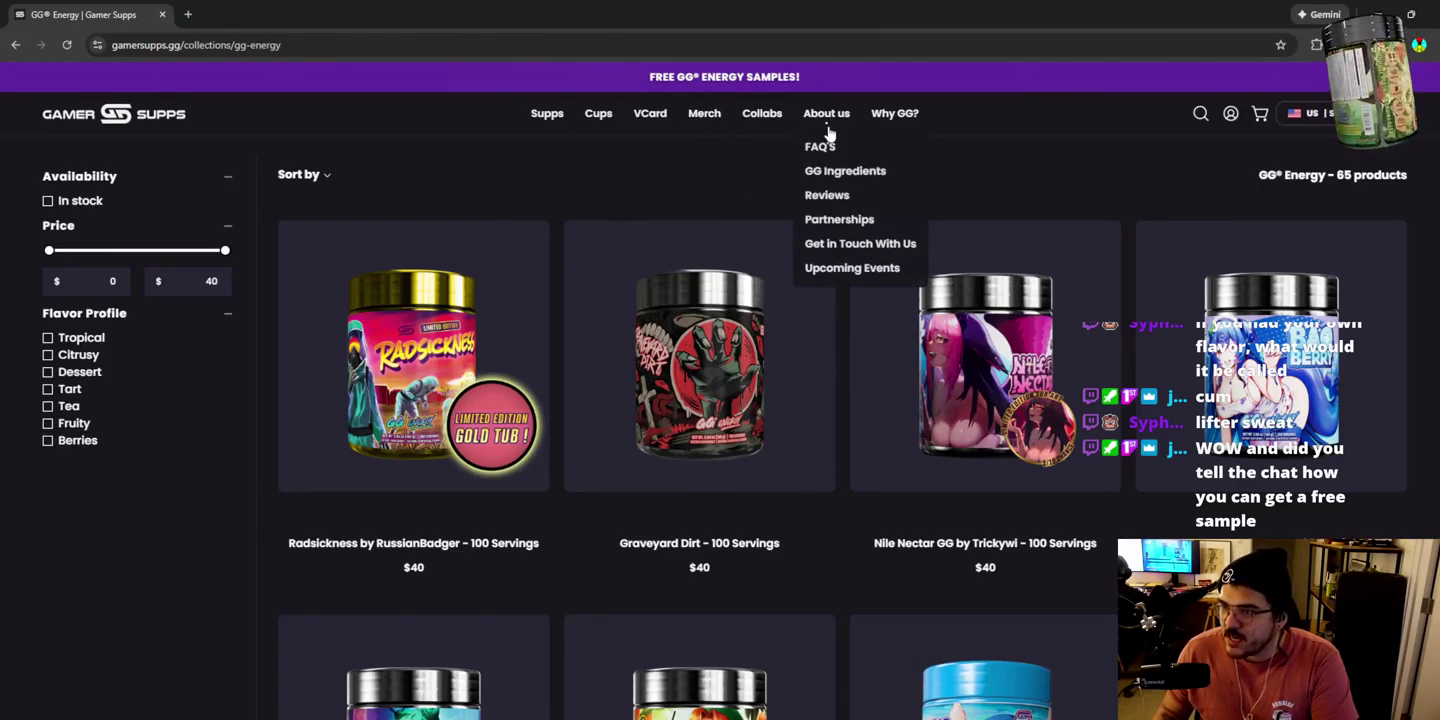
{"action": "mouse_move", "coordinate": [554, 120]}
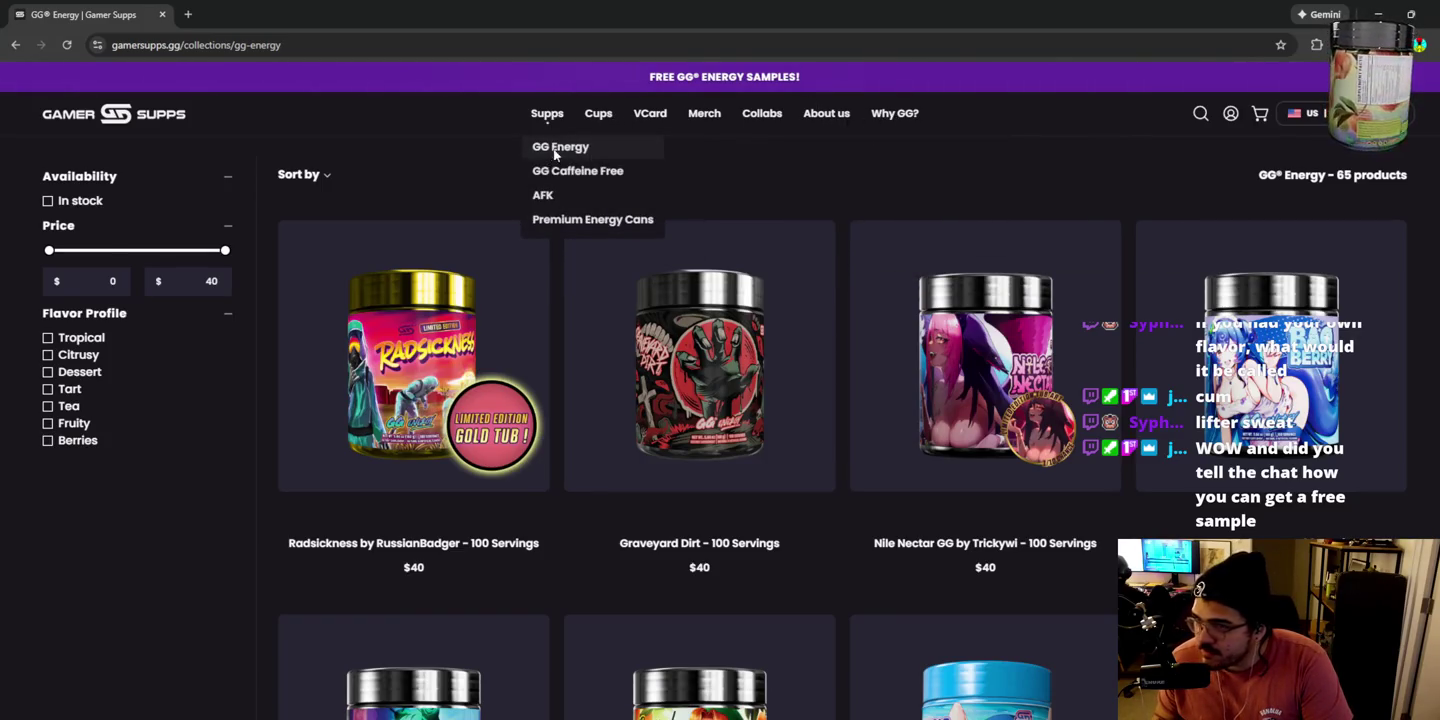
{"action": "left_click", "coordinate": [555, 149]}
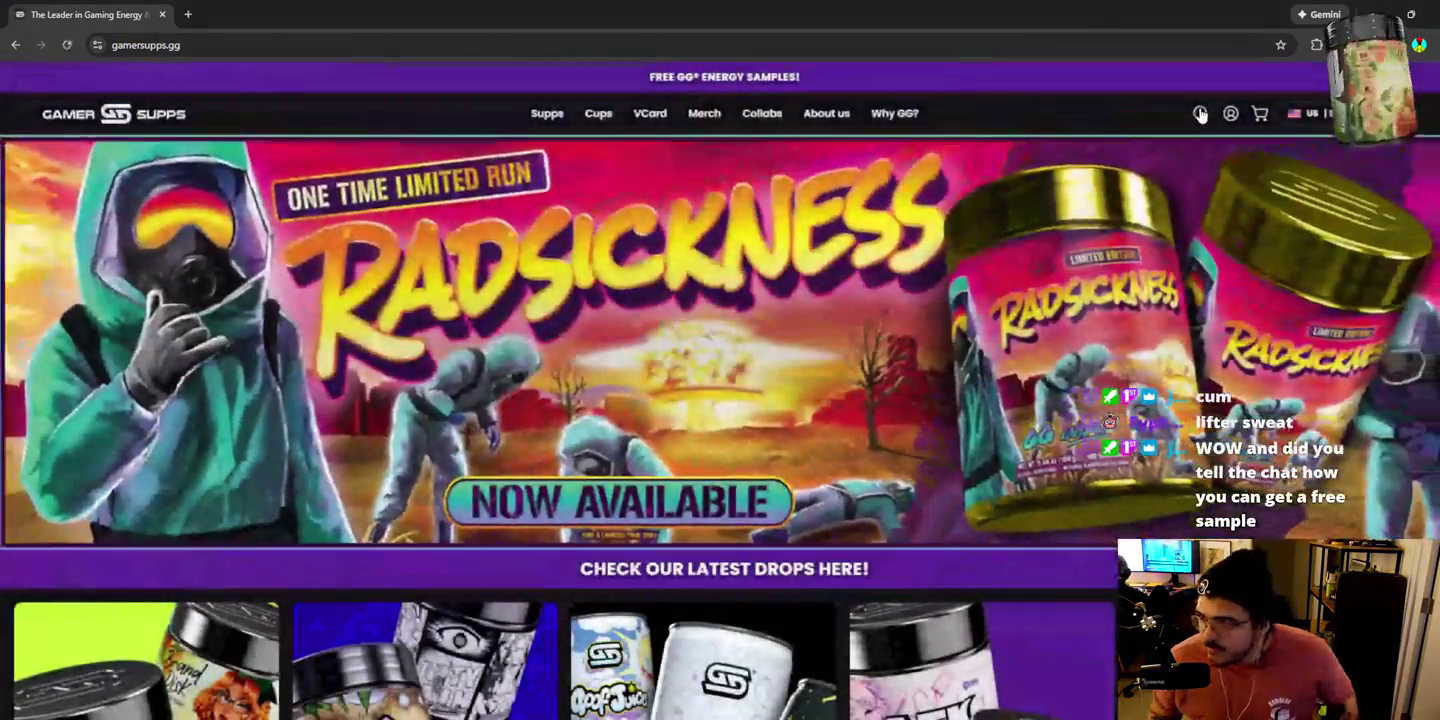
Step: Search the store for 'sample' and scroll through the matching products
{"action": "left_click", "coordinate": [1201, 112]}
{"action": "type", "text": "sample"}
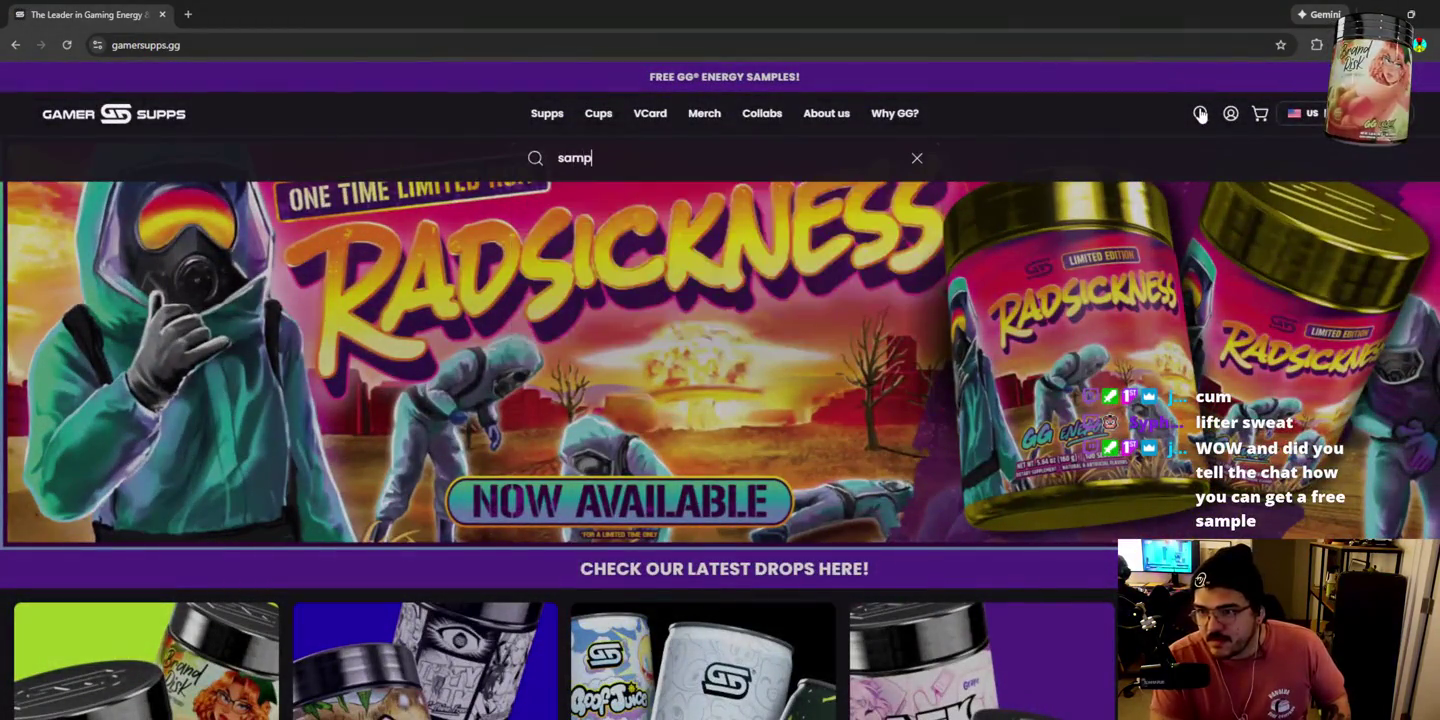
{"action": "key", "text": "Return"}
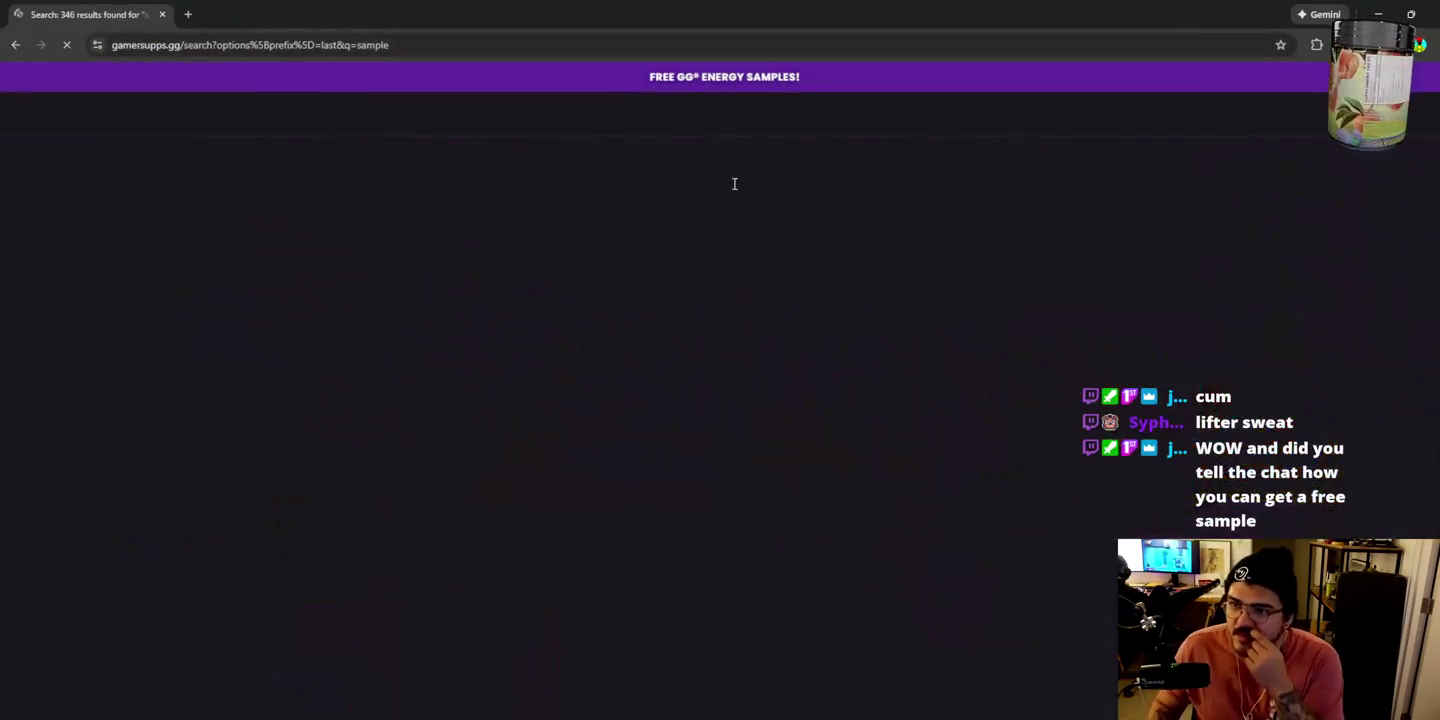
{"action": "scroll", "coordinate": [427, 576], "scroll_direction": "down", "scroll_amount": 3}
{"action": "scroll", "coordinate": [427, 576], "scroll_direction": "up", "scroll_amount": 3}
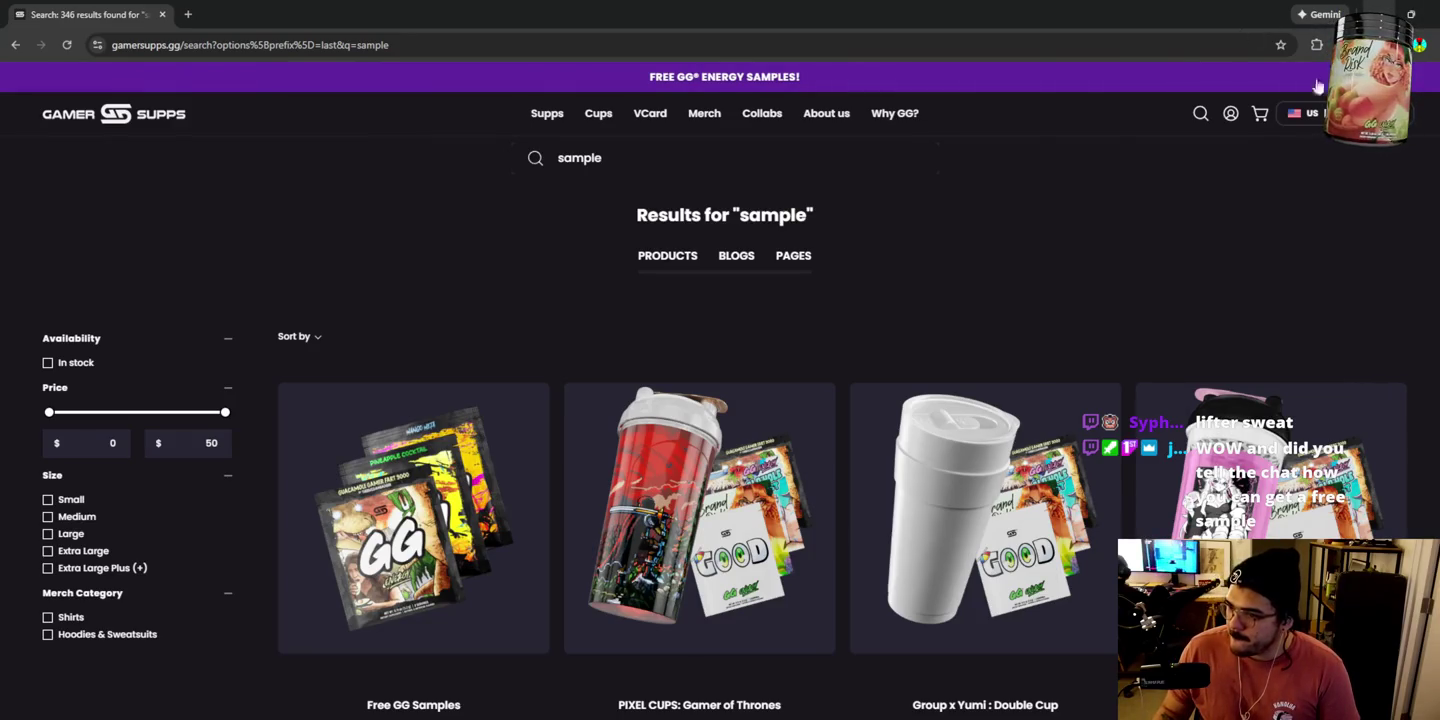
{"action": "scroll", "coordinate": [942, 347], "scroll_direction": "down", "scroll_amount": 7}
{"action": "scroll", "coordinate": [942, 352], "scroll_direction": "down", "scroll_amount": 2}
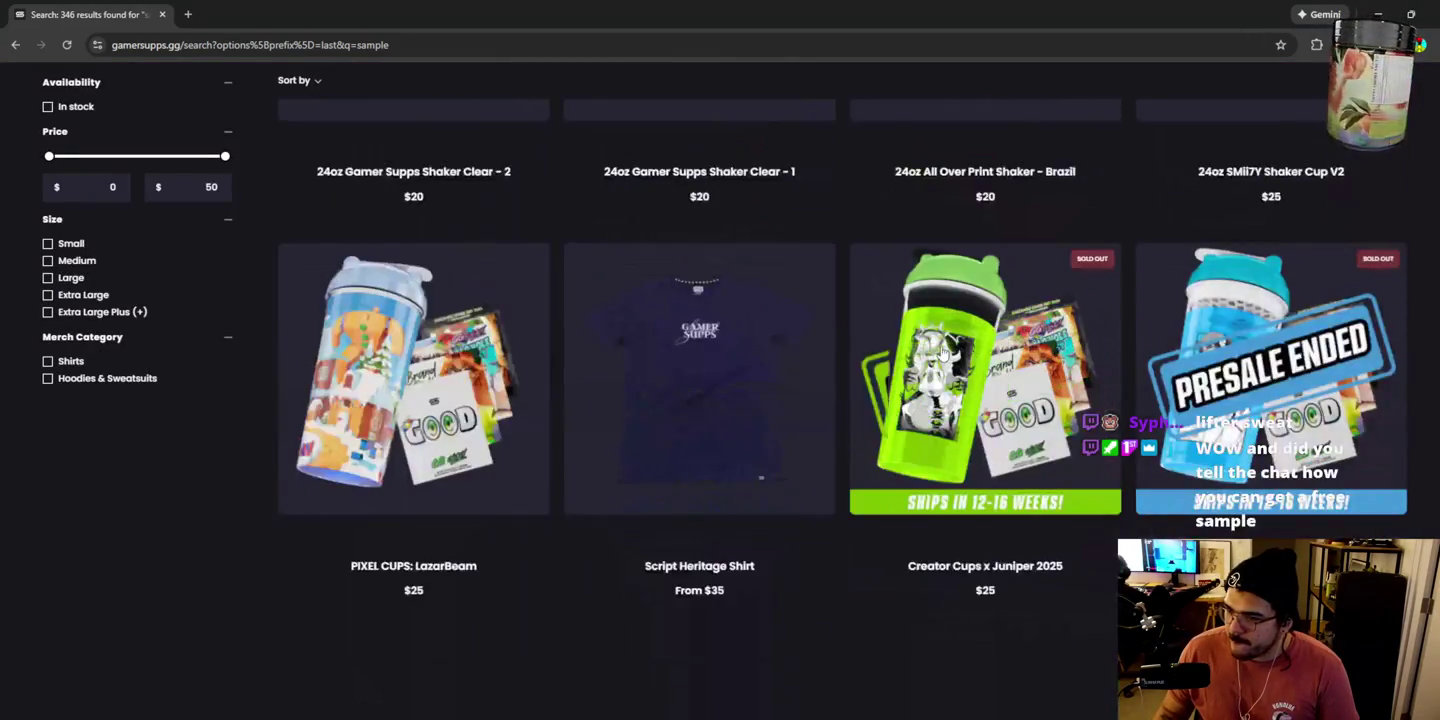
{"action": "scroll", "coordinate": [942, 350], "scroll_direction": "down", "scroll_amount": 3}
{"action": "scroll", "coordinate": [1061, 361], "scroll_direction": "up", "scroll_amount": 4}
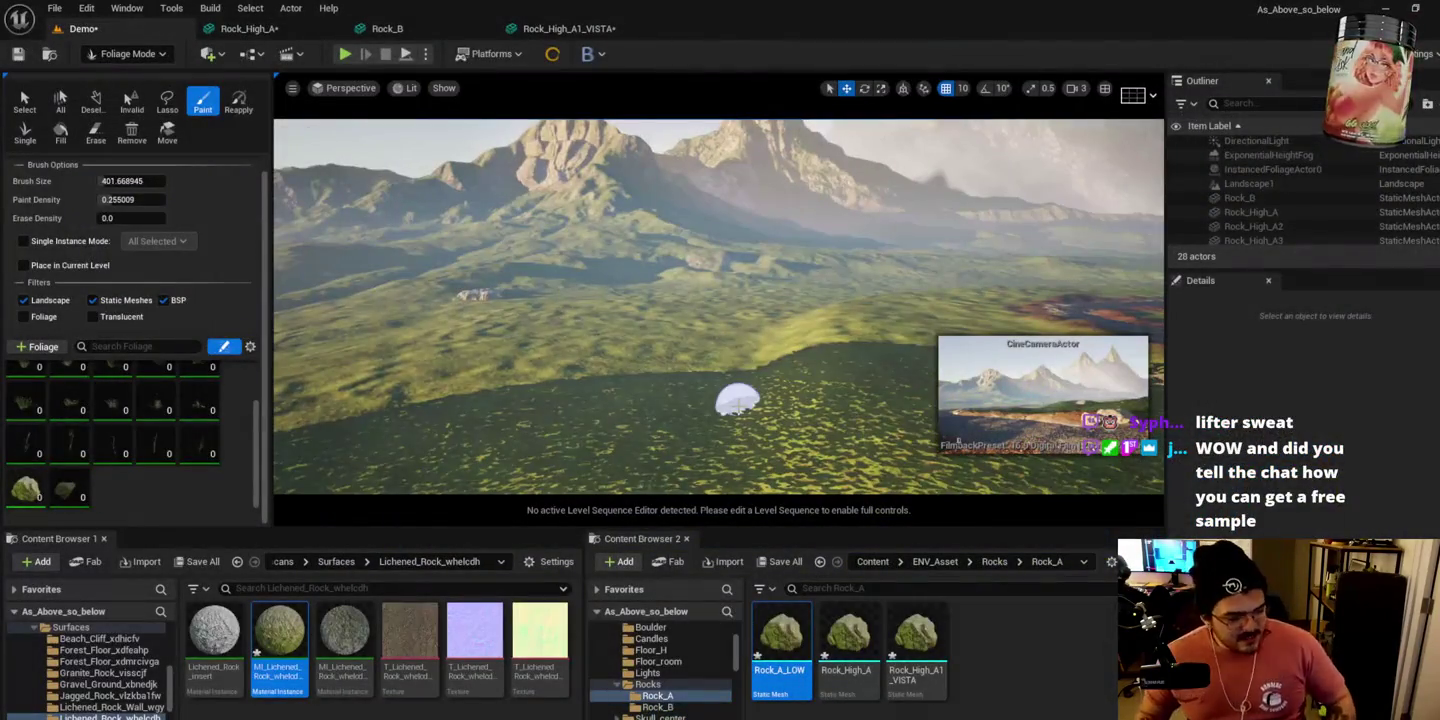
Step: Select Rock_A_LOW in the foliage list and begin editing its paint density
{"action": "scroll", "coordinate": [726, 488], "scroll_direction": "up", "scroll_amount": 6}
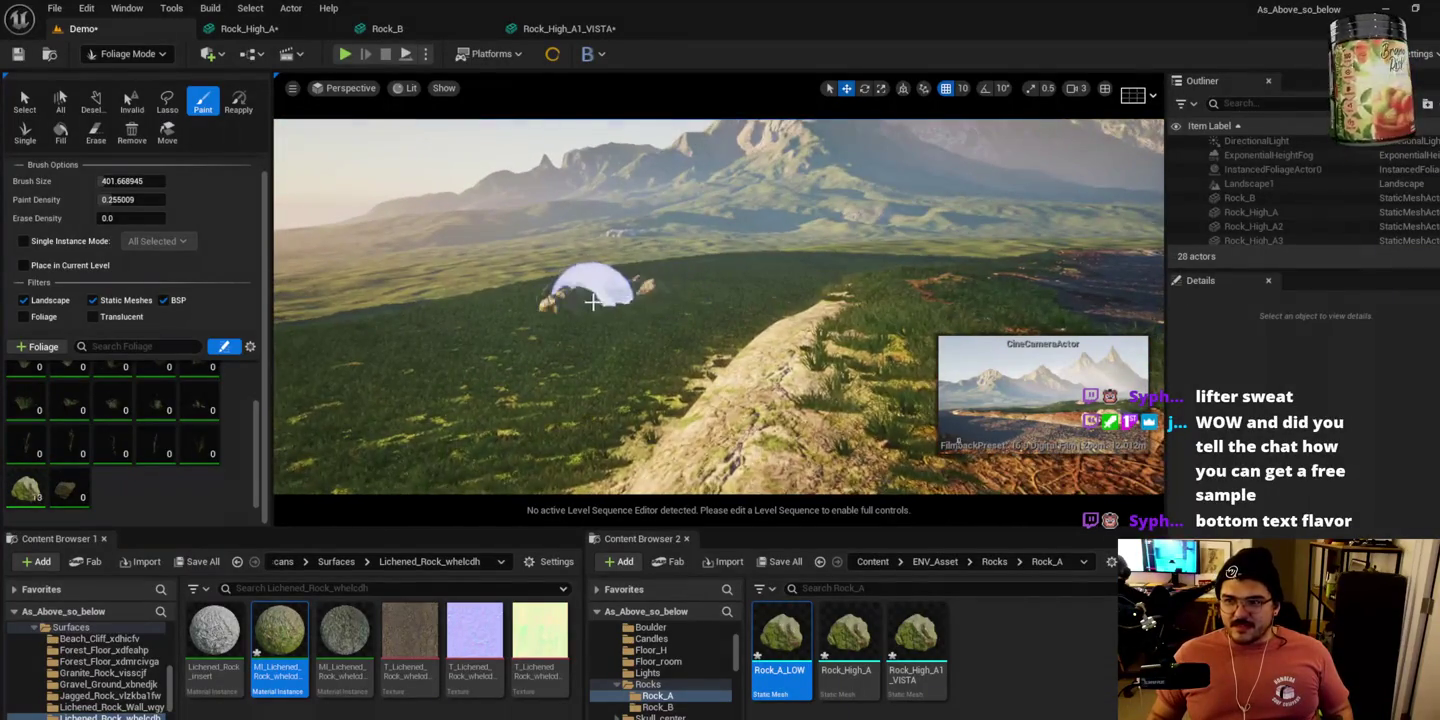
{"action": "left_click", "coordinate": [24, 490]}
{"action": "scroll", "coordinate": [157, 408], "scroll_direction": "down", "scroll_amount": 2}
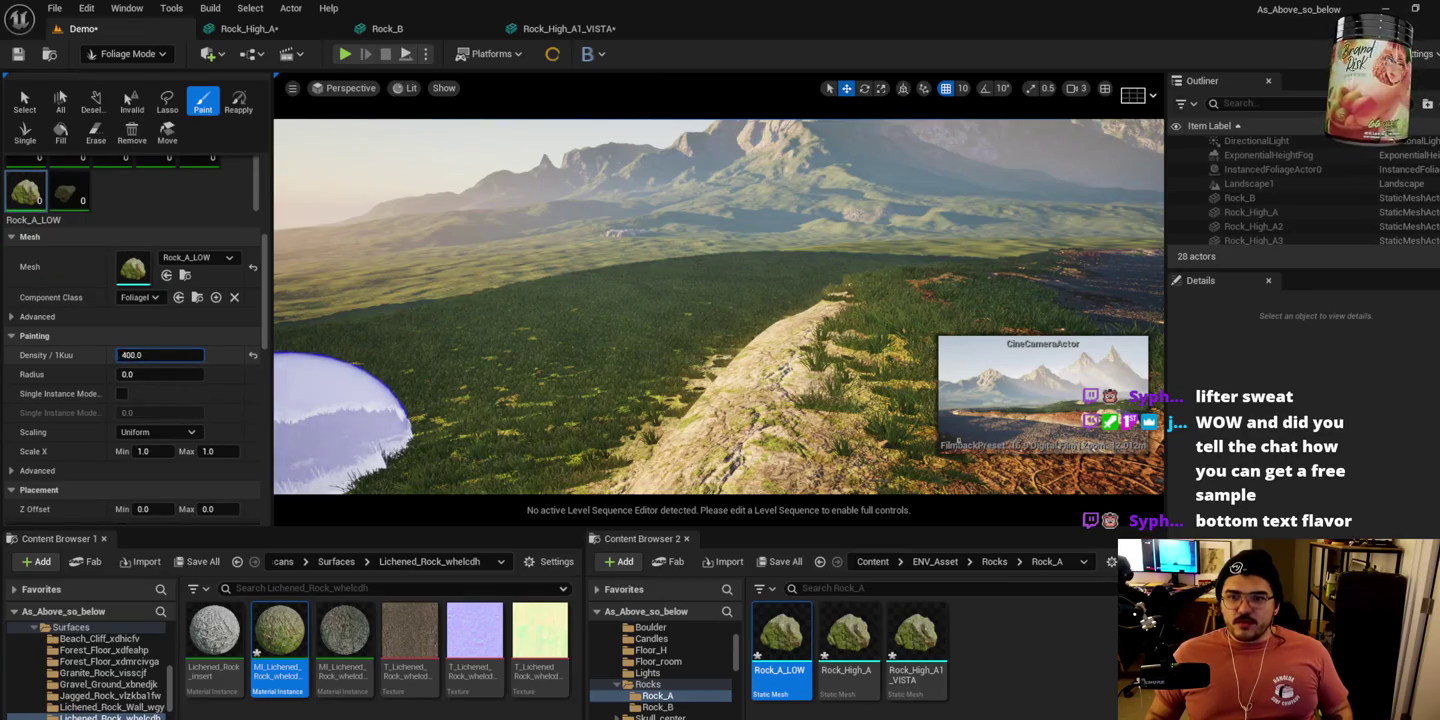
{"action": "left_click", "coordinate": [159, 354]}
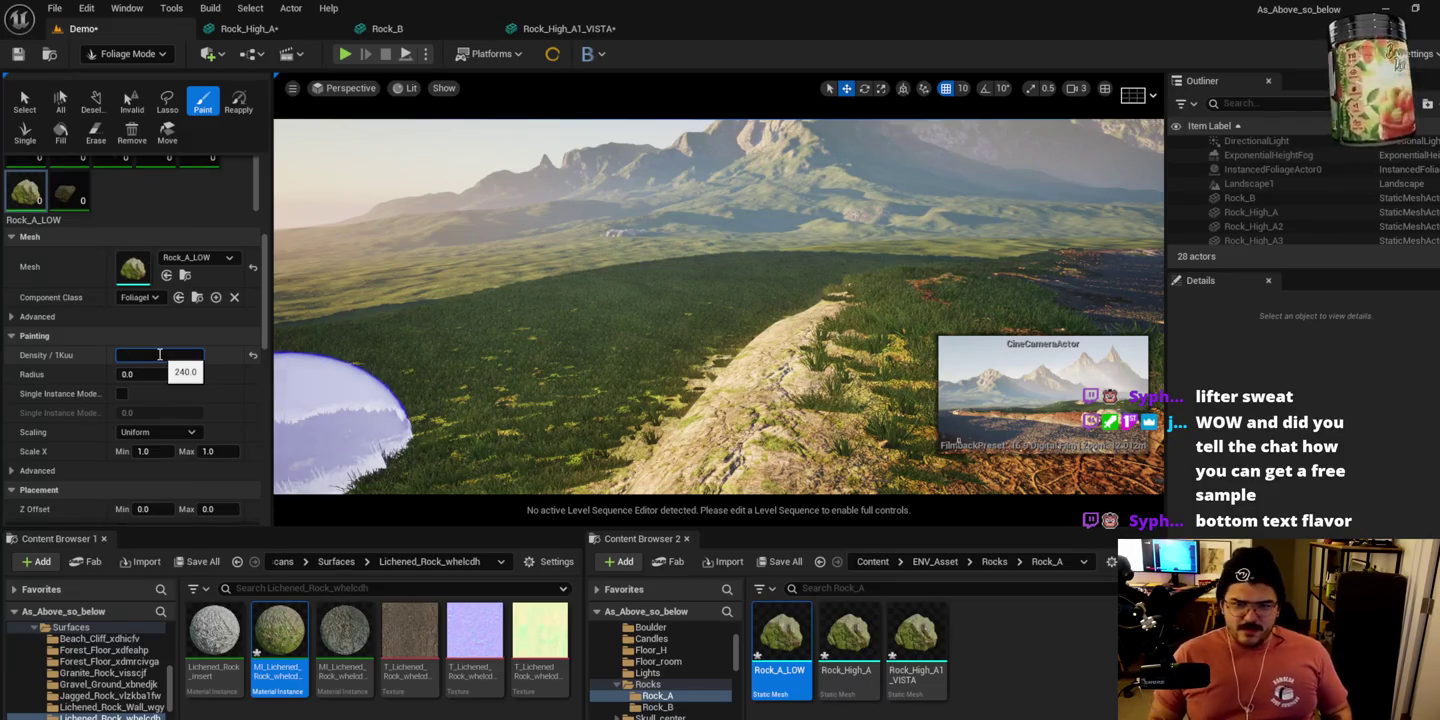
{"action": "type", "text": "5"}
Step: Undo rocks painted on the grass, then paint small rocks across the large rock outcrop
{"action": "left_click_drag", "start_coordinate": [540, 311], "coordinate": [693, 298]}
{"action": "key", "text": "ctrl+z"}
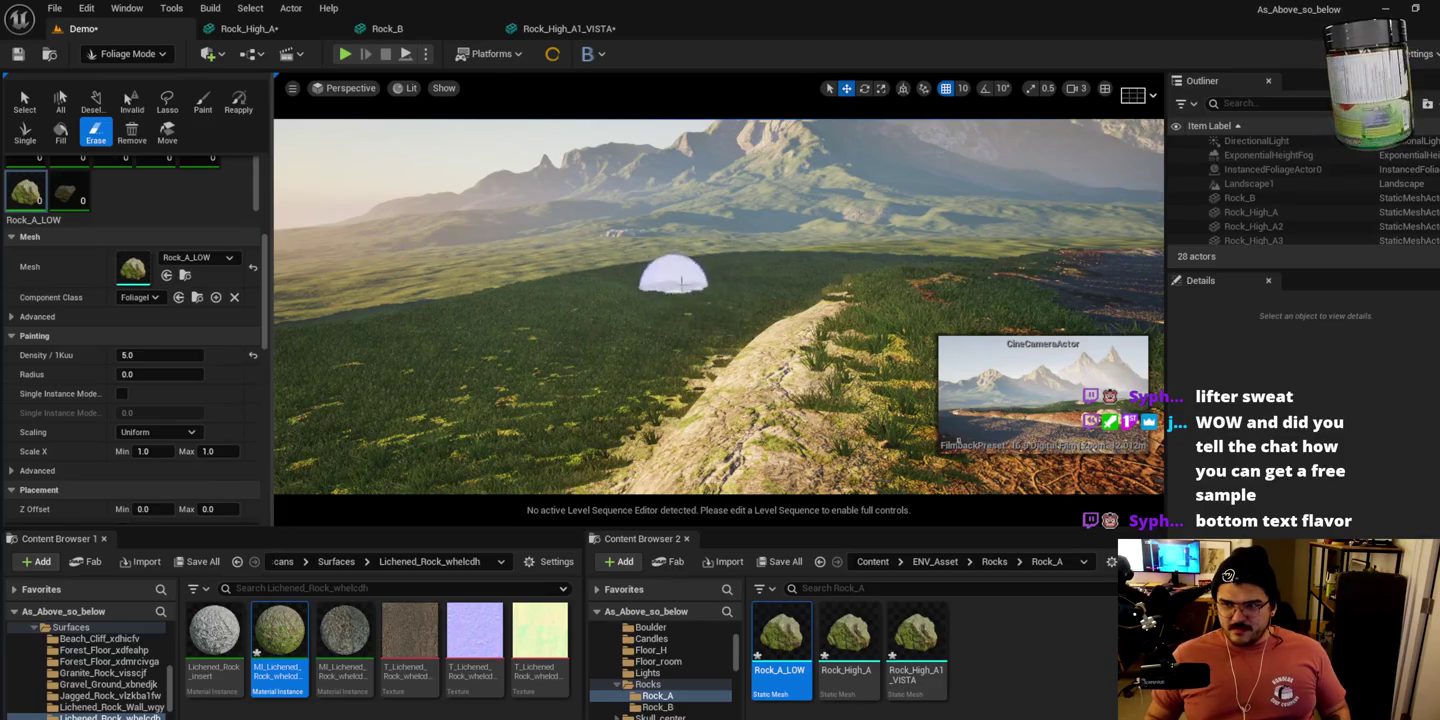
{"action": "scroll", "coordinate": [680, 290], "scroll_direction": "up", "scroll_amount": 5}
{"action": "scroll", "coordinate": [640, 337], "scroll_direction": "down", "scroll_amount": 5}
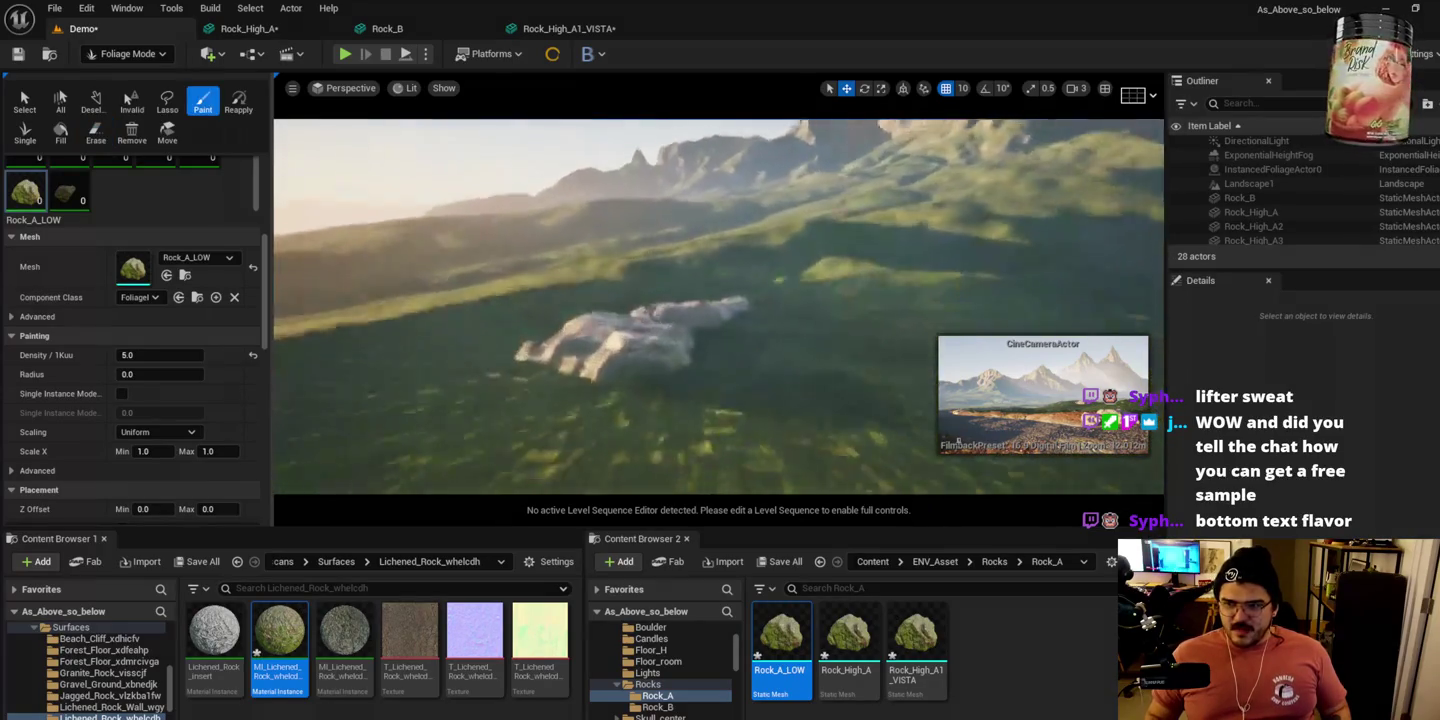
{"action": "mouse_move", "coordinate": [740, 350]}
{"action": "left_mouse_down"}
{"action": "mouse_move", "coordinate": [426, 345]}
{"action": "mouse_move", "coordinate": [300, 415]}
{"action": "left_mouse_up"}
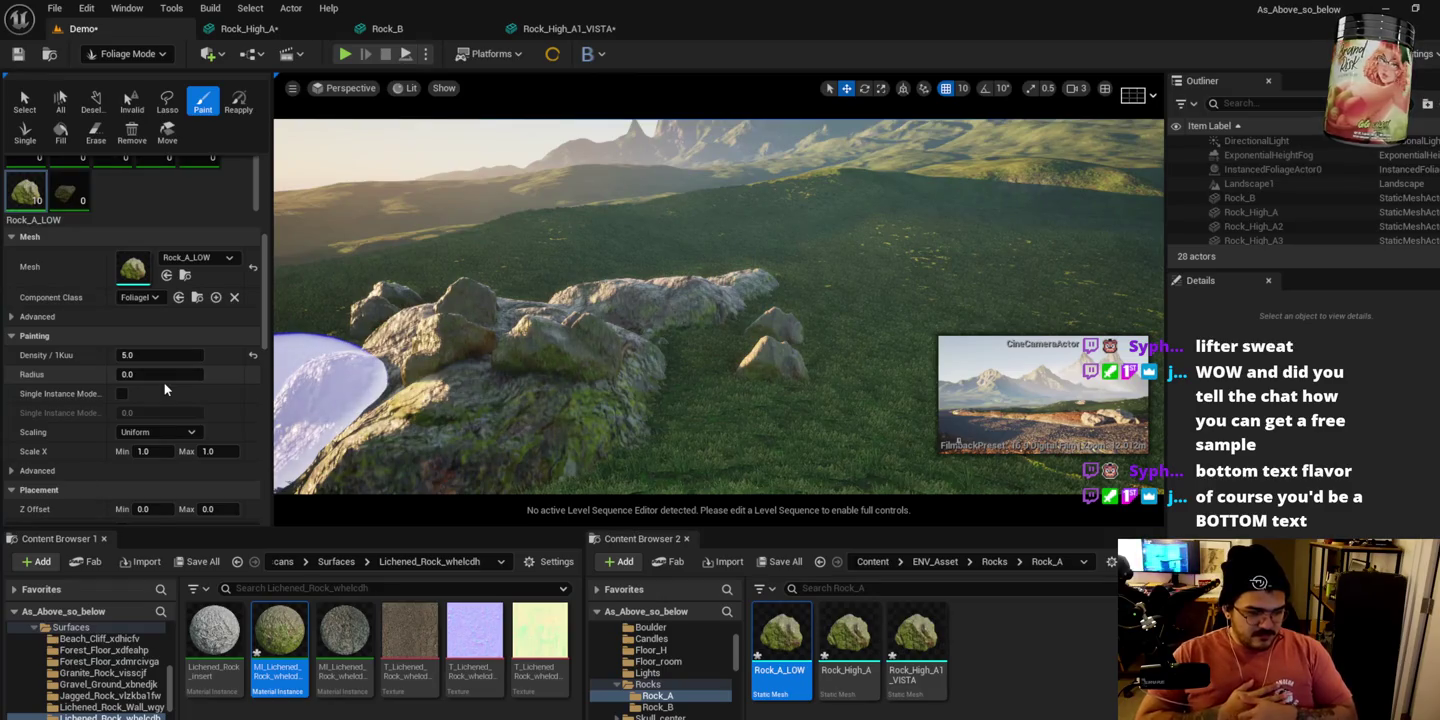
{"action": "scroll", "coordinate": [195, 405], "scroll_direction": "down", "scroll_amount": 1}
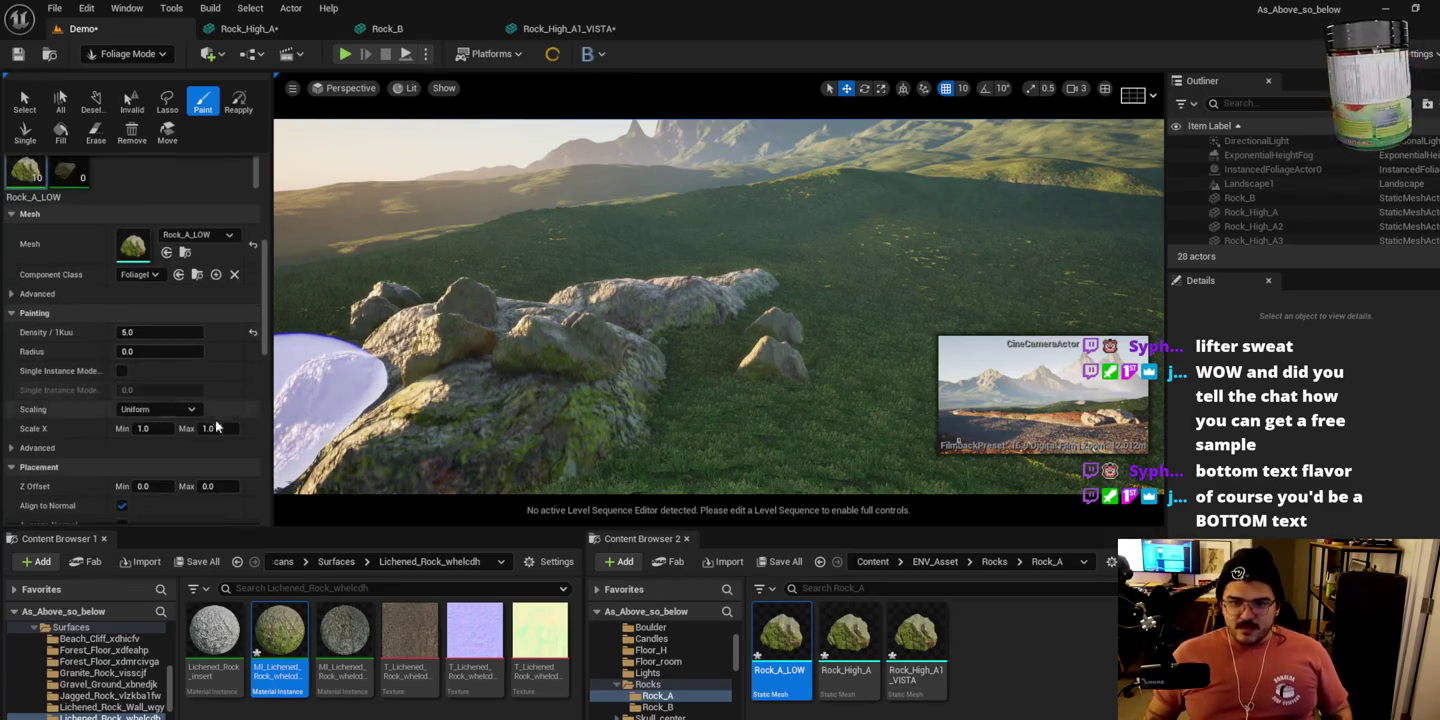
Step: Try a maximum rock scale of 5.0, then erase the oversized rock and some pile rocks
{"action": "left_click", "coordinate": [220, 428]}
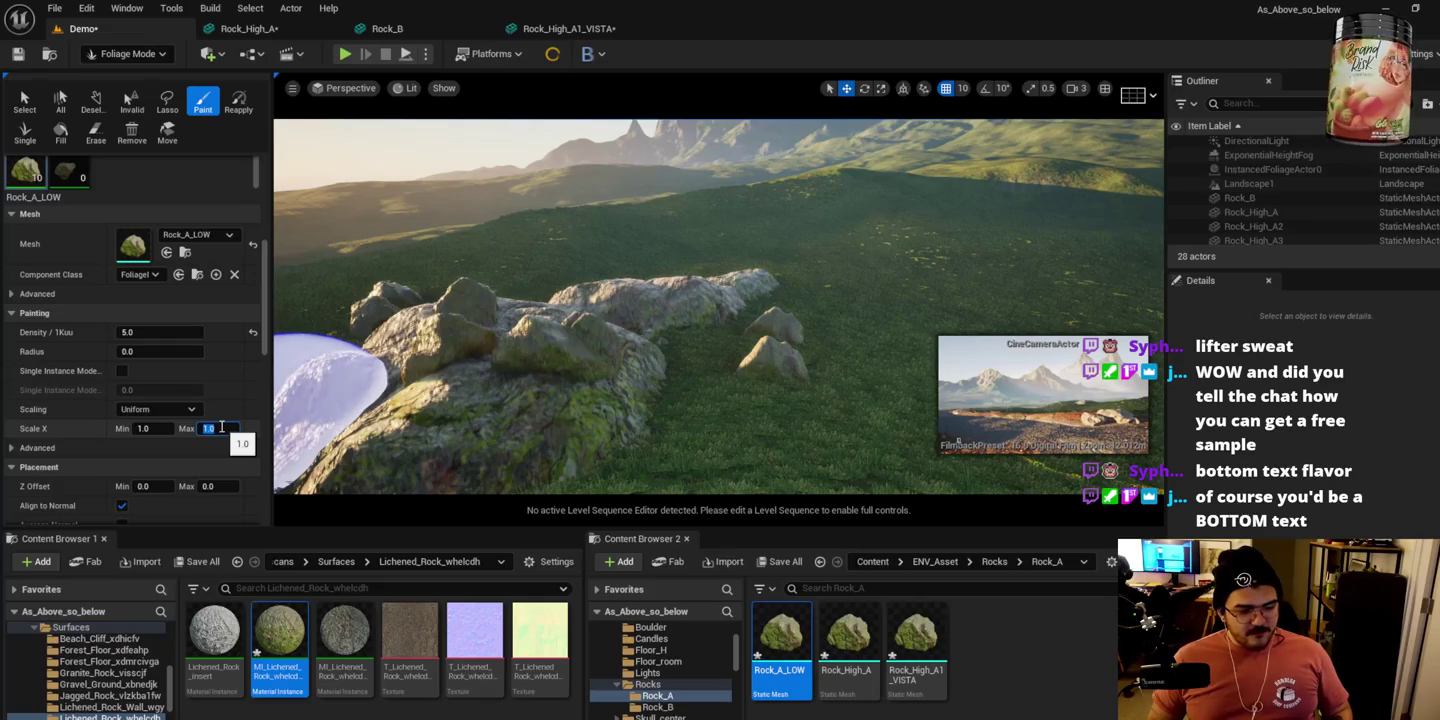
{"action": "type", "text": "5"}
{"action": "key", "text": "Return"}
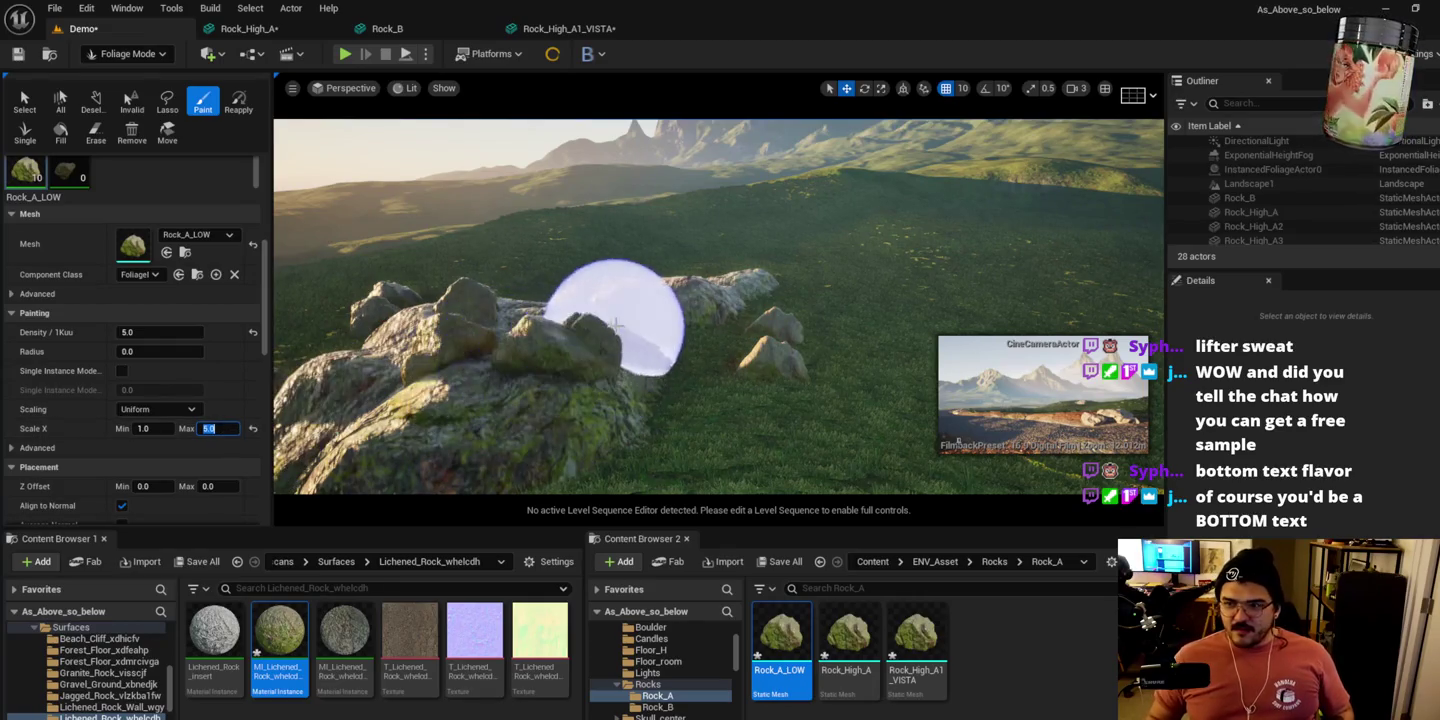
{"action": "left_click", "coordinate": [740, 278]}
{"action": "key", "text": "shift"}
{"action": "key", "text": "shift"}
{"action": "mouse_move", "coordinate": [827, 277]}
{"action": "left_mouse_down"}
{"action": "mouse_move", "coordinate": [713, 338]}
{"action": "mouse_move", "coordinate": [500, 382]}
{"action": "left_mouse_up"}
Step: Set the maximum rock scale to 2.0 and paint a rock cluster on the hillside
{"action": "left_click", "coordinate": [215, 428]}
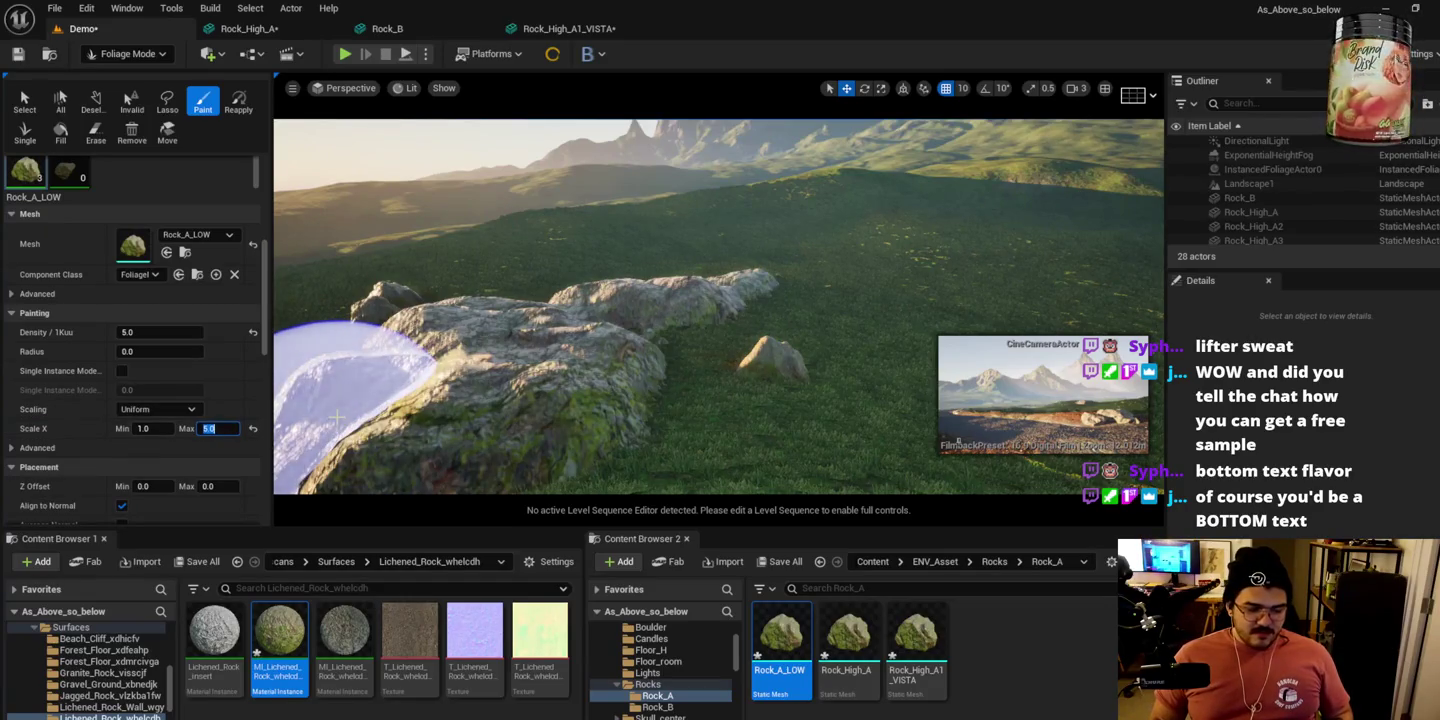
{"action": "type", "text": "2"}
{"action": "key", "text": "Return"}
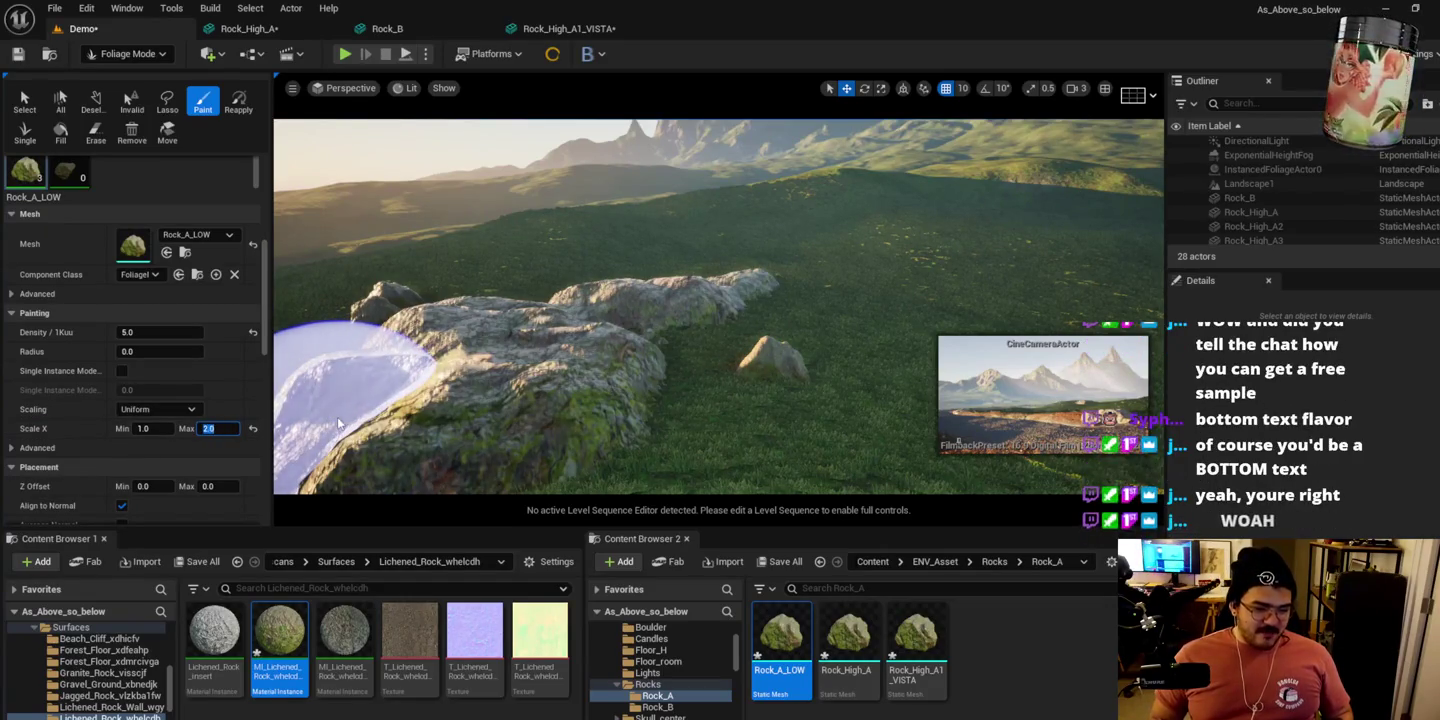
{"action": "mouse_move", "coordinate": [800, 258]}
{"action": "left_mouse_down"}
{"action": "mouse_move", "coordinate": [859, 205]}
{"action": "mouse_move", "coordinate": [858, 222]}
{"action": "mouse_move", "coordinate": [941, 215]}
{"action": "mouse_move", "coordinate": [841, 248]}
{"action": "mouse_move", "coordinate": [710, 239]}
{"action": "mouse_move", "coordinate": [872, 253]}
{"action": "mouse_move", "coordinate": [674, 284]}
{"action": "left_mouse_up"}
{"action": "key", "text": "shift"}
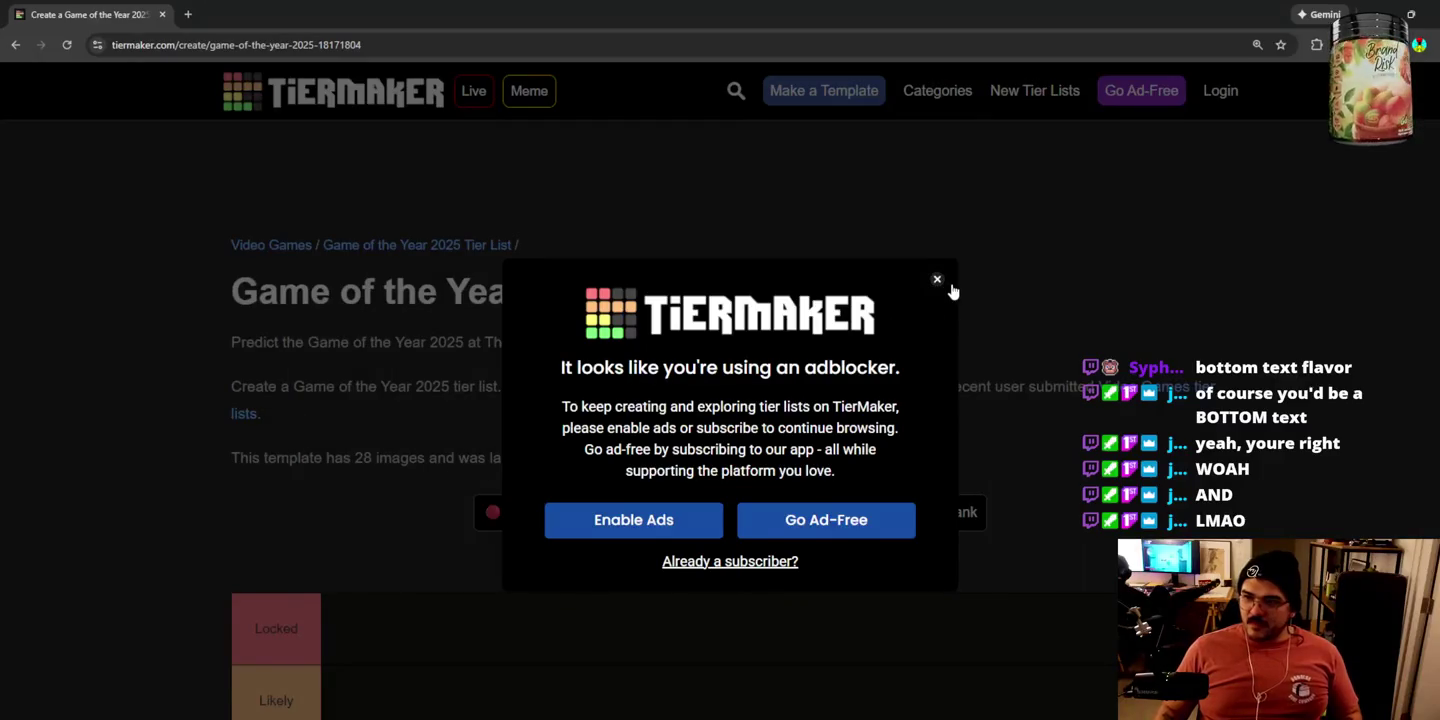
Step: Dismiss the adblock notice, delete the Possible, Likely and Unlikely tiers, and relabel Locked as 'Top'
{"action": "left_click", "coordinate": [938, 283]}
{"action": "scroll", "coordinate": [640, 420], "scroll_direction": "down", "scroll_amount": 5}
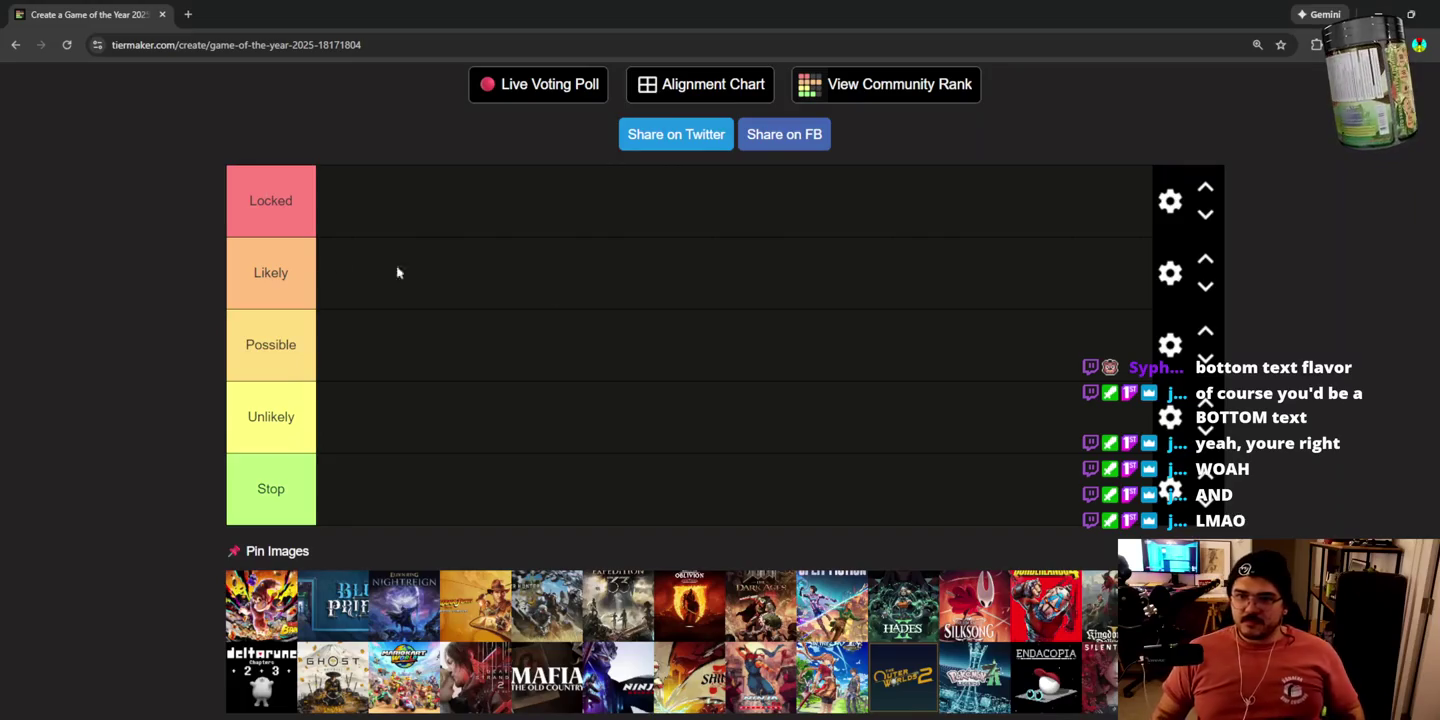
{"action": "left_click", "coordinate": [1201, 288]}
{"action": "left_click", "coordinate": [1170, 273]}
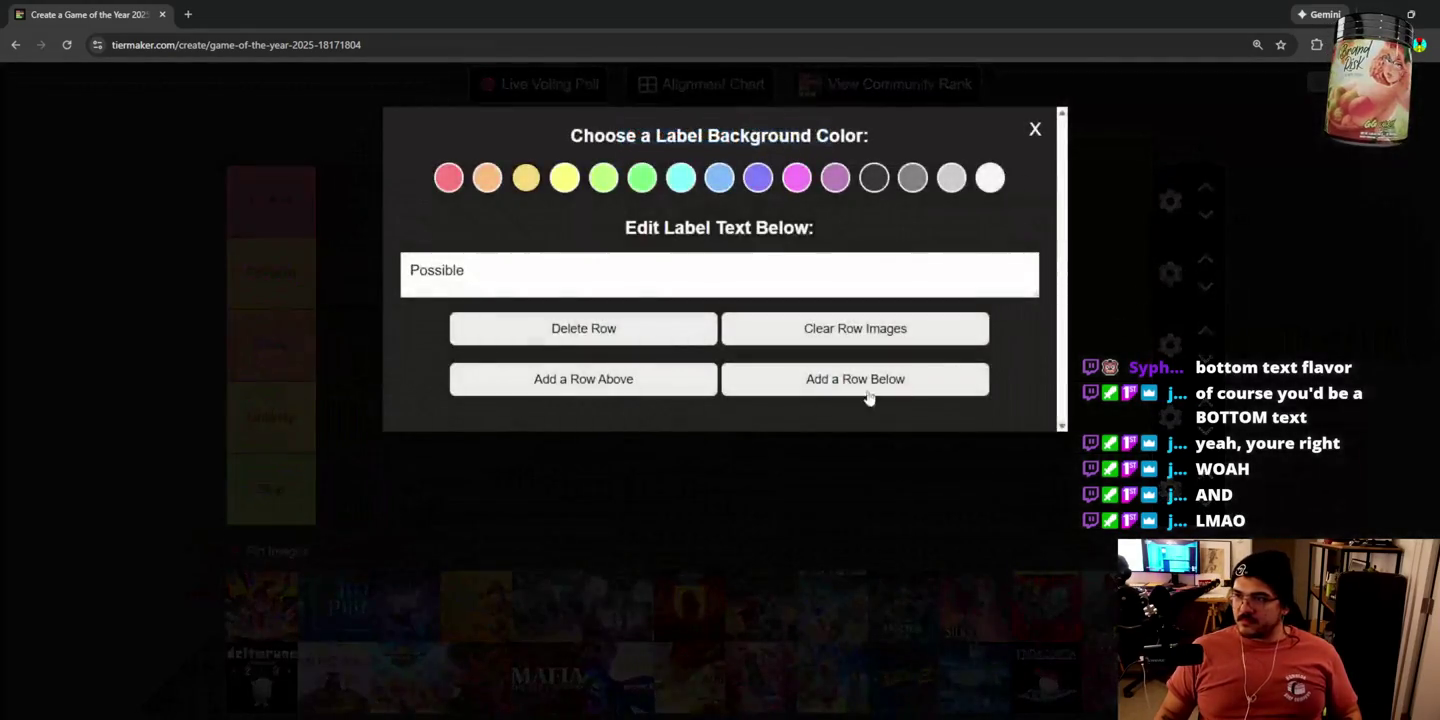
{"action": "left_click", "coordinate": [651, 332]}
{"action": "left_click", "coordinate": [1170, 274]}
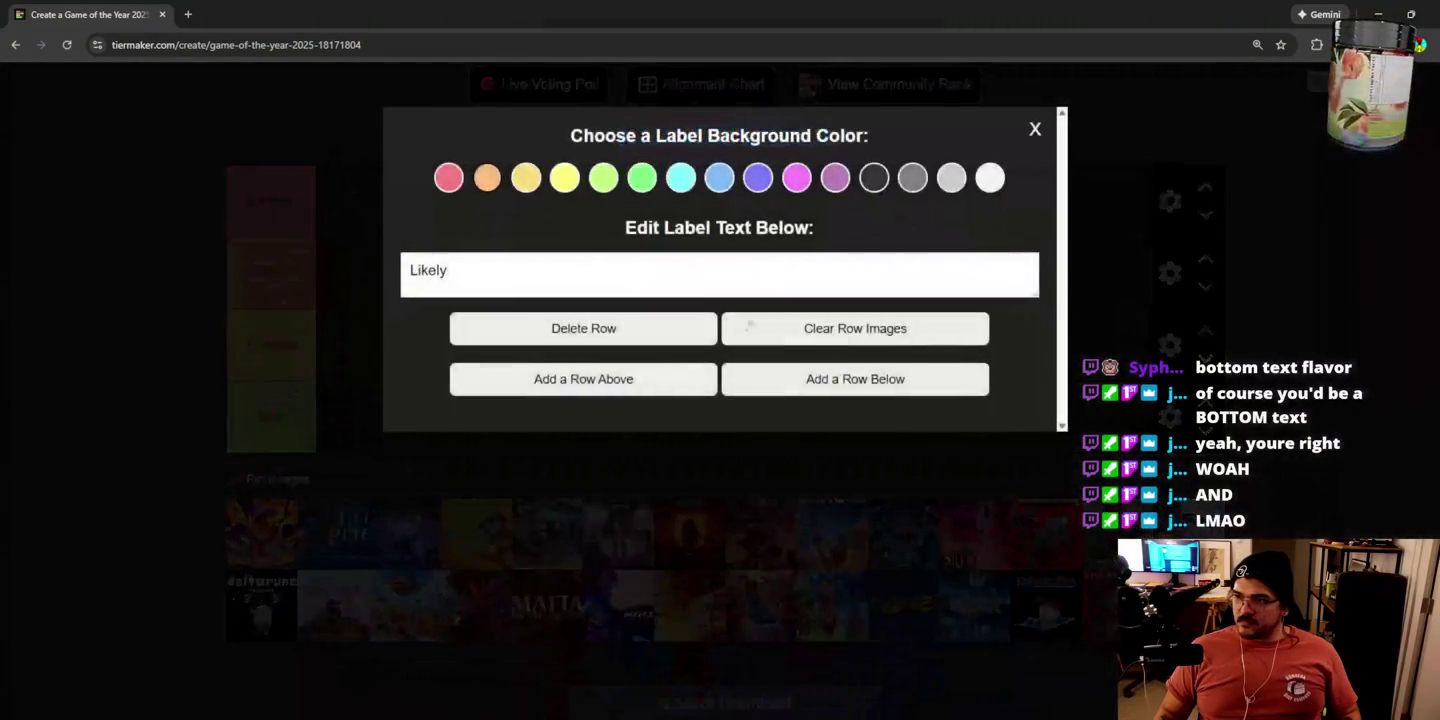
{"action": "left_click", "coordinate": [599, 332]}
{"action": "left_click", "coordinate": [1170, 274]}
{"action": "left_click", "coordinate": [630, 332]}
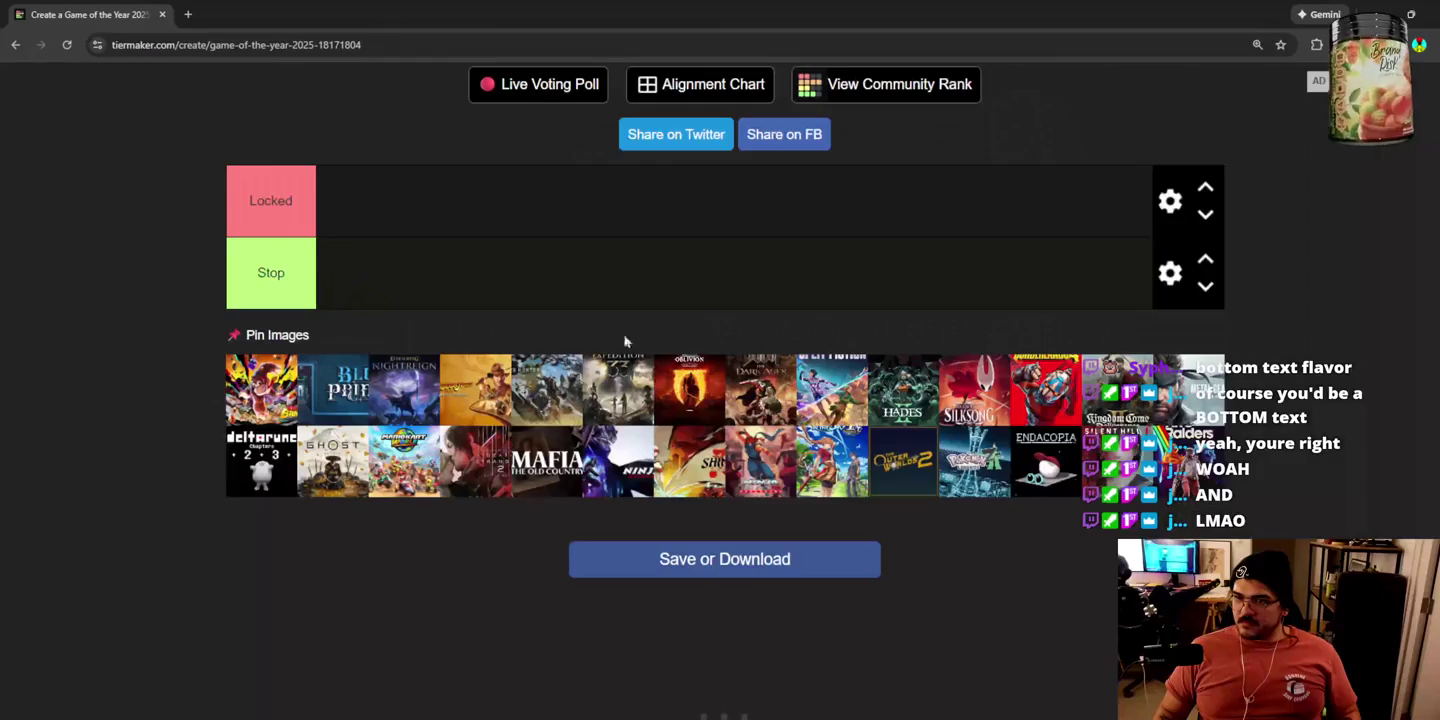
{"action": "left_click_drag", "start_coordinate": [276, 205], "coordinate": [156, 203]}
{"action": "type", "text": "T"}
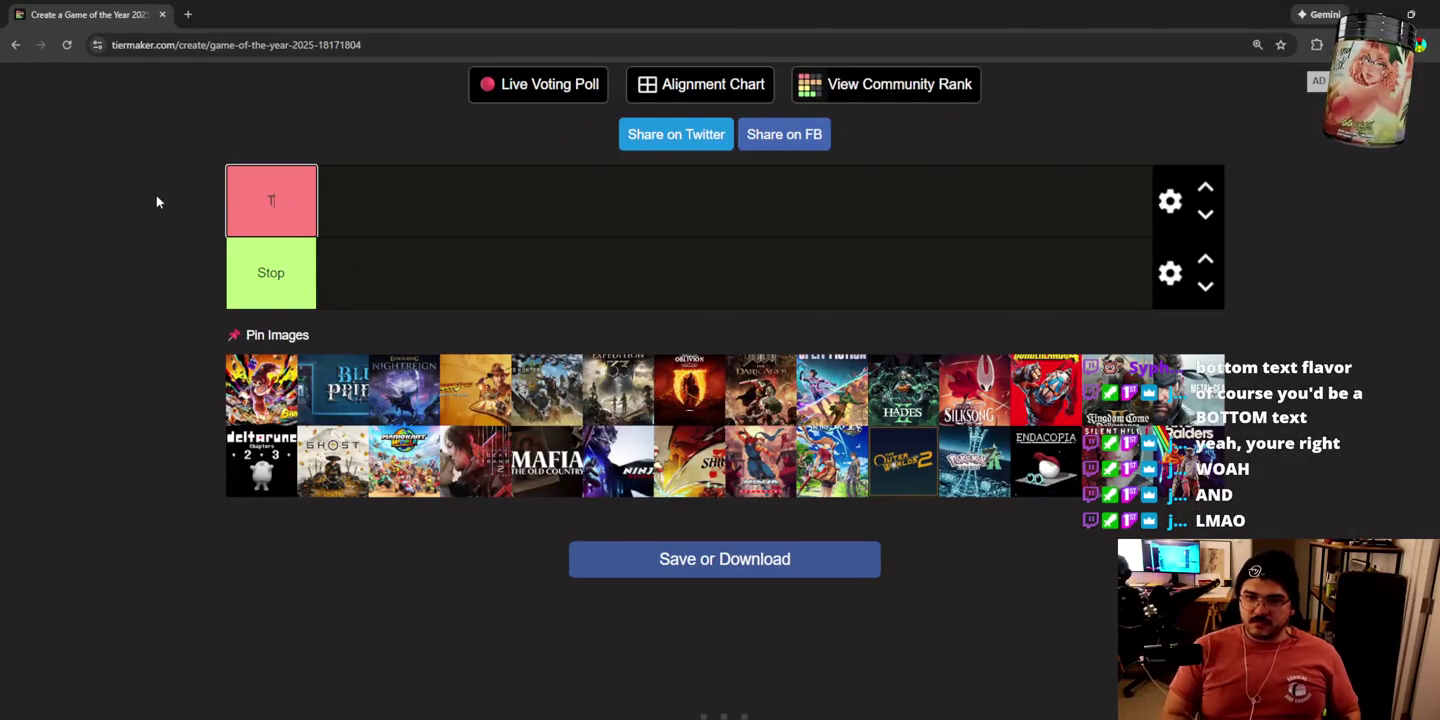
{"action": "type", "text": "op"}
Step: Rename the Stop tier to 'Bottom'
{"action": "left_click_drag", "start_coordinate": [284, 273], "coordinate": [112, 280]}
{"action": "type", "text": "Bottom"}
{"action": "left_click", "coordinate": [1170, 273]}
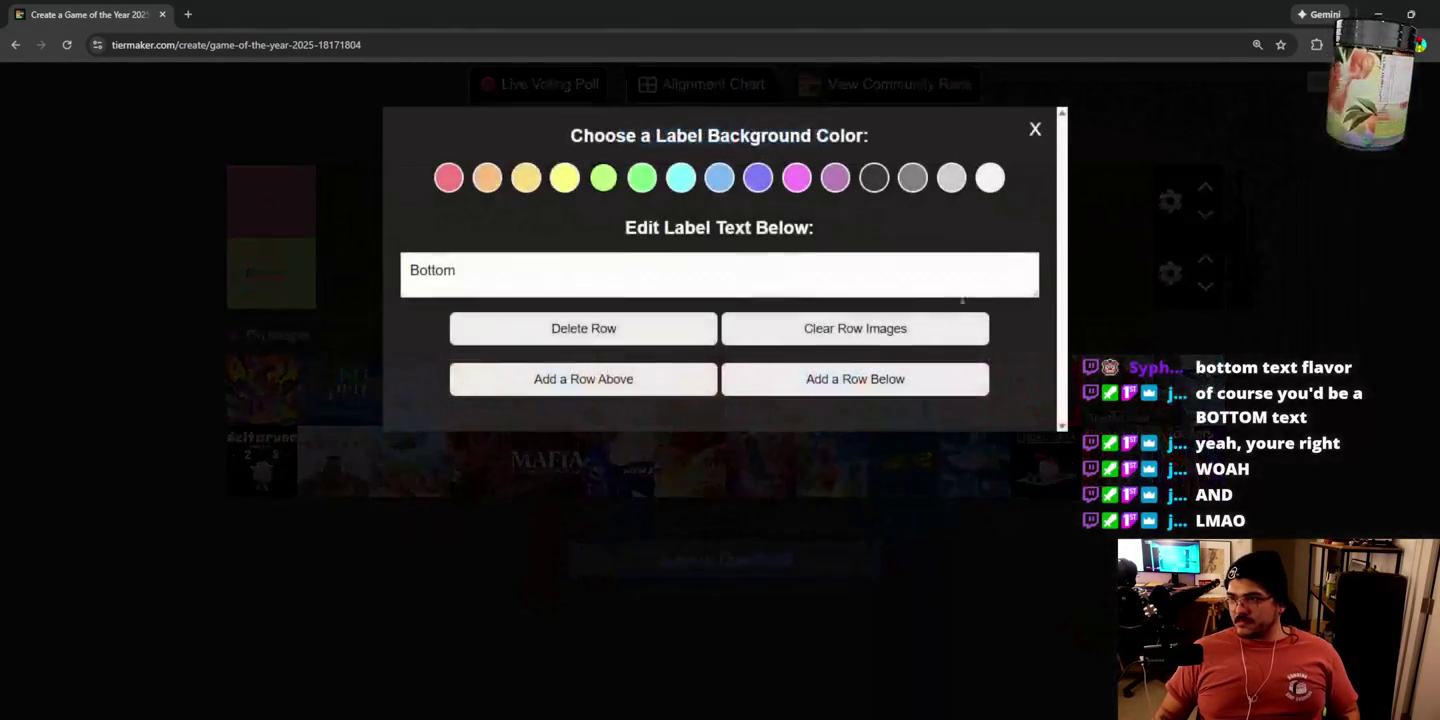
{"action": "left_click", "coordinate": [284, 283]}
{"action": "left_click", "coordinate": [1170, 274]}
Step: Add two new tiers below the Bottom tier
{"action": "left_click_drag", "start_coordinate": [499, 271], "coordinate": [404, 266]}
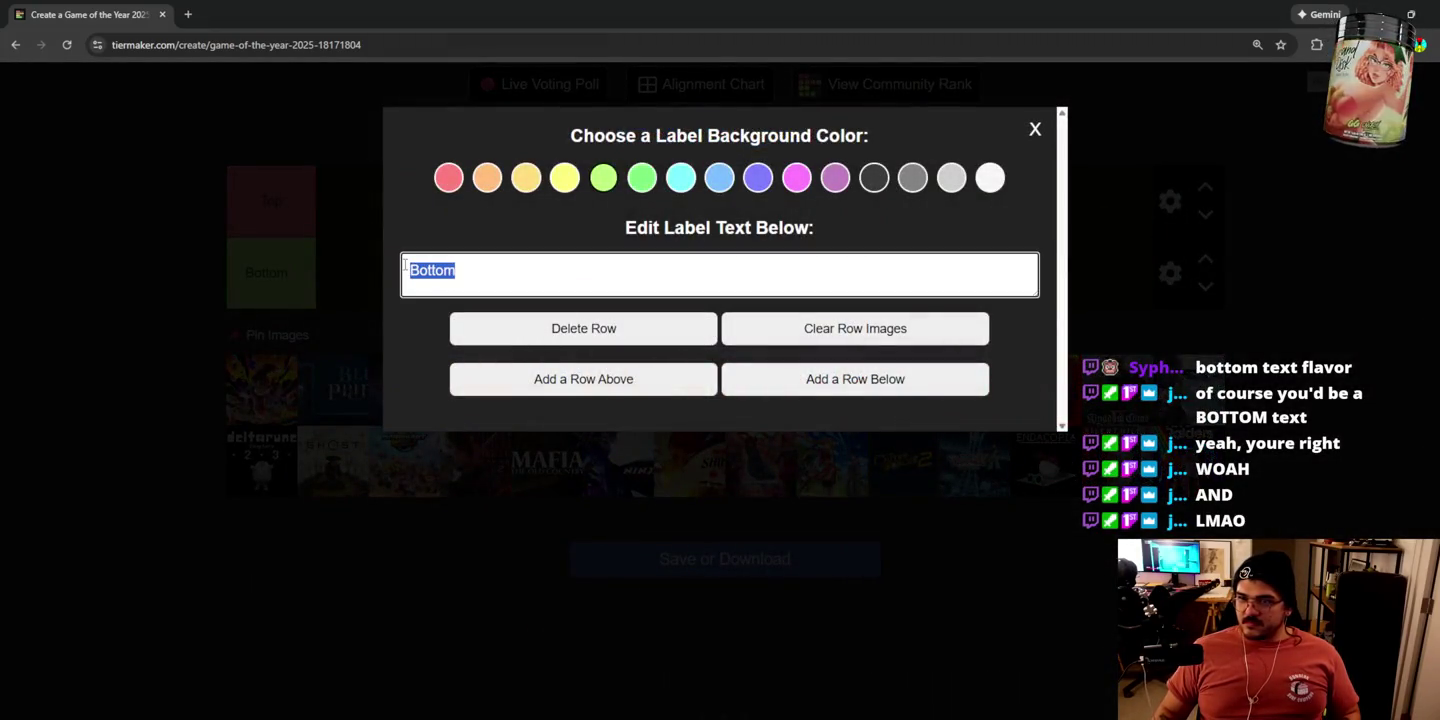
{"action": "left_click", "coordinate": [862, 388]}
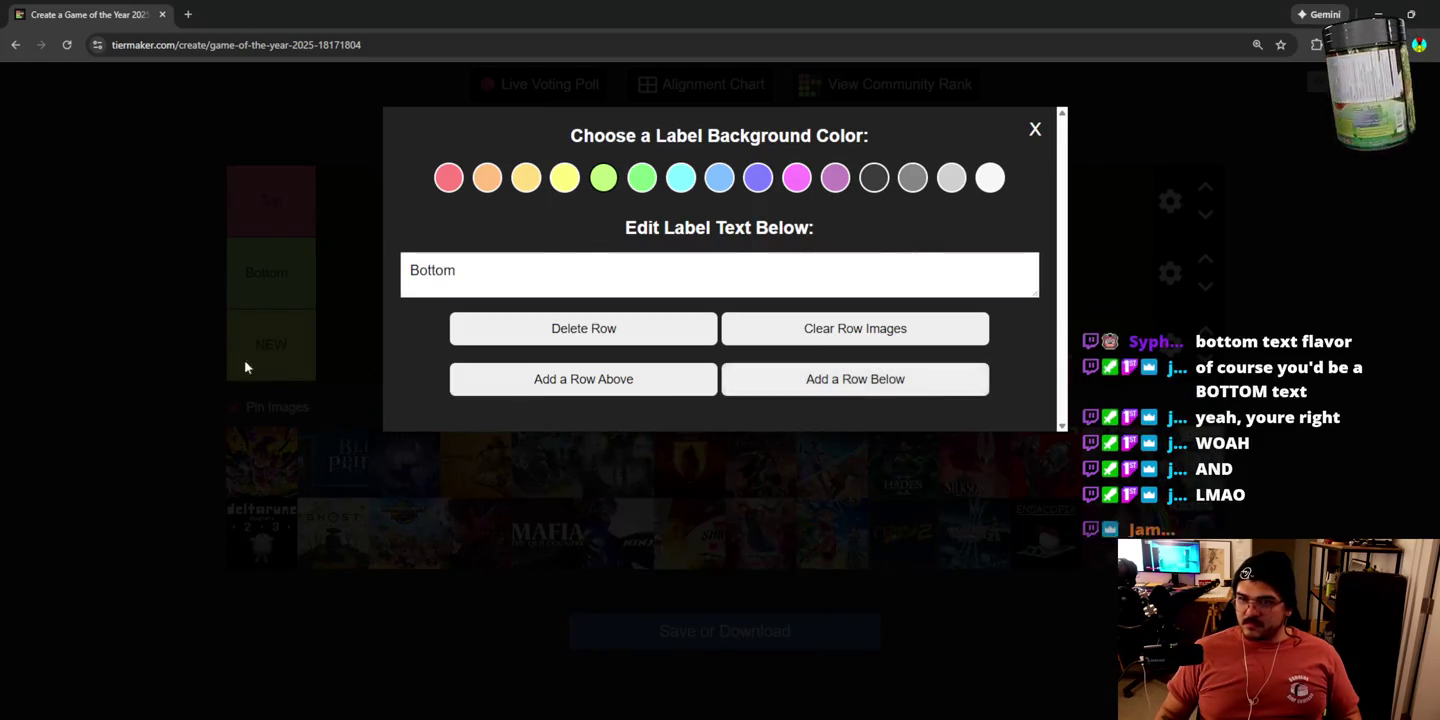
{"action": "left_click", "coordinate": [872, 378]}
{"action": "left_click", "coordinate": [1035, 130]}
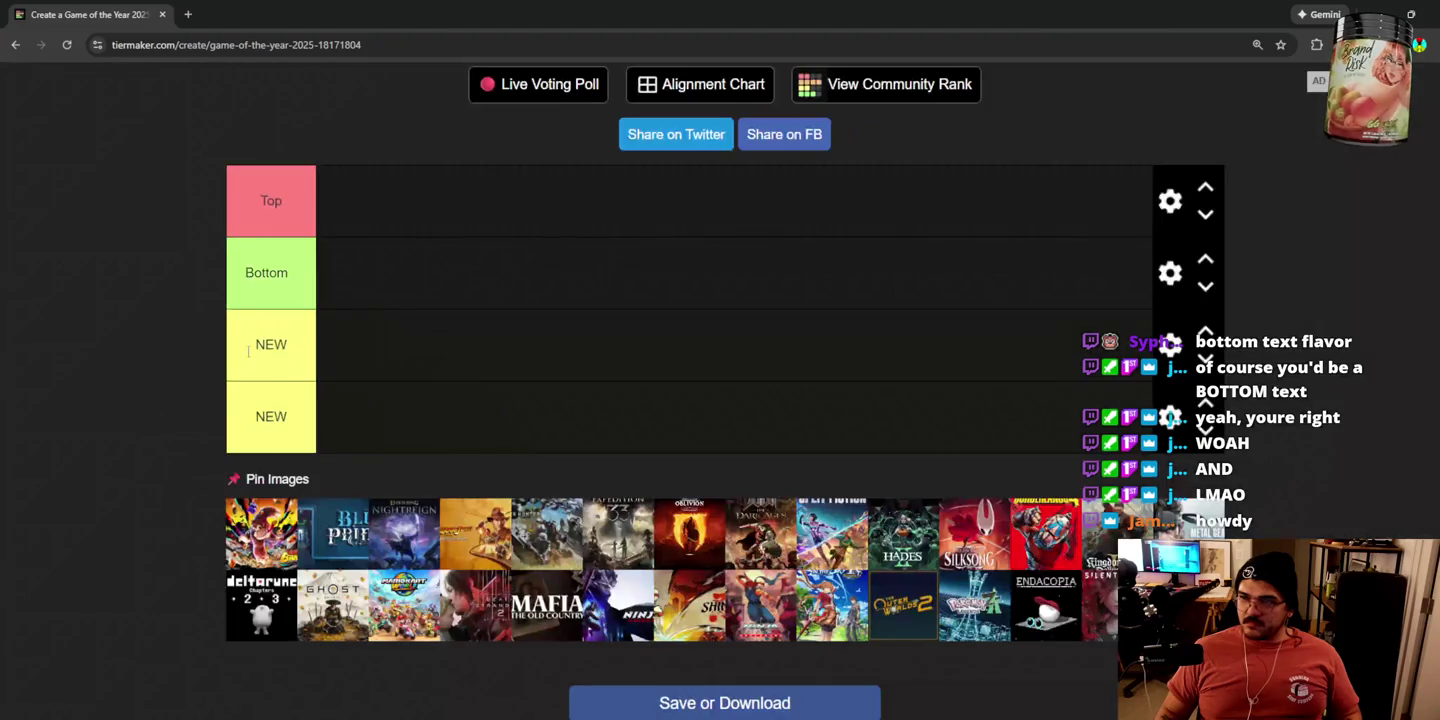
Step: Label the two new tiers 'Cuck chair' and 'Switch'
{"action": "left_click", "coordinate": [288, 344]}
{"action": "key", "text": "BackSpace"}
{"action": "key", "text": "BackSpace"}
{"action": "key", "text": "BackSpace"}
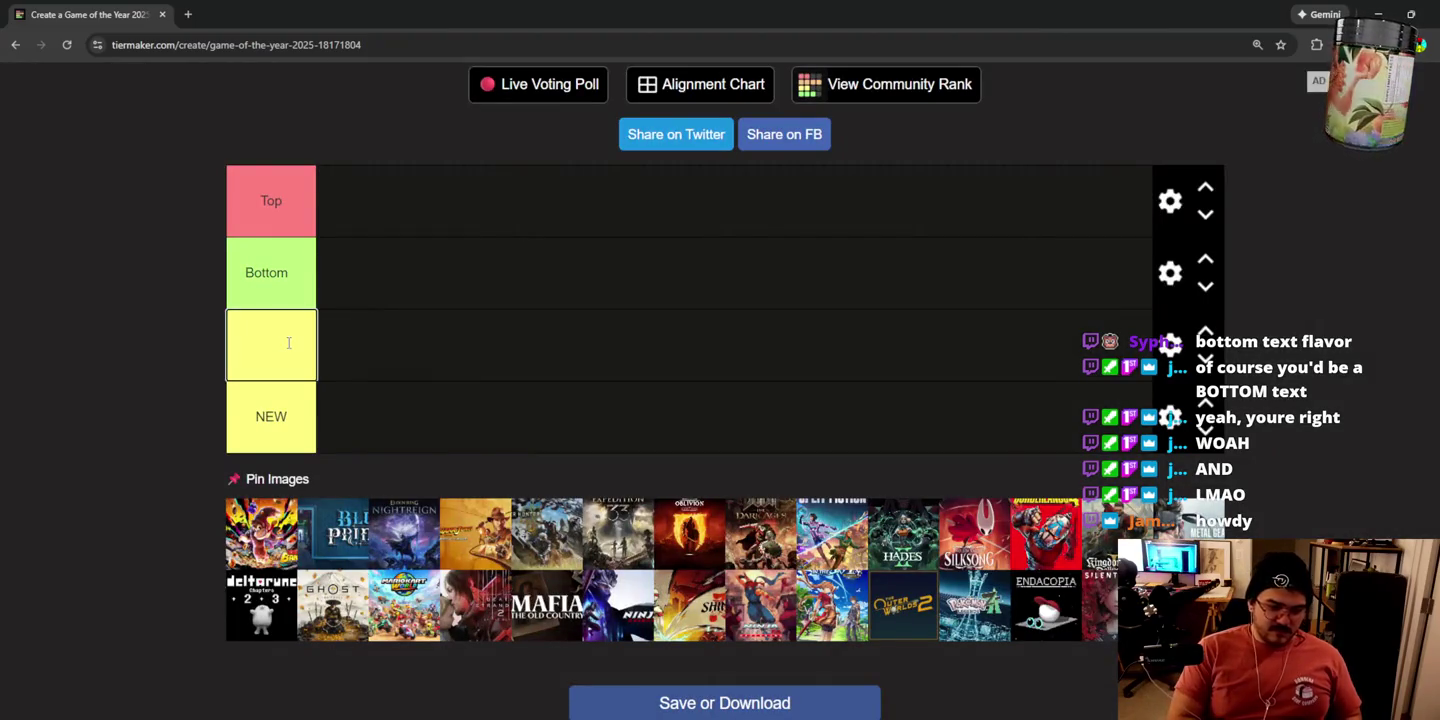
{"action": "type", "text": "Guck chair"}
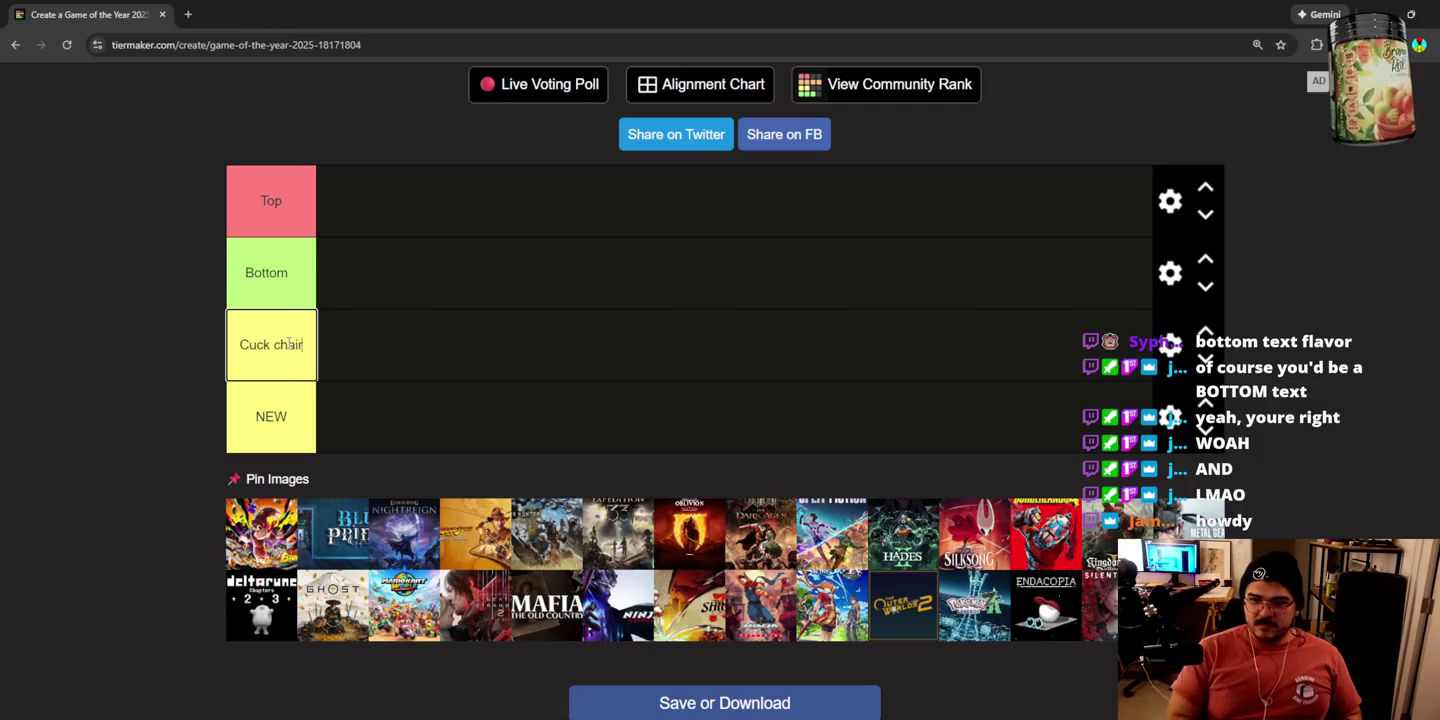
{"action": "double_click", "coordinate": [288, 418]}
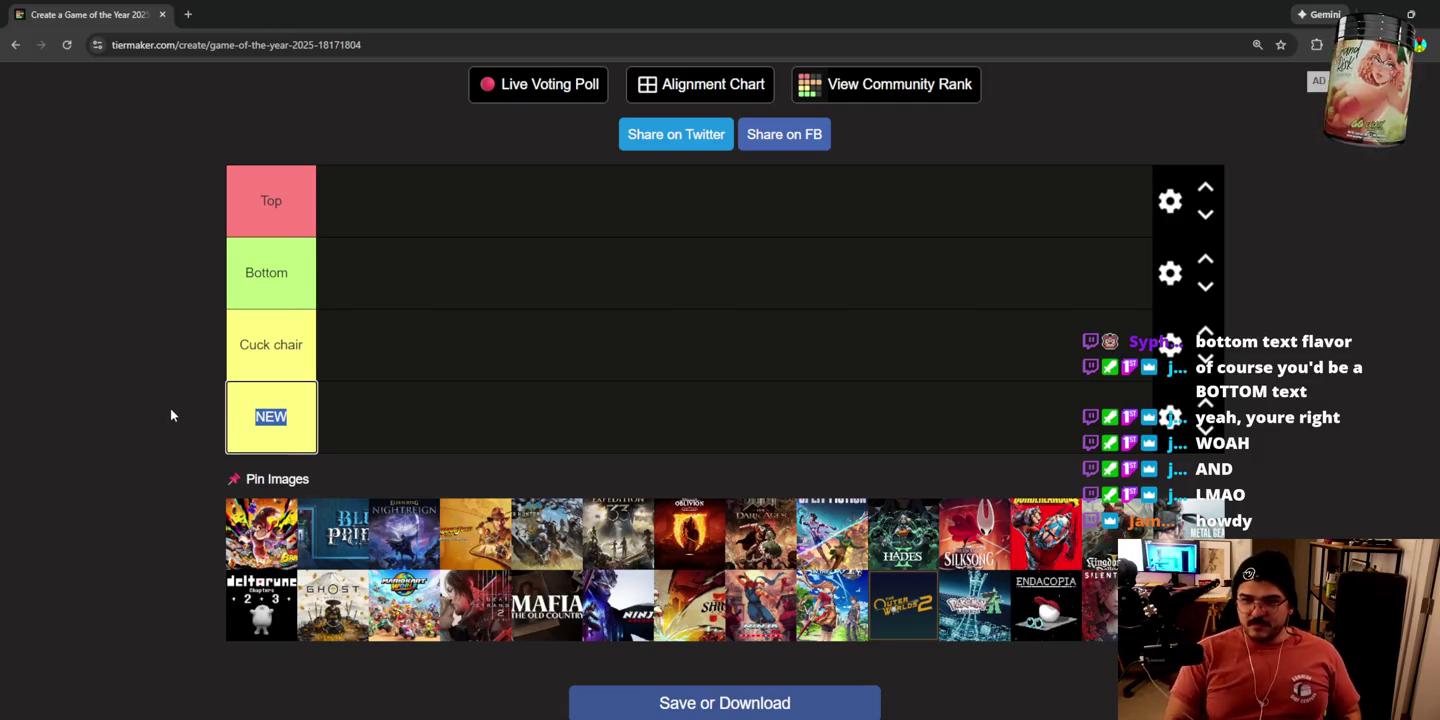
{"action": "key", "text": "BackSpace"}
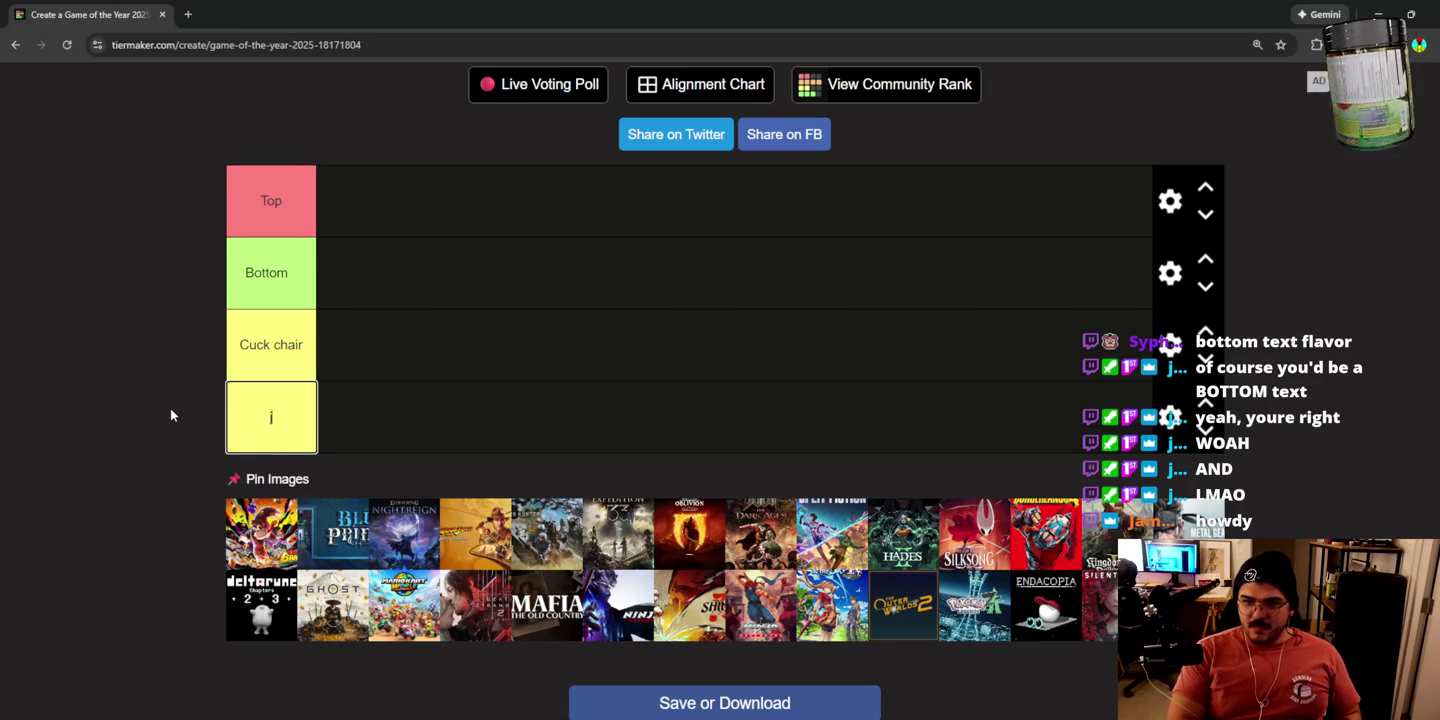
{"action": "type", "text": "Switch"}
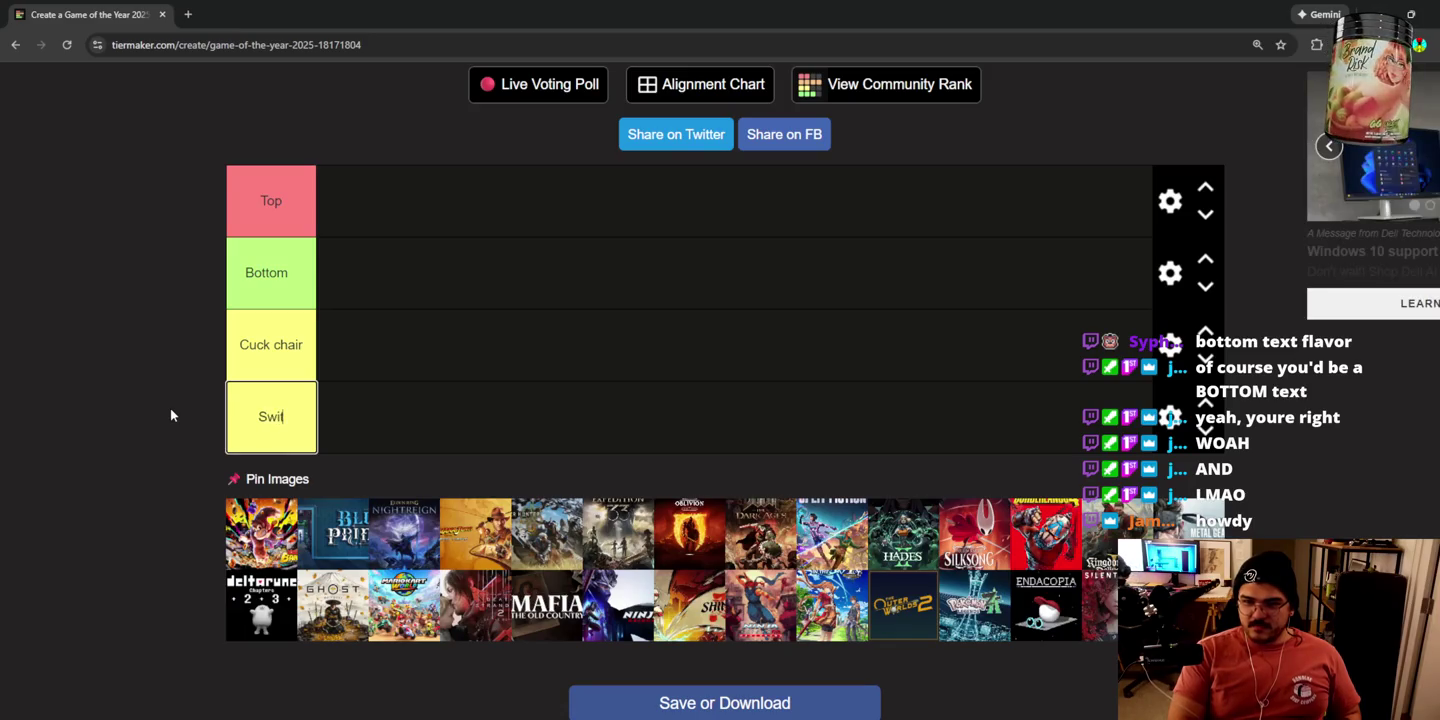
{"action": "left_click", "coordinate": [1187, 399]}
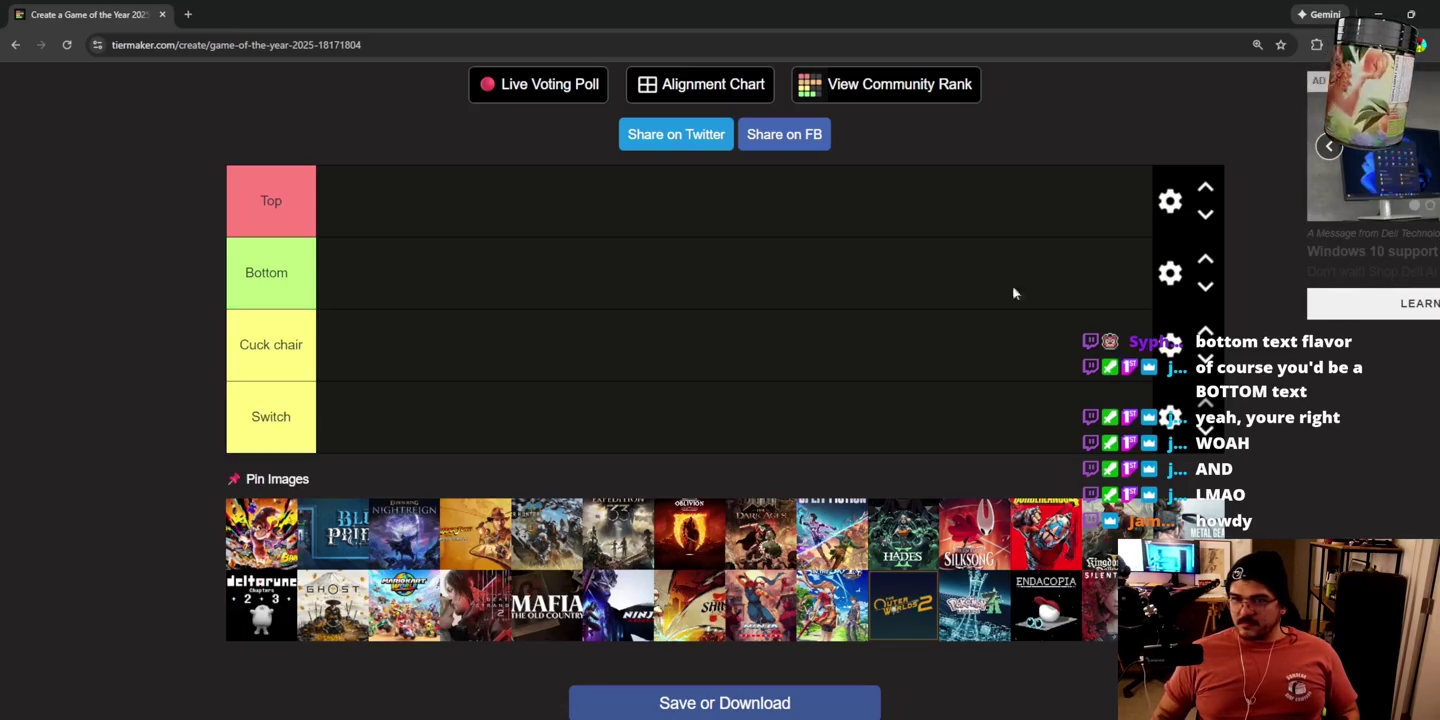
Step: Move the Switch tier up to second place and give its label a magenta colour
{"action": "left_click", "coordinate": [1205, 402]}
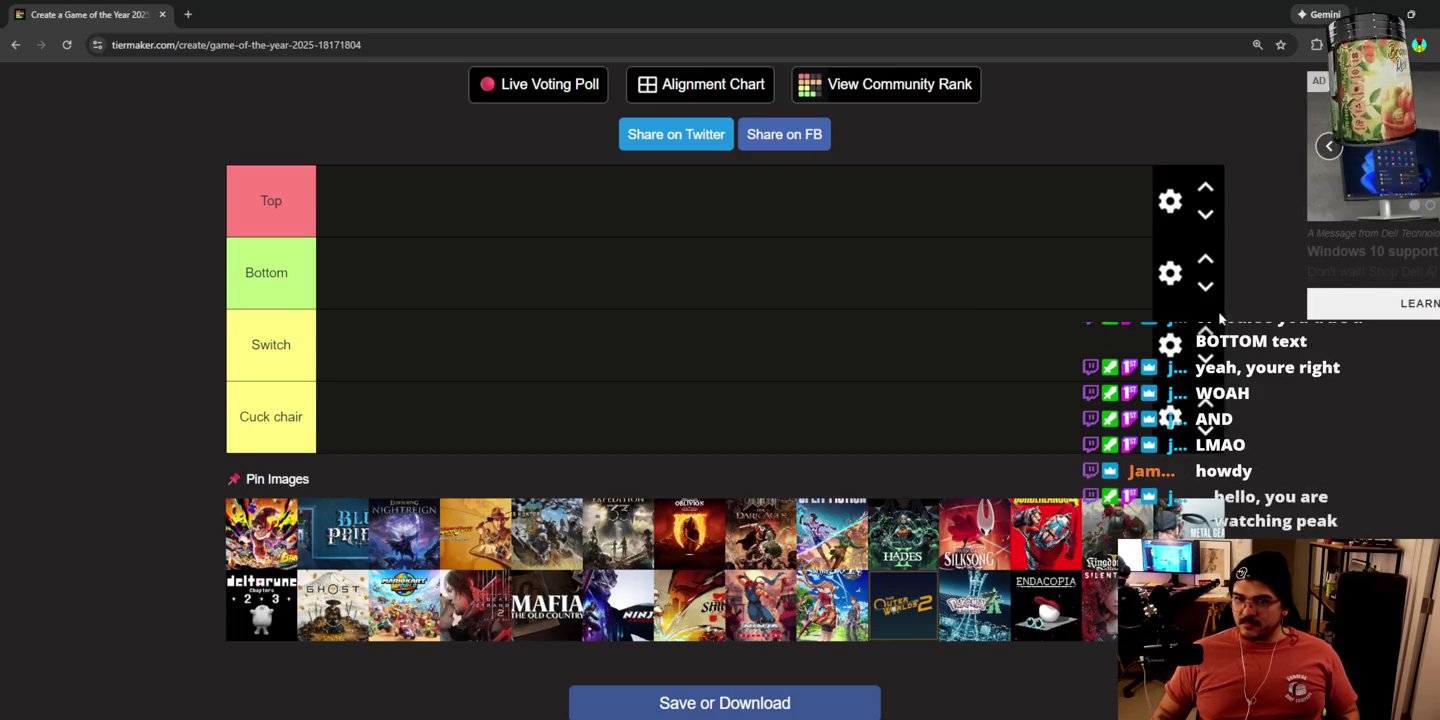
{"action": "left_click", "coordinate": [1207, 331]}
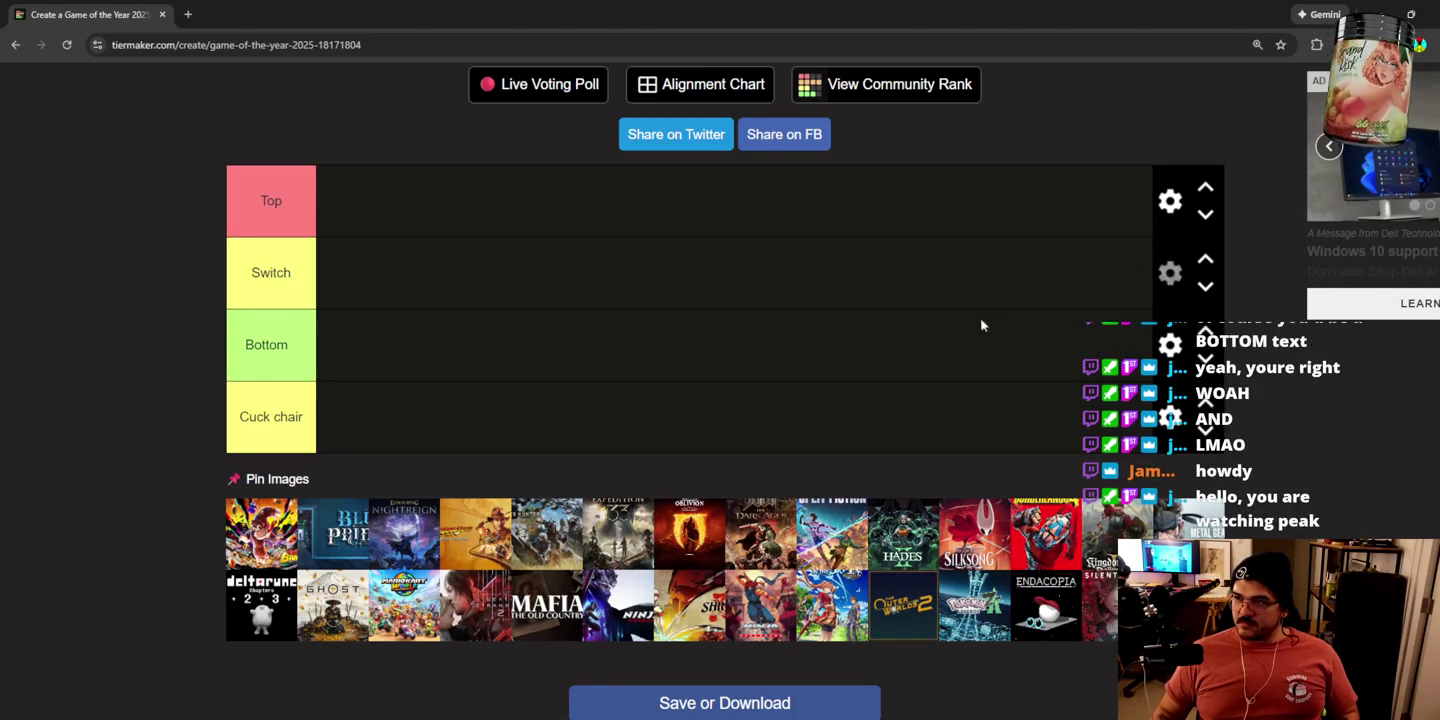
{"action": "left_click", "coordinate": [1170, 273]}
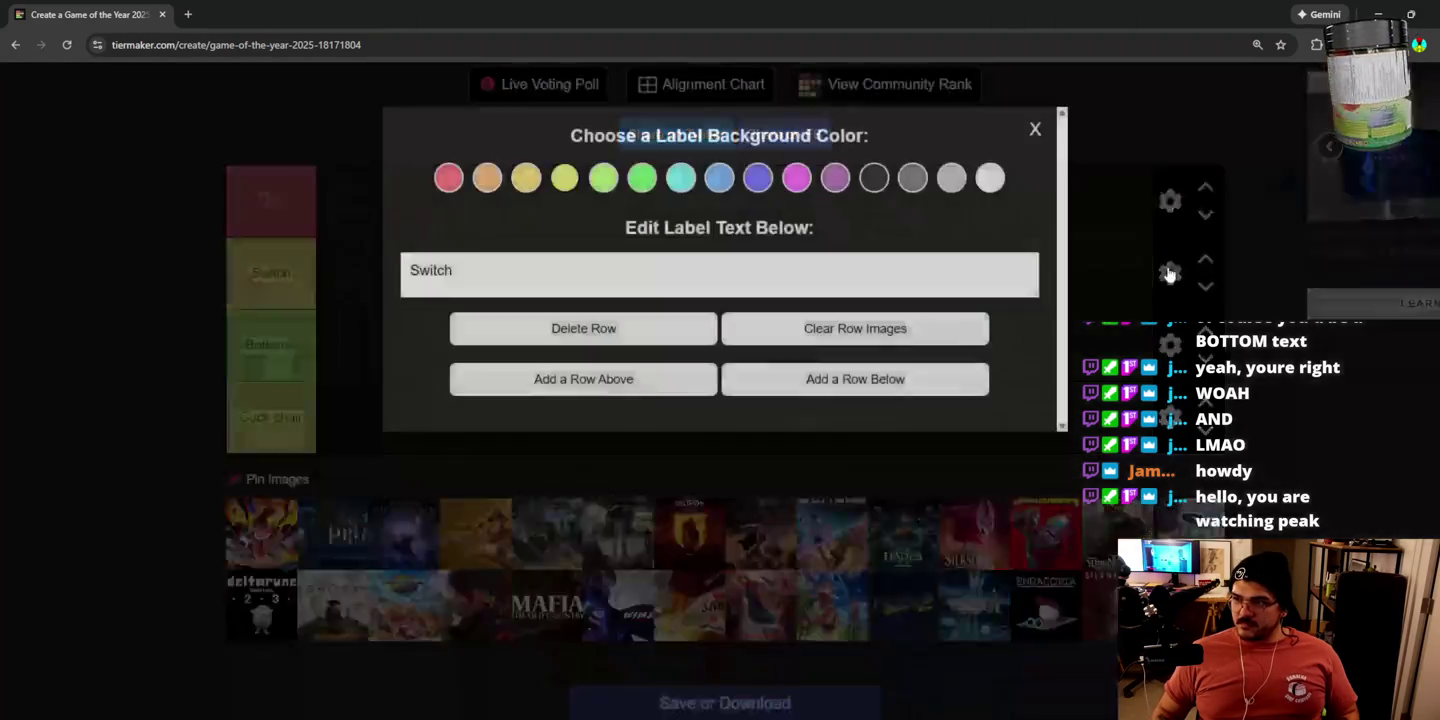
{"action": "left_click", "coordinate": [806, 178]}
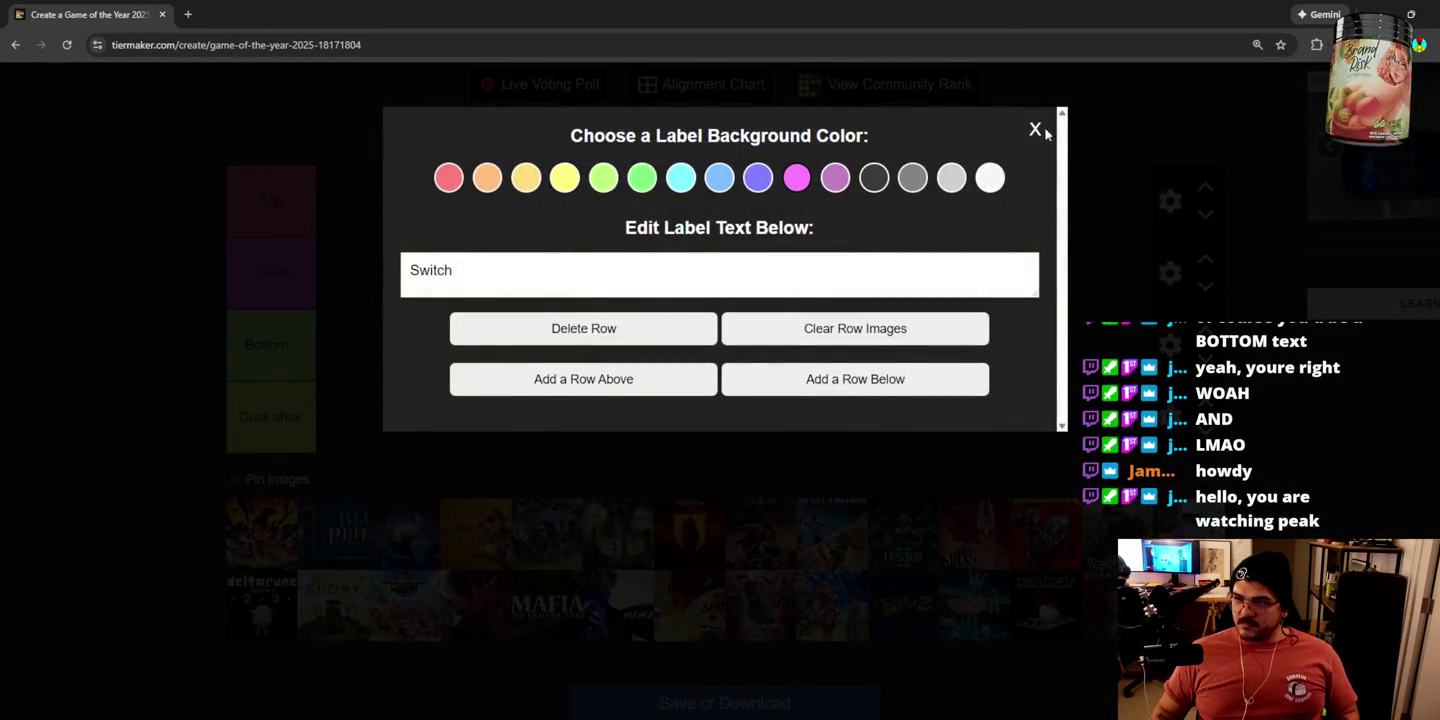
{"action": "left_click", "coordinate": [1036, 131]}
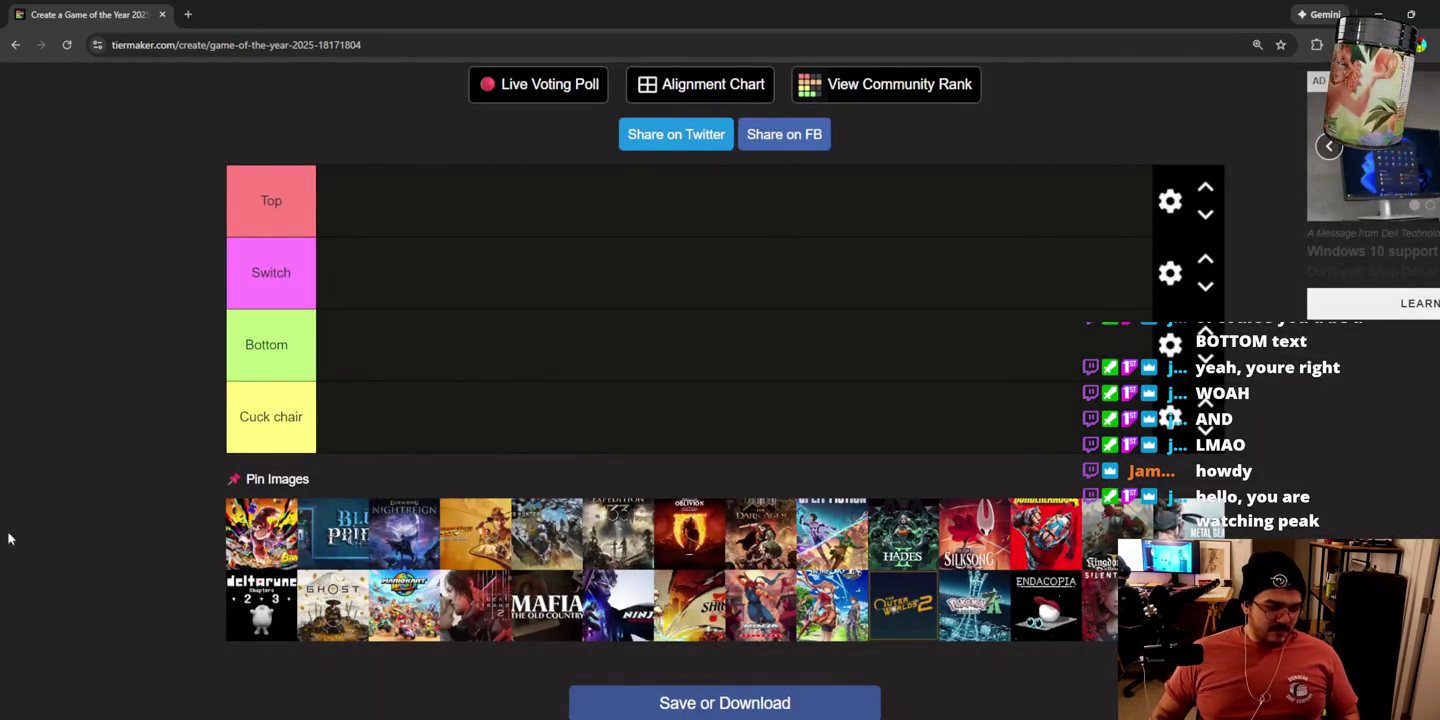
Step: Drag nine covers into tiers: Blue Prince to Switch, Expedition 33 and Oblivion to Bottom, Nightreign and Dark Ages to Cuck chair
{"action": "mouse_move", "coordinate": [266, 538]}
{"action": "left_mouse_down"}
{"action": "mouse_move", "coordinate": [395, 250]}
{"action": "mouse_move", "coordinate": [356, 205]}
{"action": "left_mouse_up"}
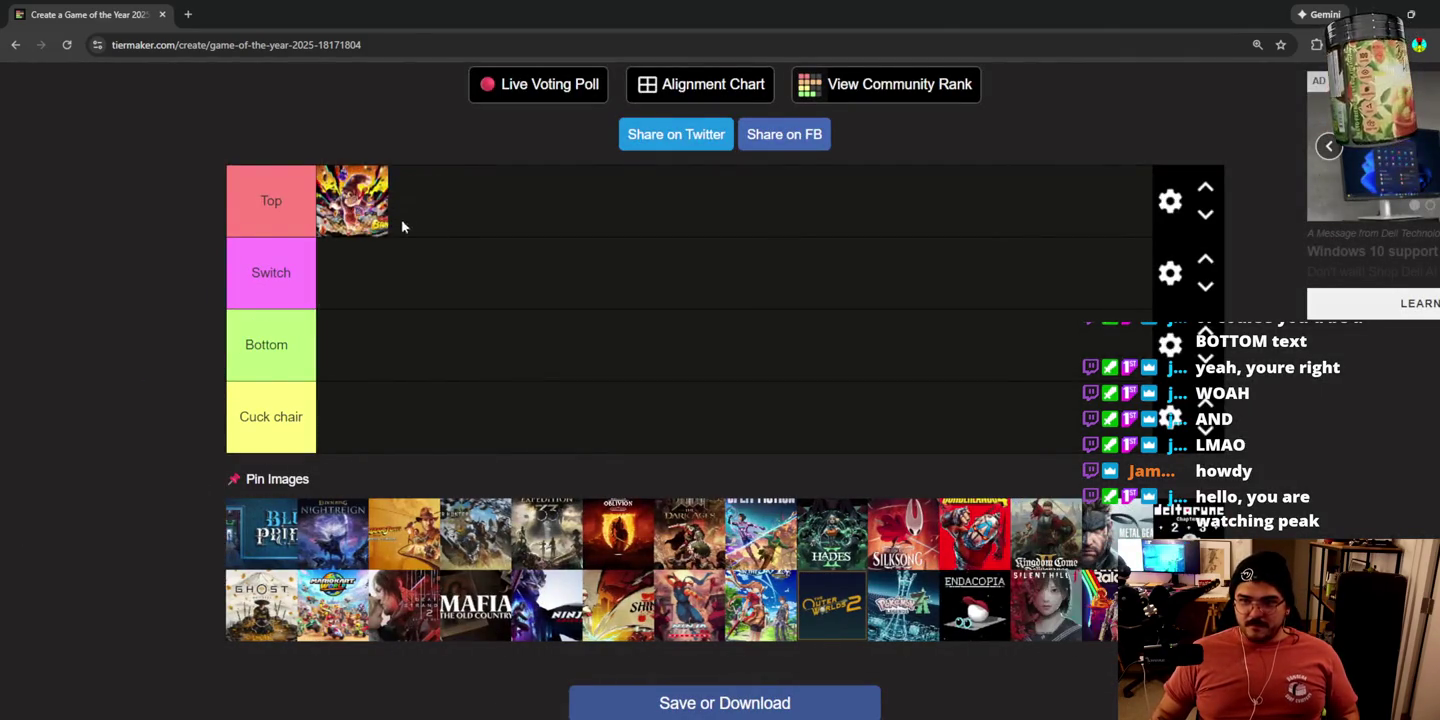
{"action": "mouse_move", "coordinate": [287, 477]}
{"action": "left_mouse_down"}
{"action": "mouse_move", "coordinate": [395, 270]}
{"action": "mouse_move", "coordinate": [394, 284]}
{"action": "left_mouse_up"}
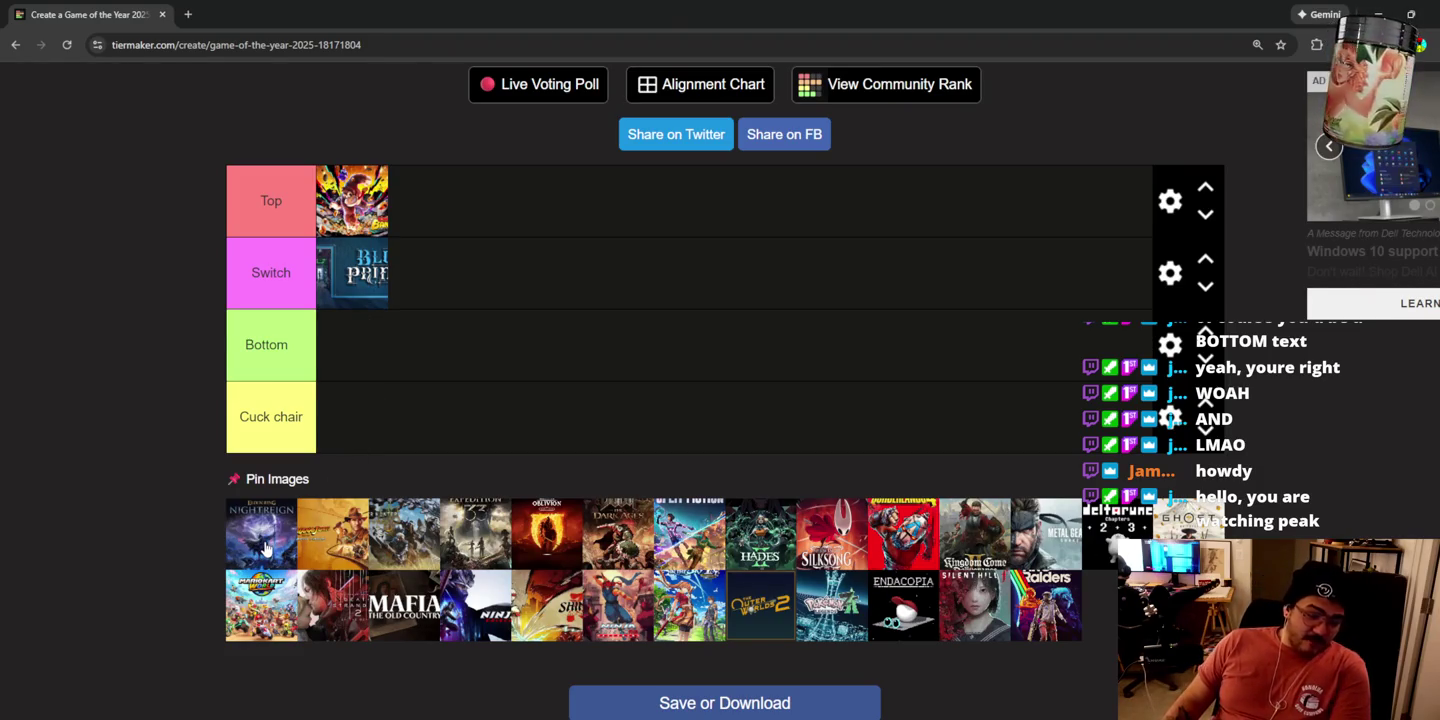
{"action": "left_click_drag", "start_coordinate": [265, 548], "coordinate": [377, 416]}
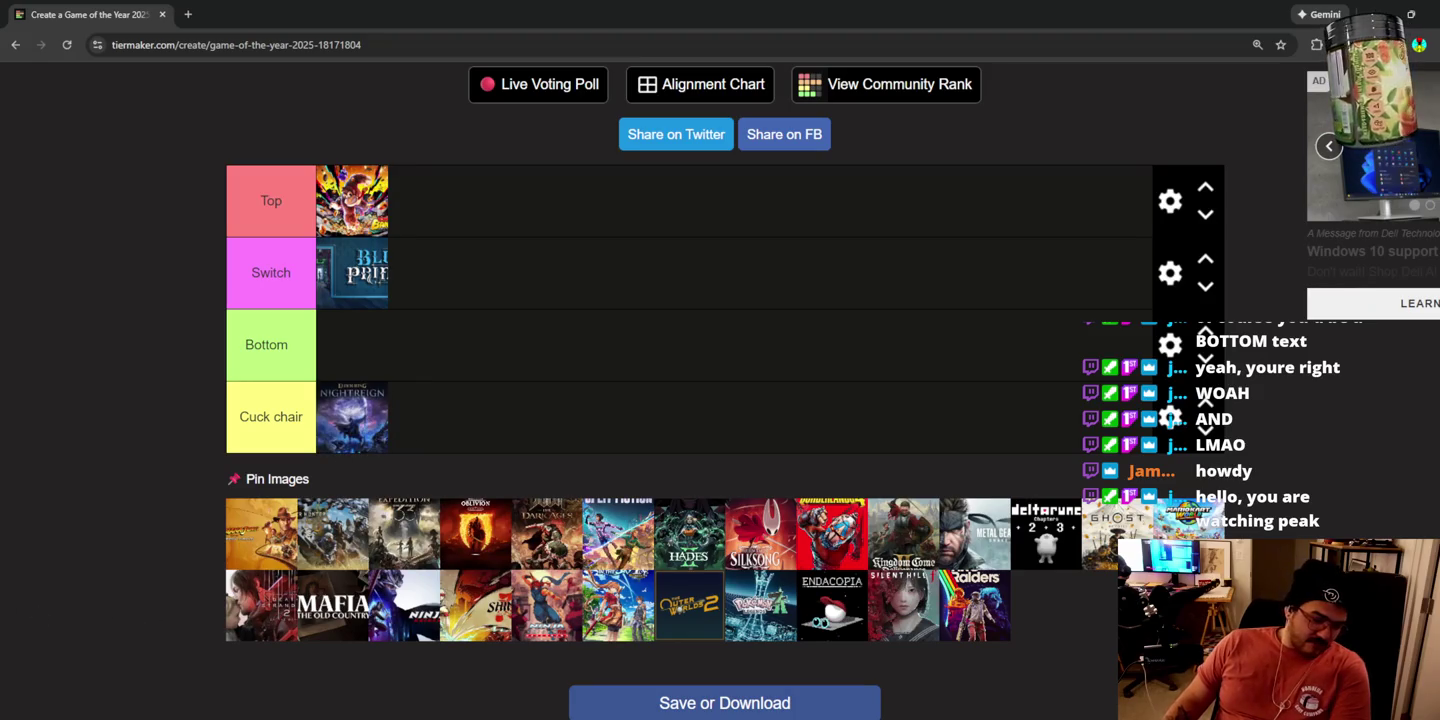
{"action": "mouse_move", "coordinate": [258, 532]}
{"action": "left_mouse_down"}
{"action": "mouse_move", "coordinate": [405, 220]}
{"action": "mouse_move", "coordinate": [440, 204]}
{"action": "left_mouse_up"}
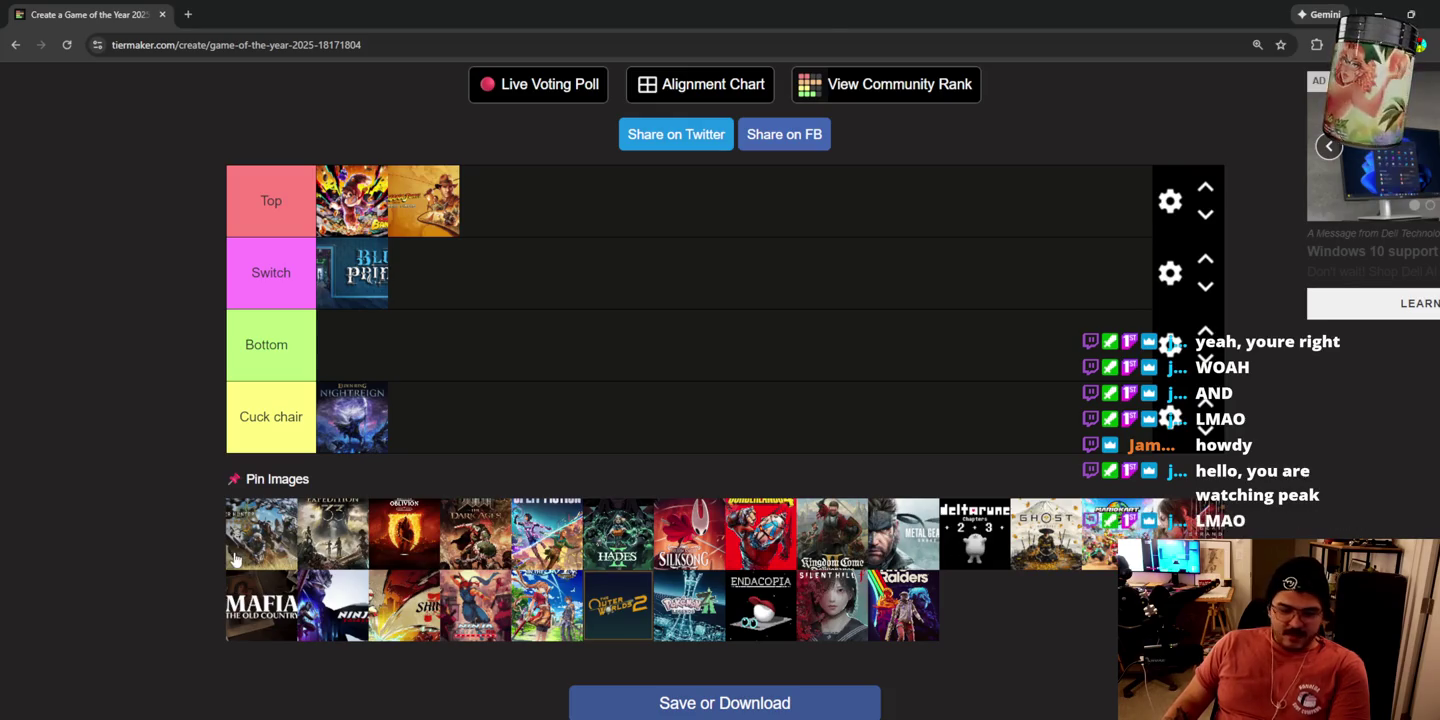
{"action": "mouse_move", "coordinate": [253, 550]}
{"action": "left_mouse_down"}
{"action": "mouse_move", "coordinate": [211, 525]}
{"action": "mouse_move", "coordinate": [446, 292]}
{"action": "left_mouse_up"}
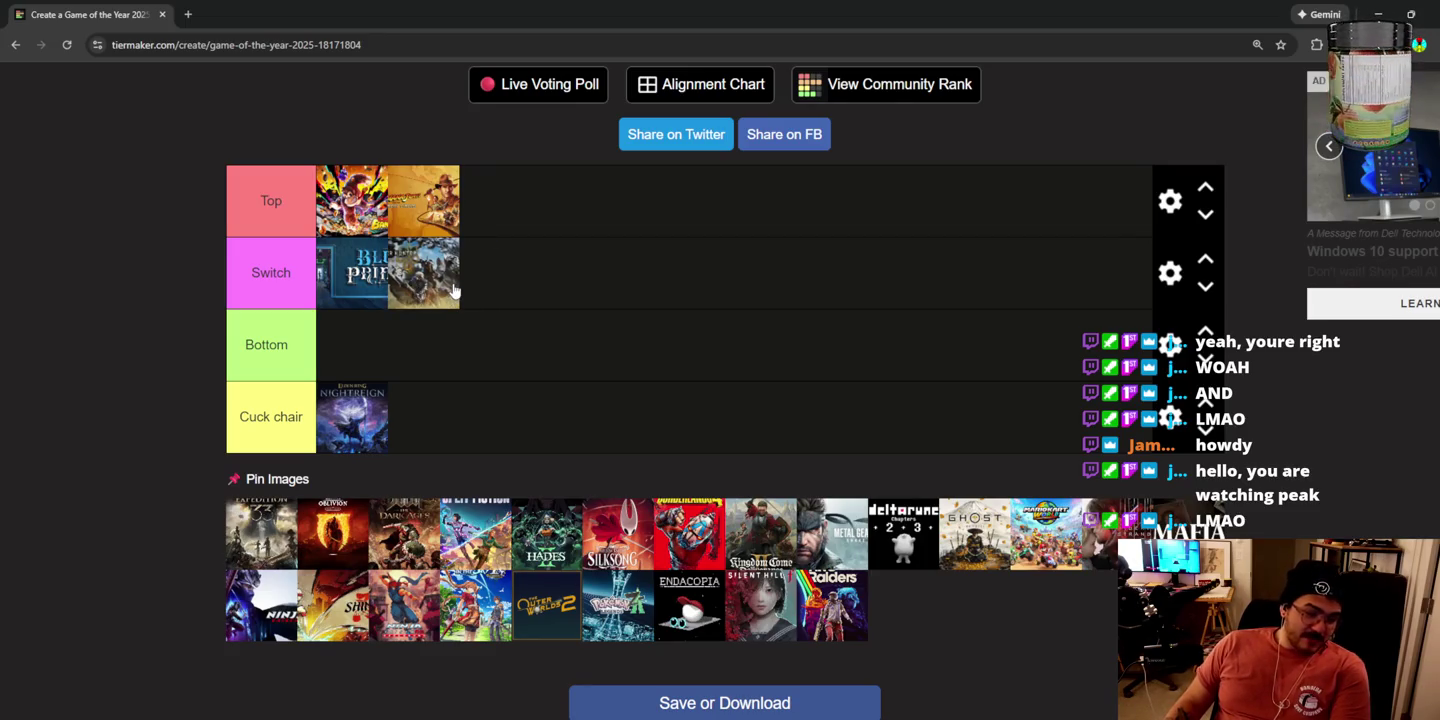
{"action": "left_click_drag", "start_coordinate": [262, 530], "coordinate": [400, 388]}
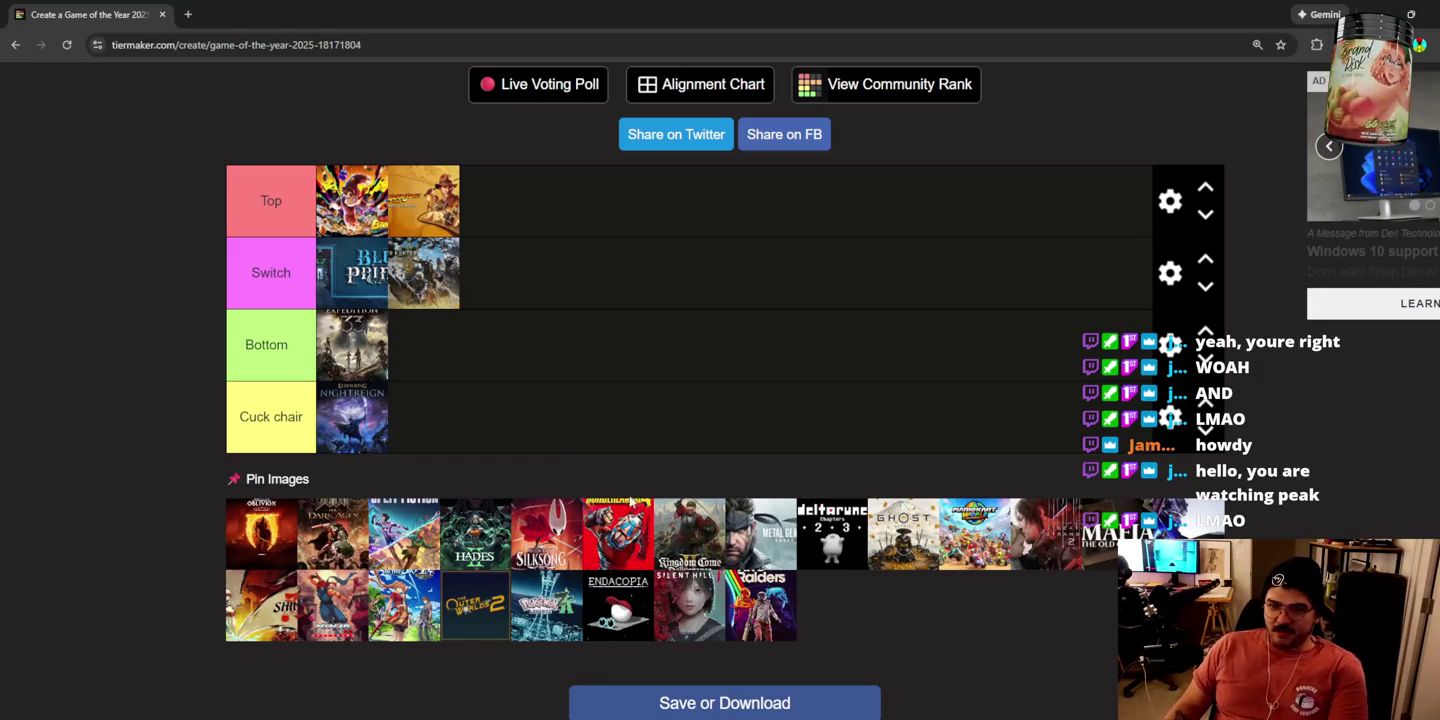
{"action": "mouse_move", "coordinate": [268, 540]}
{"action": "left_mouse_down"}
{"action": "mouse_move", "coordinate": [230, 499]}
{"action": "mouse_move", "coordinate": [424, 353]}
{"action": "left_mouse_up"}
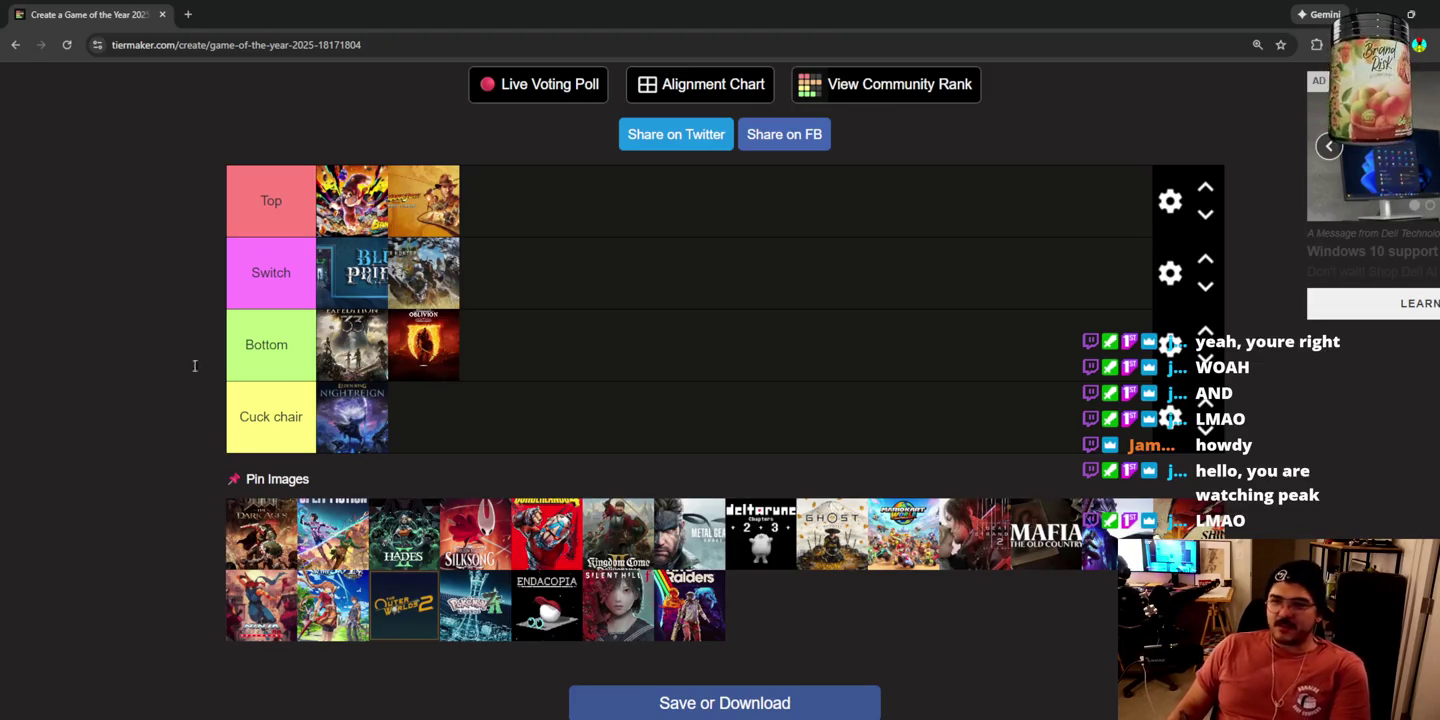
{"action": "mouse_move", "coordinate": [266, 532]}
{"action": "left_mouse_down"}
{"action": "mouse_move", "coordinate": [300, 499]}
{"action": "mouse_move", "coordinate": [461, 429]}
{"action": "mouse_move", "coordinate": [425, 419]}
{"action": "left_mouse_up"}
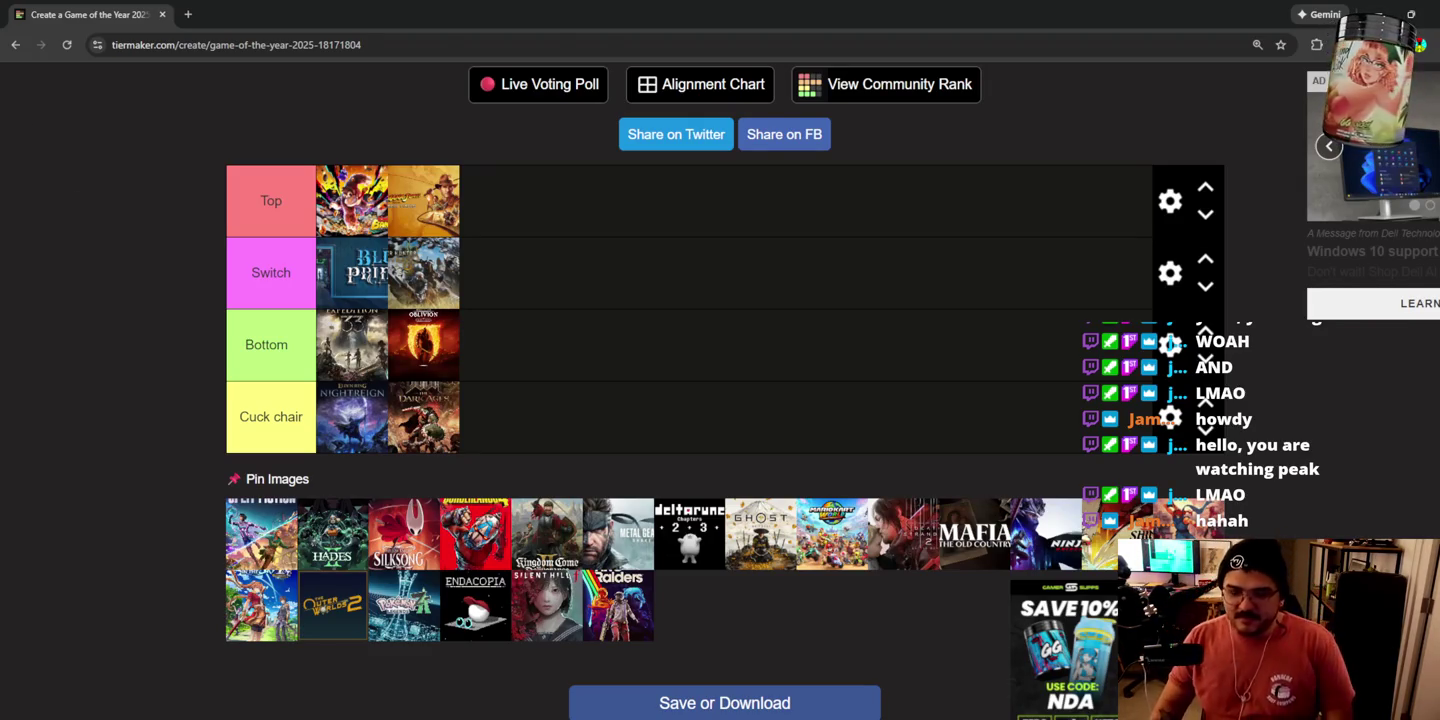
{"action": "left_click_drag", "start_coordinate": [236, 554], "coordinate": [491, 290]}
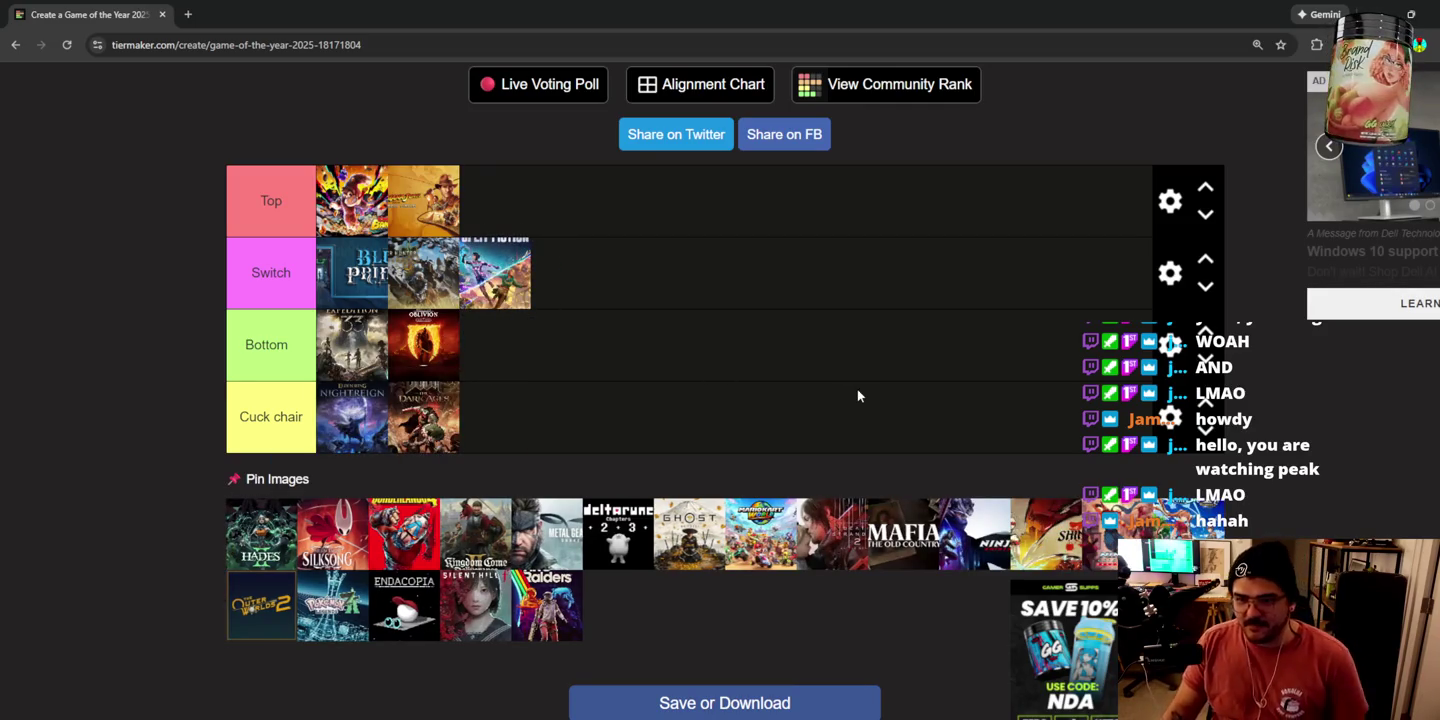
Step: Add Hades to Switch, place Silksong first in Top, and open the Top row's settings
{"action": "mouse_move", "coordinate": [247, 556]}
{"action": "left_mouse_down"}
{"action": "mouse_move", "coordinate": [235, 538]}
{"action": "mouse_move", "coordinate": [420, 270]}
{"action": "mouse_move", "coordinate": [350, 266]}
{"action": "mouse_move", "coordinate": [458, 283]}
{"action": "left_mouse_up"}
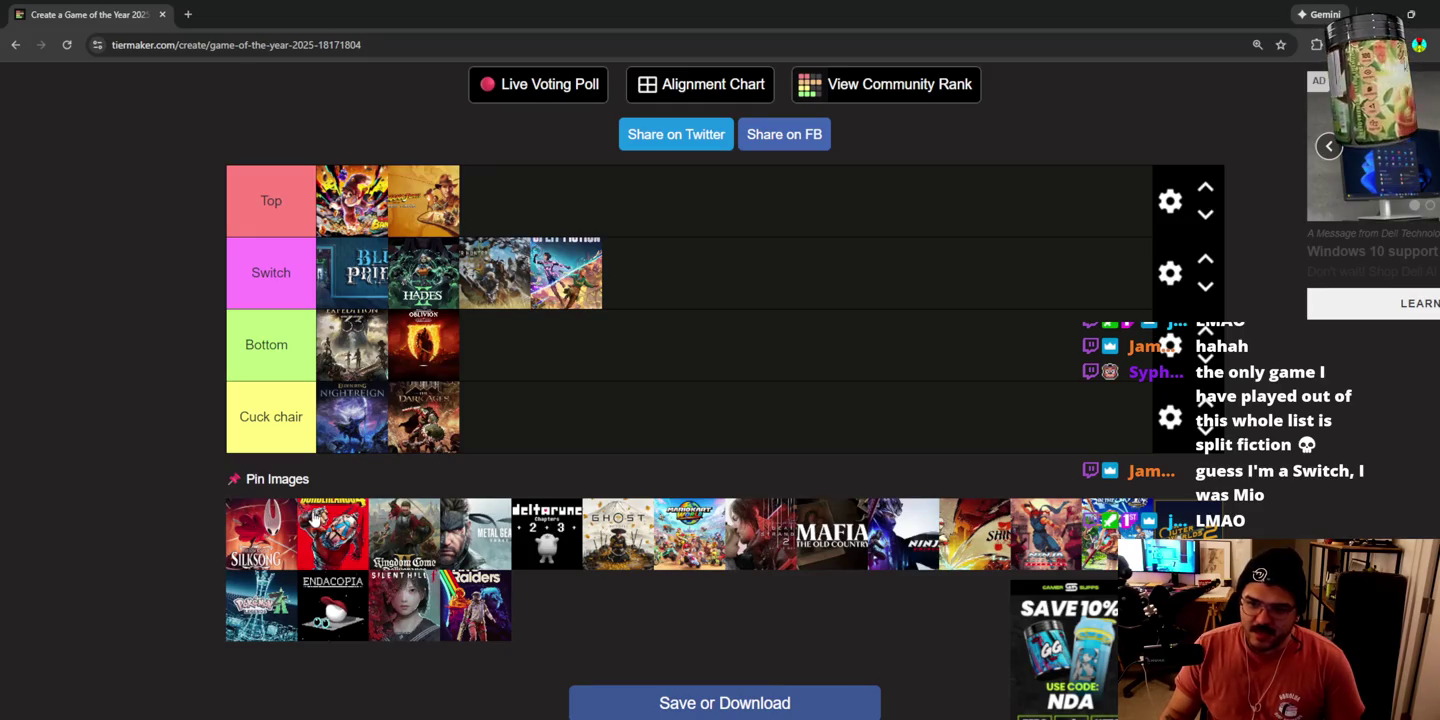
{"action": "mouse_move", "coordinate": [260, 526]}
{"action": "left_mouse_down"}
{"action": "mouse_move", "coordinate": [448, 232]}
{"action": "mouse_move", "coordinate": [492, 202]}
{"action": "left_mouse_up"}
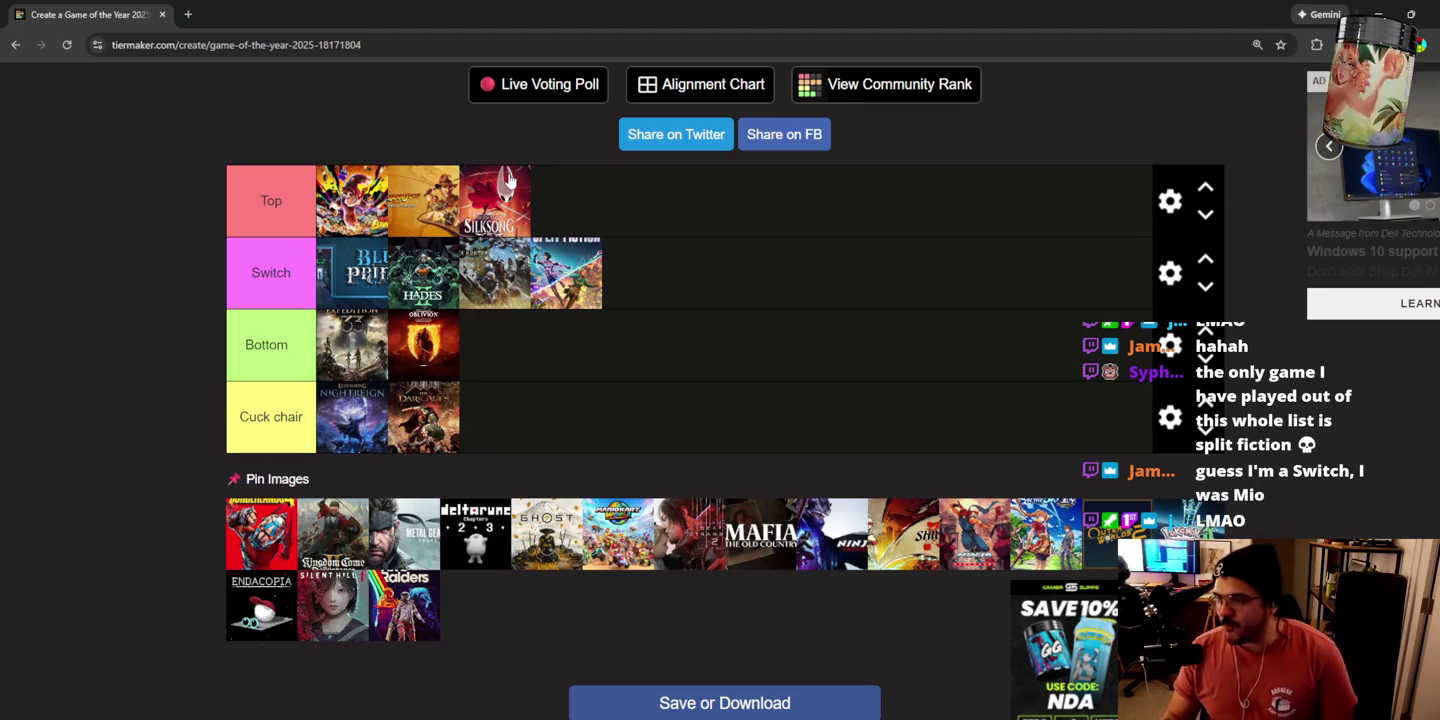
{"action": "left_click_drag", "start_coordinate": [492, 196], "coordinate": [350, 190]}
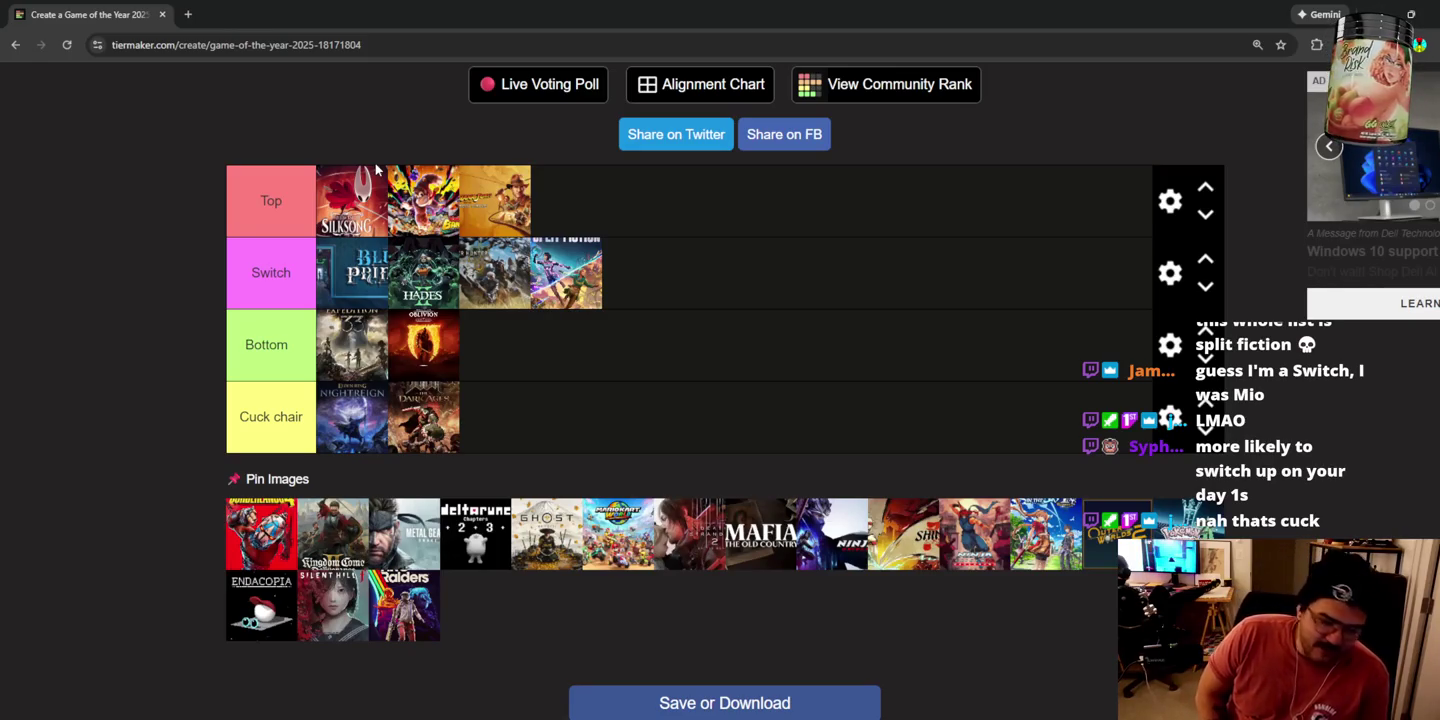
{"action": "left_click", "coordinate": [1165, 201]}
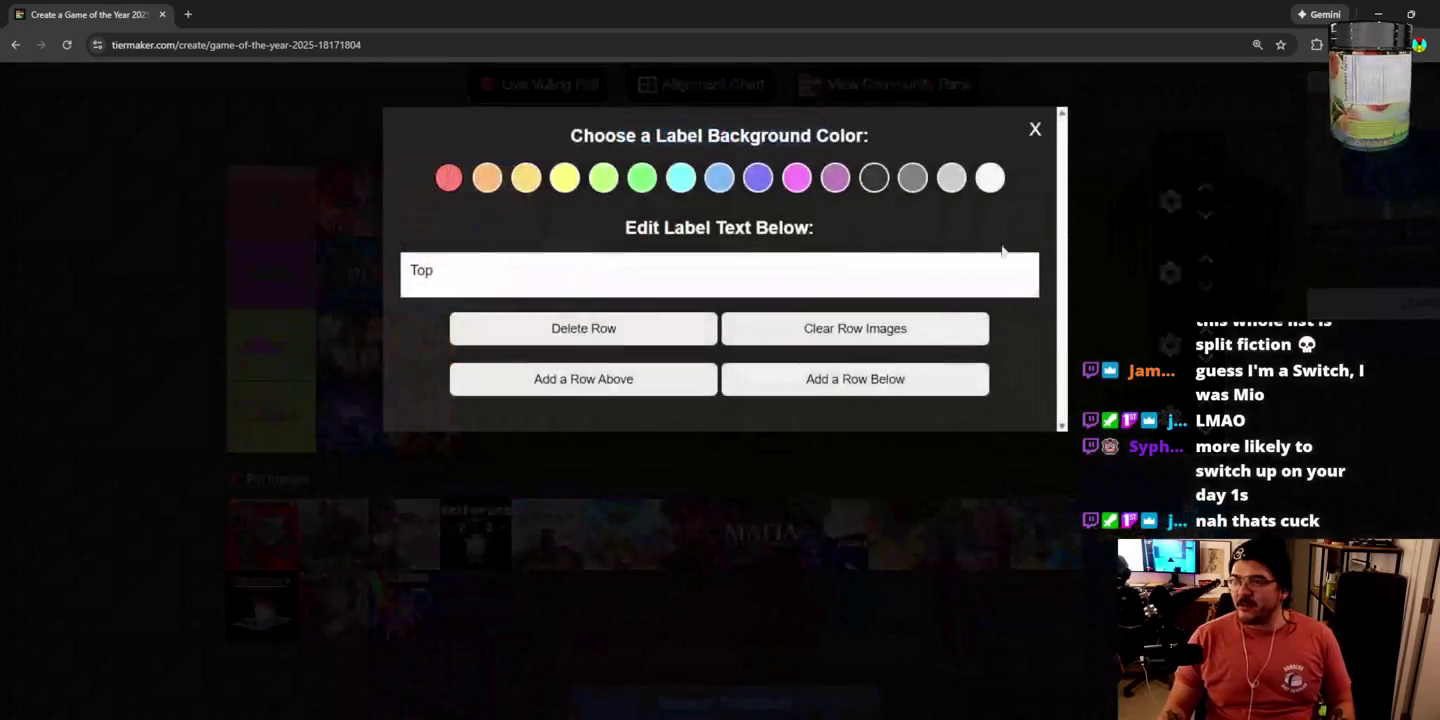
Step: Insert a new tier below Top, label it 'BDSM', and move Silksong into it
{"action": "left_click", "coordinate": [823, 390]}
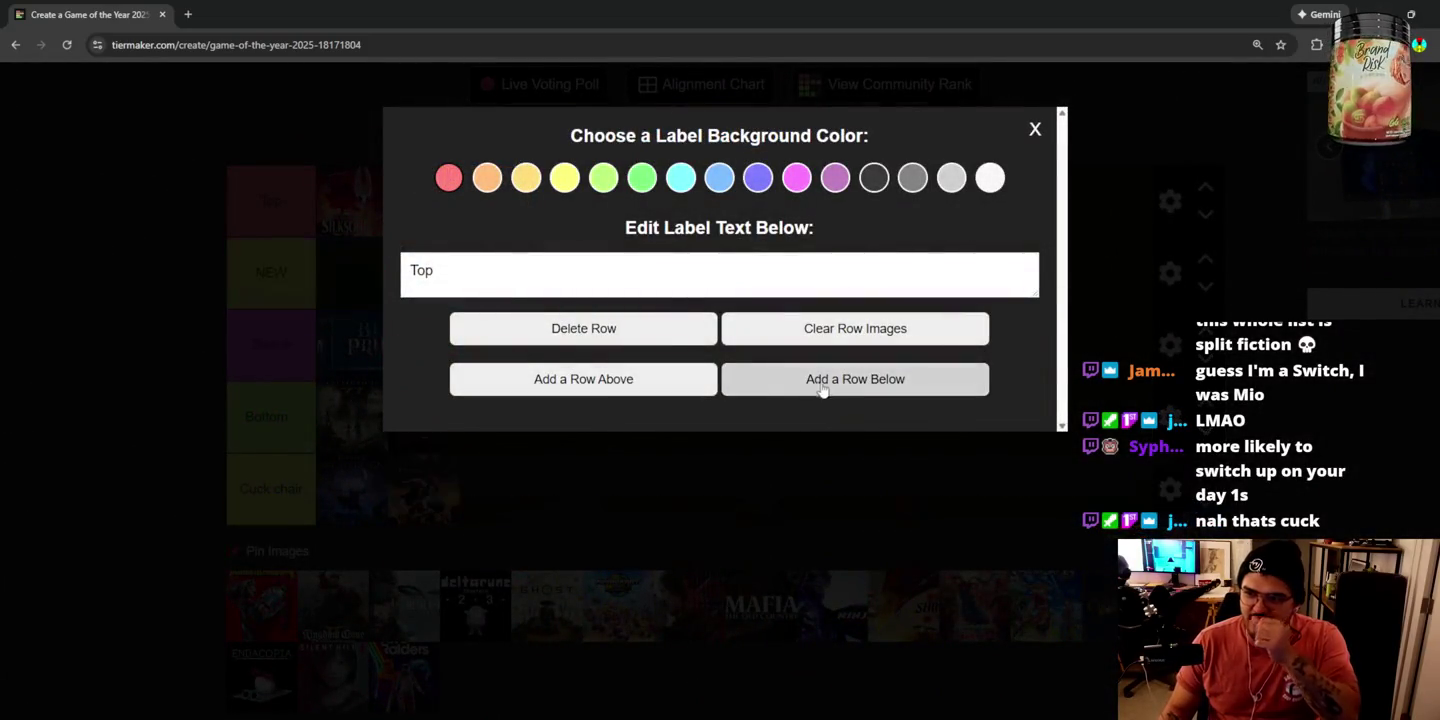
{"action": "left_click", "coordinate": [1035, 129]}
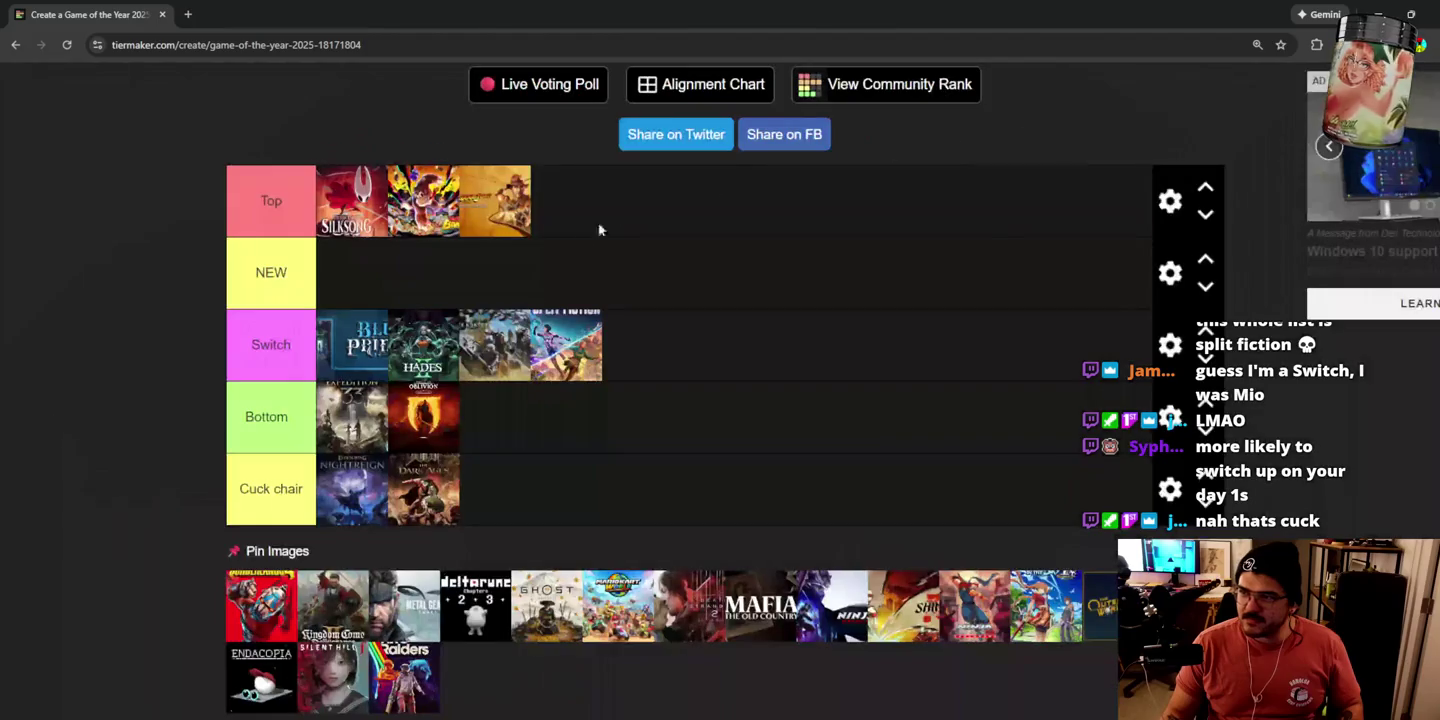
{"action": "double_click", "coordinate": [270, 263]}
{"action": "type", "text": "B"}
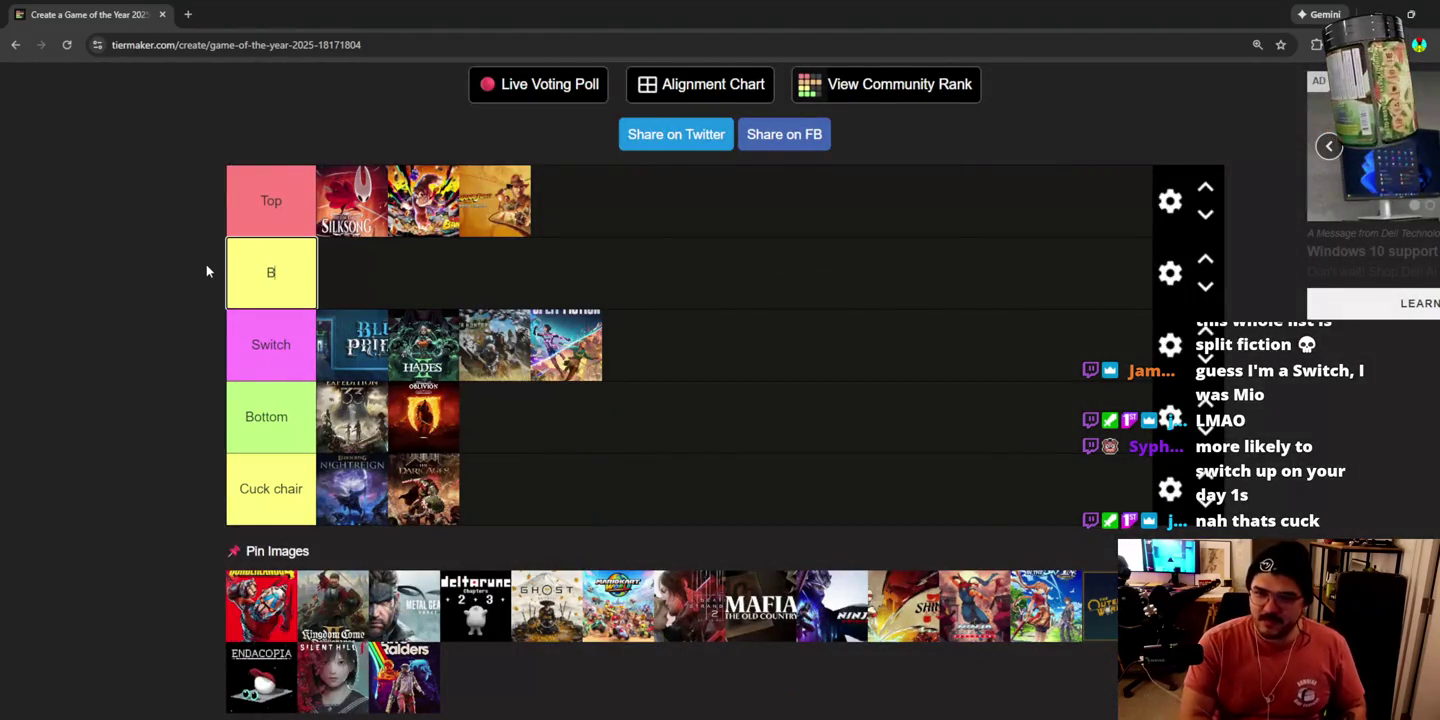
{"action": "type", "text": "DSM"}
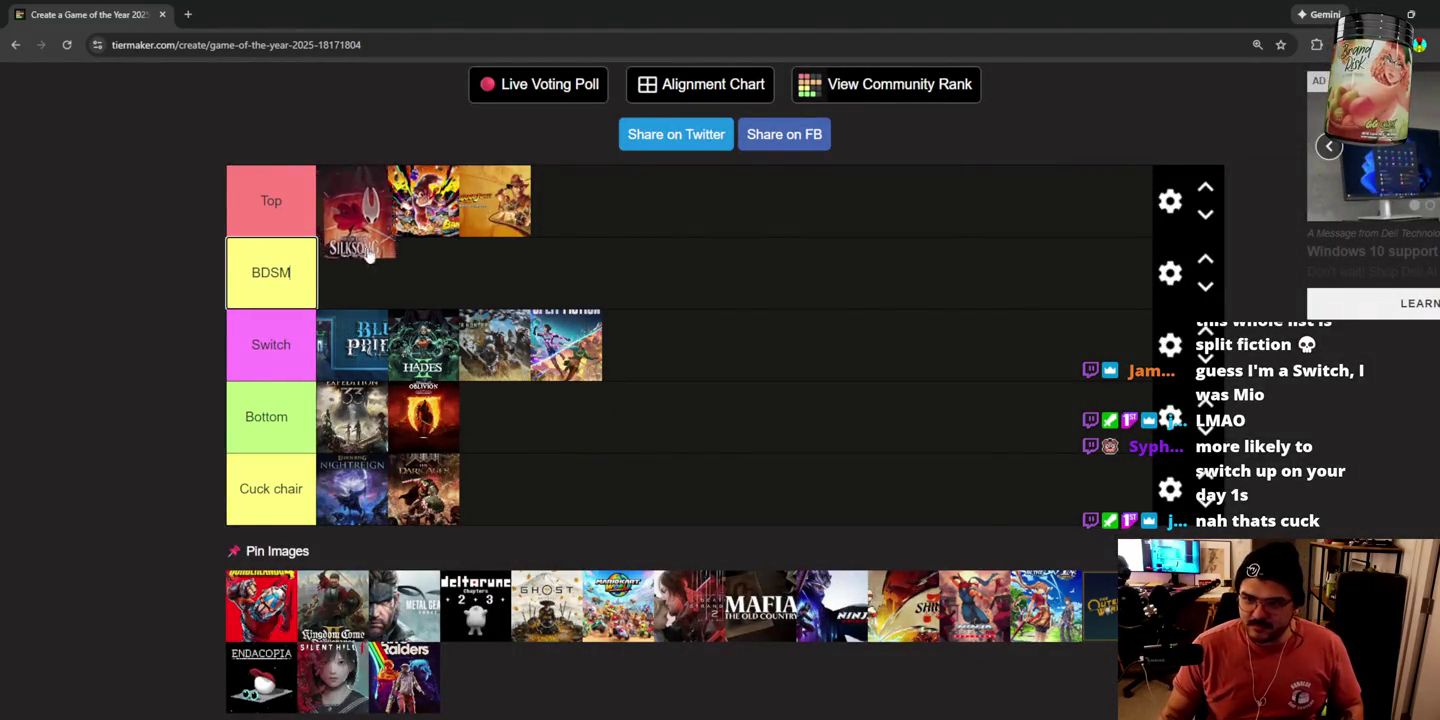
{"action": "left_click_drag", "start_coordinate": [350, 200], "coordinate": [352, 273]}
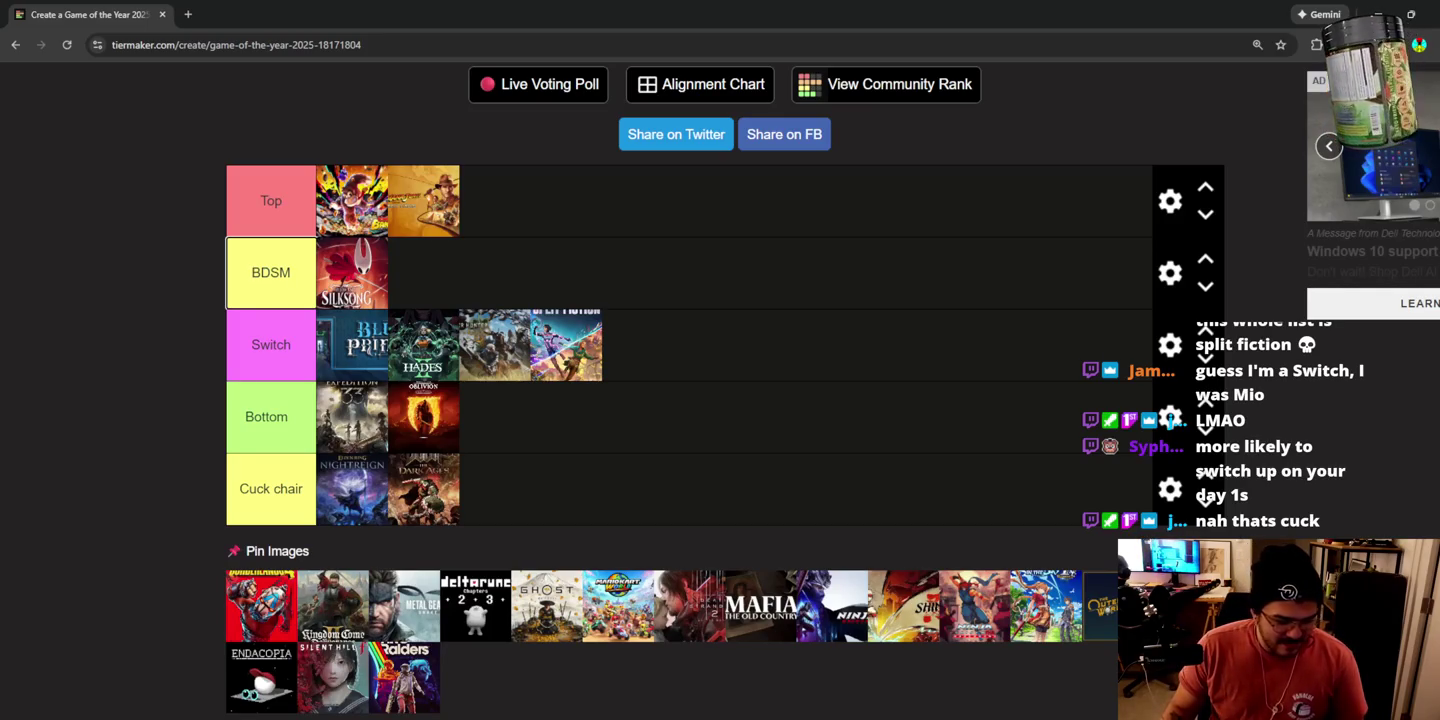
Step: Put Borderlands and Metal Gear in Cuck chair with Metal Gear first, and Kingdom Come in Top
{"action": "mouse_move", "coordinate": [243, 606]}
{"action": "left_mouse_down"}
{"action": "mouse_move", "coordinate": [175, 592]}
{"action": "mouse_move", "coordinate": [437, 562]}
{"action": "mouse_move", "coordinate": [493, 510]}
{"action": "left_mouse_up"}
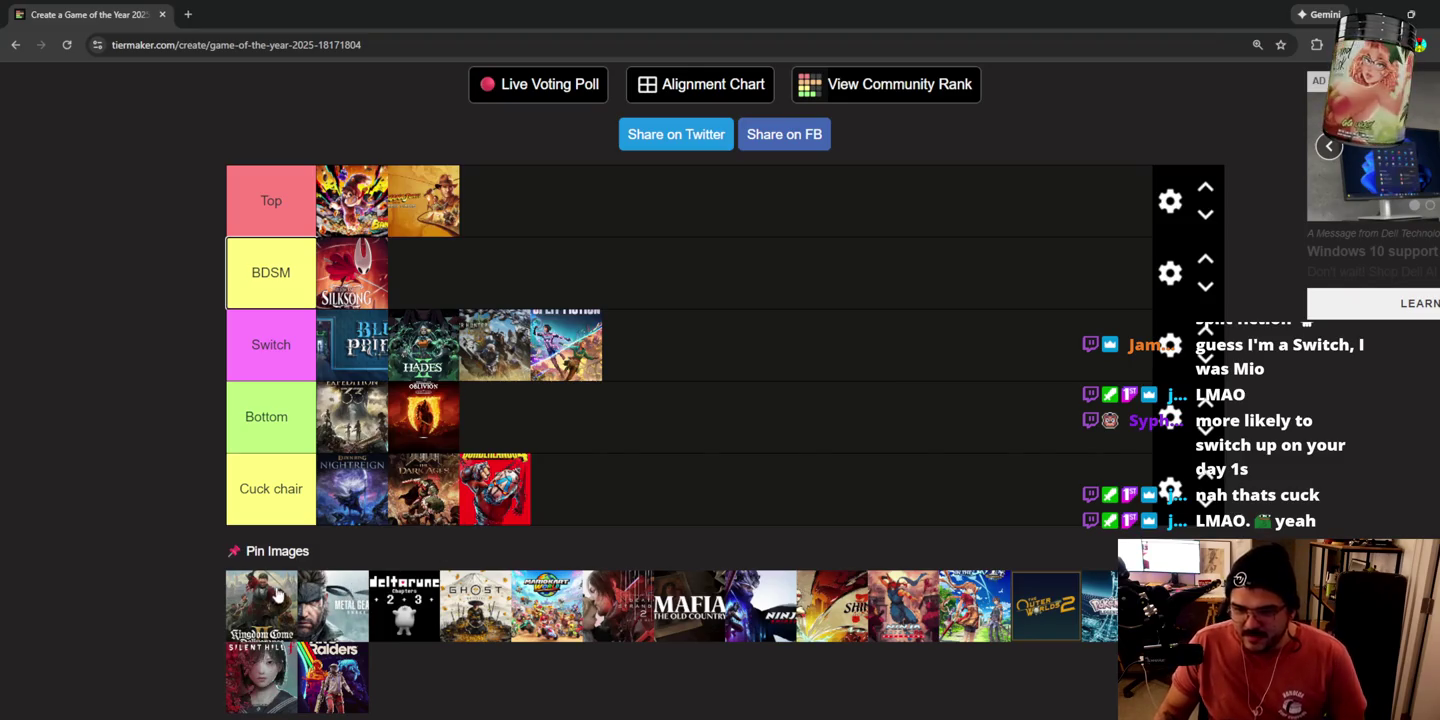
{"action": "mouse_move", "coordinate": [270, 620]}
{"action": "left_mouse_down"}
{"action": "mouse_move", "coordinate": [162, 508]}
{"action": "mouse_move", "coordinate": [240, 313]}
{"action": "mouse_move", "coordinate": [481, 274]}
{"action": "mouse_move", "coordinate": [515, 214]}
{"action": "left_mouse_up"}
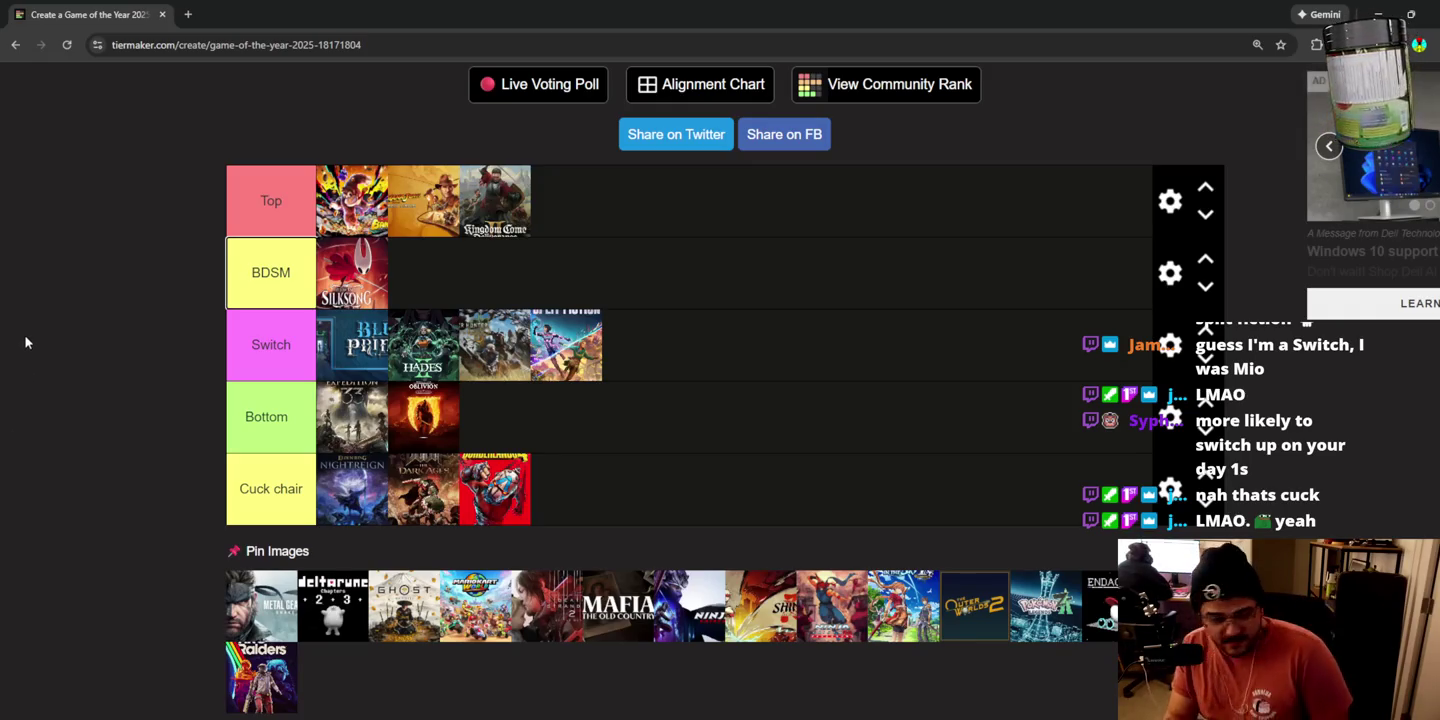
{"action": "left_click", "coordinate": [153, 552]}
{"action": "mouse_move", "coordinate": [221, 626]}
{"action": "left_mouse_down"}
{"action": "mouse_move", "coordinate": [291, 504]}
{"action": "mouse_move", "coordinate": [391, 499]}
{"action": "mouse_move", "coordinate": [305, 516]}
{"action": "left_mouse_up"}
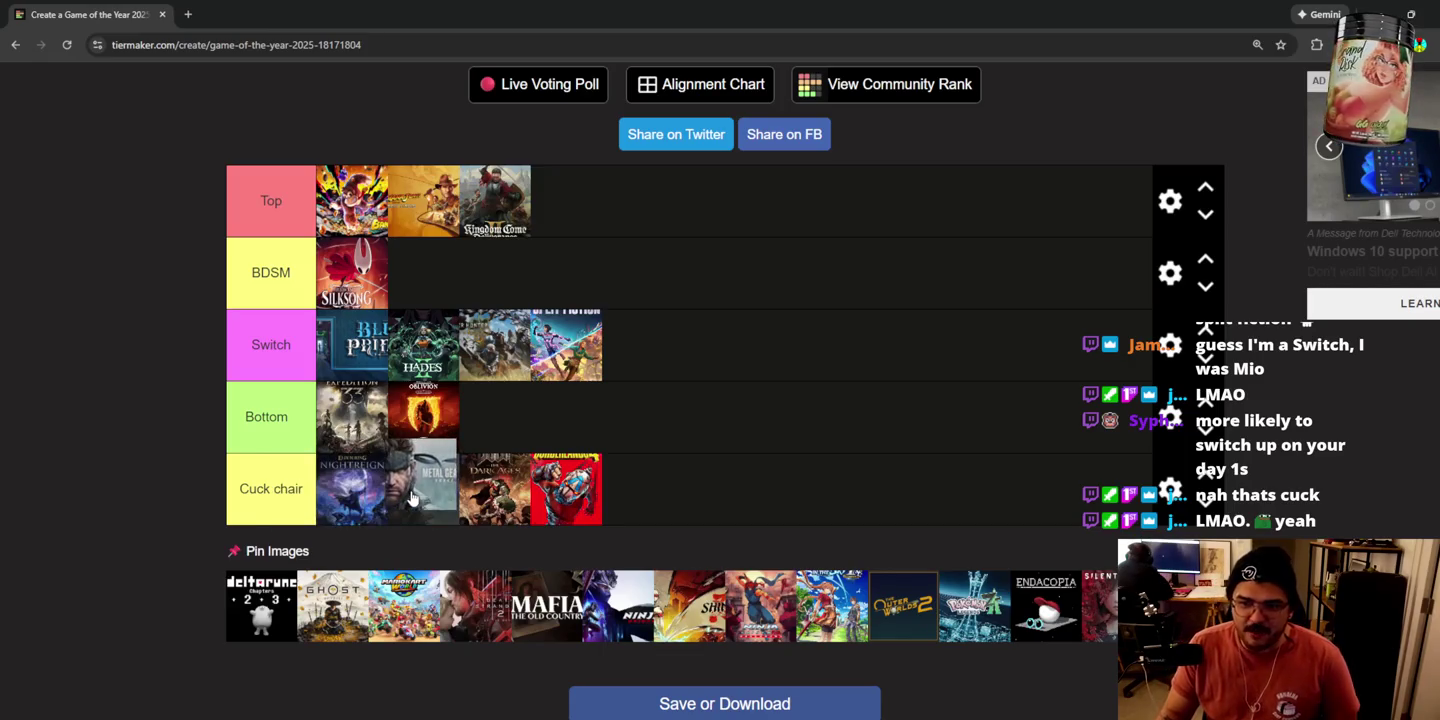
{"action": "left_click_drag", "start_coordinate": [422, 491], "coordinate": [362, 495]}
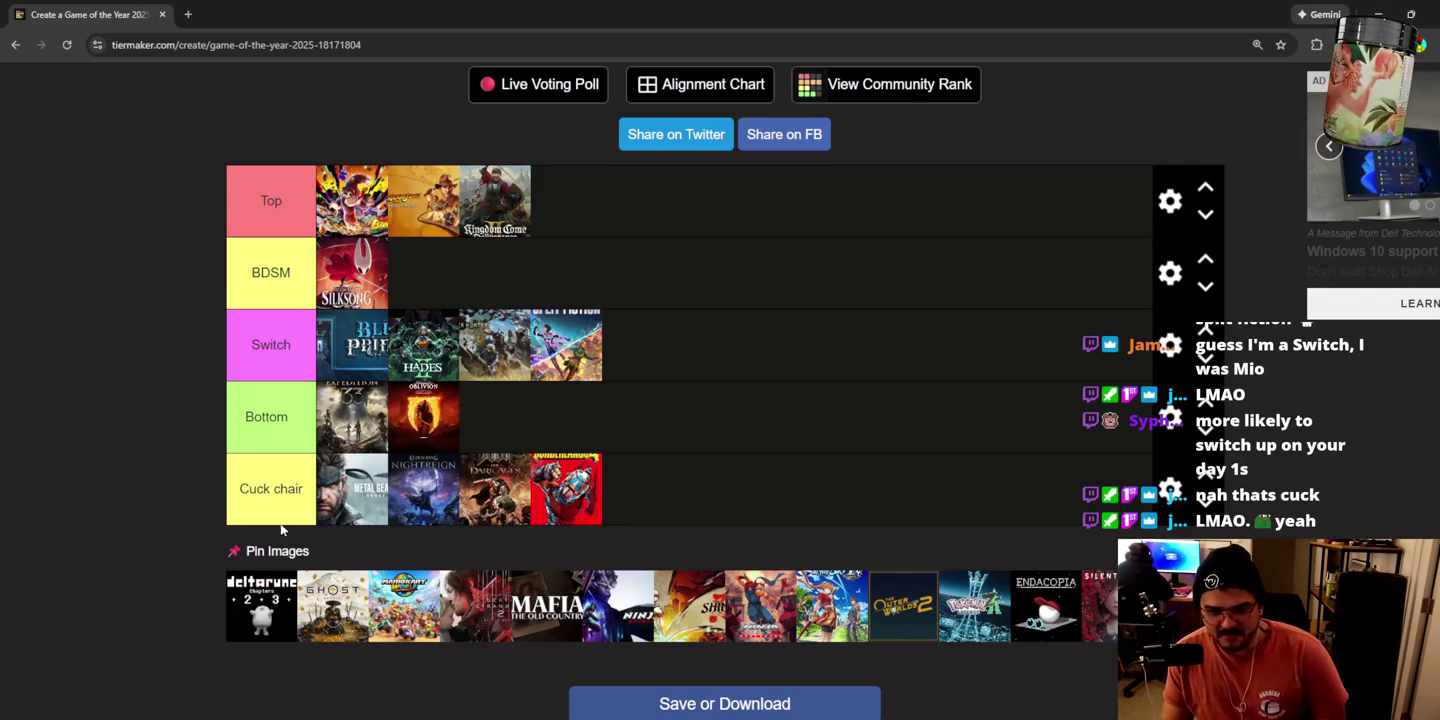
{"action": "left_click_drag", "start_coordinate": [256, 623], "coordinate": [214, 544]}
Step: Add a new tier below Cuck chair and rename it Autistic
{"action": "left_click", "coordinate": [1170, 489]}
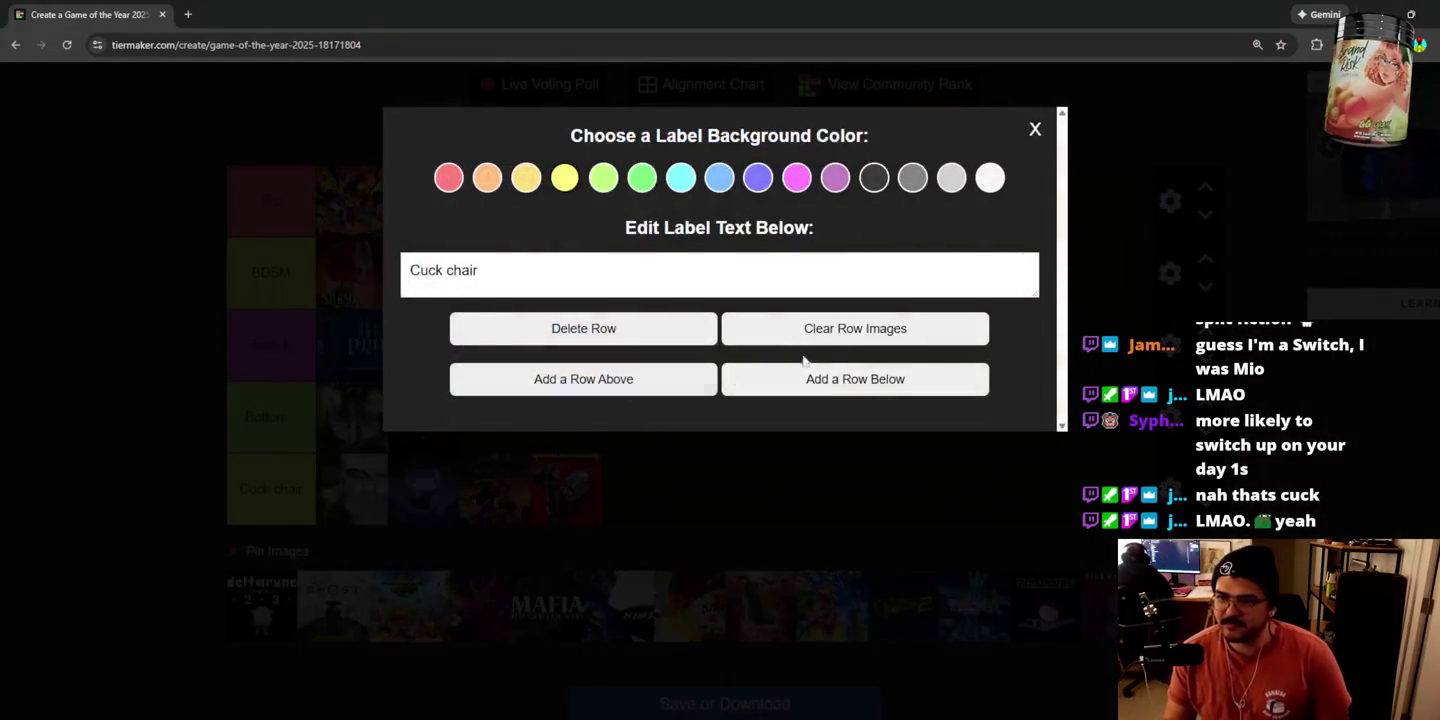
{"action": "left_click", "coordinate": [821, 384]}
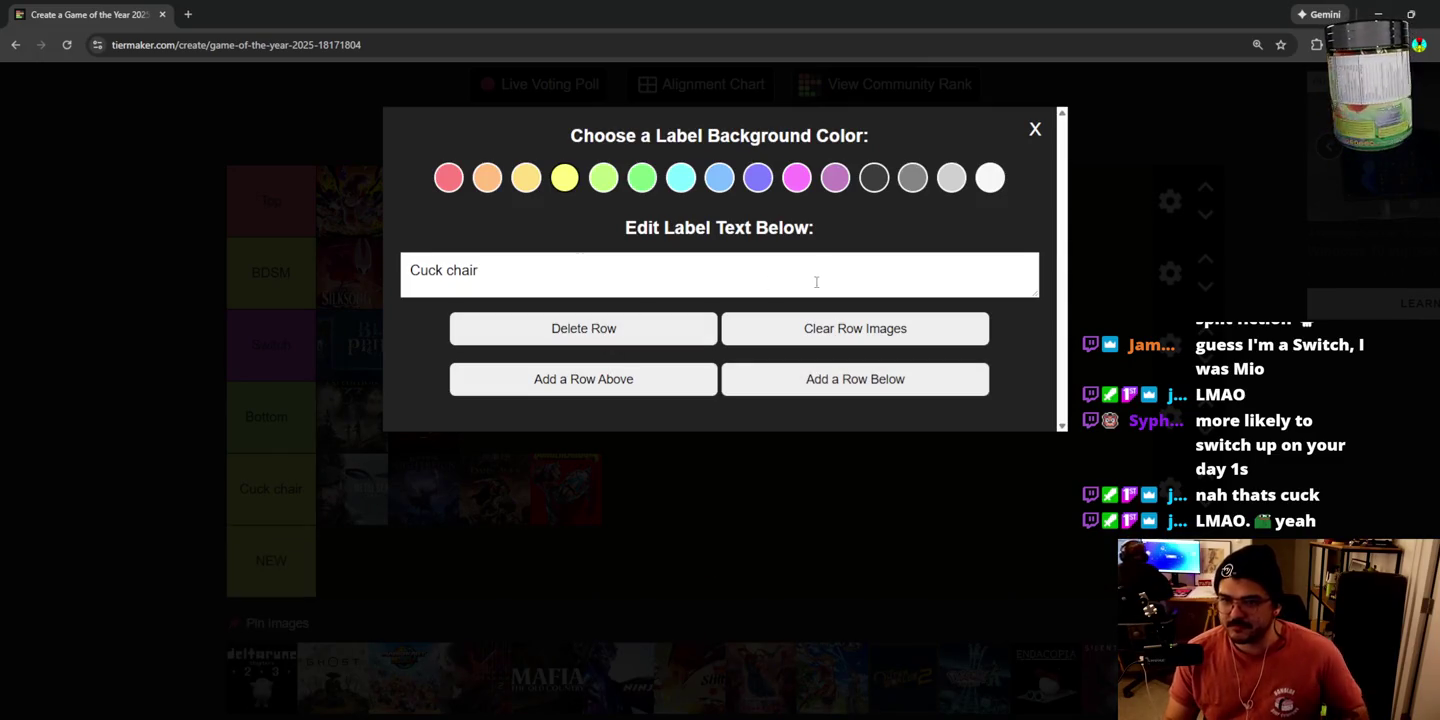
{"action": "left_click", "coordinate": [1035, 130]}
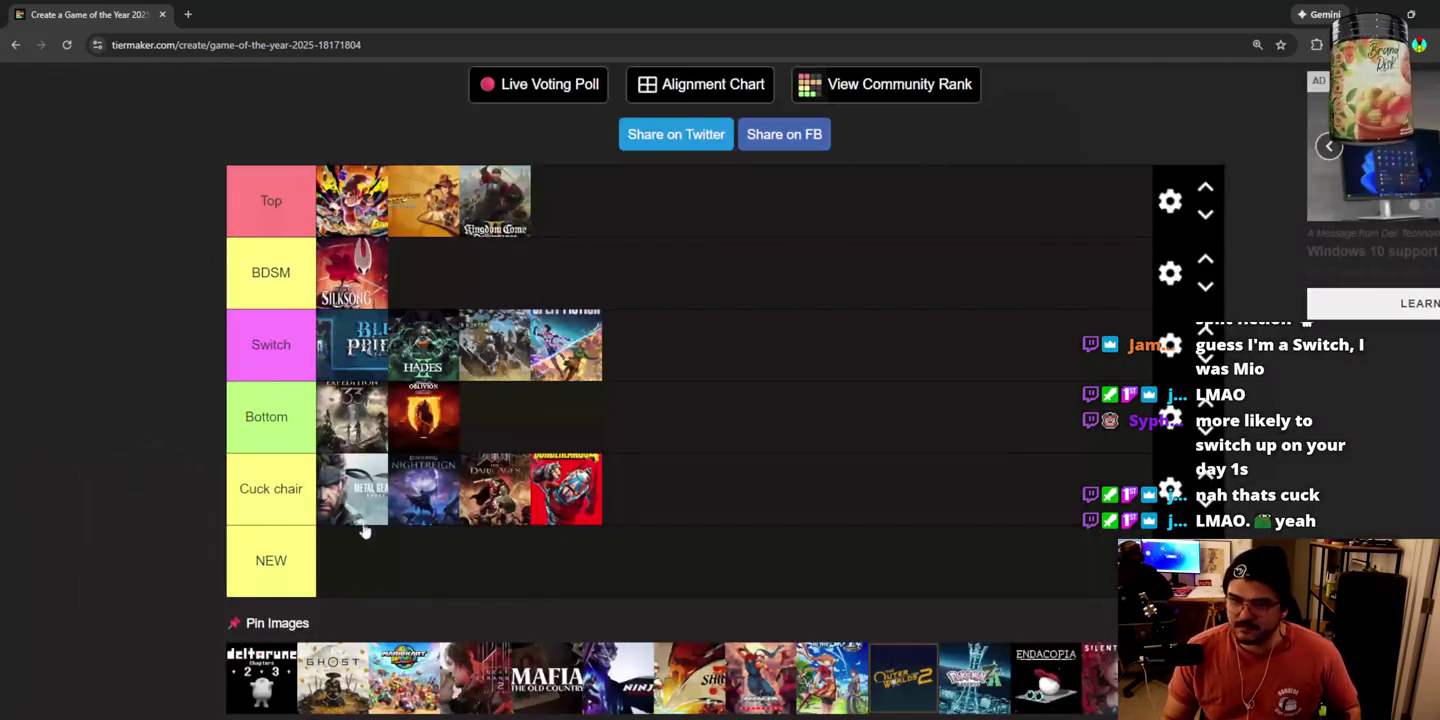
{"action": "left_click", "coordinate": [292, 547]}
{"action": "key", "text": "BackSpace"}
{"action": "key", "text": "BackSpace"}
{"action": "type", "text": "utistic"}
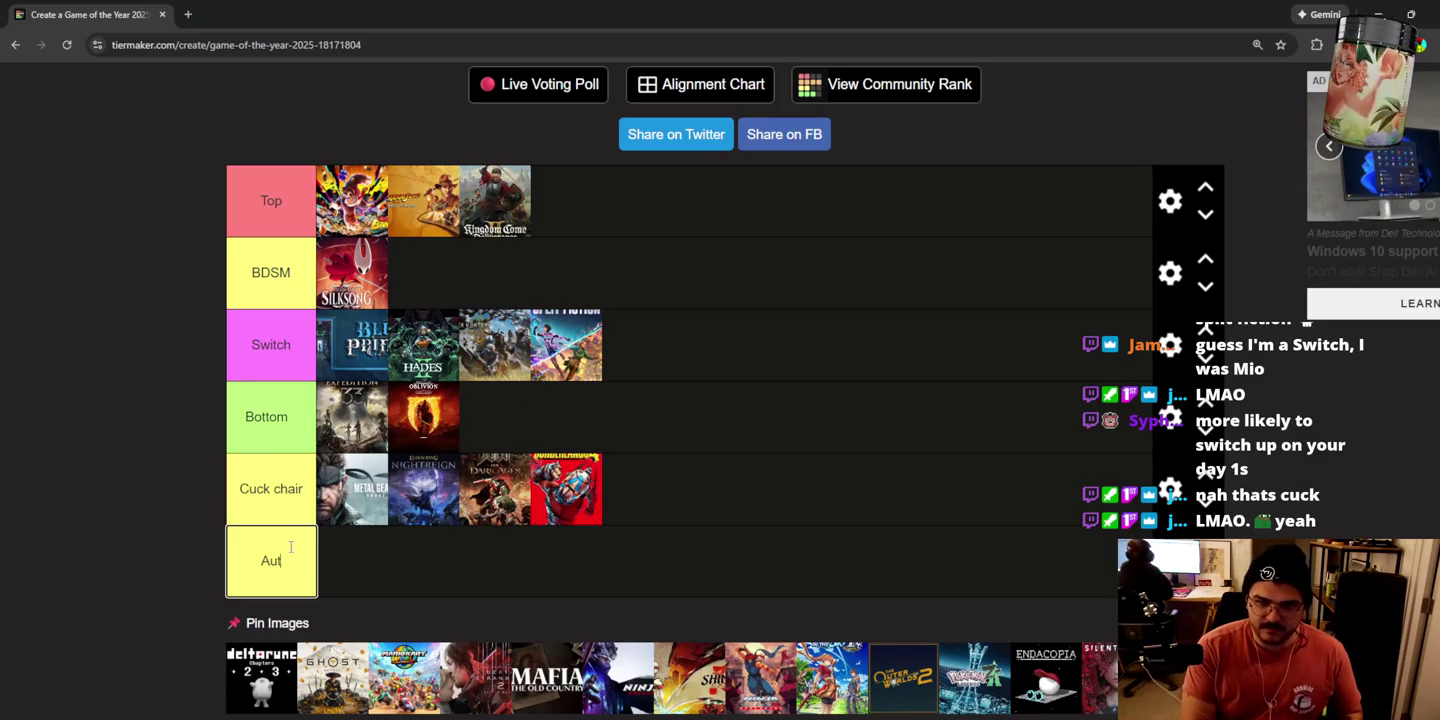
Step: Put Deltarune in the Autistic tier and make its label colour white
{"action": "mouse_move", "coordinate": [239, 679]}
{"action": "left_mouse_down"}
{"action": "mouse_move", "coordinate": [350, 565]}
{"action": "mouse_move", "coordinate": [355, 577]}
{"action": "left_mouse_up"}
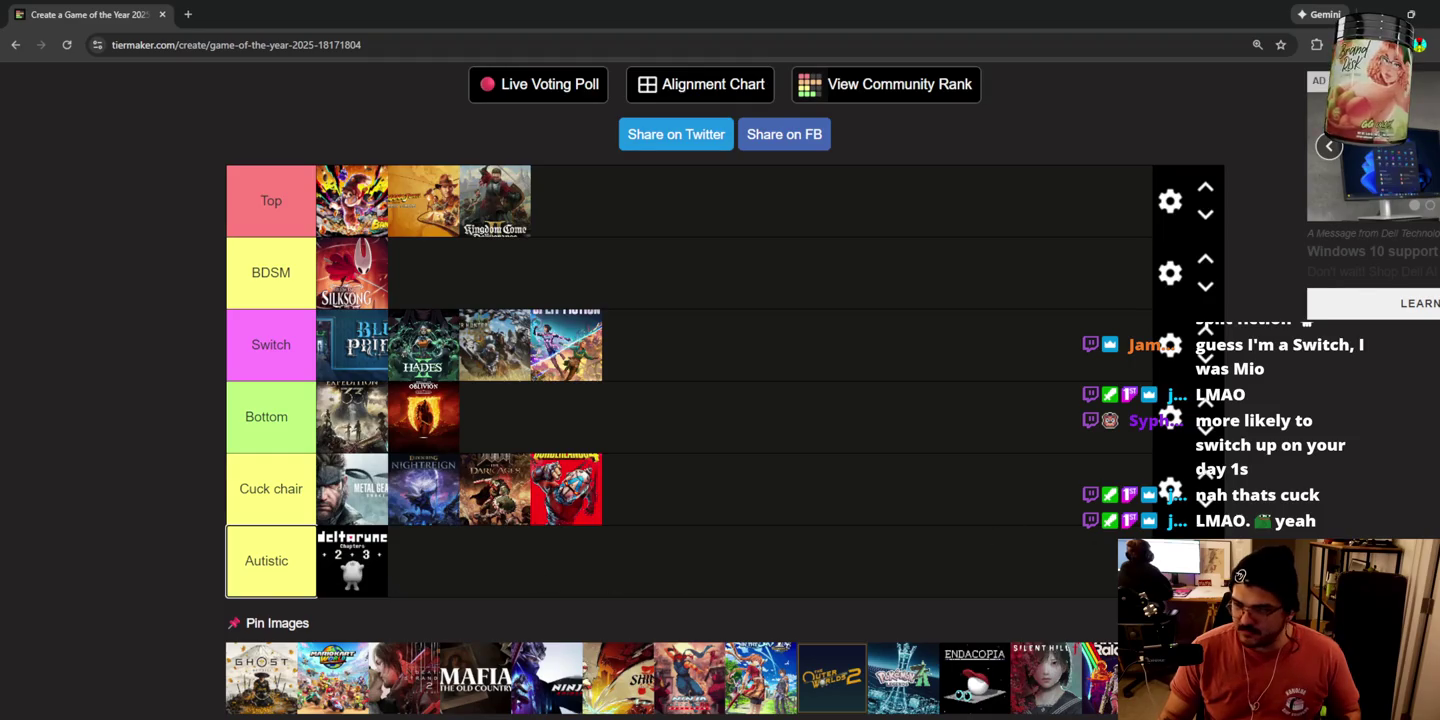
{"action": "left_click", "coordinate": [1170, 562]}
{"action": "left_click", "coordinate": [871, 183]}
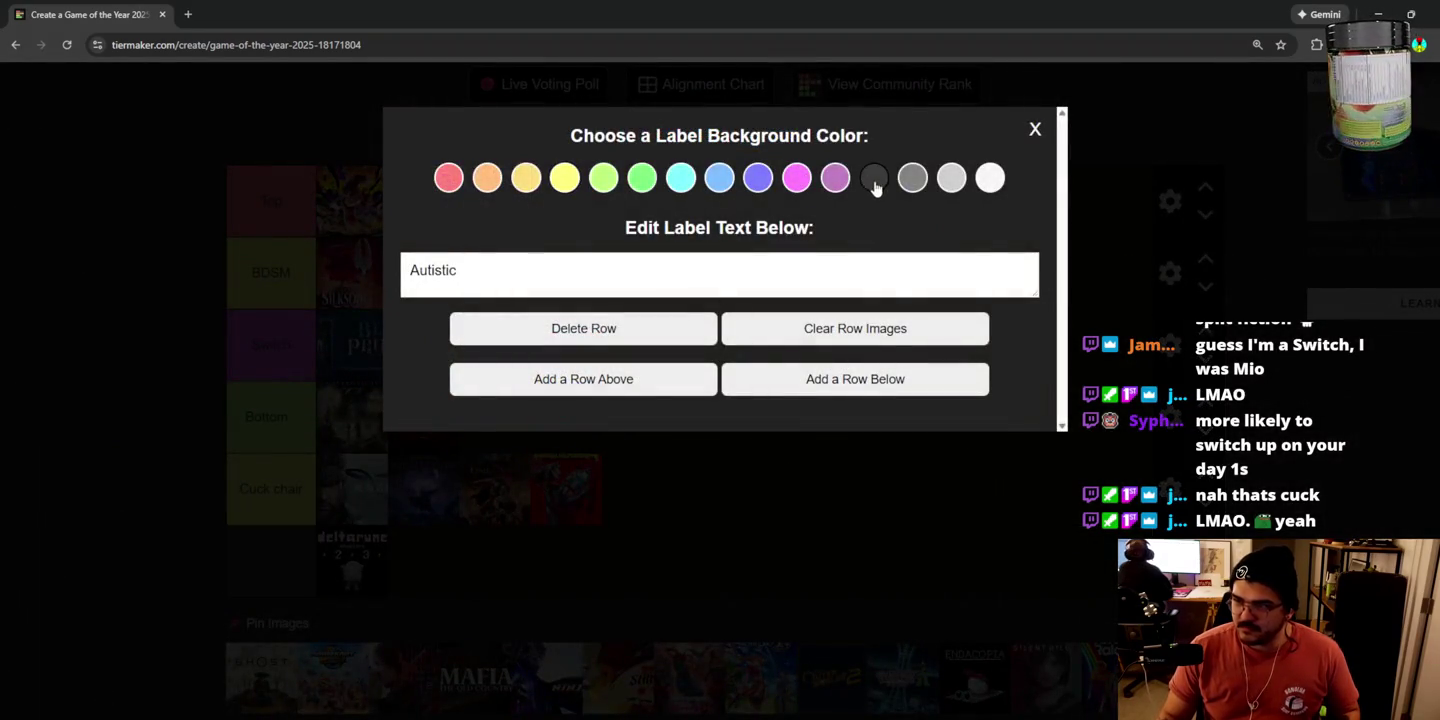
{"action": "left_click", "coordinate": [985, 180]}
{"action": "left_click", "coordinate": [1035, 138]}
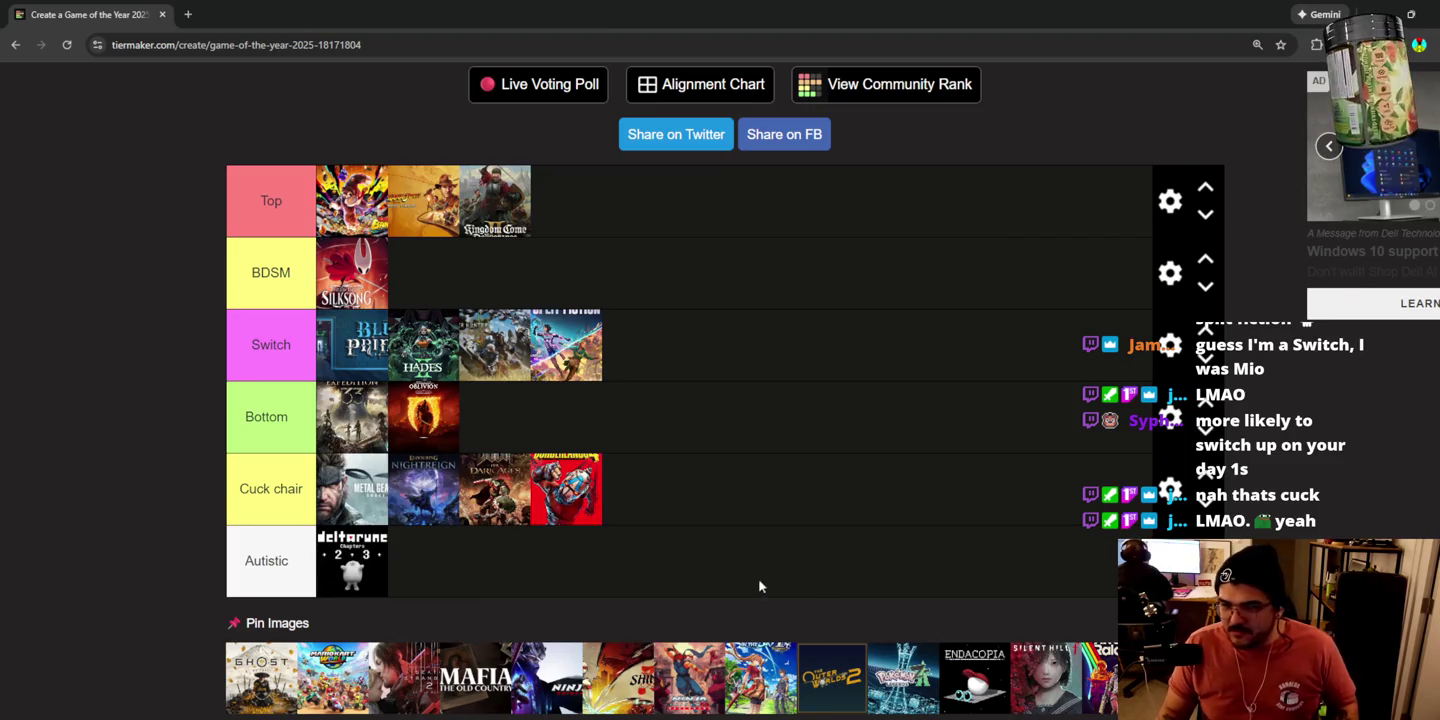
Step: Rank Ghost in Switch, the red-haired game in Autistic, and Raiders ahead of Oblivion in Bottom
{"action": "mouse_move", "coordinate": [263, 700]}
{"action": "left_mouse_down"}
{"action": "mouse_move", "coordinate": [222, 679]}
{"action": "mouse_move", "coordinate": [625, 350]}
{"action": "mouse_move", "coordinate": [661, 345]}
{"action": "left_mouse_up"}
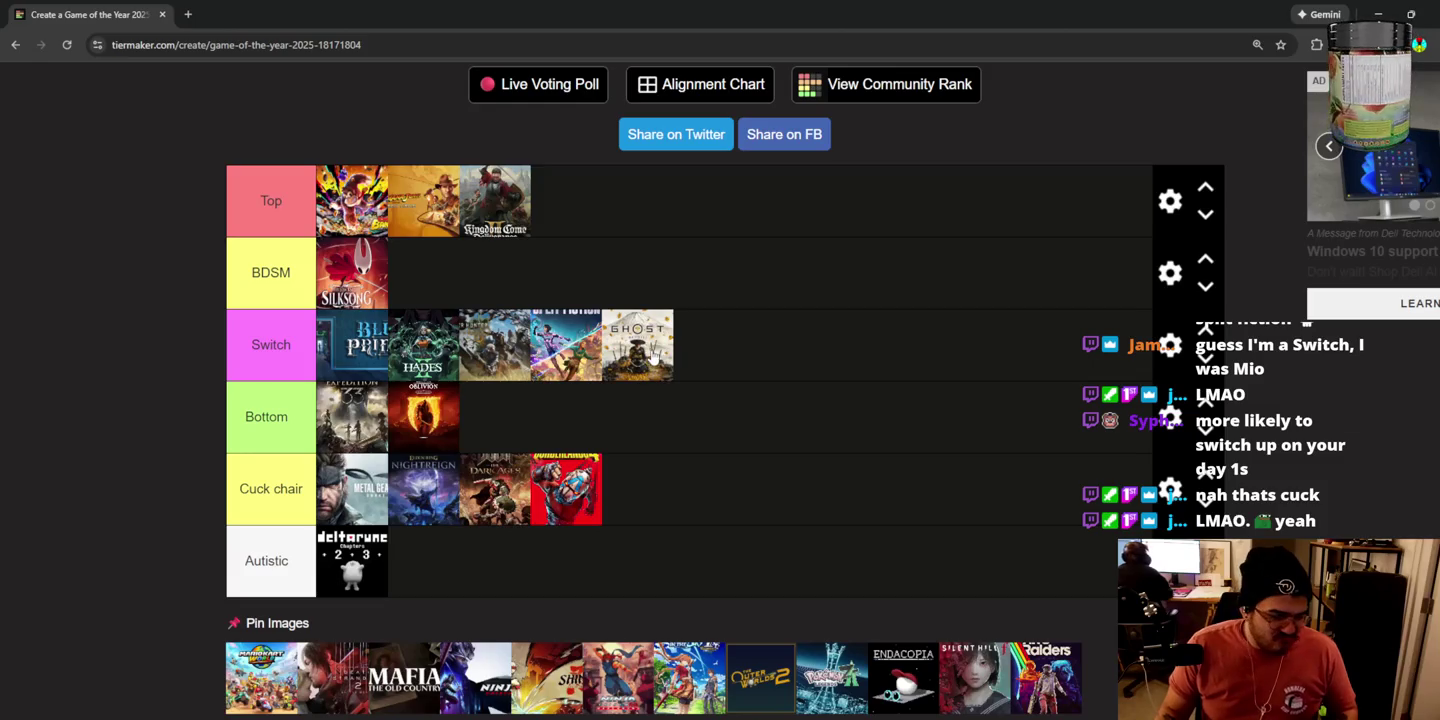
{"action": "mouse_move", "coordinate": [328, 679]}
{"action": "left_mouse_down"}
{"action": "mouse_move", "coordinate": [419, 280]}
{"action": "mouse_move", "coordinate": [465, 350]}
{"action": "mouse_move", "coordinate": [409, 508]}
{"action": "mouse_move", "coordinate": [353, 563]}
{"action": "left_mouse_up"}
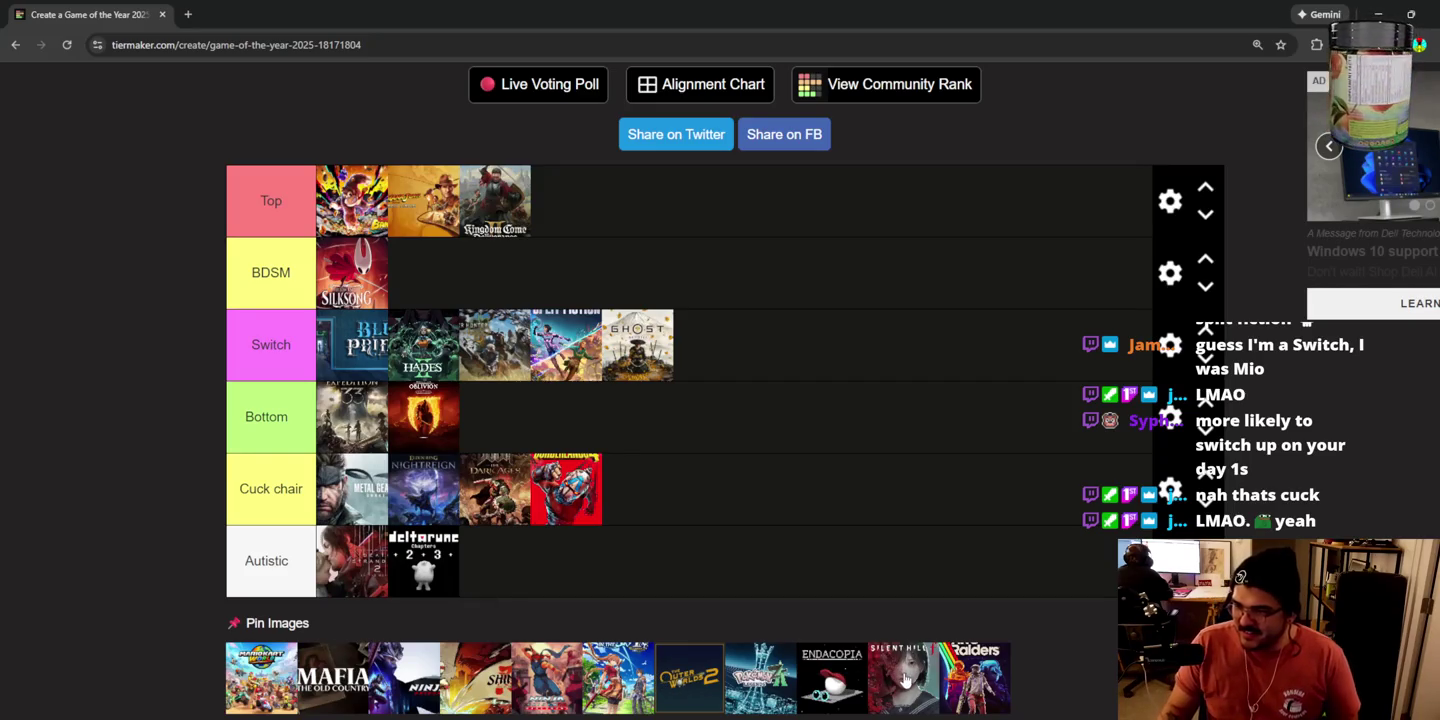
{"action": "mouse_move", "coordinate": [984, 690]}
{"action": "left_mouse_down"}
{"action": "mouse_move", "coordinate": [860, 603]}
{"action": "mouse_move", "coordinate": [697, 355]}
{"action": "mouse_move", "coordinate": [683, 283]}
{"action": "mouse_move", "coordinate": [667, 287]}
{"action": "mouse_move", "coordinate": [718, 337]}
{"action": "mouse_move", "coordinate": [610, 290]}
{"action": "mouse_move", "coordinate": [519, 394]}
{"action": "mouse_move", "coordinate": [514, 290]}
{"action": "mouse_move", "coordinate": [505, 437]}
{"action": "left_mouse_up"}
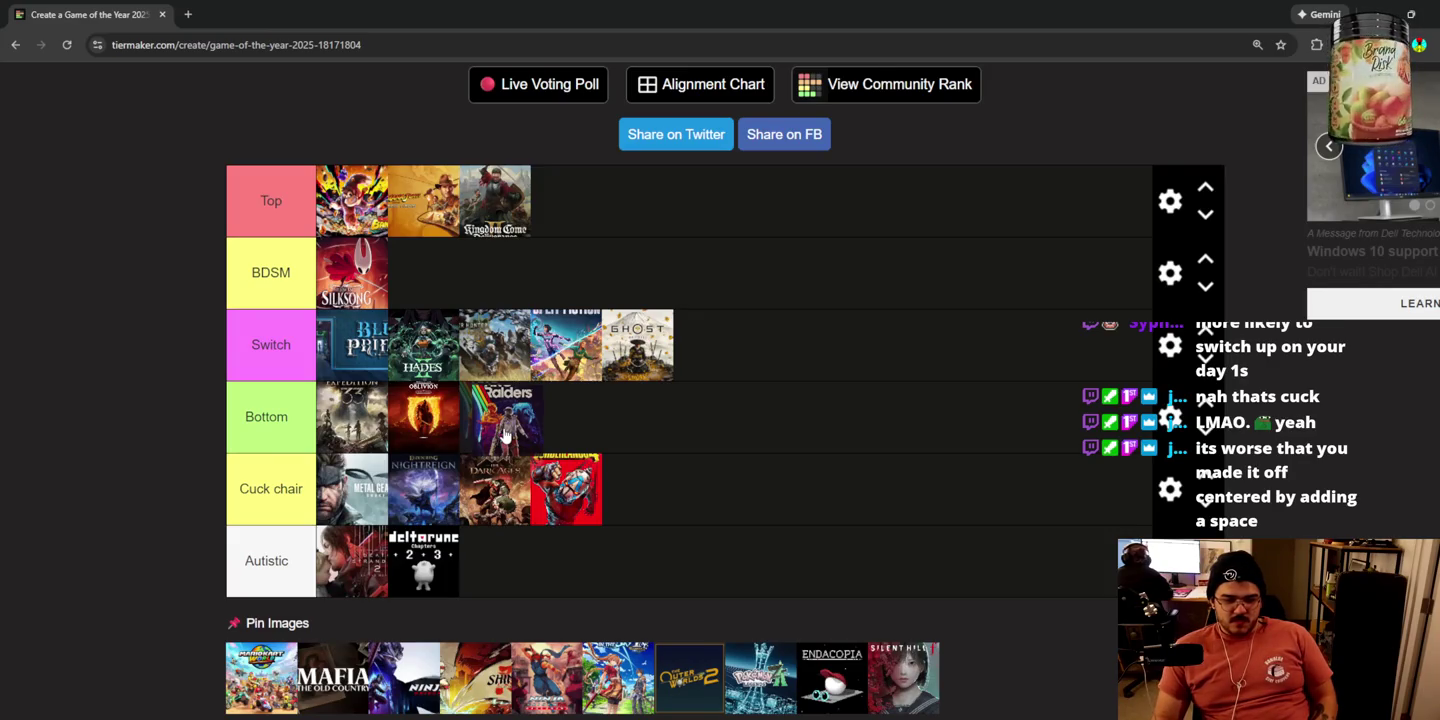
{"action": "mouse_move", "coordinate": [505, 436]}
{"action": "left_mouse_down"}
{"action": "mouse_move", "coordinate": [540, 245]}
{"action": "mouse_move", "coordinate": [544, 405]}
{"action": "mouse_move", "coordinate": [400, 499]}
{"action": "mouse_move", "coordinate": [429, 455]}
{"action": "mouse_move", "coordinate": [555, 440]}
{"action": "mouse_move", "coordinate": [450, 436]}
{"action": "mouse_move", "coordinate": [506, 419]}
{"action": "mouse_move", "coordinate": [408, 425]}
{"action": "left_mouse_up"}
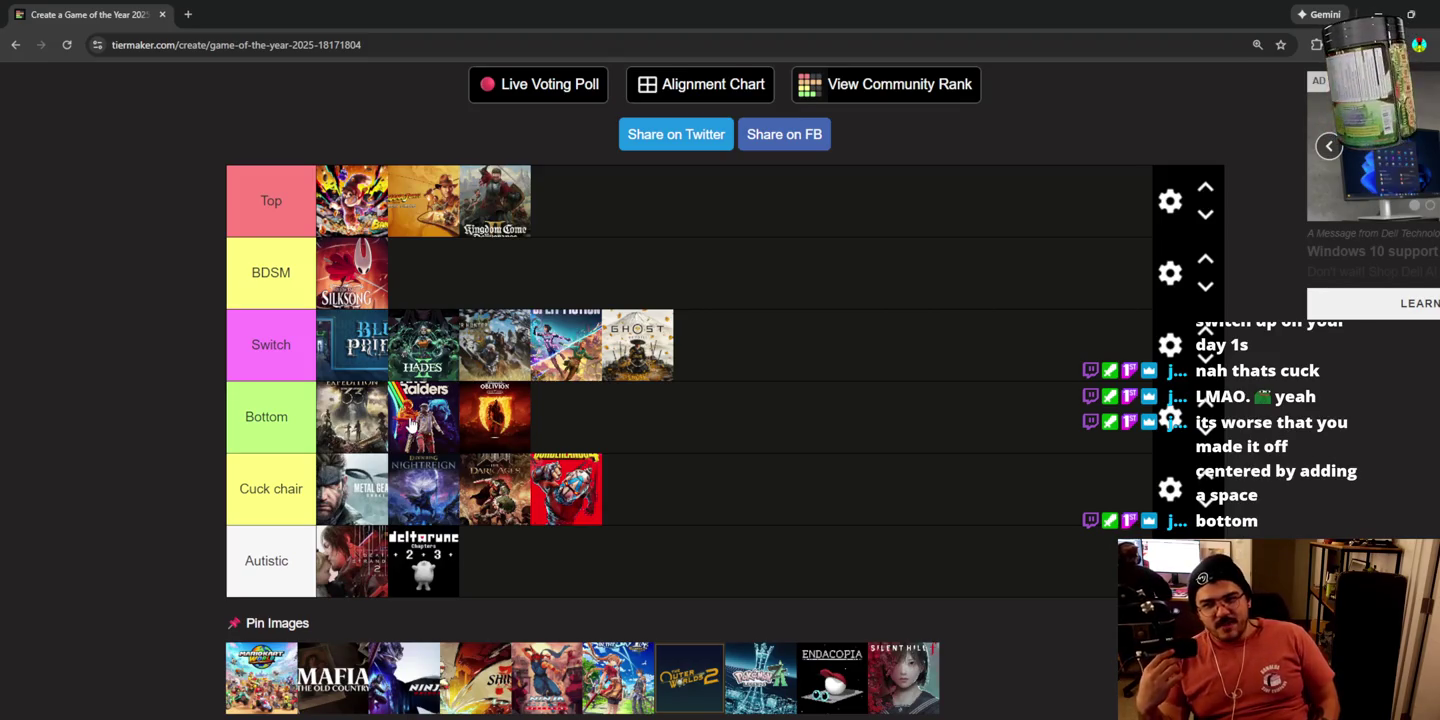
{"action": "mouse_move", "coordinate": [778, 689]}
{"action": "left_mouse_down"}
{"action": "mouse_move", "coordinate": [580, 485]}
{"action": "mouse_move", "coordinate": [616, 505]}
{"action": "left_mouse_up"}
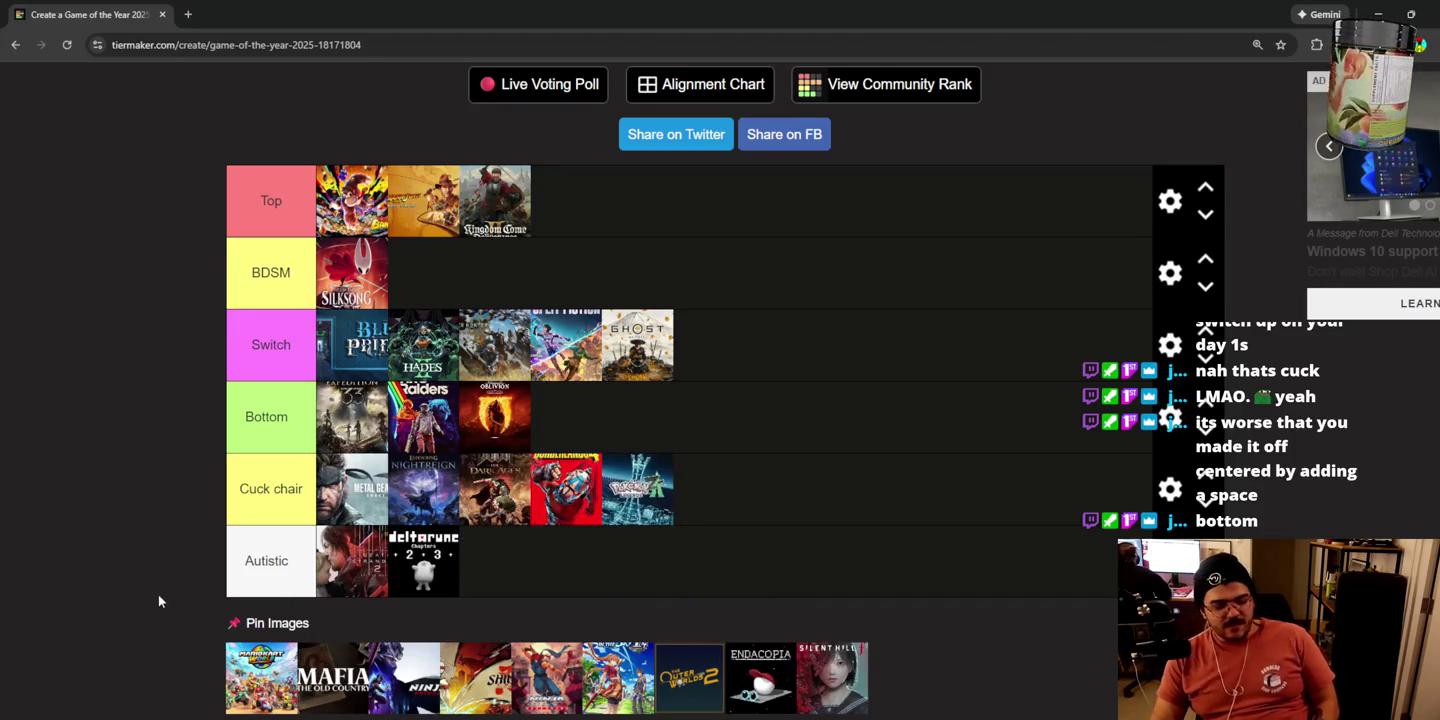
{"action": "left_click_drag", "start_coordinate": [638, 505], "coordinate": [589, 432]}
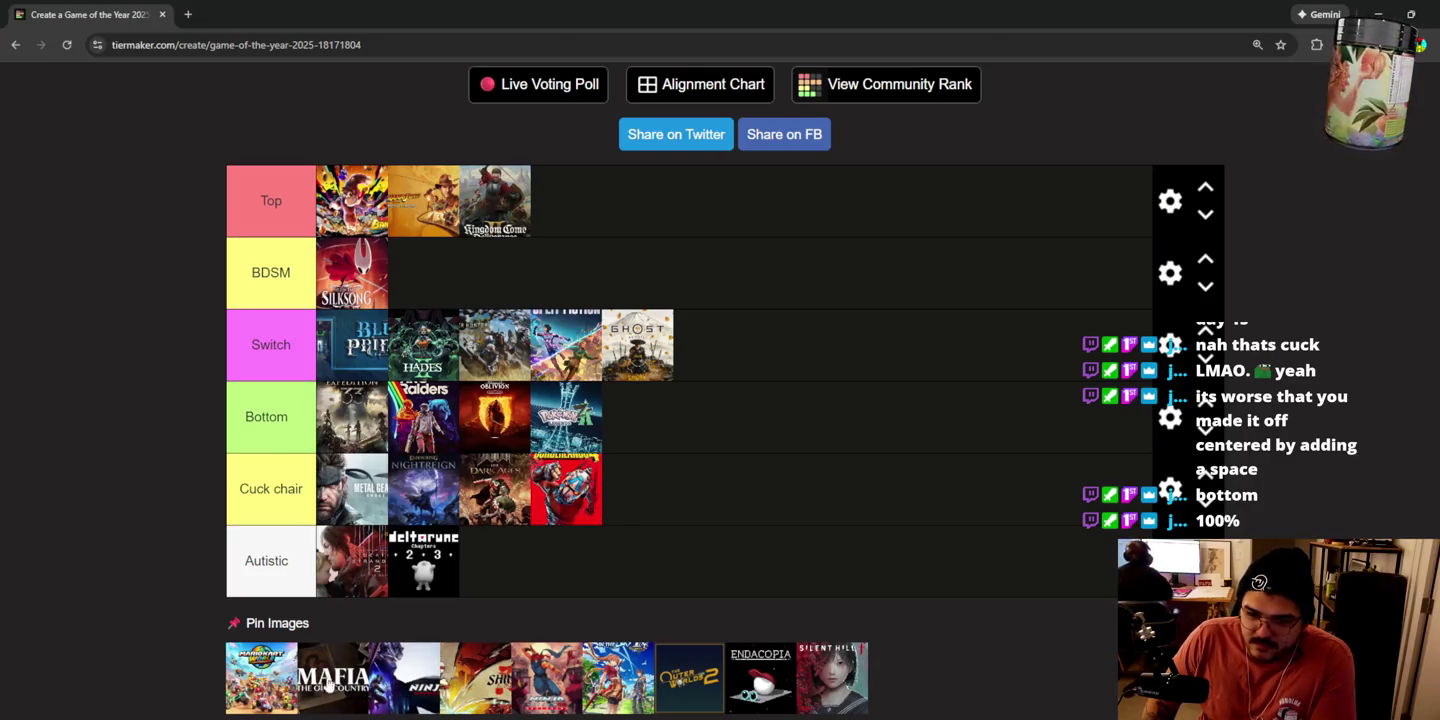
Step: Place Mario Kart at the front of the Top tier and open the Switch tier's settings
{"action": "mouse_move", "coordinate": [263, 677]}
{"action": "left_mouse_down"}
{"action": "mouse_move", "coordinate": [256, 599]}
{"action": "mouse_move", "coordinate": [340, 200]}
{"action": "left_mouse_up"}
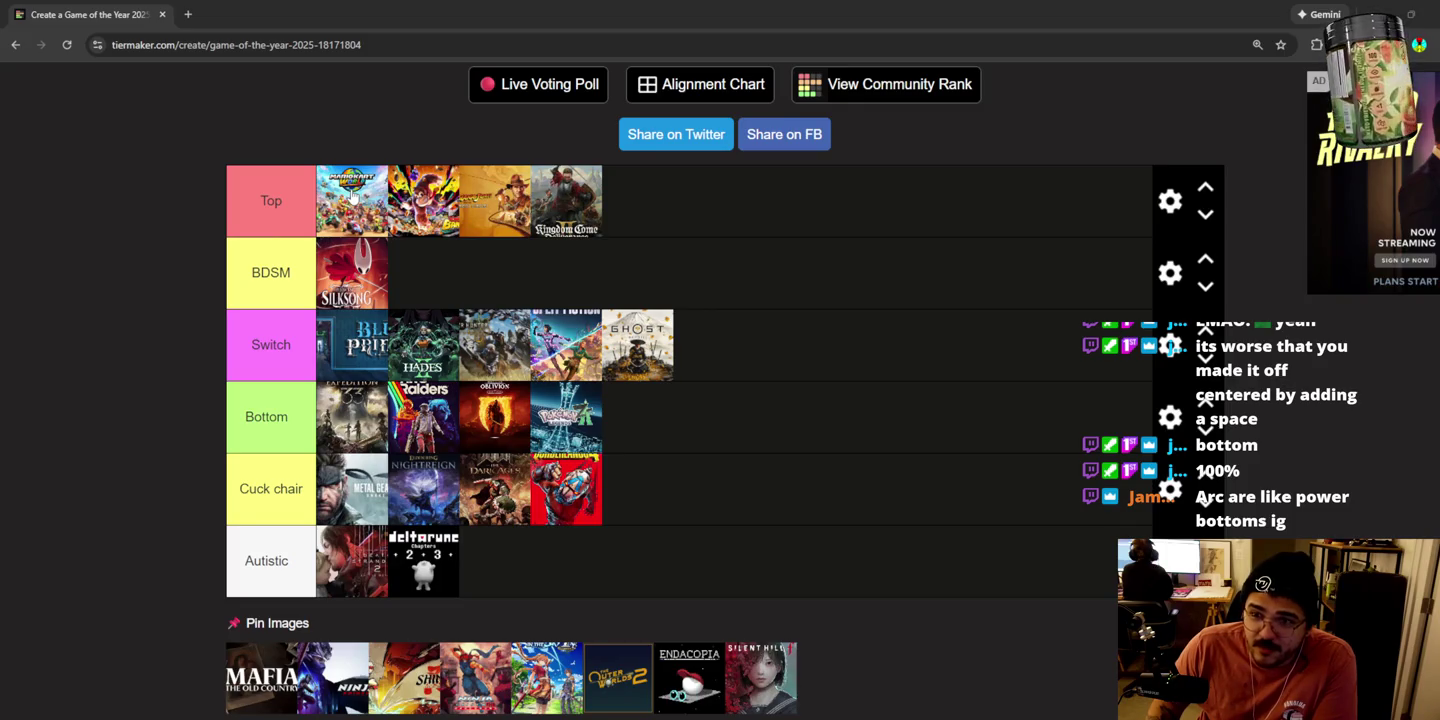
{"action": "mouse_move", "coordinate": [353, 197]}
{"action": "left_mouse_down"}
{"action": "mouse_move", "coordinate": [345, 377]}
{"action": "mouse_move", "coordinate": [352, 200]}
{"action": "left_mouse_up"}
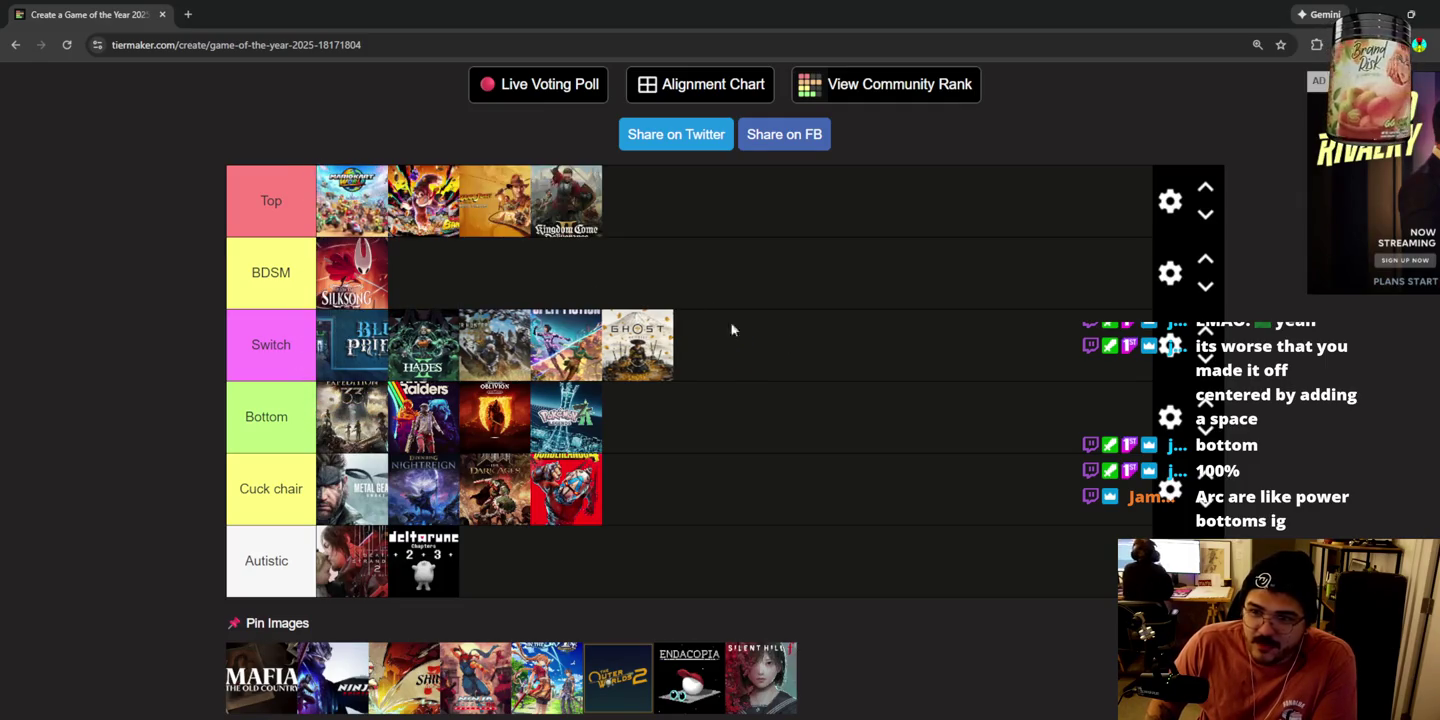
{"action": "left_click", "coordinate": [1170, 347]}
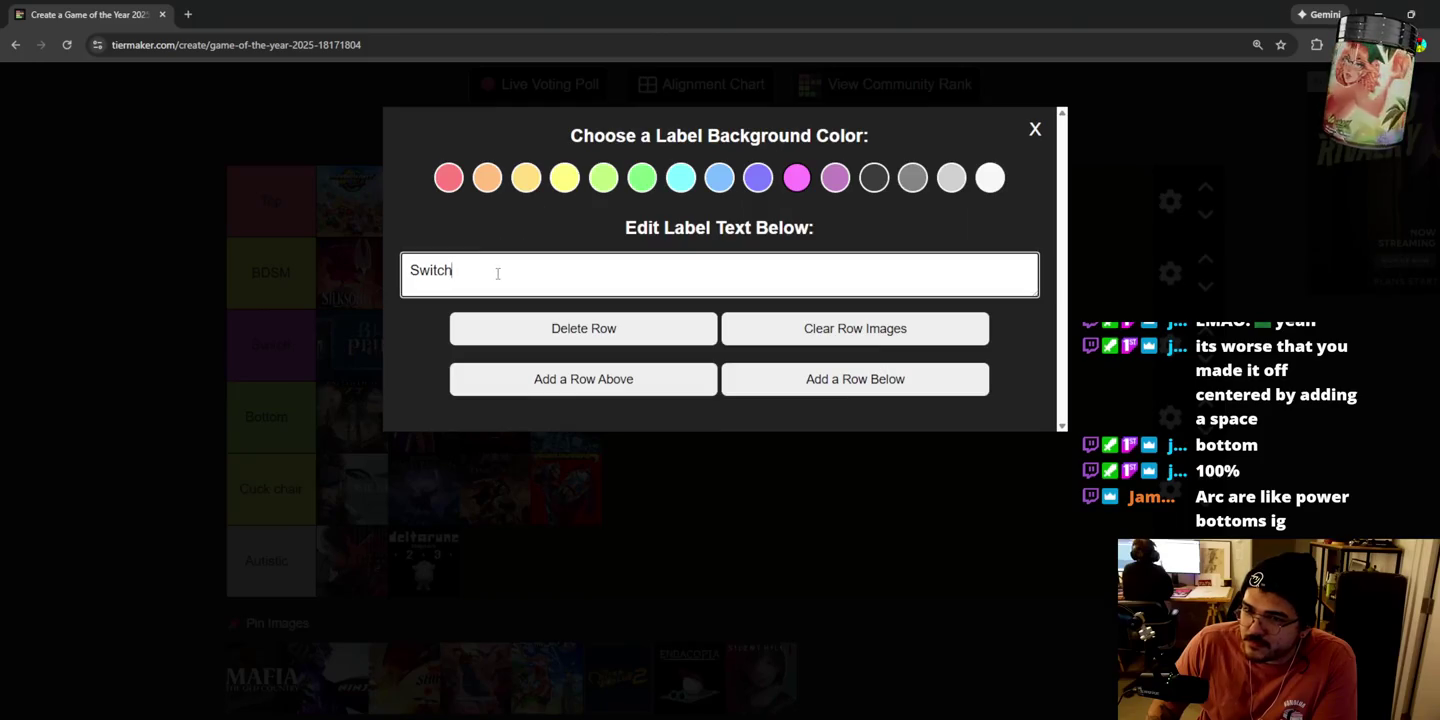
{"action": "left_click", "coordinate": [1039, 124]}
{"action": "left_click", "coordinate": [1173, 346]}
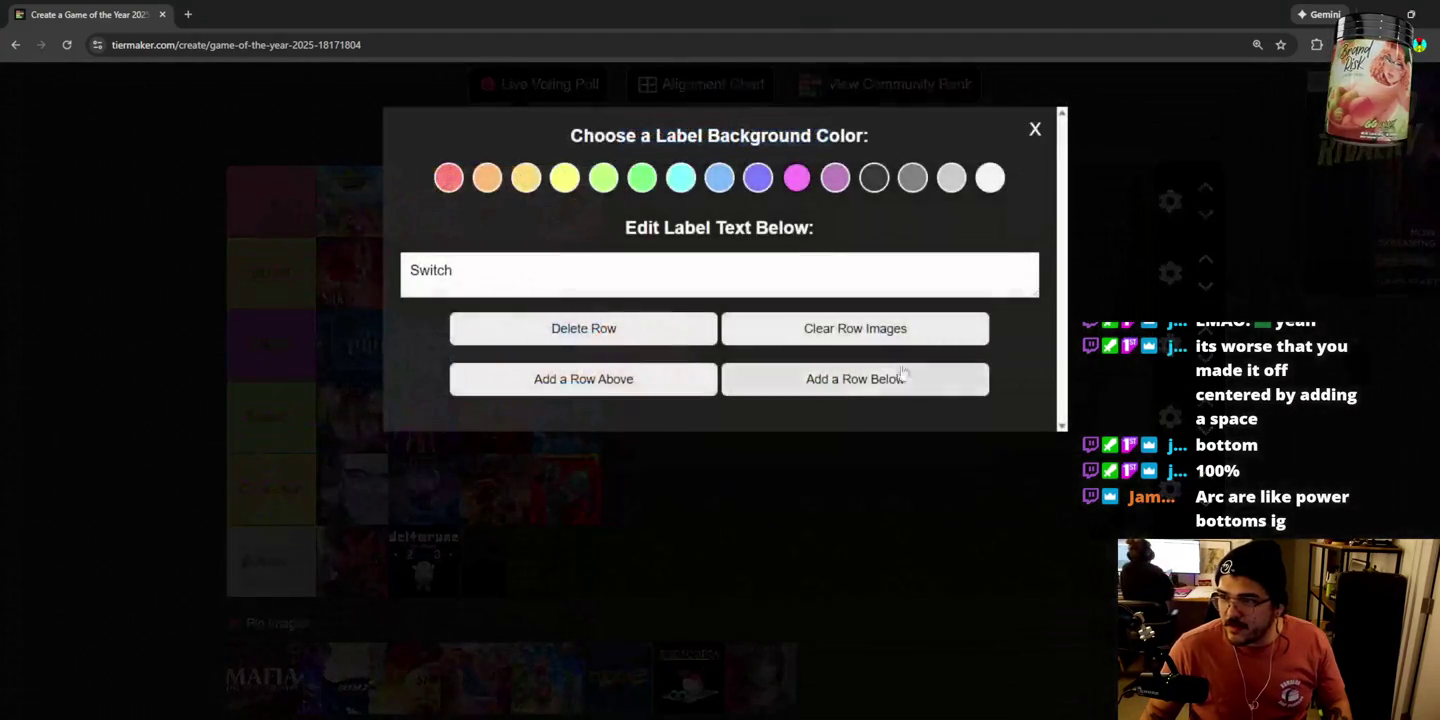
{"action": "left_click", "coordinate": [590, 379]}
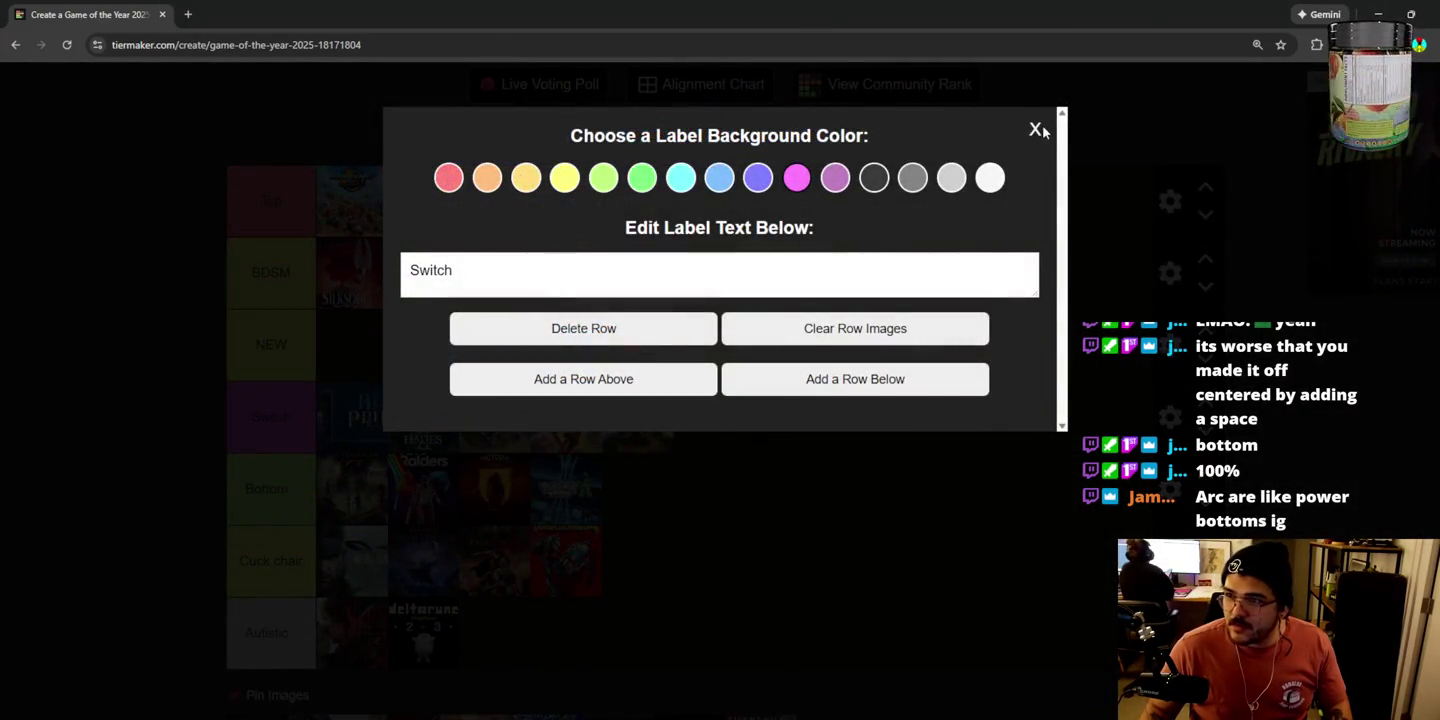
{"action": "left_click", "coordinate": [1035, 130]}
{"action": "double_click", "coordinate": [284, 345]}
{"action": "type", "text": "S"}
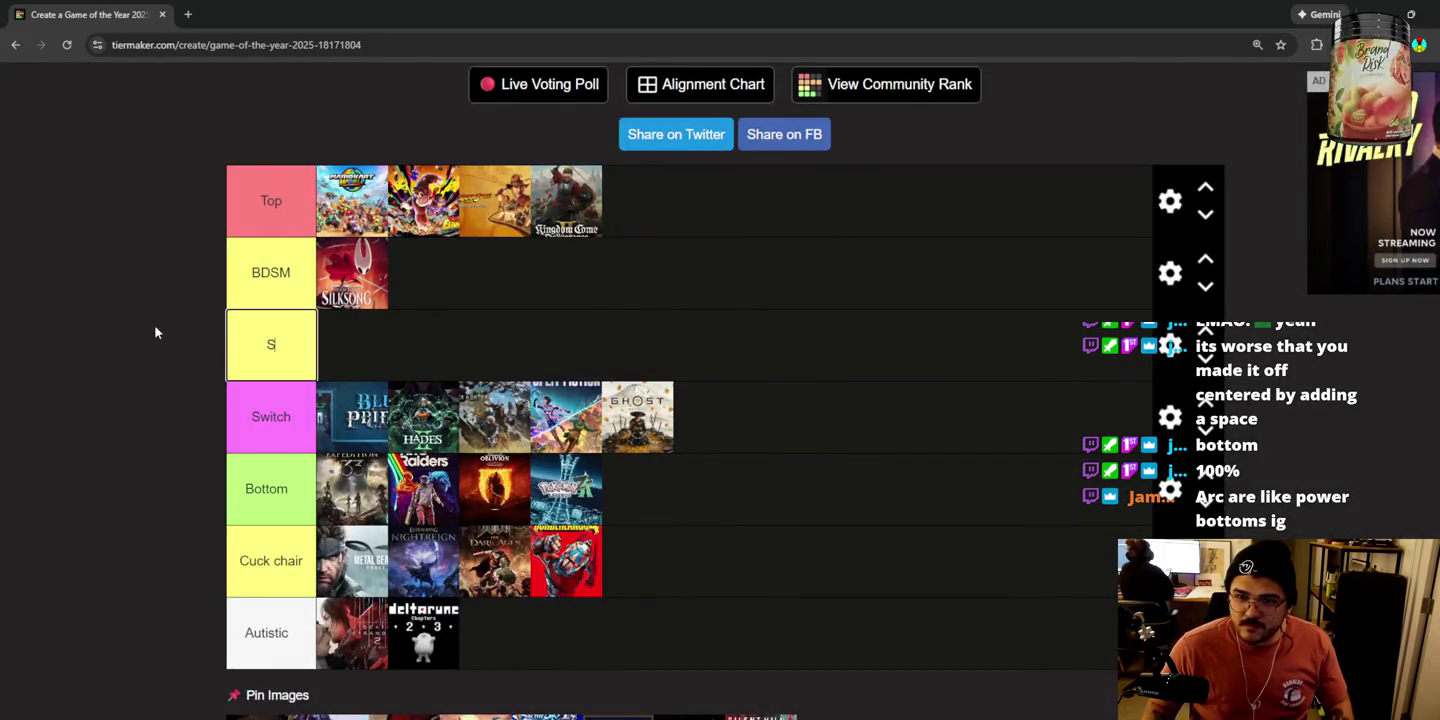
{"action": "type", "text": "witch2"}
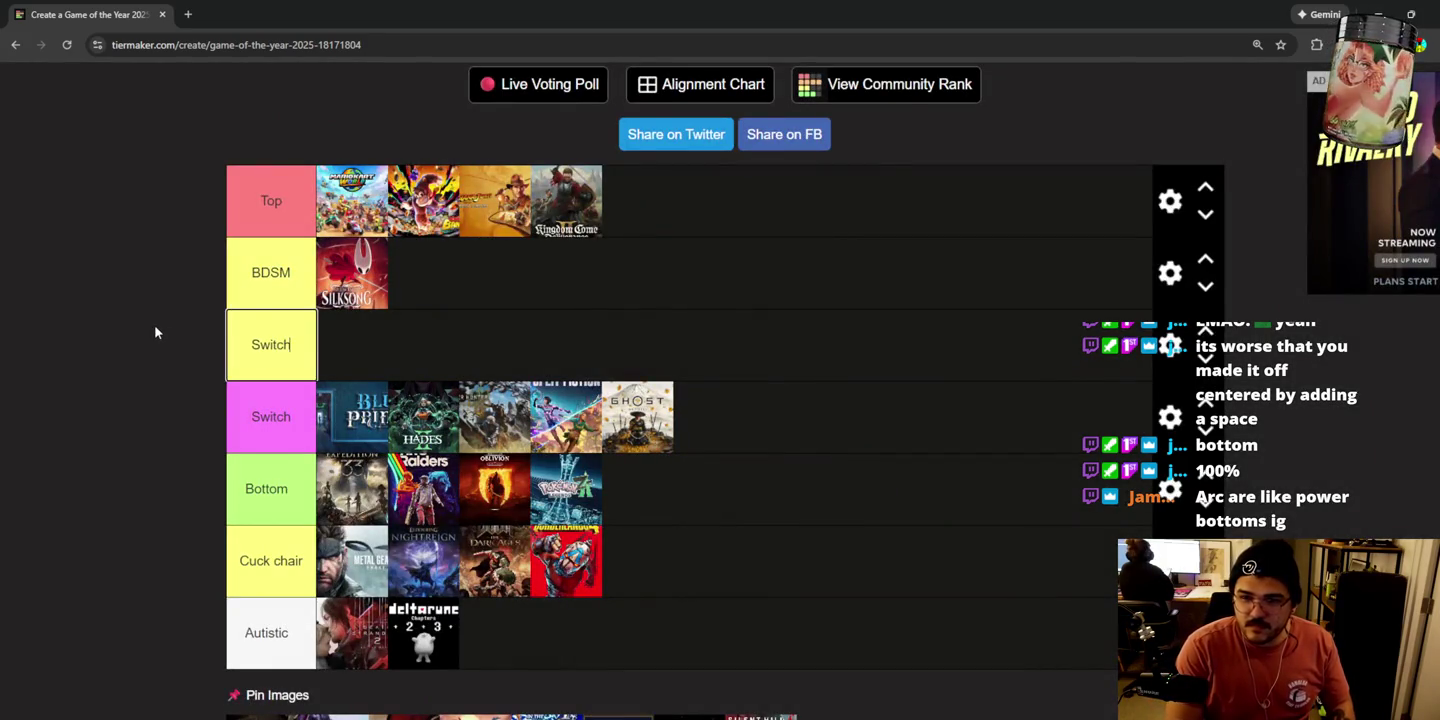
{"action": "key", "text": "Left"}
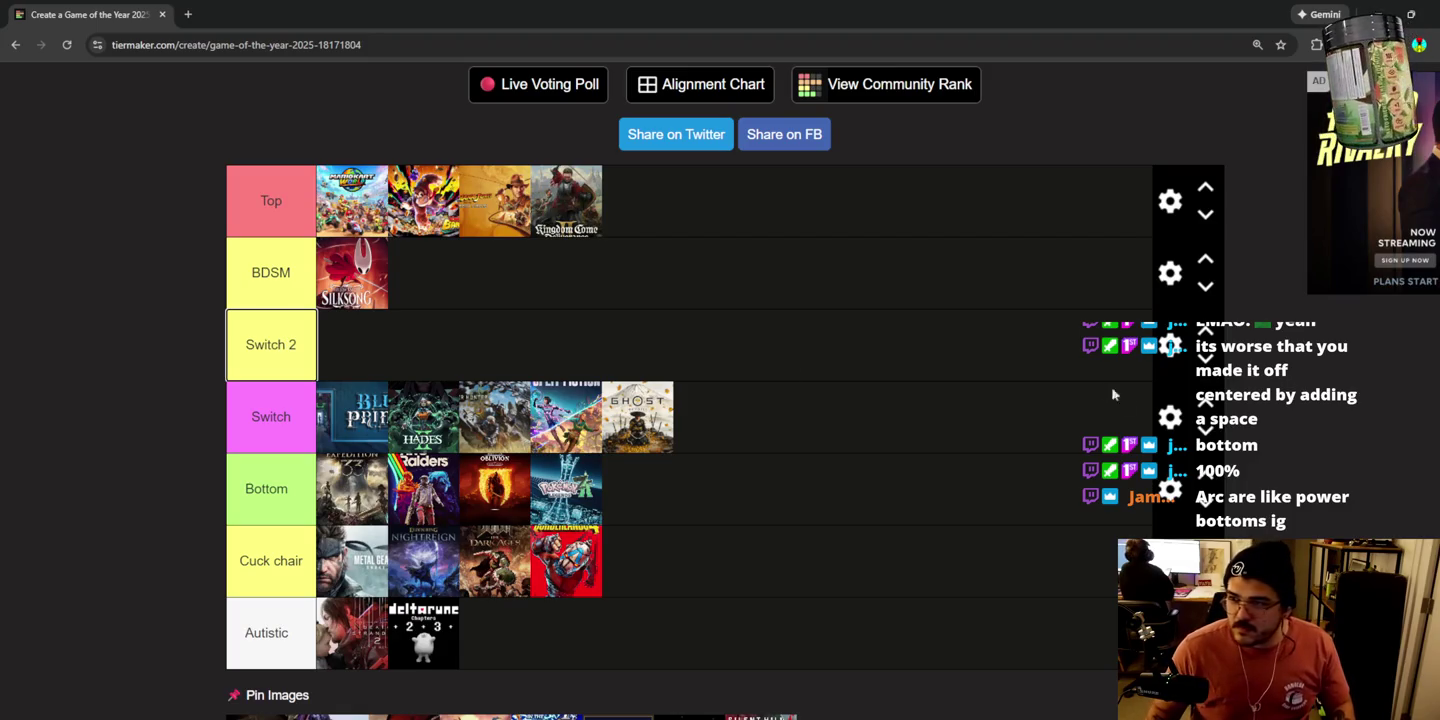
{"action": "left_click", "coordinate": [1209, 361]}
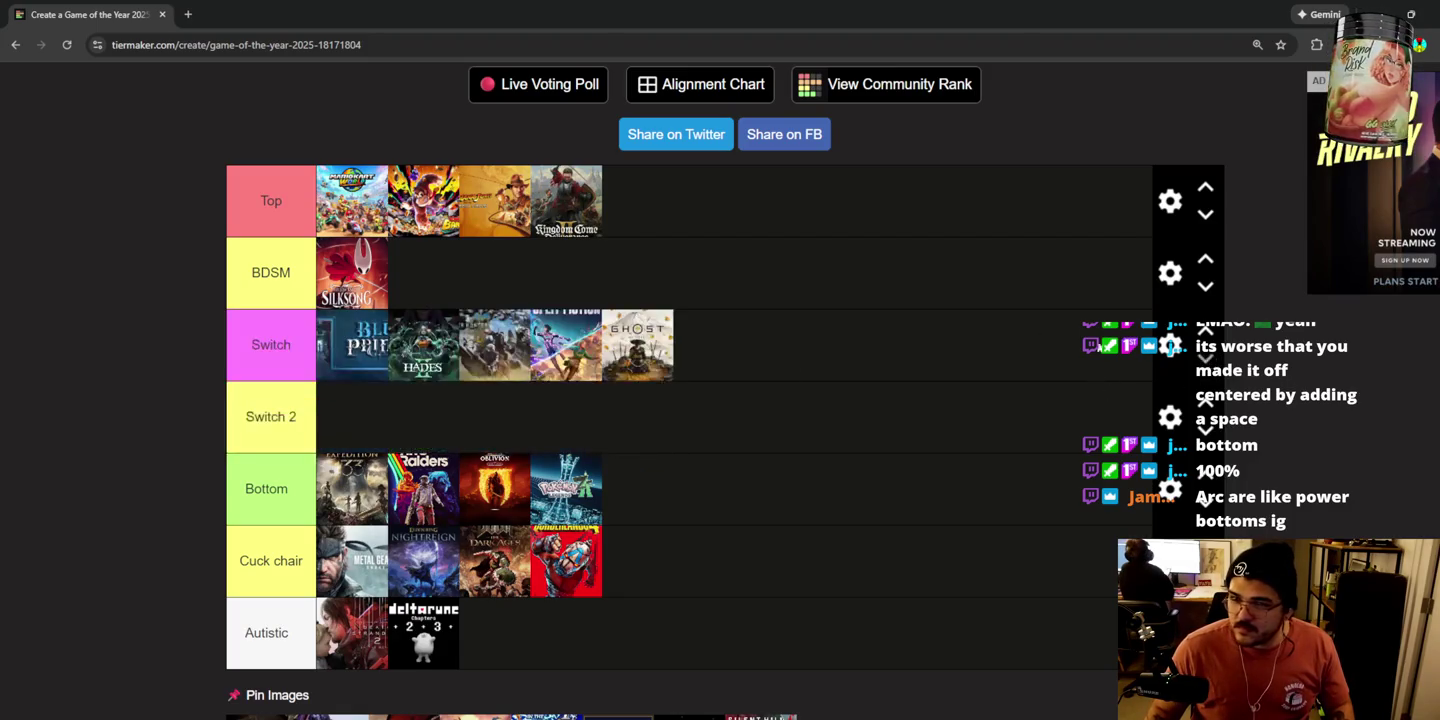
{"action": "left_click_drag", "start_coordinate": [353, 200], "coordinate": [372, 411]}
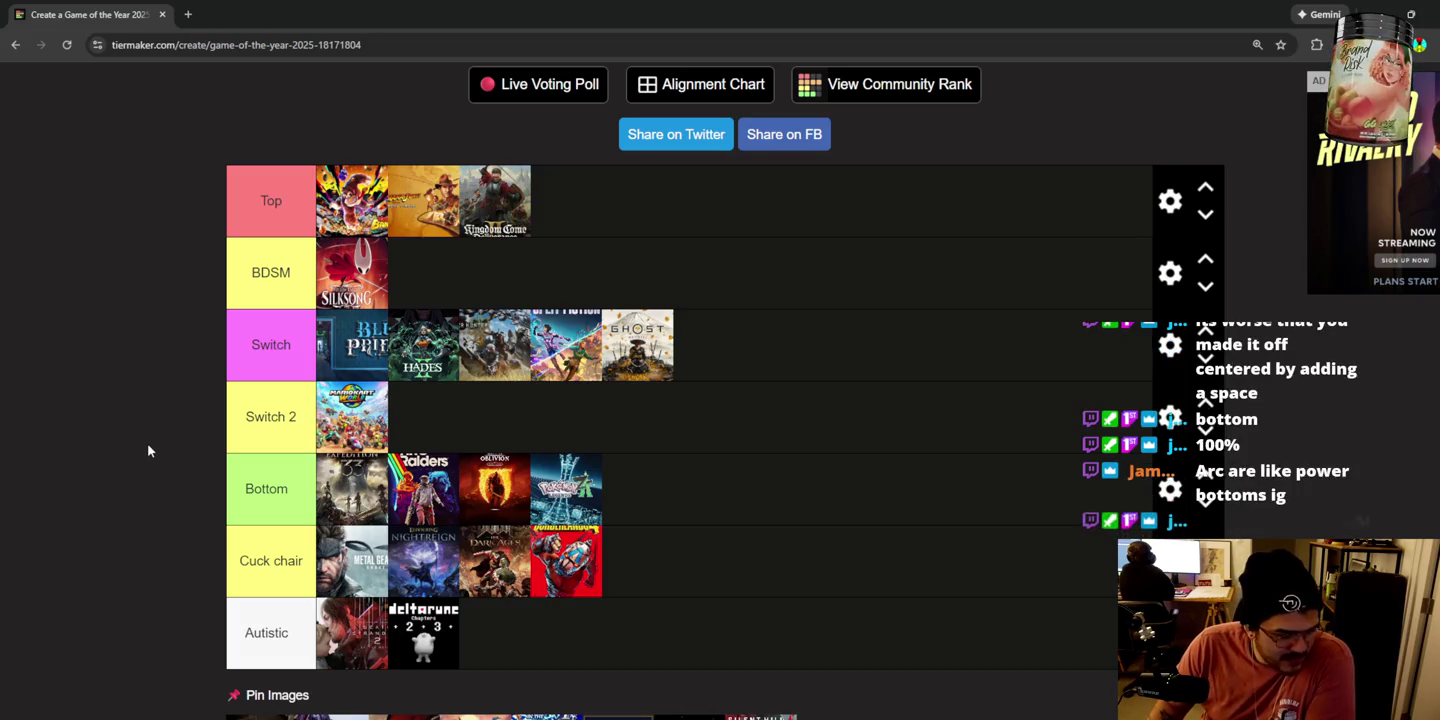
{"action": "scroll", "coordinate": [112, 459], "scroll_direction": "down", "scroll_amount": 1}
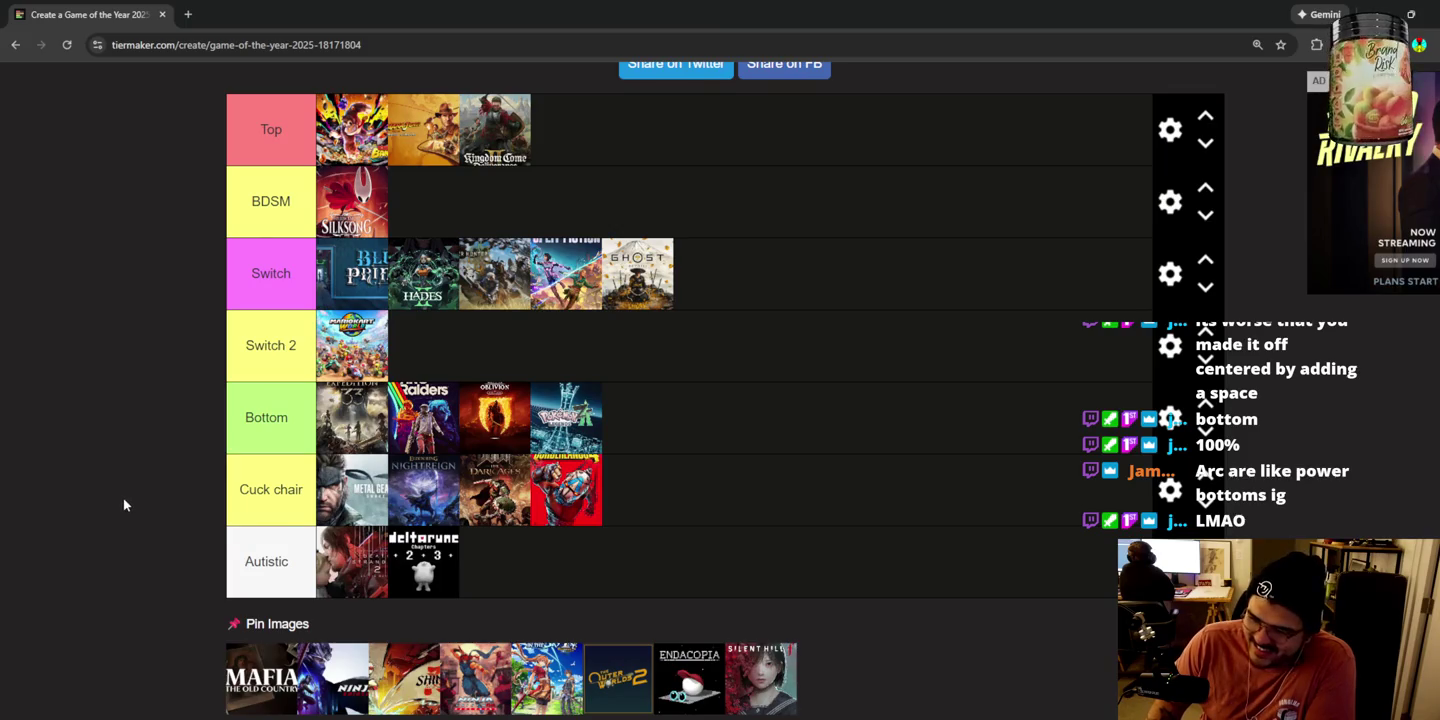
Step: Rank Mafia in Top, Ninja Gaiden plus another in BDSM, and The Outer Worlds 2 and Endacopia in Autistic
{"action": "scroll", "coordinate": [123, 506], "scroll_direction": "up", "scroll_amount": 1}
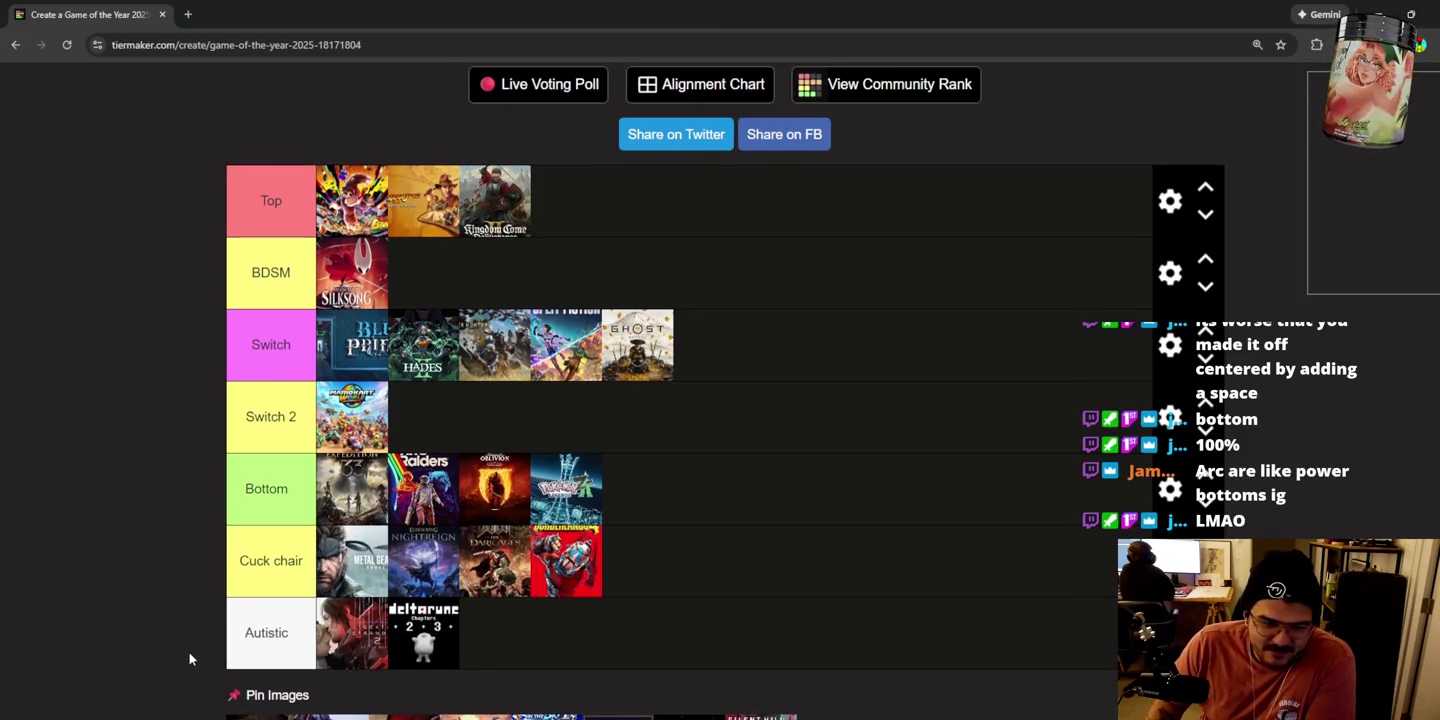
{"action": "mouse_move", "coordinate": [256, 712]}
{"action": "left_mouse_down"}
{"action": "mouse_move", "coordinate": [15, 595]}
{"action": "mouse_move", "coordinate": [5, 561]}
{"action": "mouse_move", "coordinate": [210, 465]}
{"action": "mouse_move", "coordinate": [788, 503]}
{"action": "mouse_move", "coordinate": [518, 622]}
{"action": "mouse_move", "coordinate": [535, 582]}
{"action": "mouse_move", "coordinate": [409, 506]}
{"action": "mouse_move", "coordinate": [515, 395]}
{"action": "mouse_move", "coordinate": [485, 435]}
{"action": "mouse_move", "coordinate": [500, 256]}
{"action": "mouse_move", "coordinate": [565, 215]}
{"action": "left_mouse_up"}
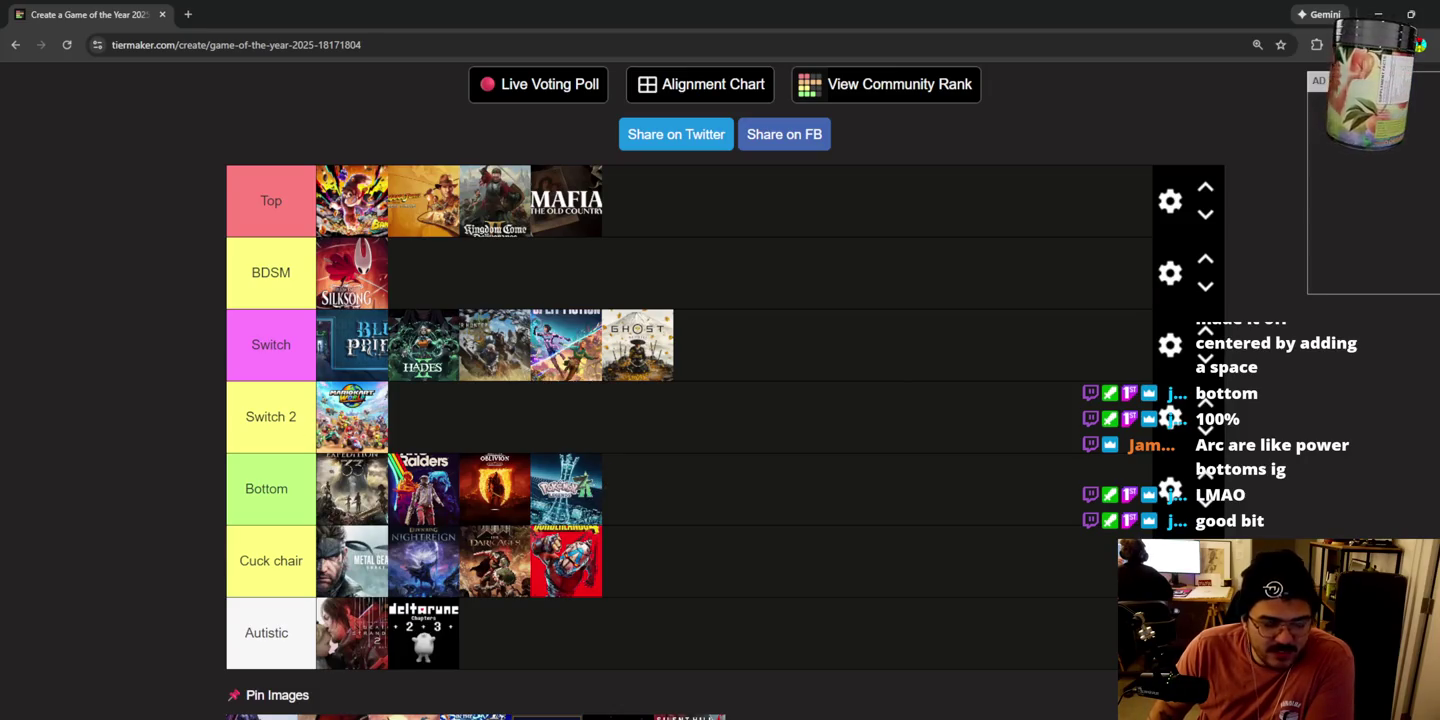
{"action": "scroll", "coordinate": [499, 630], "scroll_direction": "down", "scroll_amount": 1}
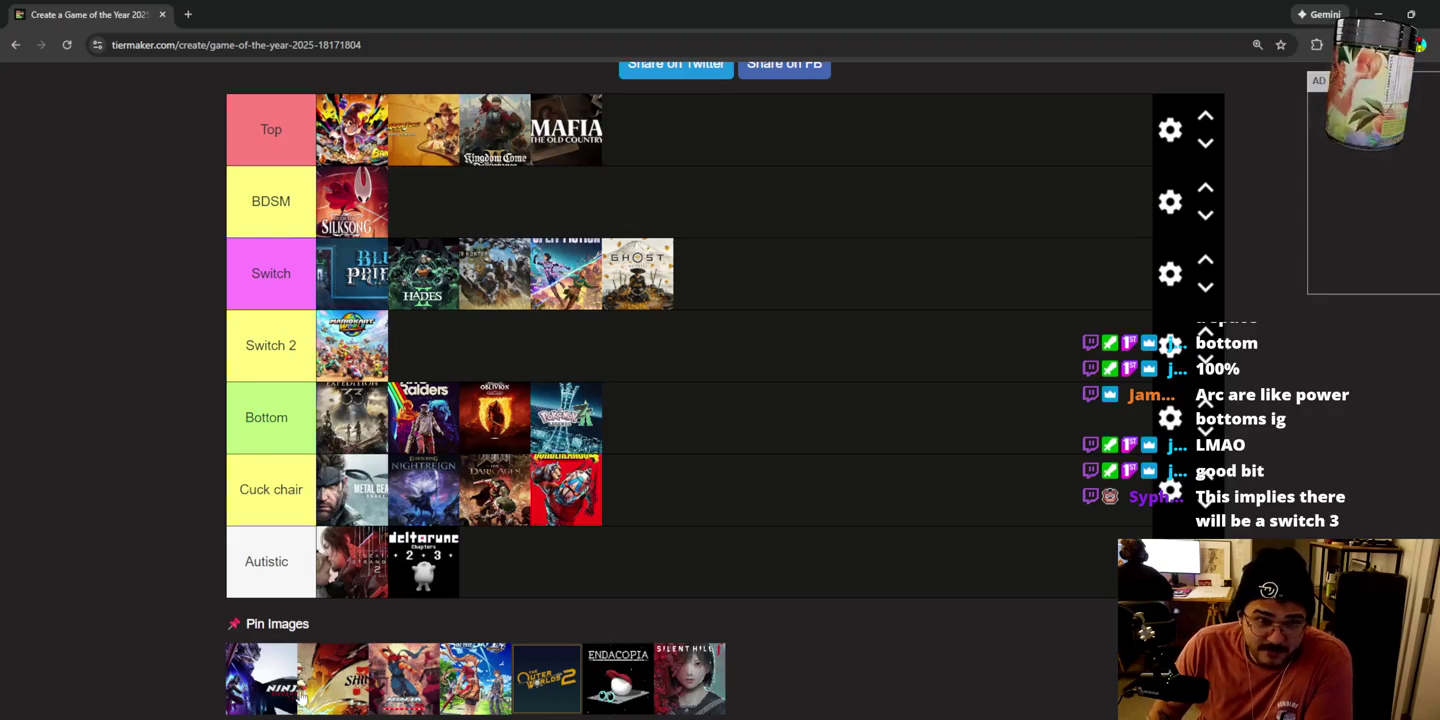
{"action": "left_click_drag", "start_coordinate": [266, 703], "coordinate": [500, 215]}
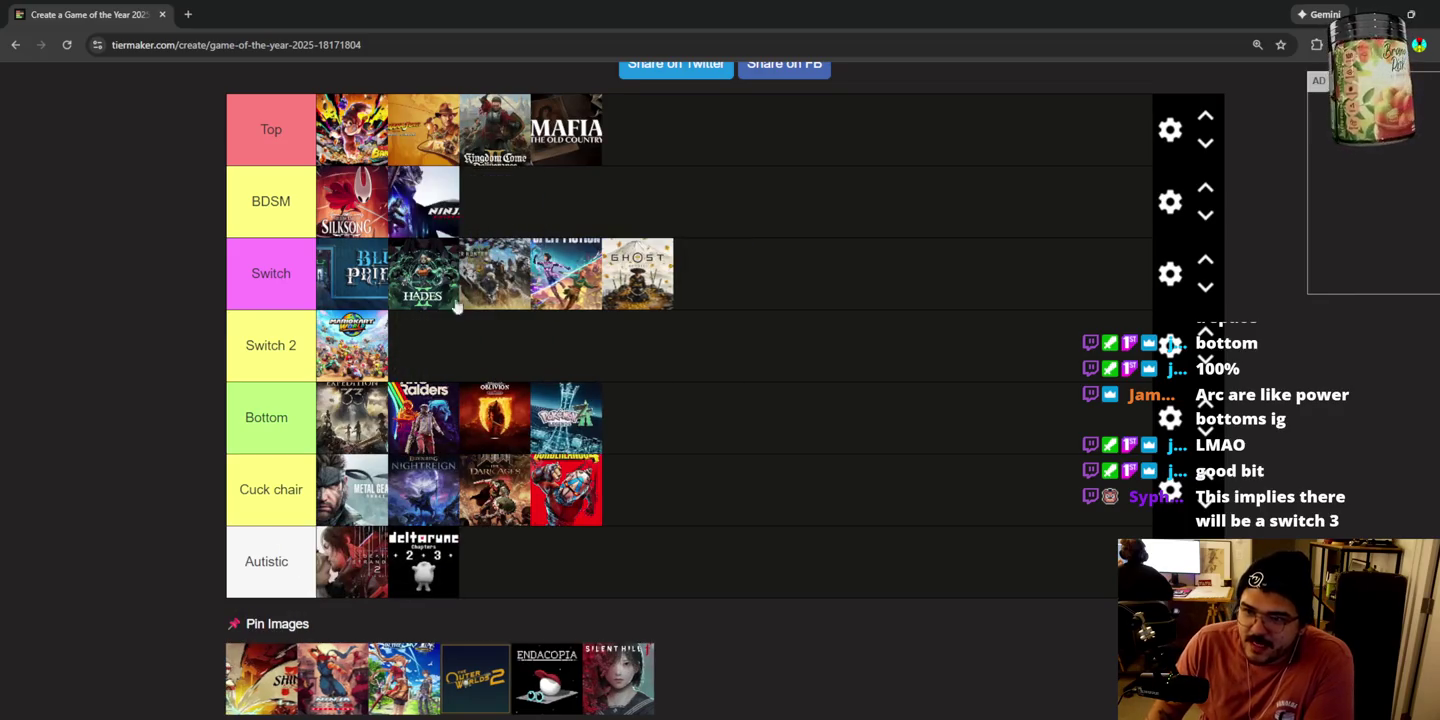
{"action": "mouse_move", "coordinate": [262, 685]}
{"action": "left_mouse_down"}
{"action": "mouse_move", "coordinate": [541, 221]}
{"action": "mouse_move", "coordinate": [290, 650]}
{"action": "mouse_move", "coordinate": [561, 221]}
{"action": "mouse_move", "coordinate": [536, 236]}
{"action": "left_mouse_up"}
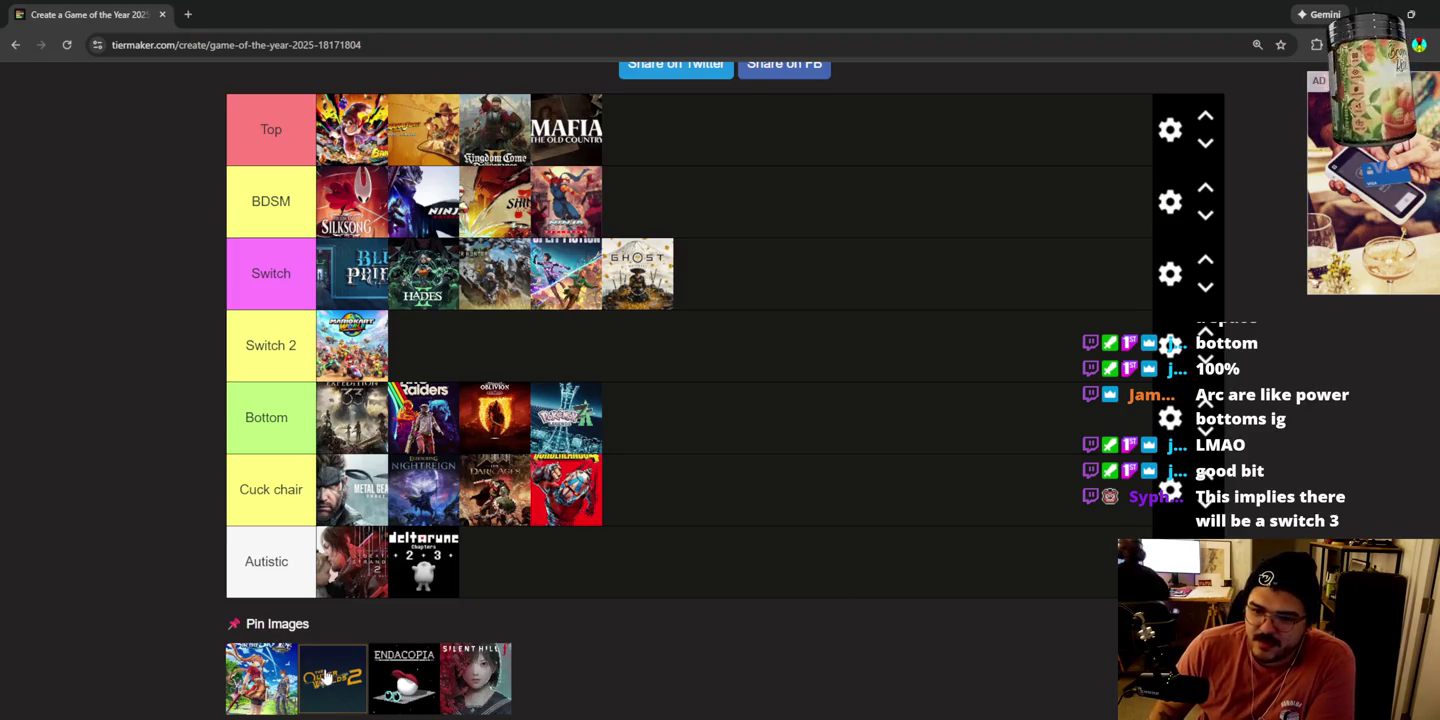
{"action": "left_click_drag", "start_coordinate": [326, 677], "coordinate": [520, 540]}
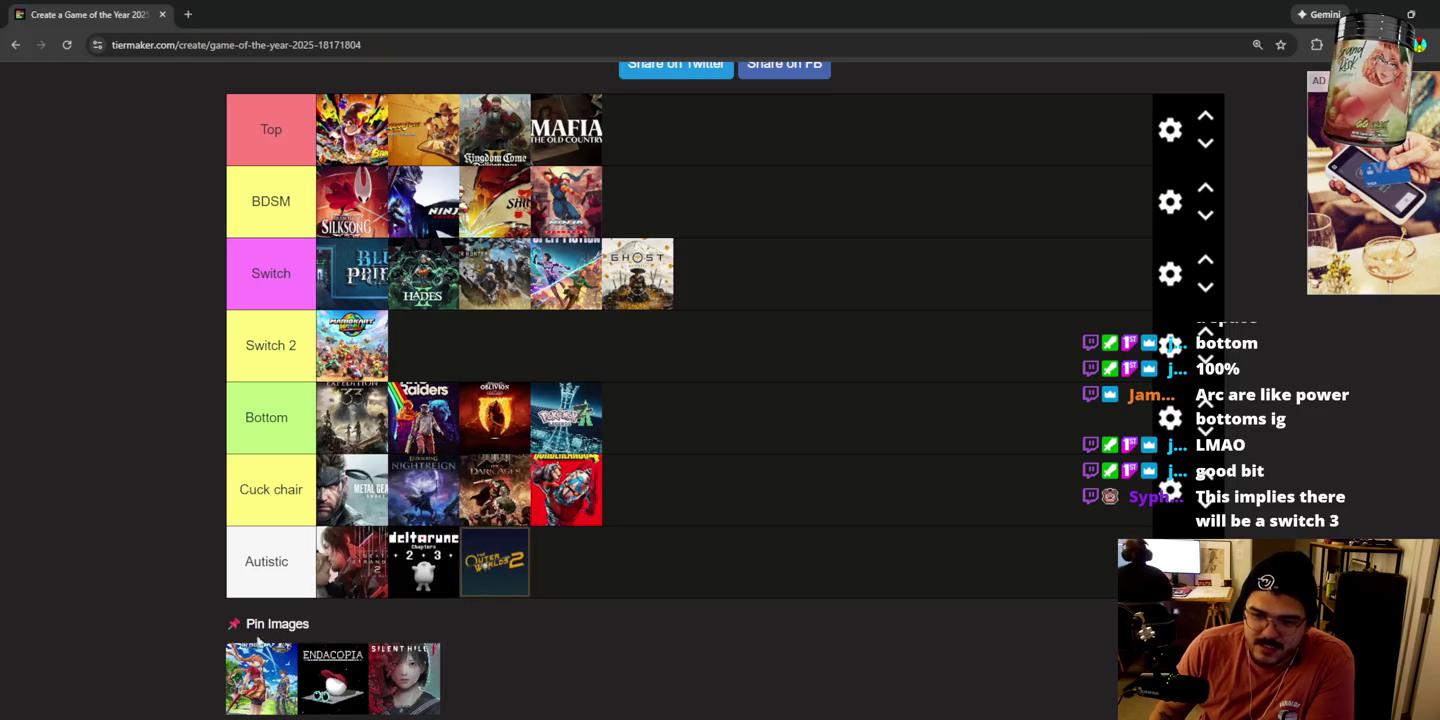
{"action": "mouse_move", "coordinate": [262, 692]}
{"action": "left_mouse_down"}
{"action": "mouse_move", "coordinate": [268, 648]}
{"action": "mouse_move", "coordinate": [650, 509]}
{"action": "mouse_move", "coordinate": [661, 525]}
{"action": "left_mouse_up"}
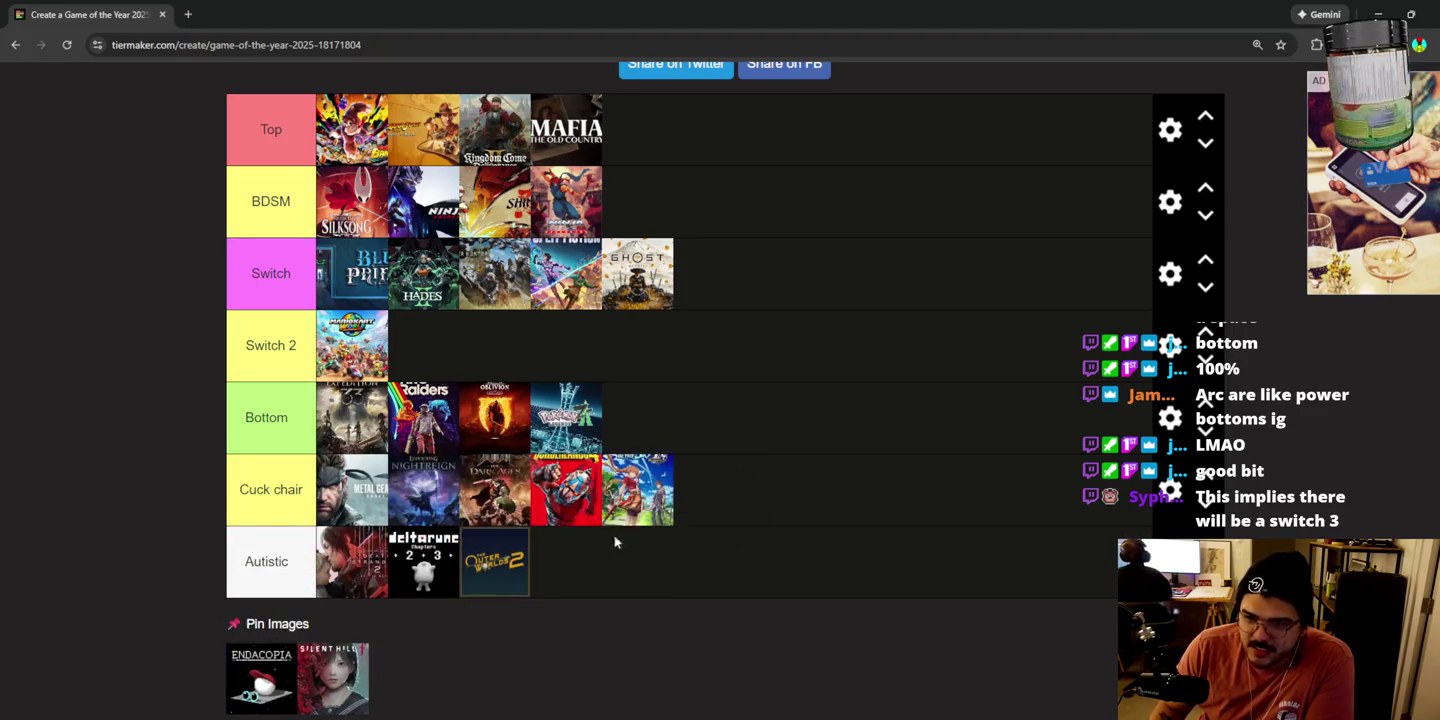
{"action": "mouse_move", "coordinate": [240, 687]}
{"action": "left_mouse_down"}
{"action": "mouse_move", "coordinate": [265, 510]}
{"action": "mouse_move", "coordinate": [147, 464]}
{"action": "mouse_move", "coordinate": [565, 566]}
{"action": "left_mouse_up"}
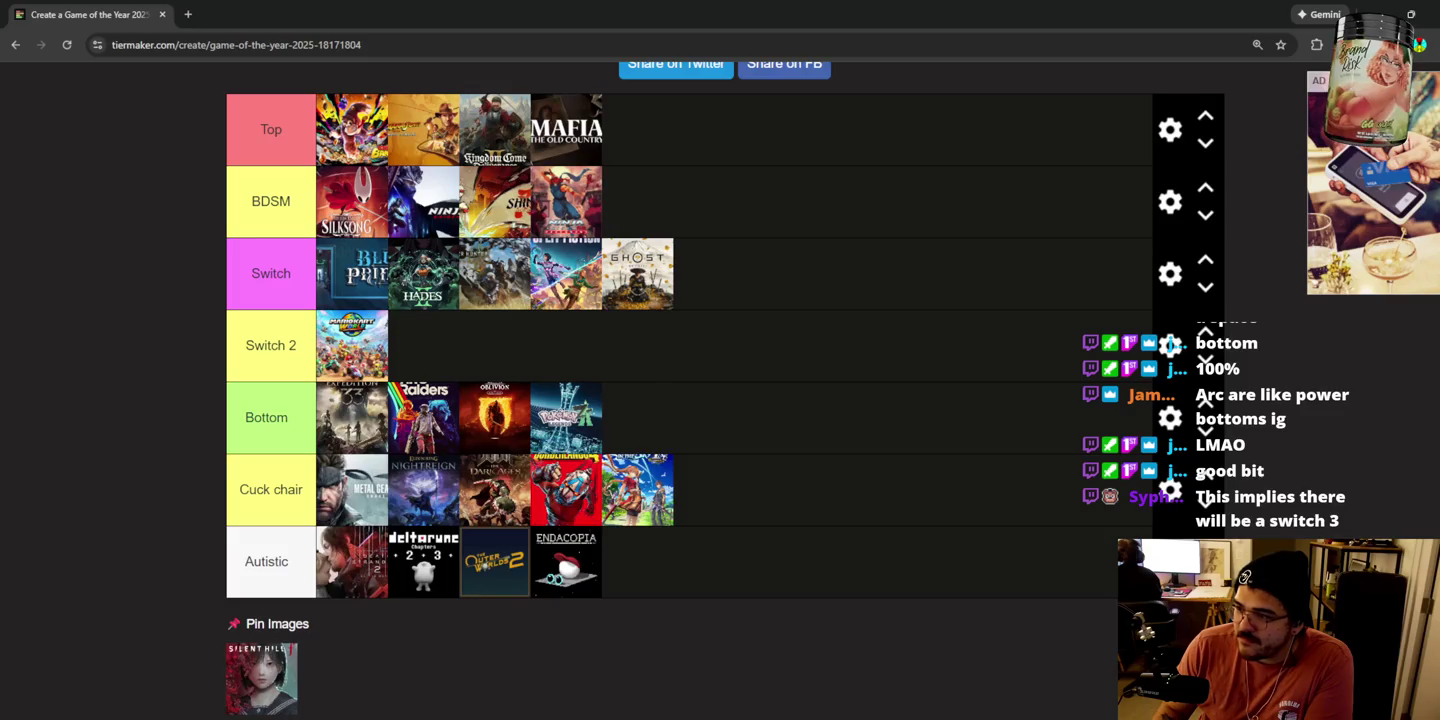
Step: Add a new tier below Autistic, leaving the Cuck chair row in place
{"action": "left_click", "coordinate": [1205, 503]}
{"action": "left_click", "coordinate": [1199, 531]}
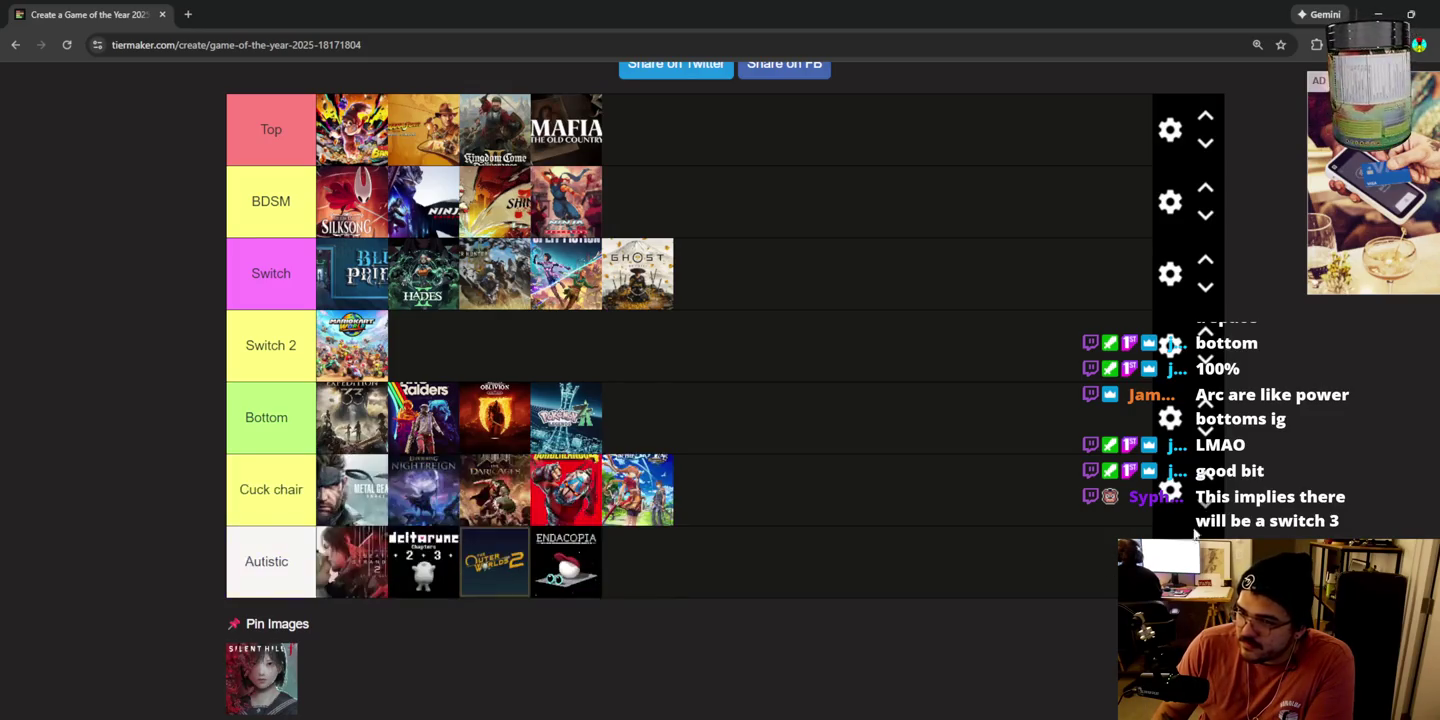
{"action": "left_click", "coordinate": [1170, 562]}
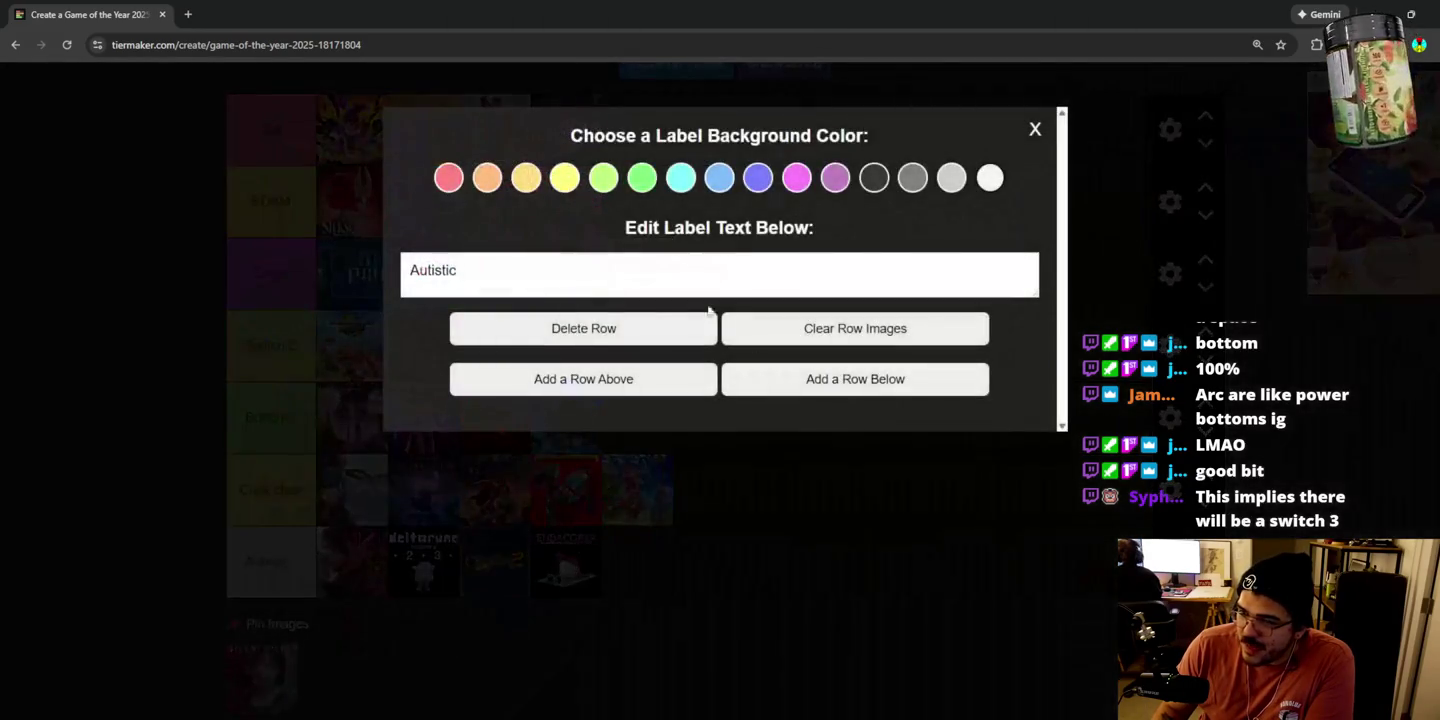
{"action": "left_click", "coordinate": [866, 386]}
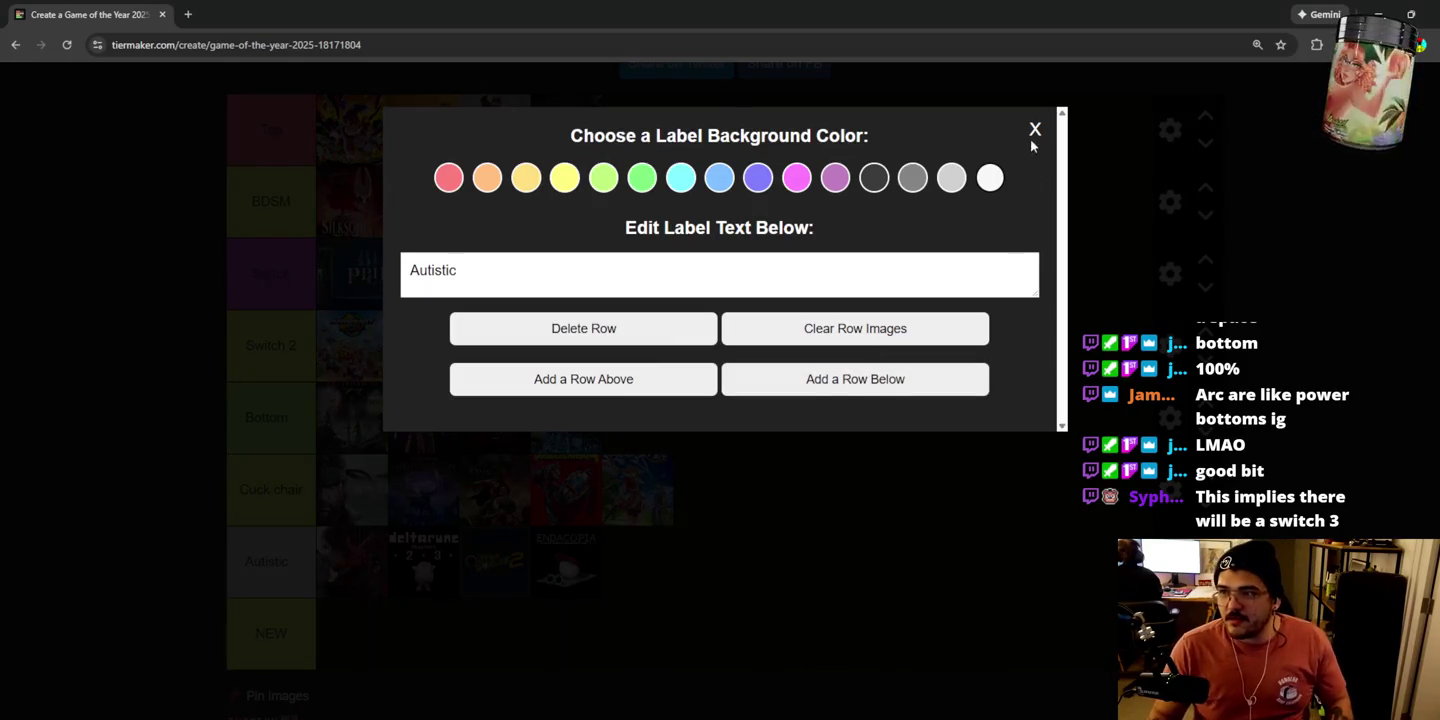
{"action": "left_click", "coordinate": [1035, 130]}
Step: Rename the new tier TRAUMA and place Silent Hill f in it
{"action": "left_click_drag", "start_coordinate": [292, 628], "coordinate": [231, 628]}
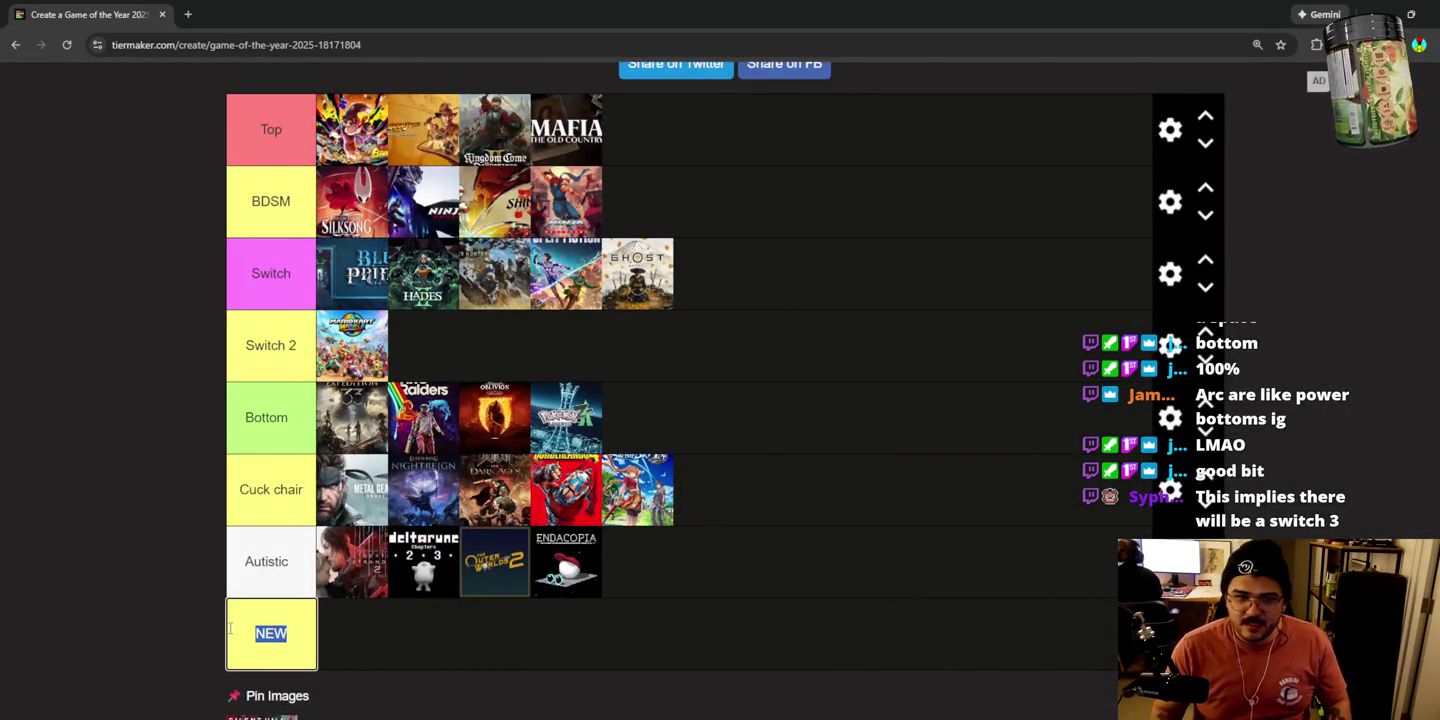
{"action": "type", "text": "tr"}
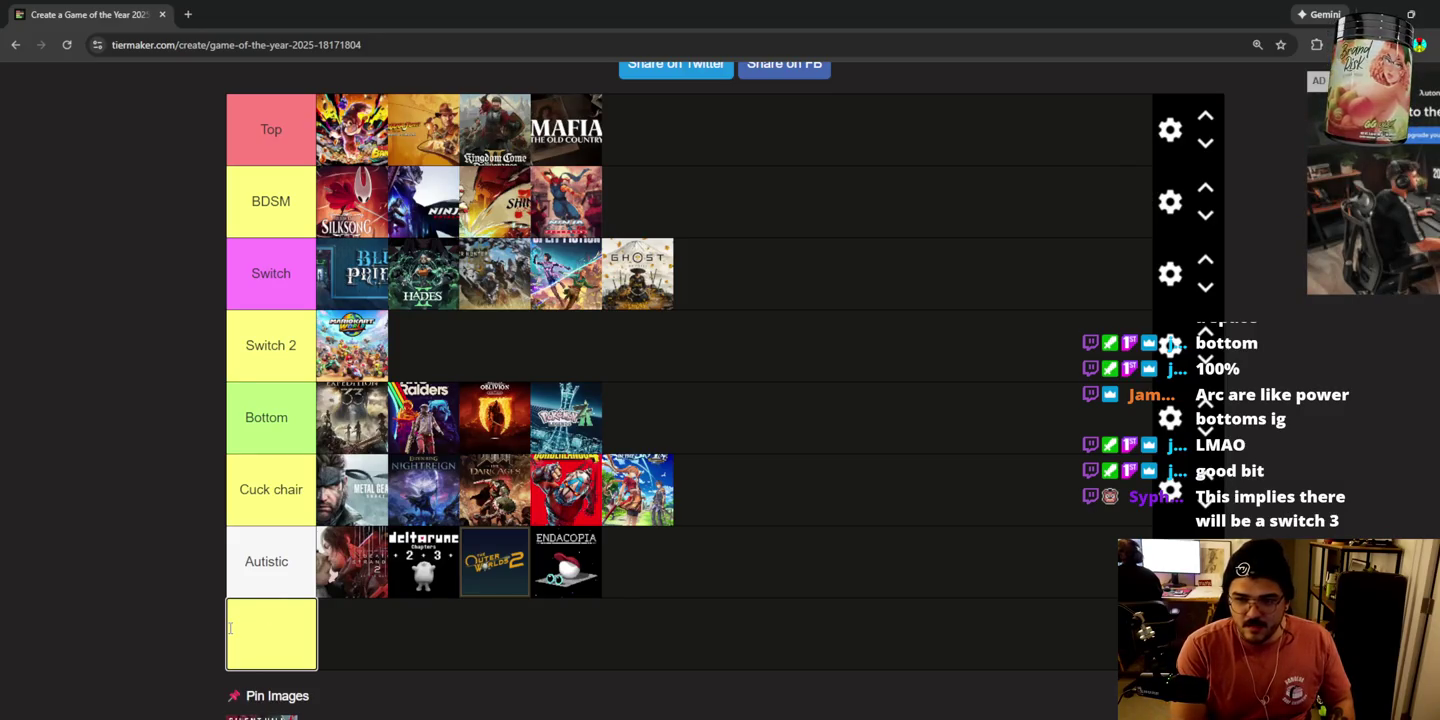
{"action": "type", "text": "TRAUMA"}
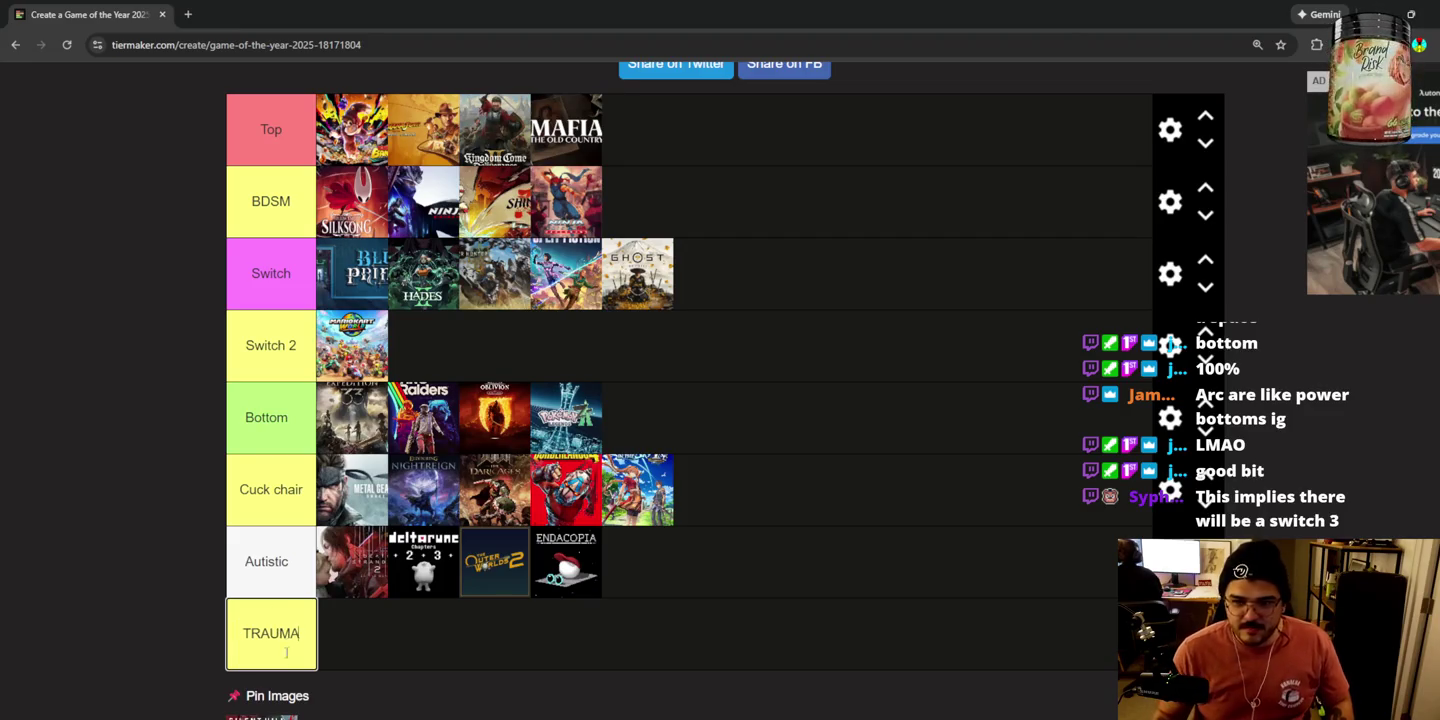
{"action": "left_click_drag", "start_coordinate": [265, 712], "coordinate": [349, 635]}
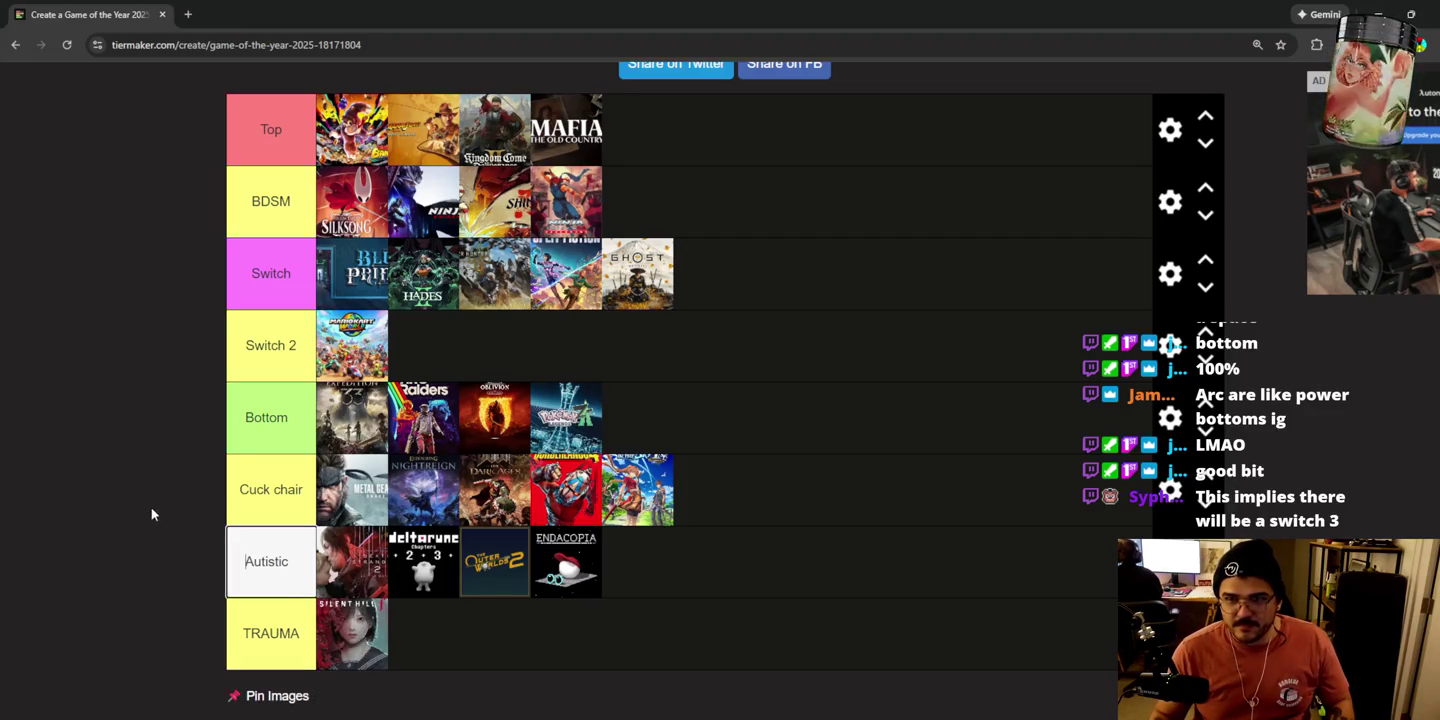
{"action": "scroll", "coordinate": [144, 401], "scroll_direction": "up", "scroll_amount": 1}
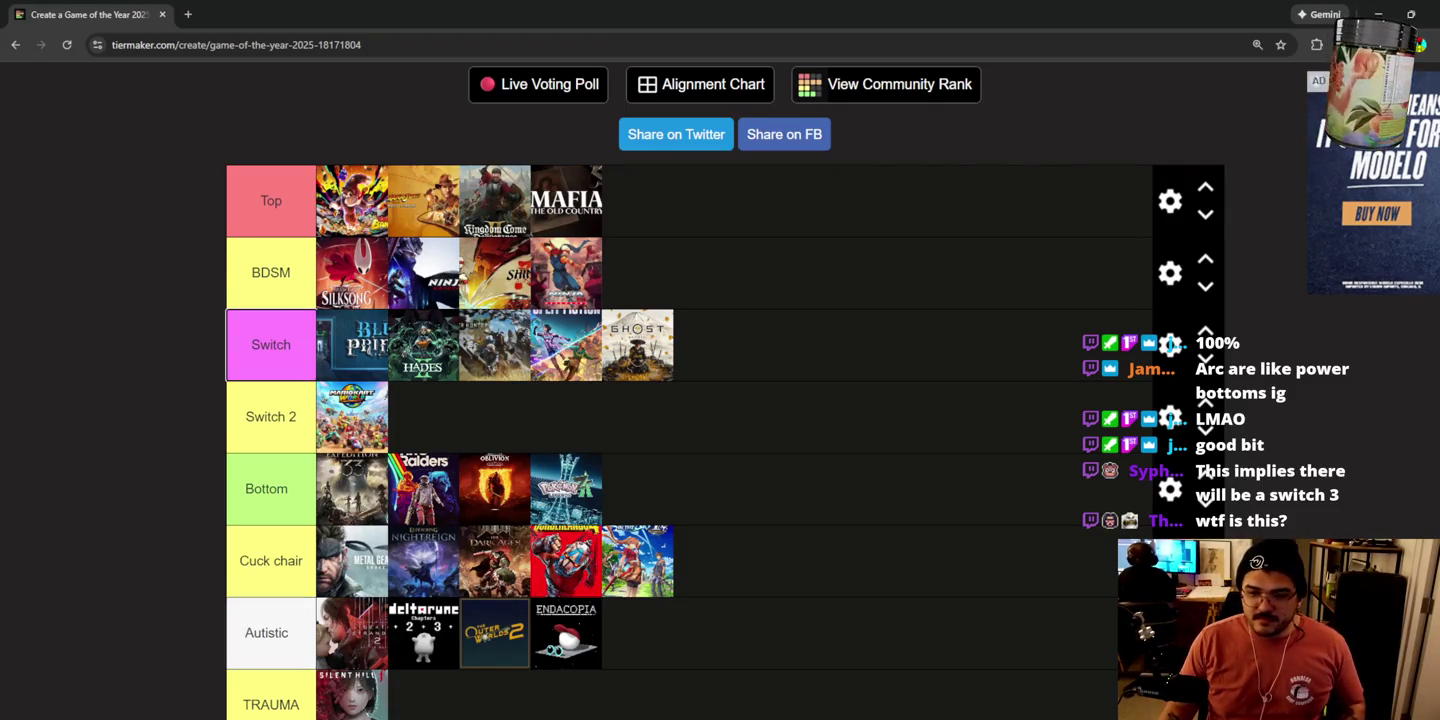
Step: Capture the upper rows of the Game of the Year 2025 tier list with Snipping Tool, then close it
{"action": "key", "text": "super"}
{"action": "type", "text": "s"}
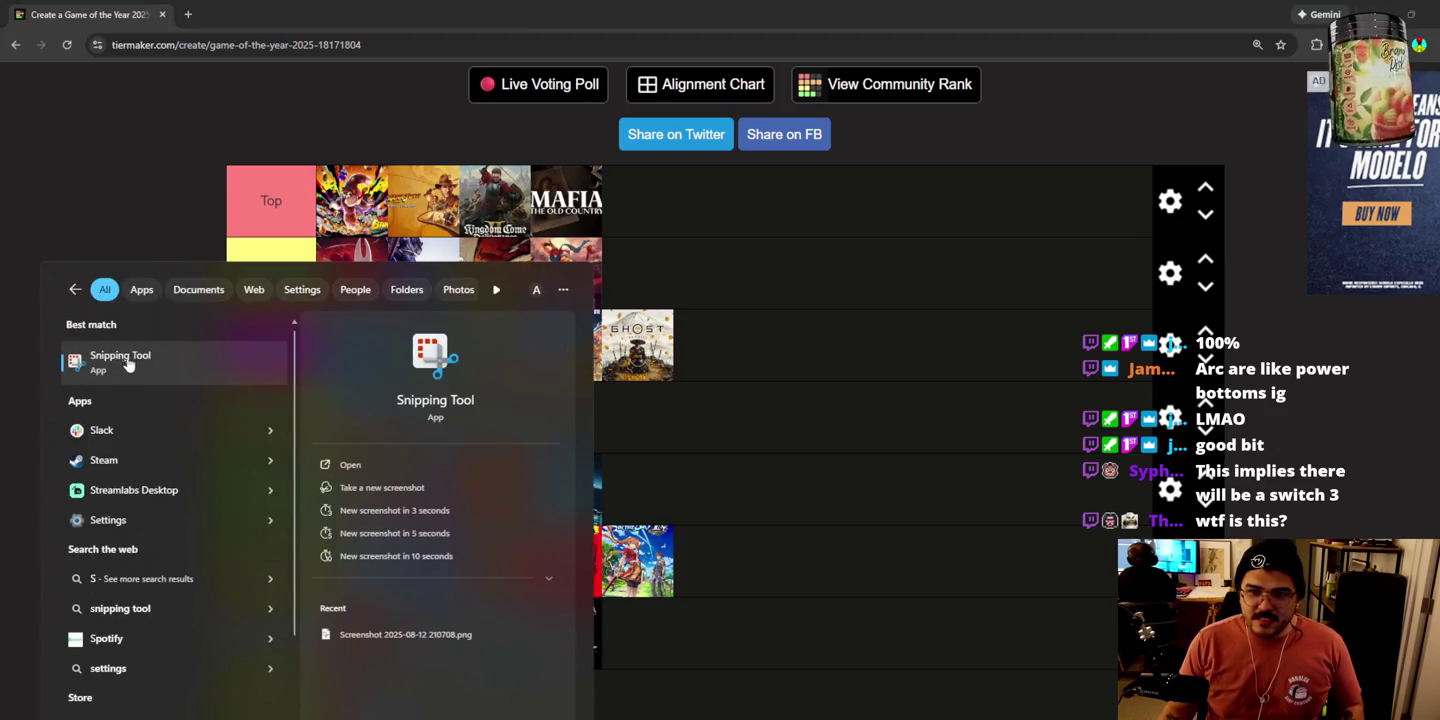
{"action": "left_click", "coordinate": [148, 358]}
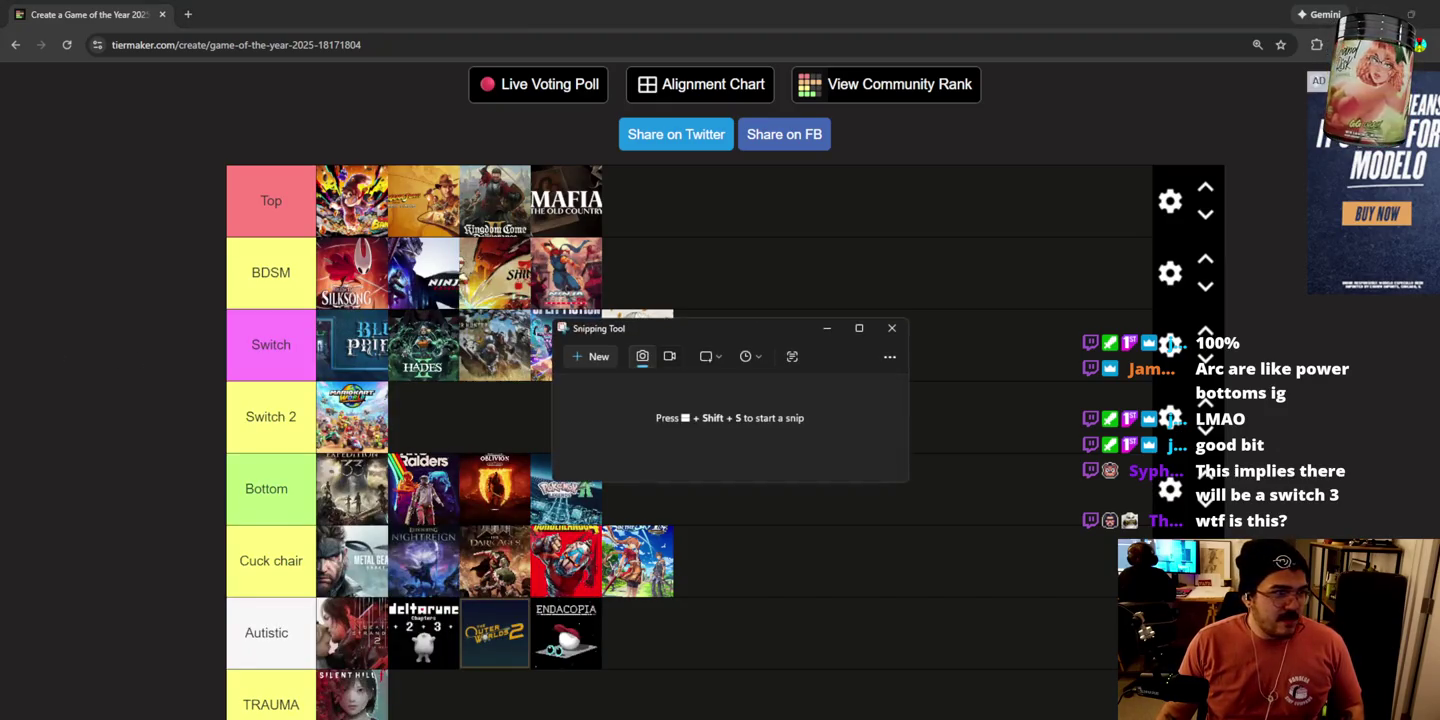
{"action": "left_click", "coordinate": [591, 355]}
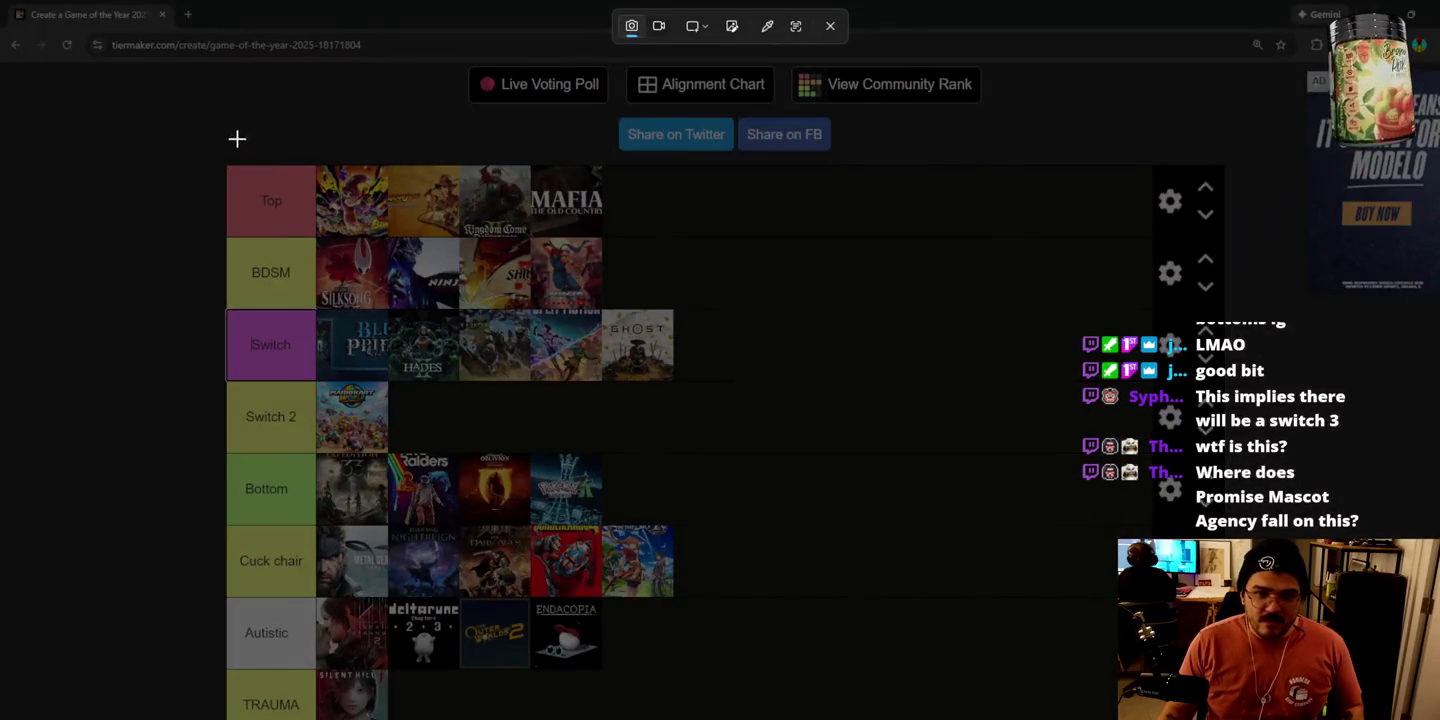
{"action": "mouse_move", "coordinate": [184, 158]}
{"action": "left_mouse_down"}
{"action": "mouse_move", "coordinate": [278, 190]}
{"action": "mouse_move", "coordinate": [706, 416]}
{"action": "mouse_move", "coordinate": [1006, 605]}
{"action": "mouse_move", "coordinate": [926, 719]}
{"action": "mouse_move", "coordinate": [855, 718]}
{"action": "left_mouse_up"}
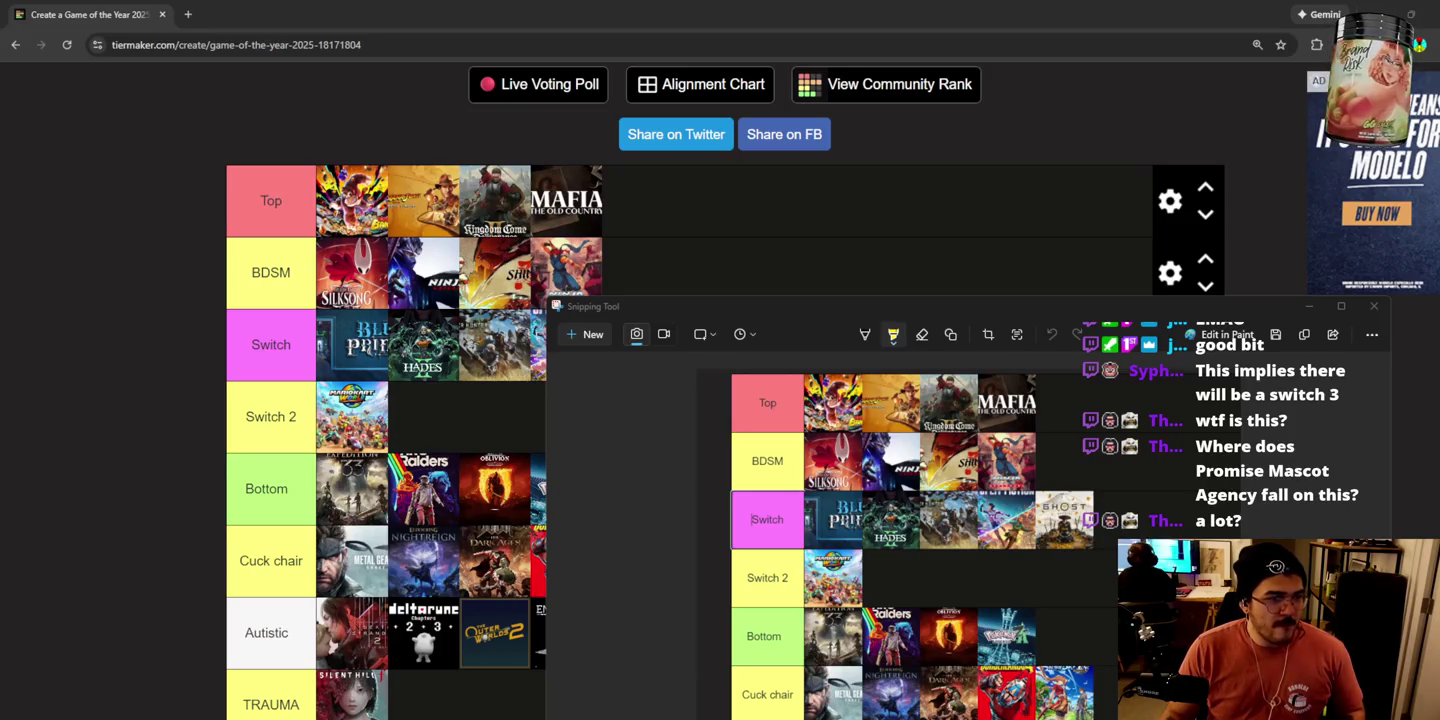
{"action": "left_click", "coordinate": [1374, 306]}
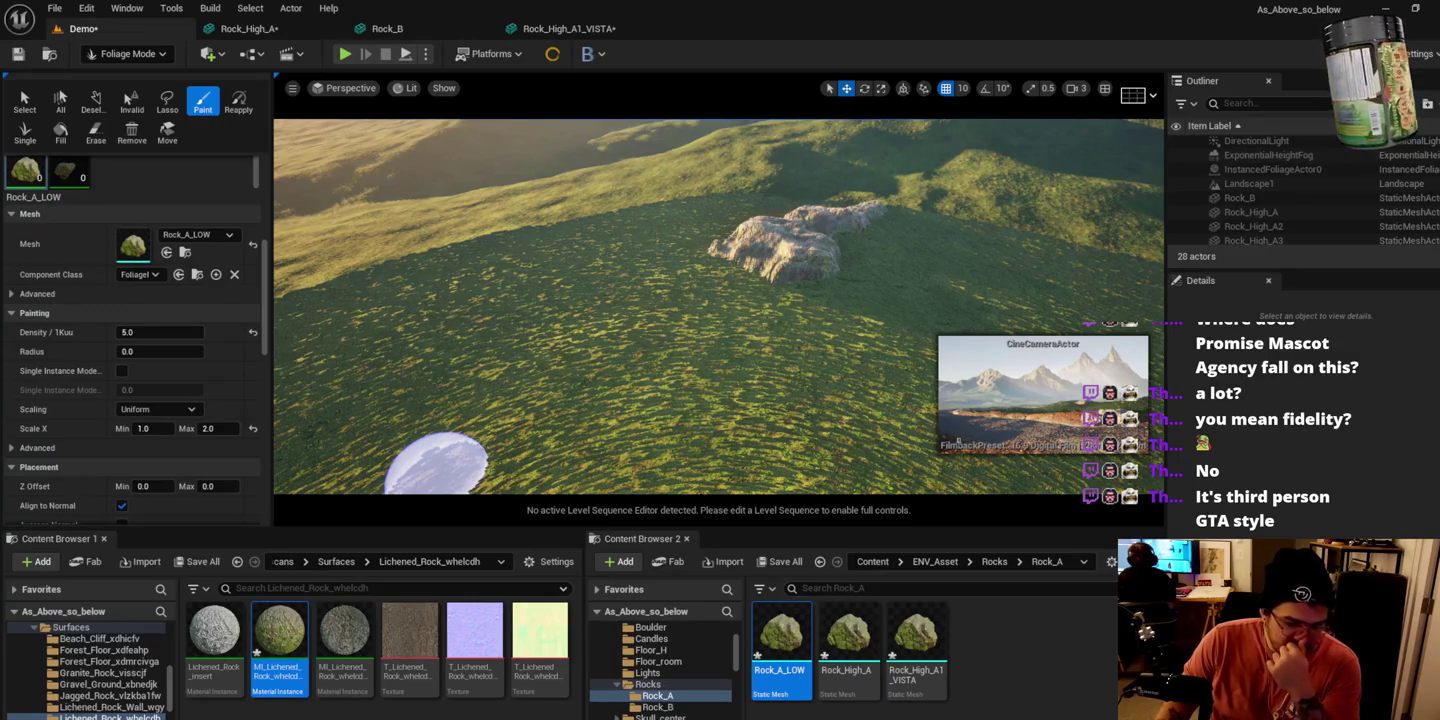
Step: Paint a cluster of Rock_A_LOW rocks onto the grass, then return to the browser
{"action": "scroll", "coordinate": [604, 448], "scroll_direction": "up", "scroll_amount": 5}
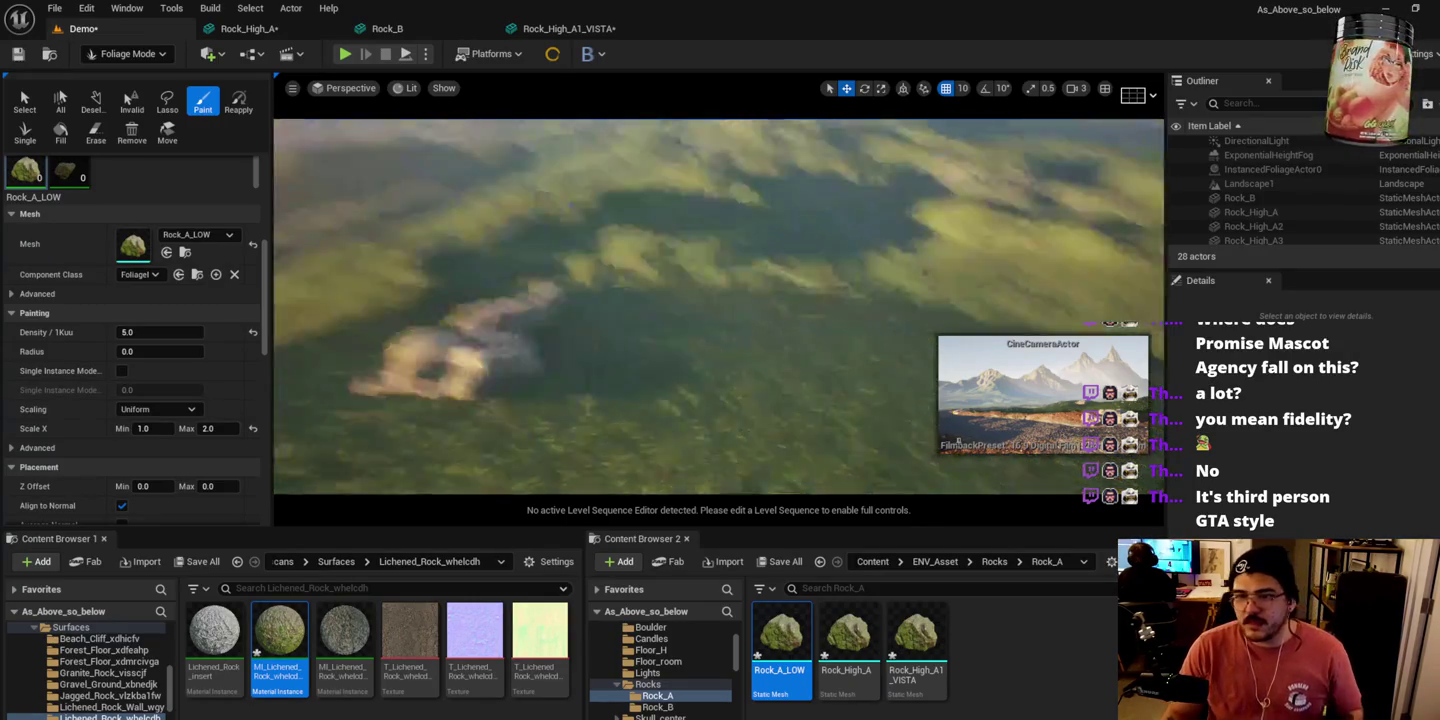
{"action": "scroll", "coordinate": [718, 306], "scroll_direction": "down", "scroll_amount": 5}
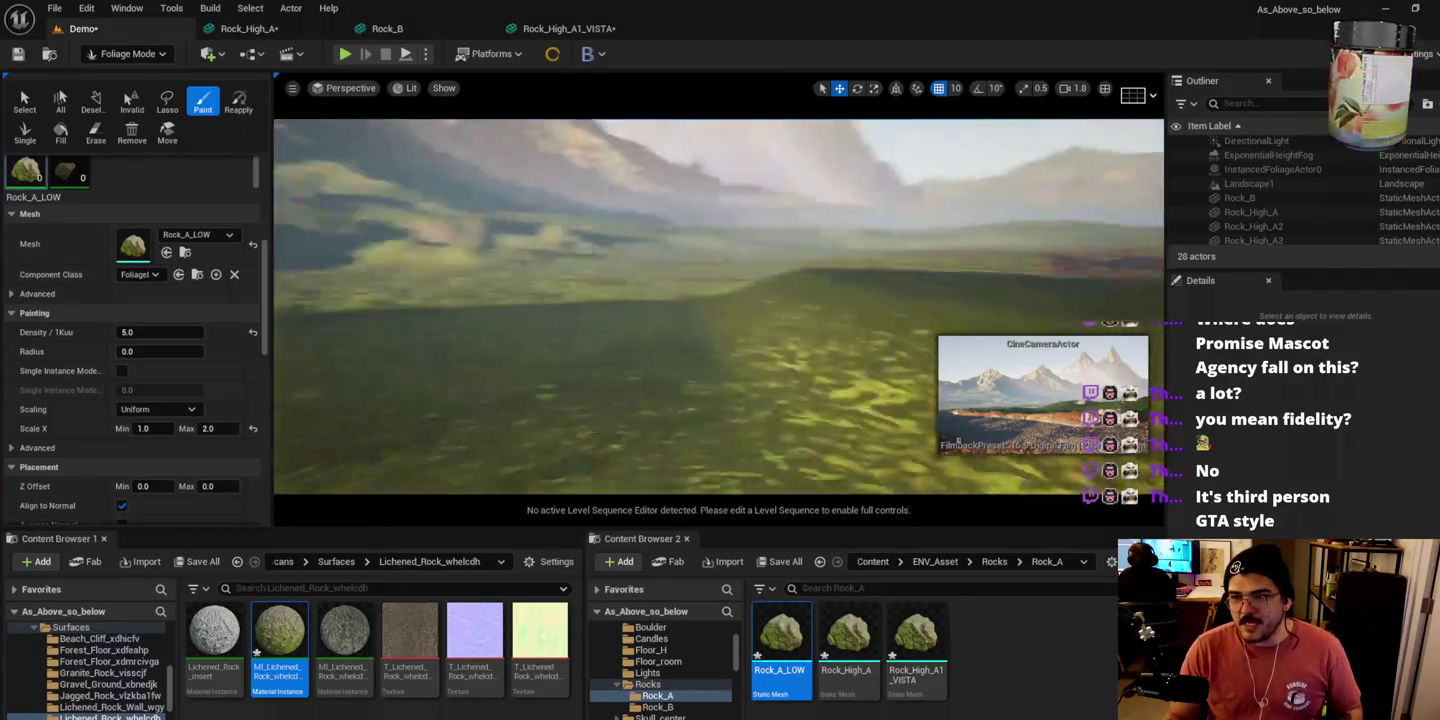
{"action": "mouse_move", "coordinate": [541, 402]}
{"action": "left_mouse_down"}
{"action": "mouse_move", "coordinate": [700, 338]}
{"action": "mouse_move", "coordinate": [581, 463]}
{"action": "mouse_move", "coordinate": [620, 450]}
{"action": "left_mouse_up"}
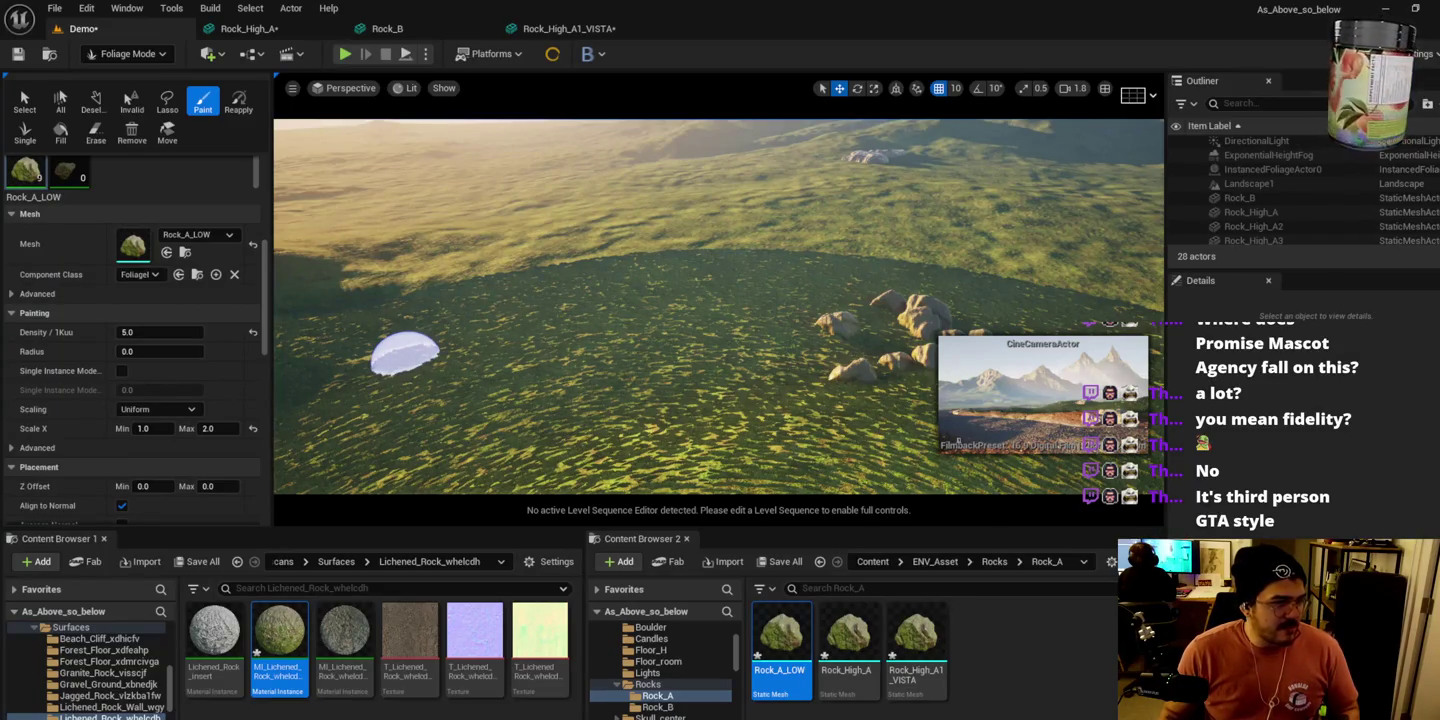
{"action": "key", "text": "alt+Tab"}
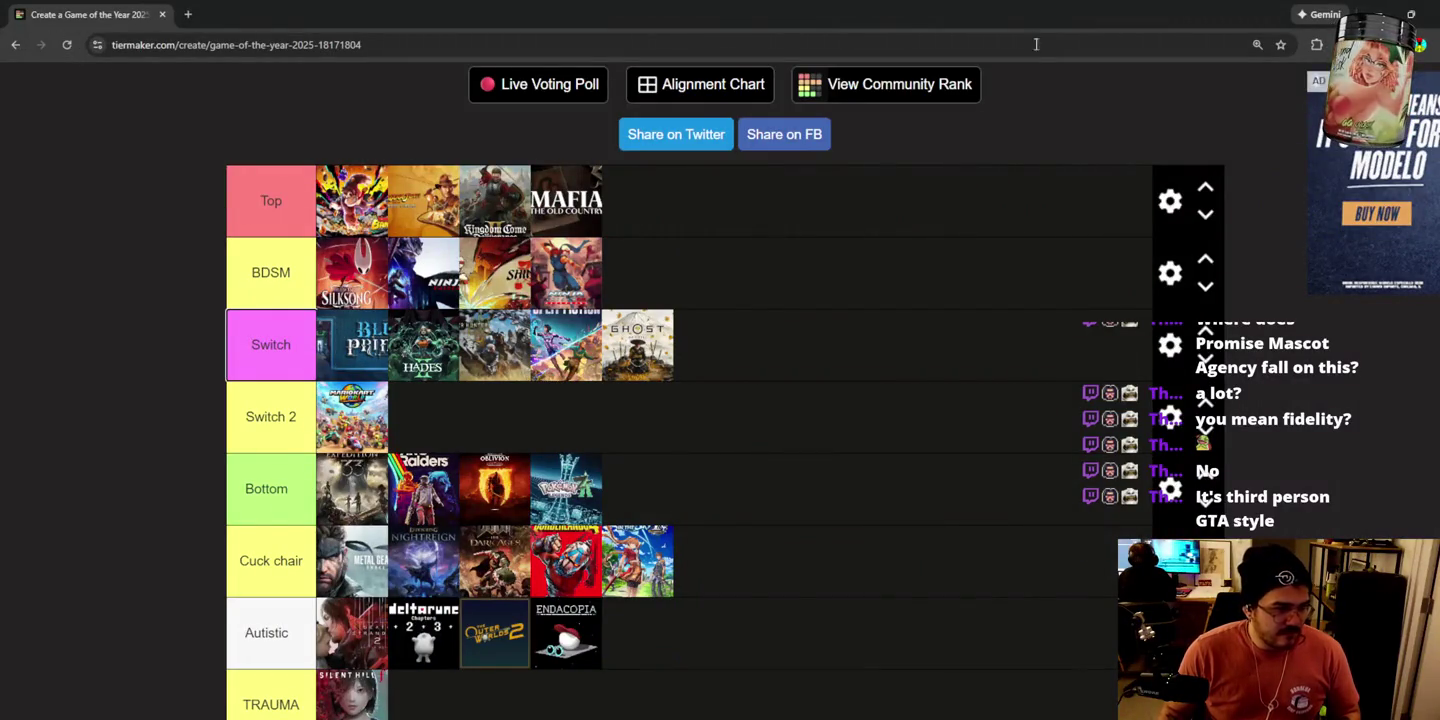
Step: Search the web for 'PROMIS MASCOT AGENCY'
{"action": "left_click", "coordinate": [412, 47]}
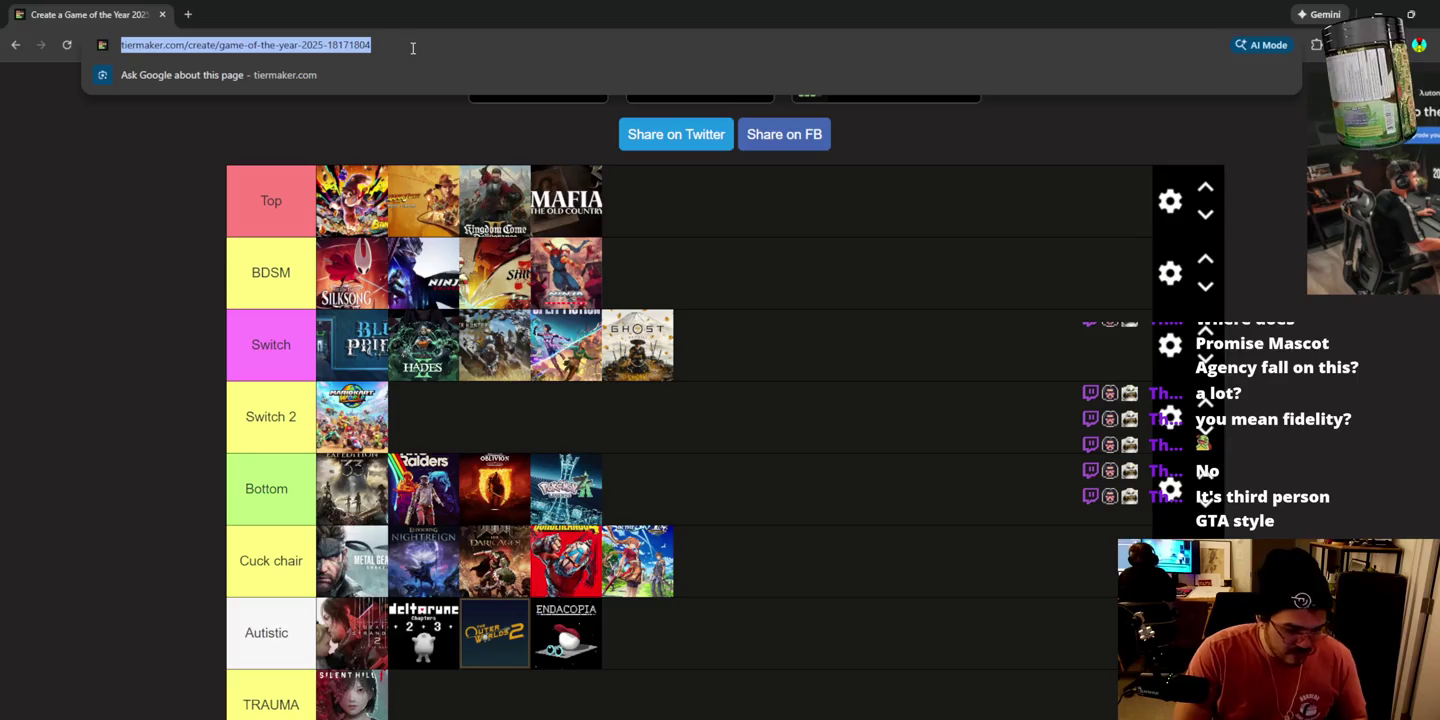
{"action": "type", "text": "PROMIS M"}
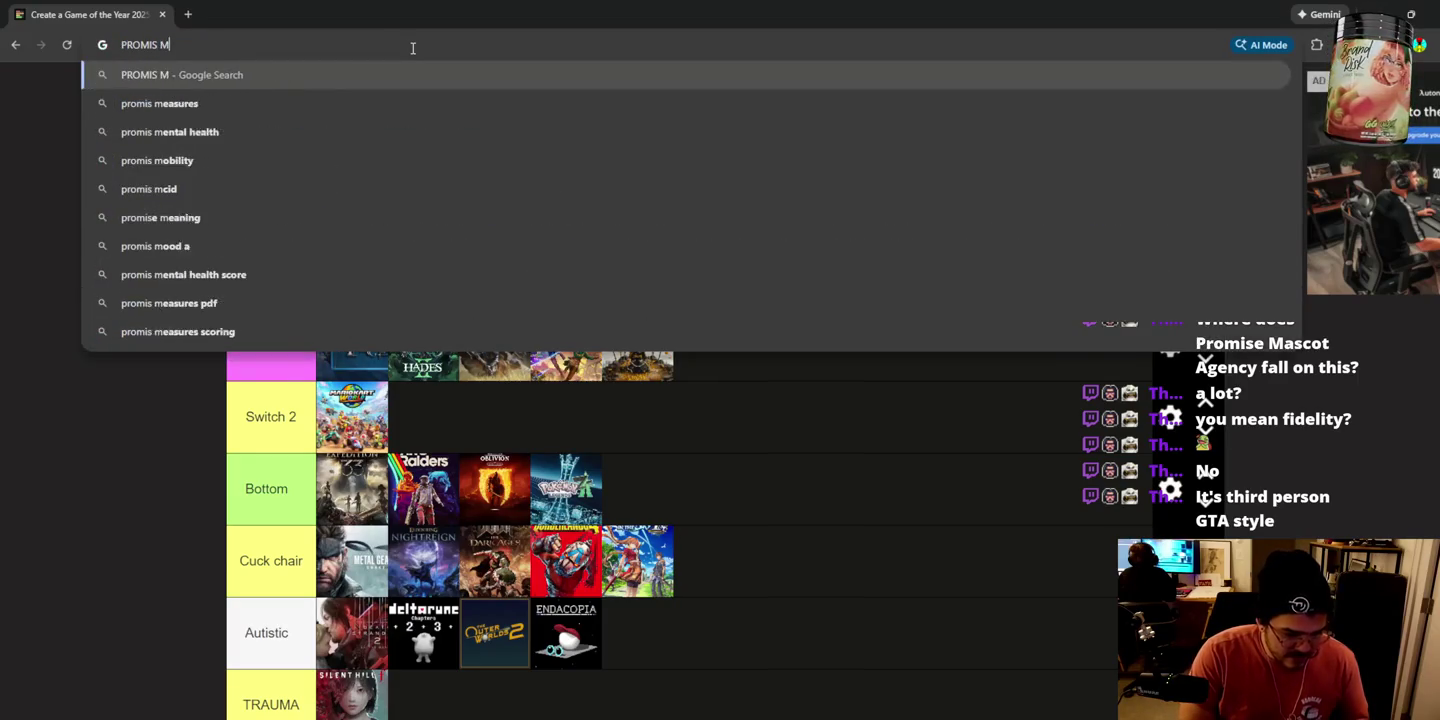
{"action": "type", "text": "ASCOT AGENCY"}
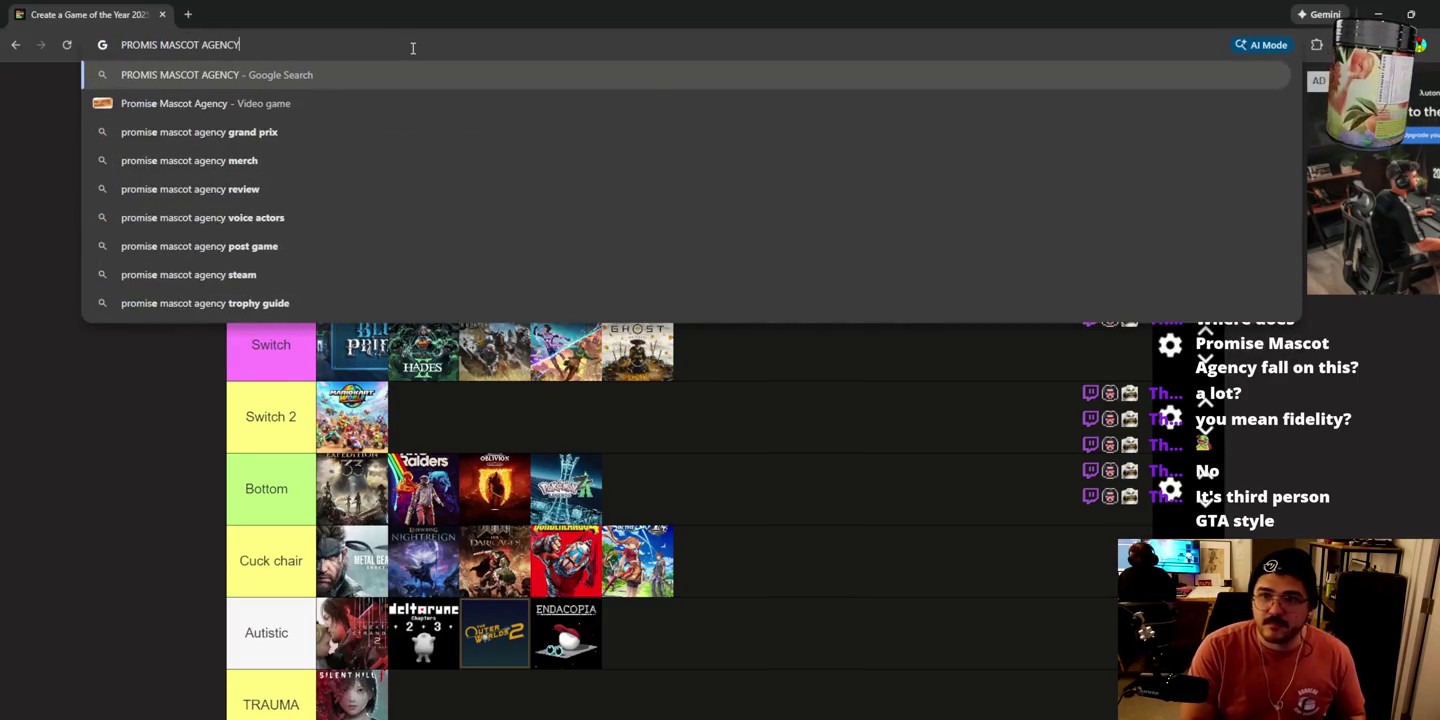
{"action": "key", "text": "Return"}
Step: Scroll the results and play the Promise Mascot Agency review video
{"action": "scroll", "coordinate": [183, 193], "scroll_direction": "down", "scroll_amount": 2}
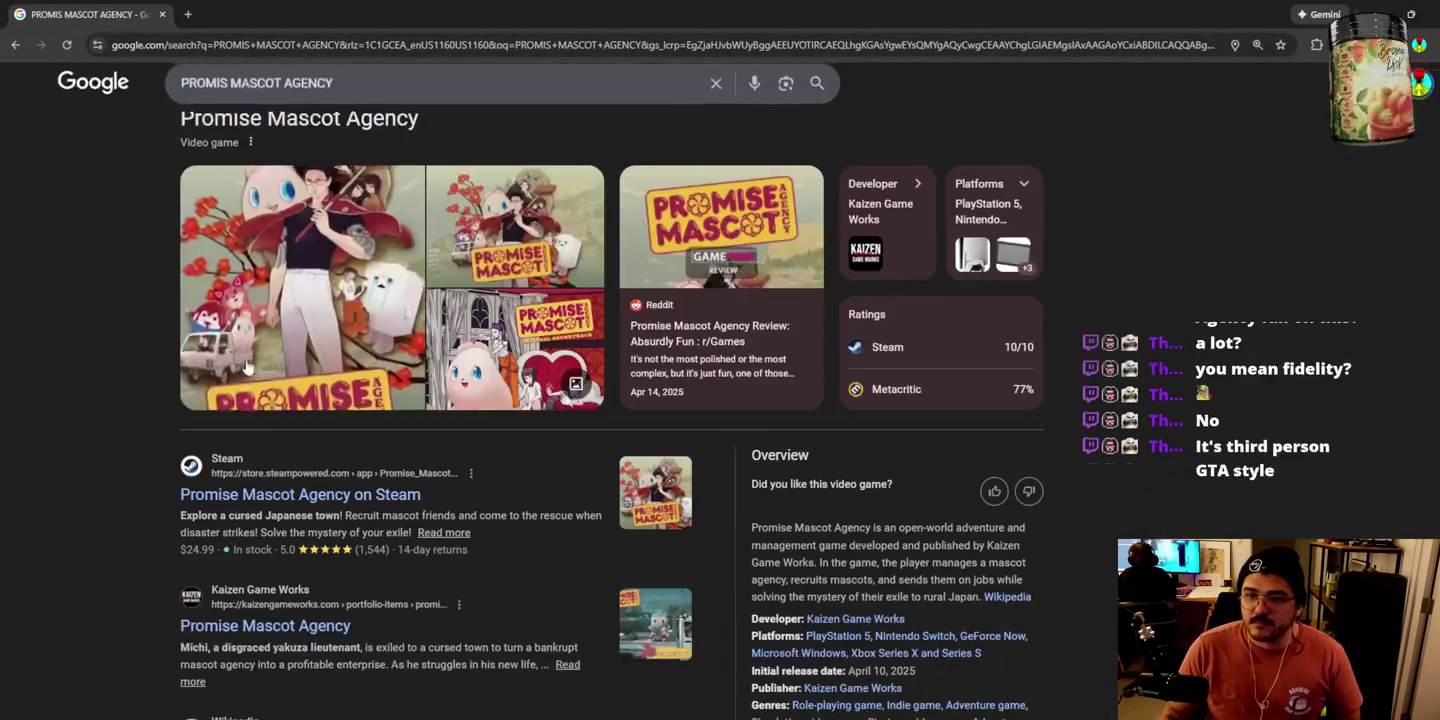
{"action": "scroll", "coordinate": [346, 399], "scroll_direction": "down", "scroll_amount": 3}
{"action": "scroll", "coordinate": [489, 492], "scroll_direction": "down", "scroll_amount": 2}
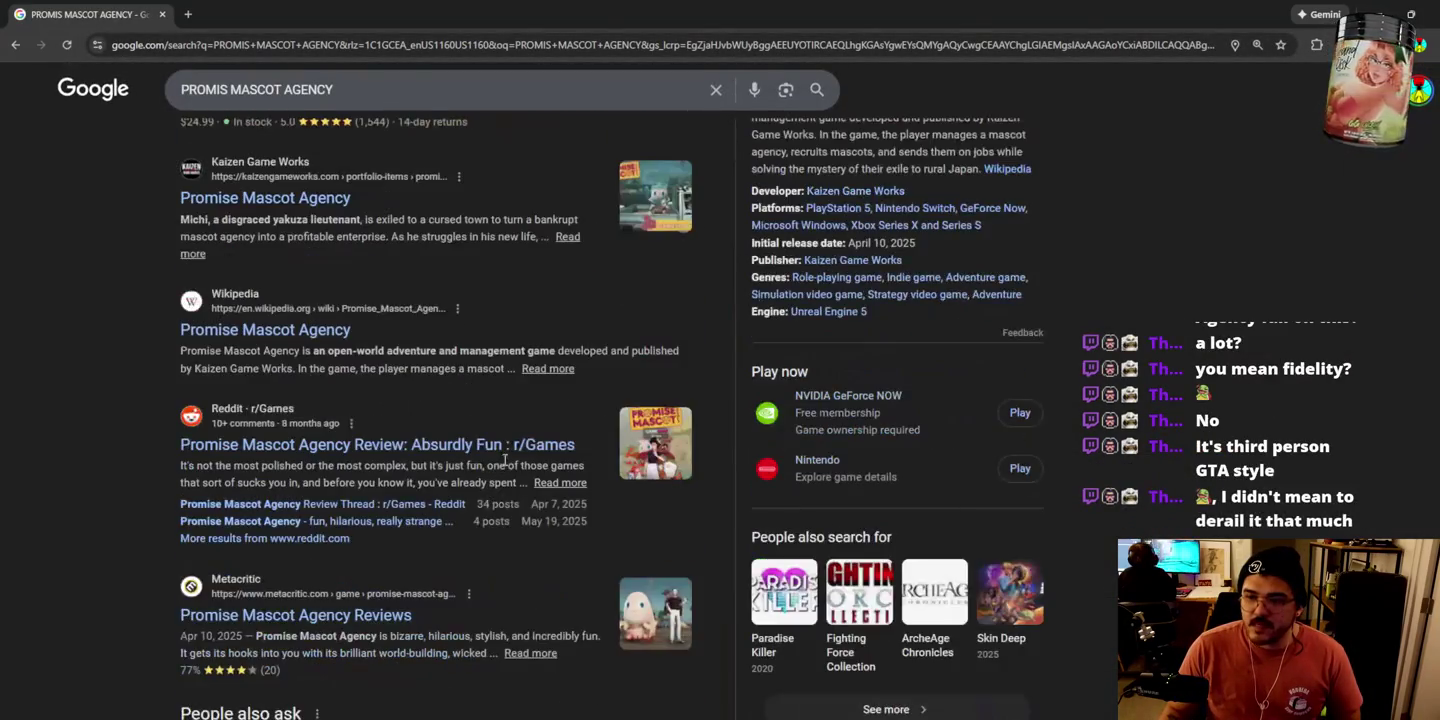
{"action": "scroll", "coordinate": [609, 546], "scroll_direction": "down", "scroll_amount": 4}
{"action": "left_click", "coordinate": [402, 568]}
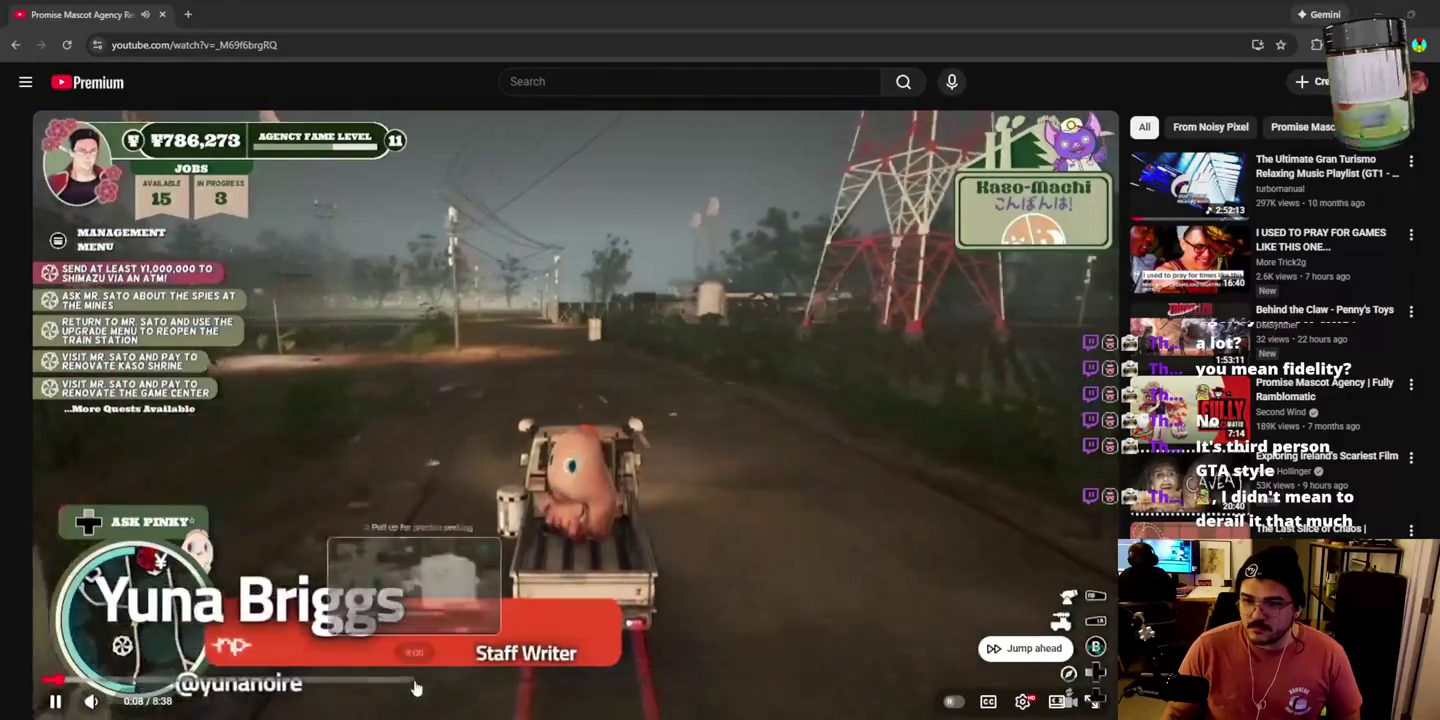
Step: Skip the review ahead to about 5:07, pause it at 5:13, and return to Unreal
{"action": "left_click_drag", "start_coordinate": [465, 684], "coordinate": [581, 685]}
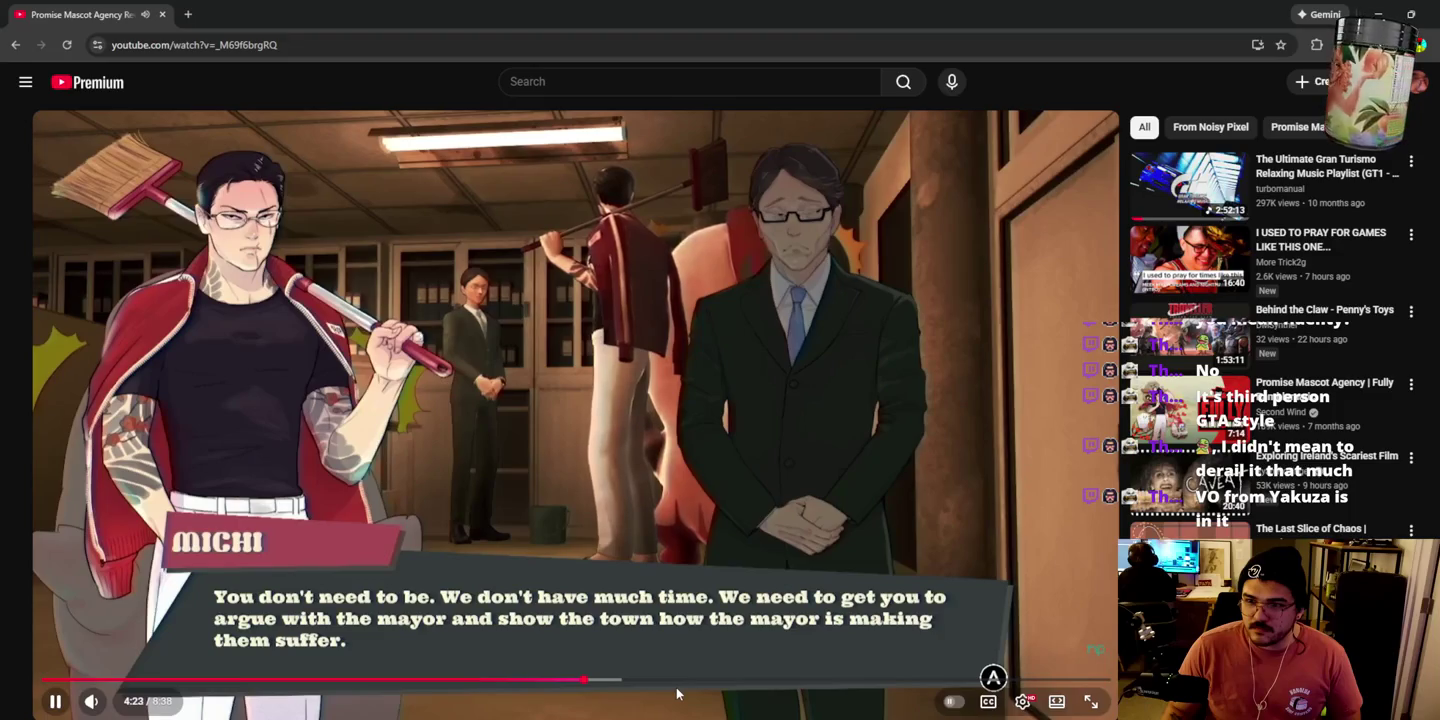
{"action": "left_click_drag", "start_coordinate": [670, 688], "coordinate": [676, 686]}
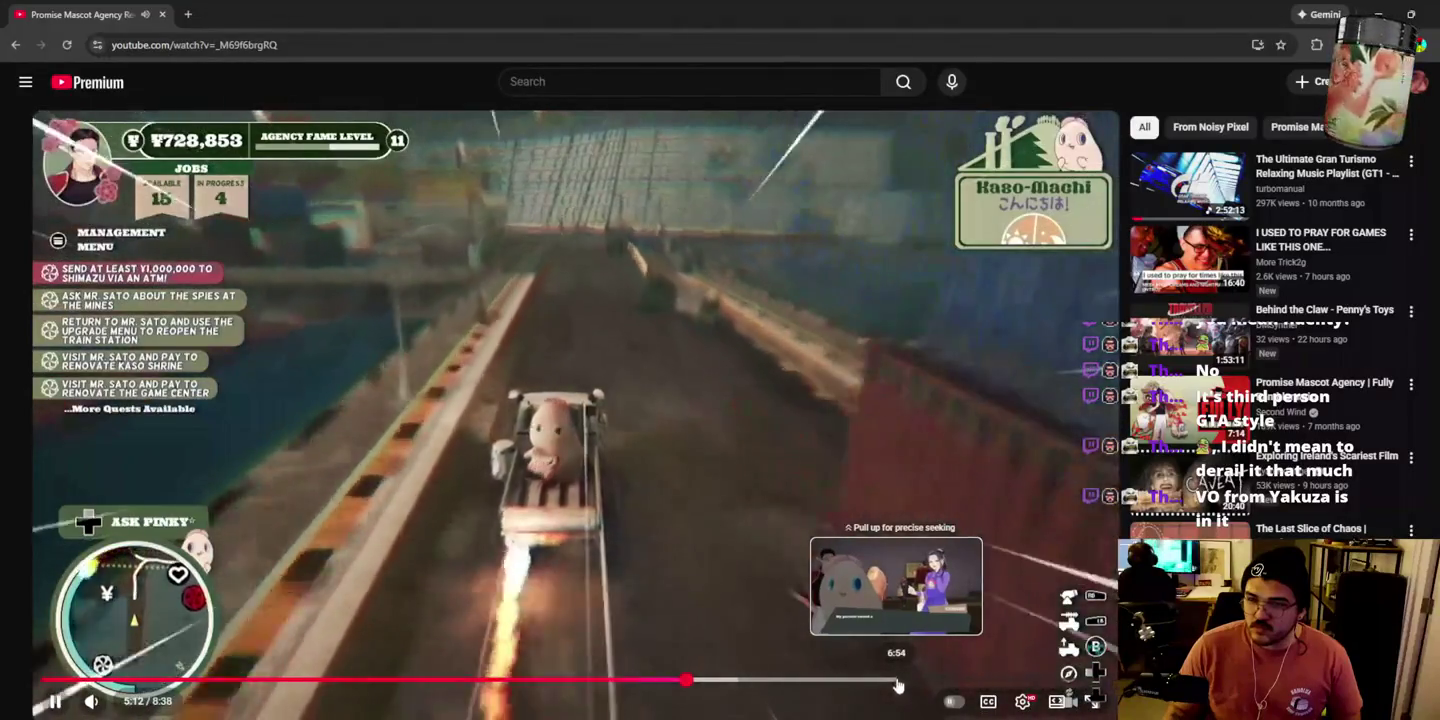
{"action": "left_click", "coordinate": [722, 473]}
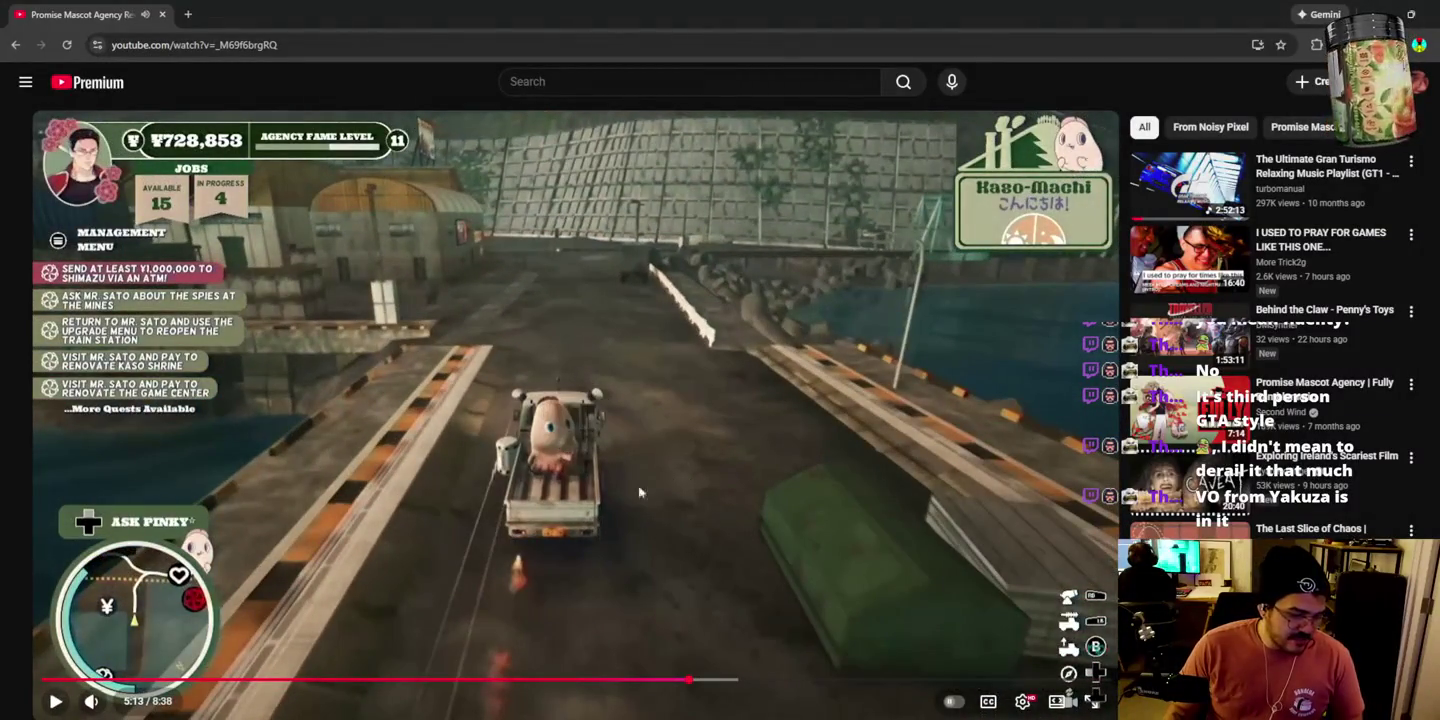
{"action": "key", "text": "alt+Tab"}
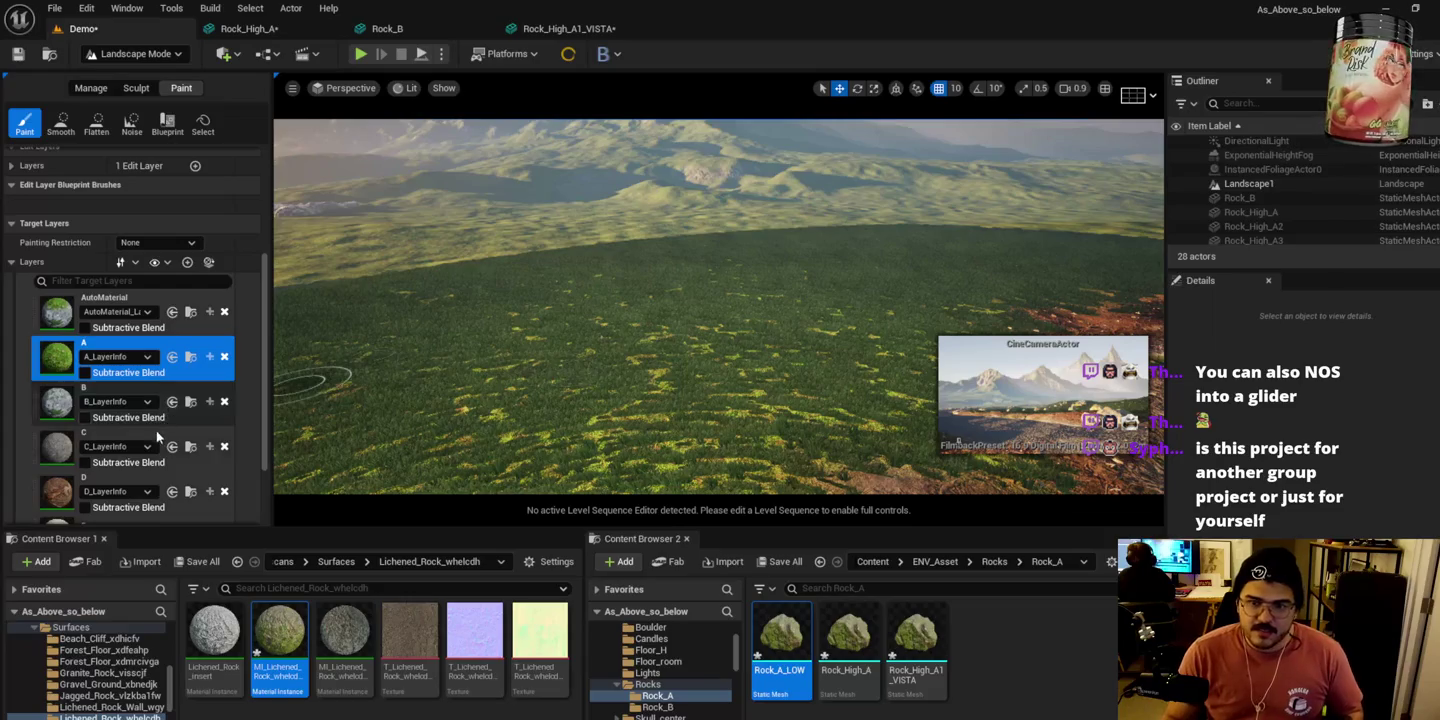
Step: Select target layer C and set the brush strength to 0.223204
{"action": "left_click", "coordinate": [155, 441]}
{"action": "scroll", "coordinate": [155, 355], "scroll_direction": "up", "scroll_amount": 3}
{"action": "scroll", "coordinate": [158, 286], "scroll_direction": "up", "scroll_amount": 2}
{"action": "left_click_drag", "start_coordinate": [160, 255], "coordinate": [135, 254]}
{"action": "left_click", "coordinate": [135, 254]}
{"action": "key", "text": "Return"}
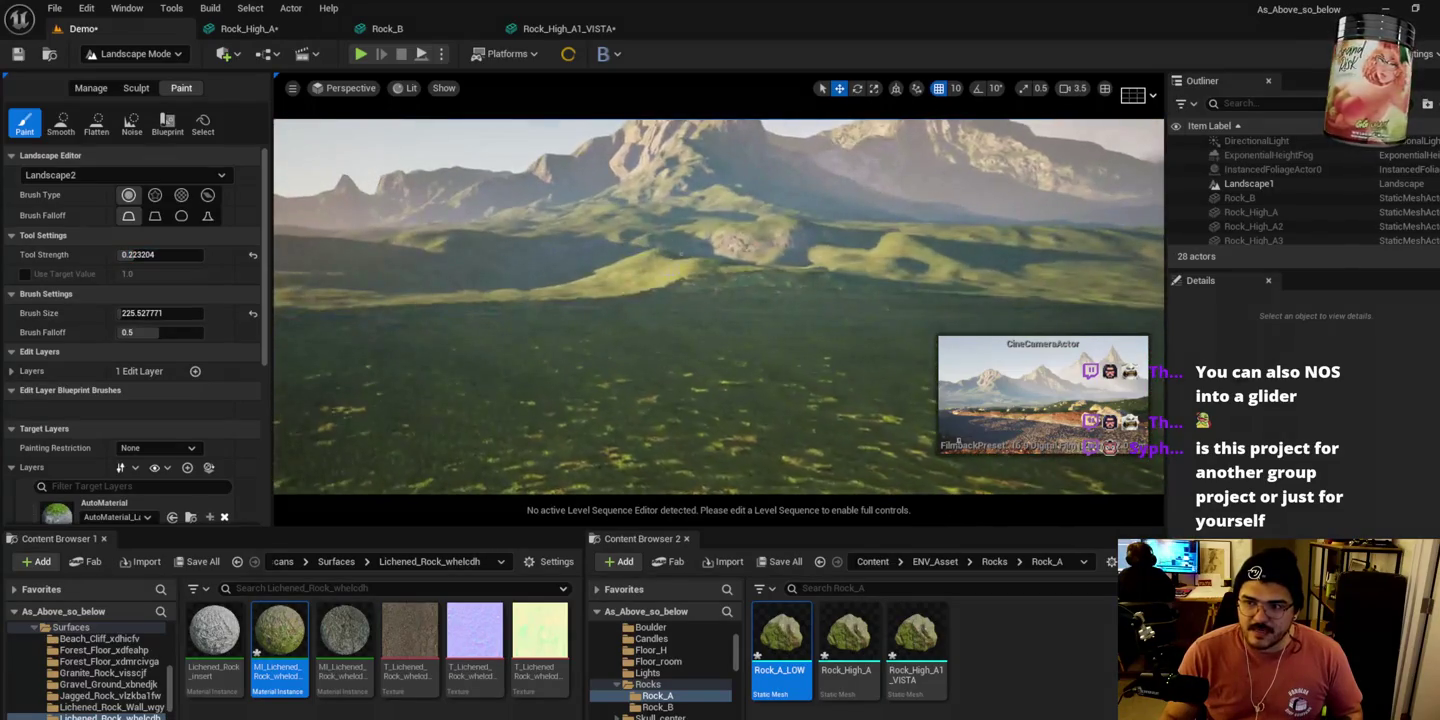
Step: Enlarge the brush size to 850.566711 while flying the camera over the terrain
{"action": "key", "text": "w"}
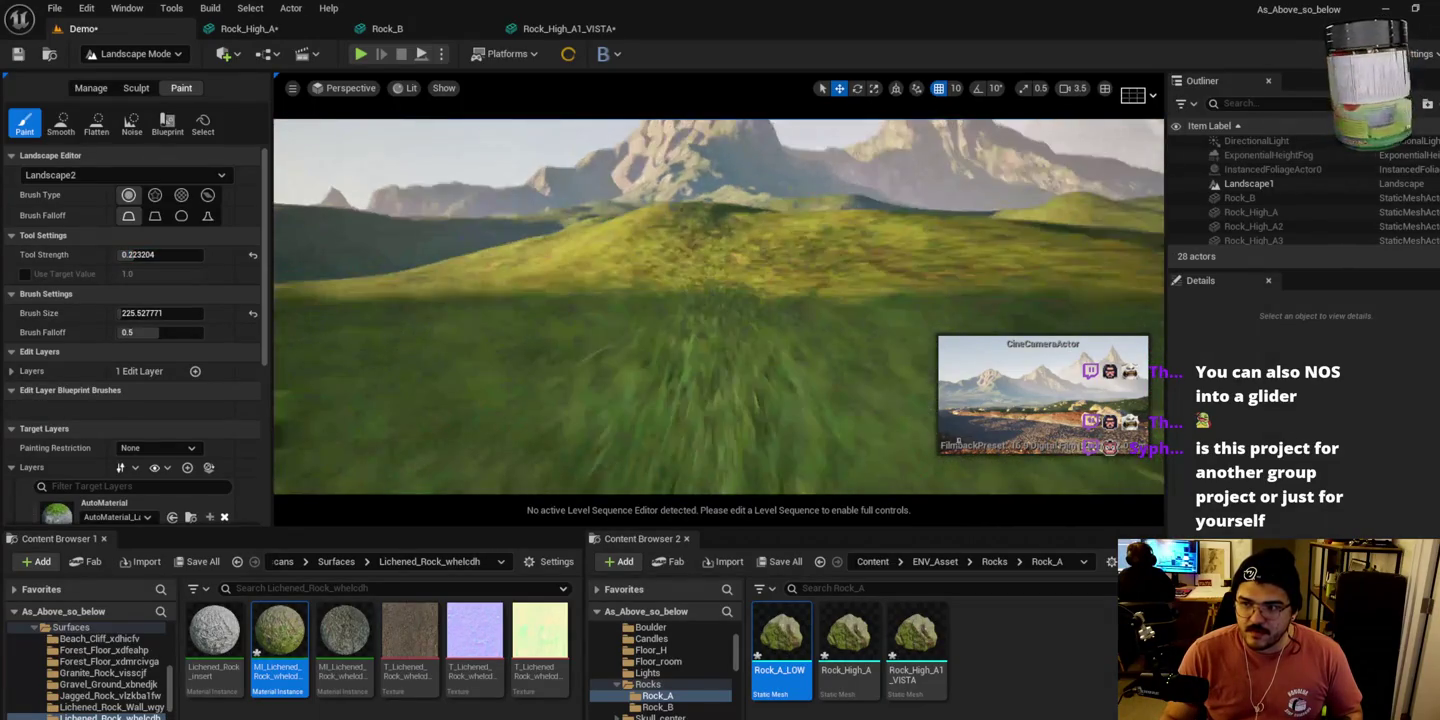
{"action": "key", "text": "e"}
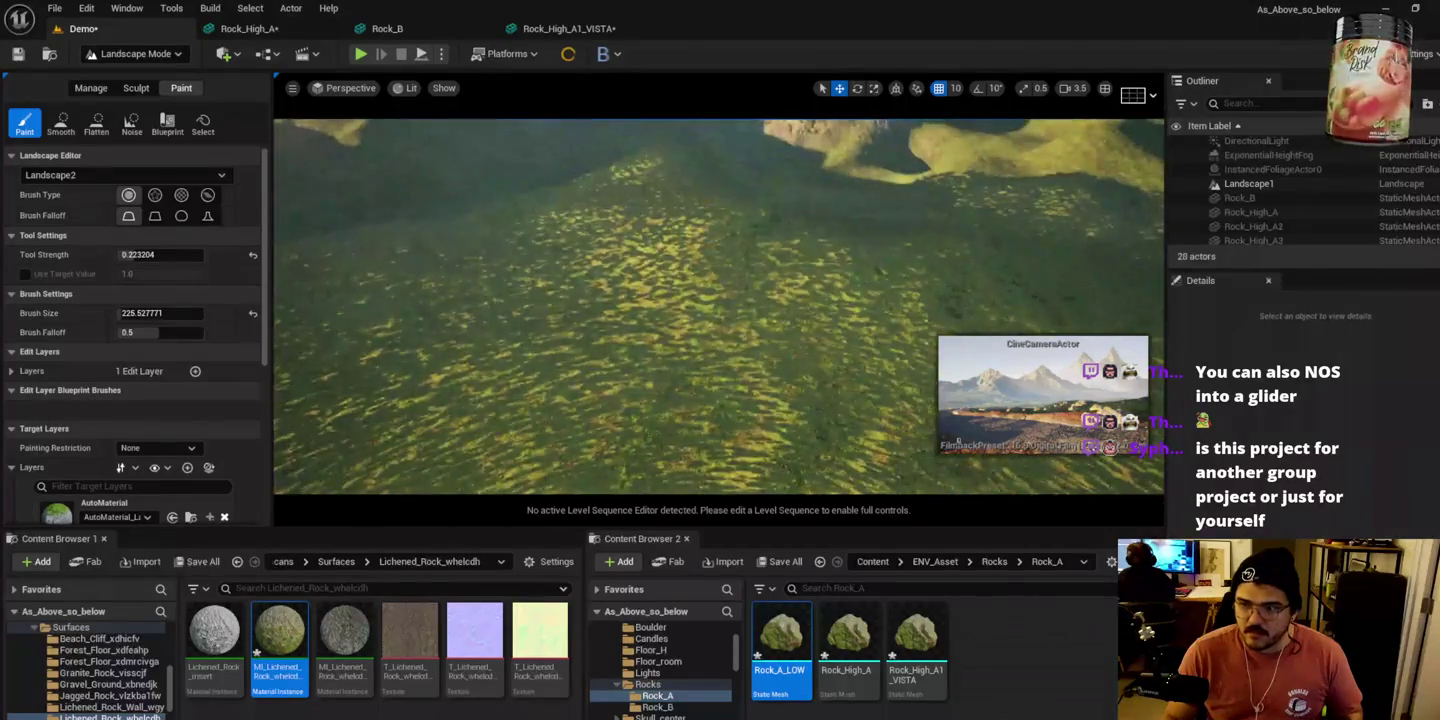
{"action": "left_click_drag", "start_coordinate": [160, 313], "coordinate": [479, 304]}
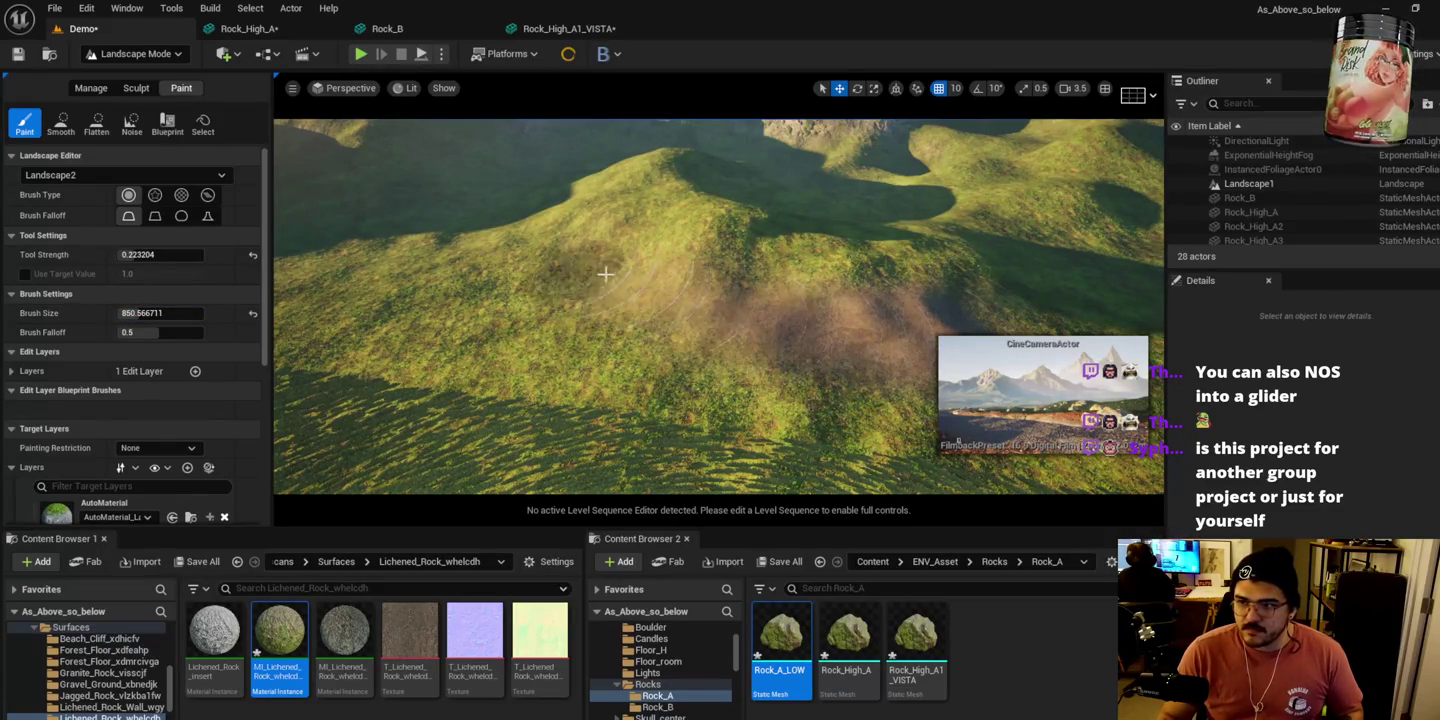
{"action": "mouse_move", "coordinate": [607, 279]}
{"action": "left_mouse_down"}
{"action": "mouse_move", "coordinate": [608, 240]}
{"action": "mouse_move", "coordinate": [628, 316]}
{"action": "left_mouse_up"}
{"action": "left_click_drag", "start_coordinate": [621, 256], "coordinate": [621, 245]}
{"action": "left_click_drag", "start_coordinate": [756, 427], "coordinate": [756, 427]}
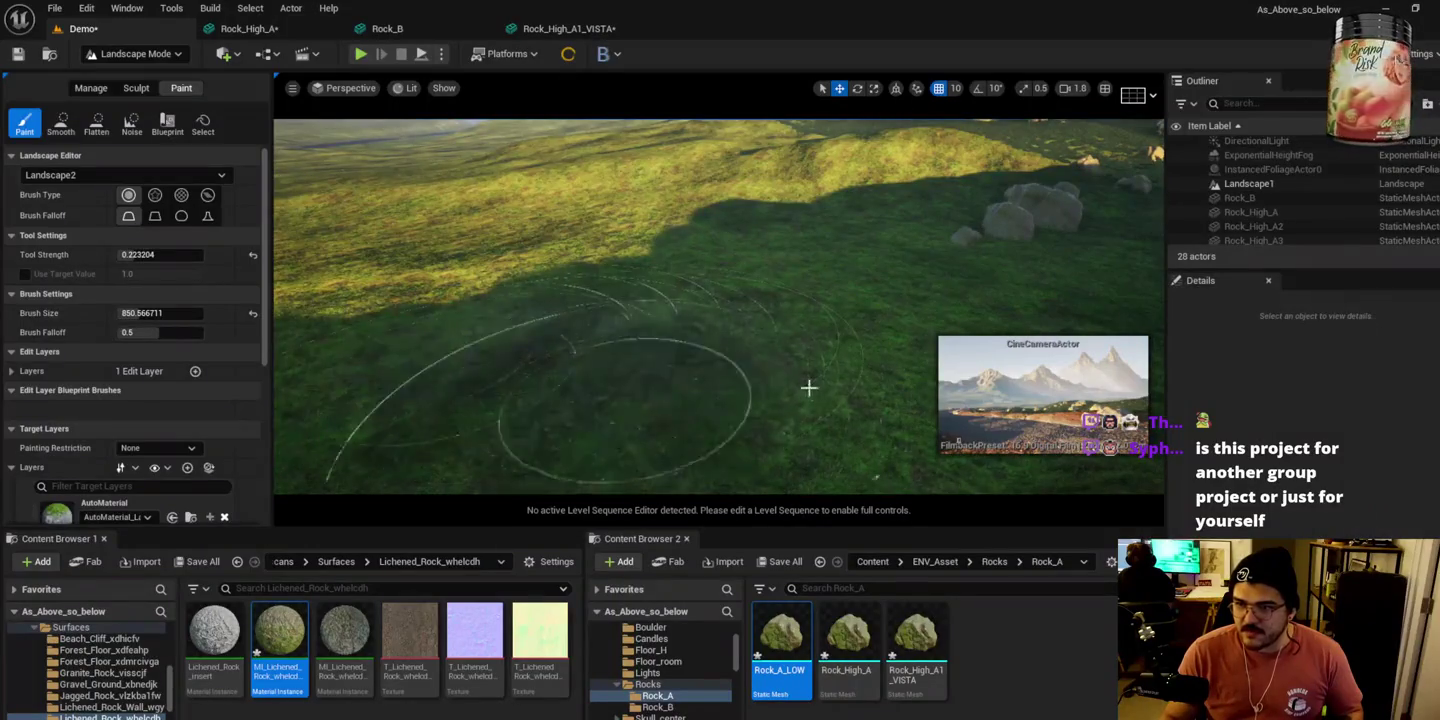
{"action": "left_click_drag", "start_coordinate": [633, 347], "coordinate": [633, 347]}
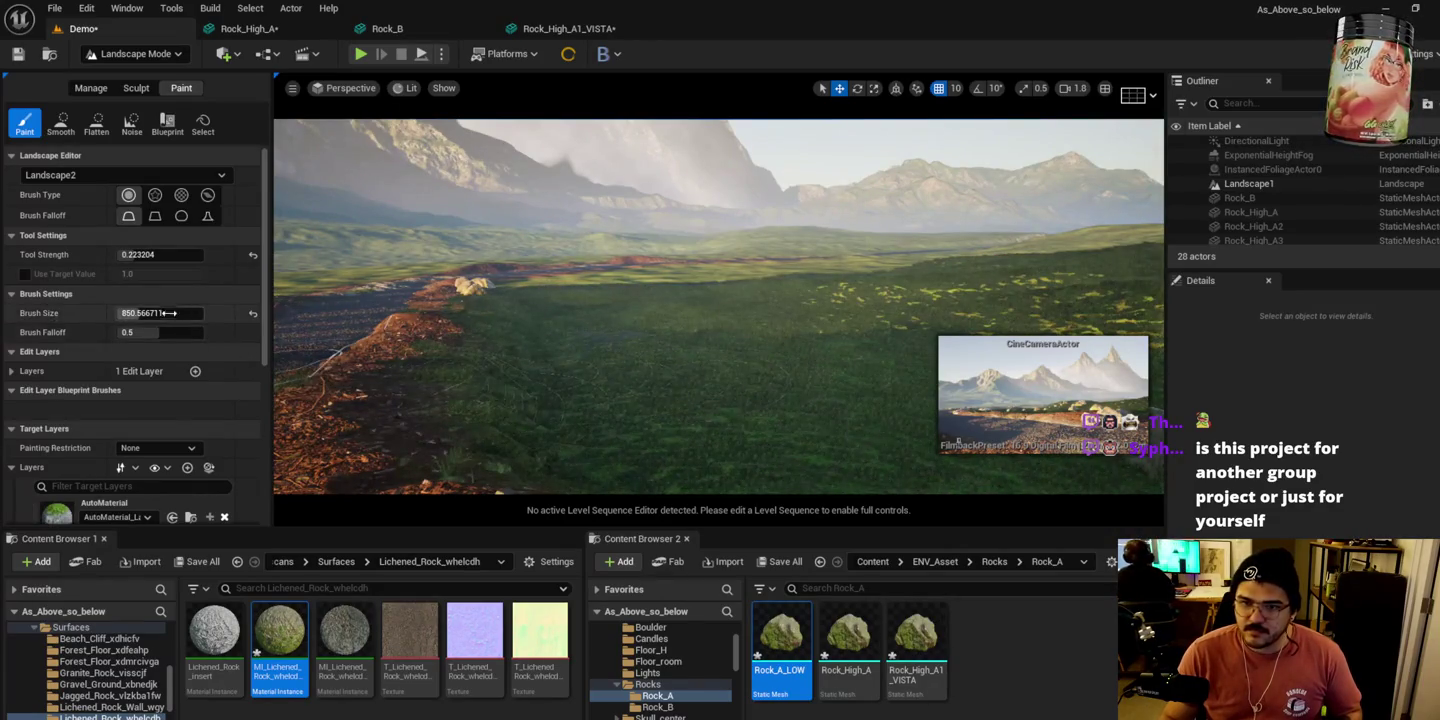
Step: Lower the brush strength to 0.172804 and survey the grassy slope beside the rocky path
{"action": "left_click_drag", "start_coordinate": [160, 254], "coordinate": [140, 254]}
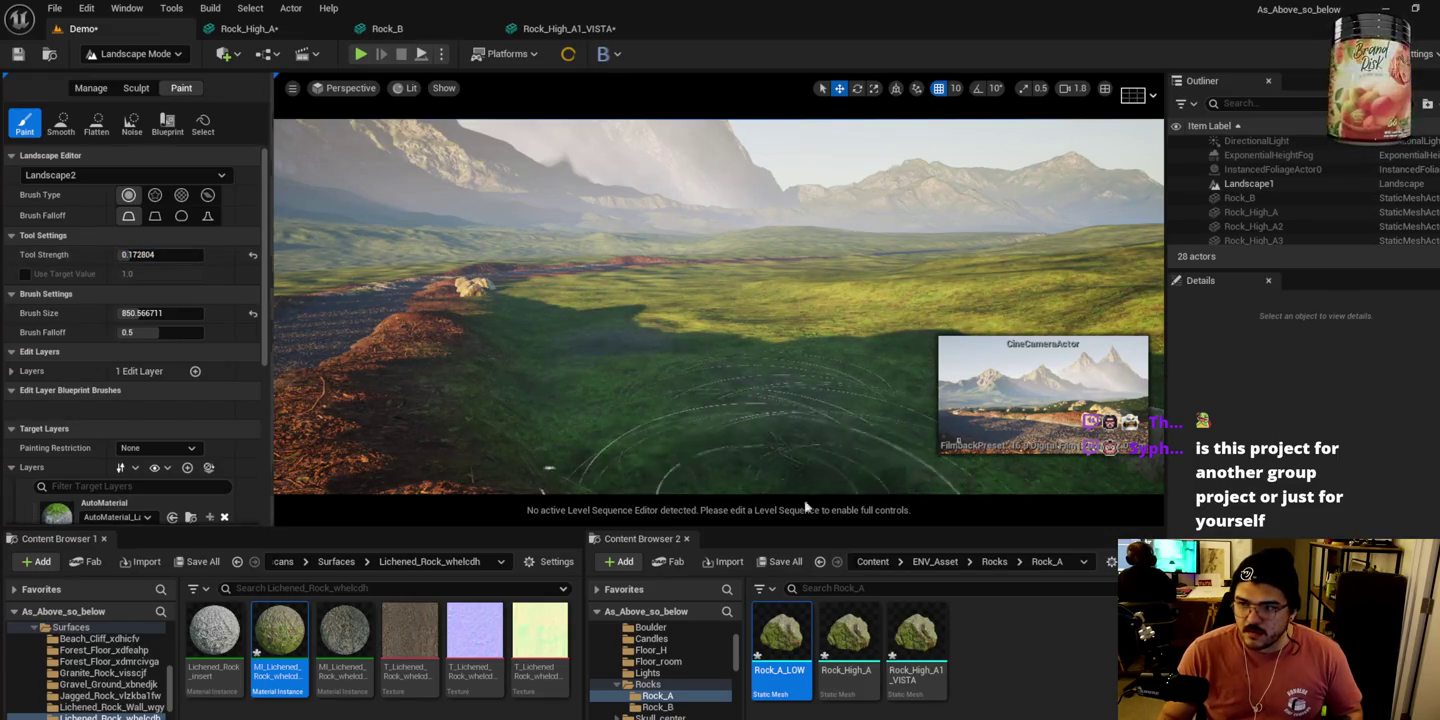
{"action": "scroll", "coordinate": [648, 364], "scroll_direction": "up", "scroll_amount": 5}
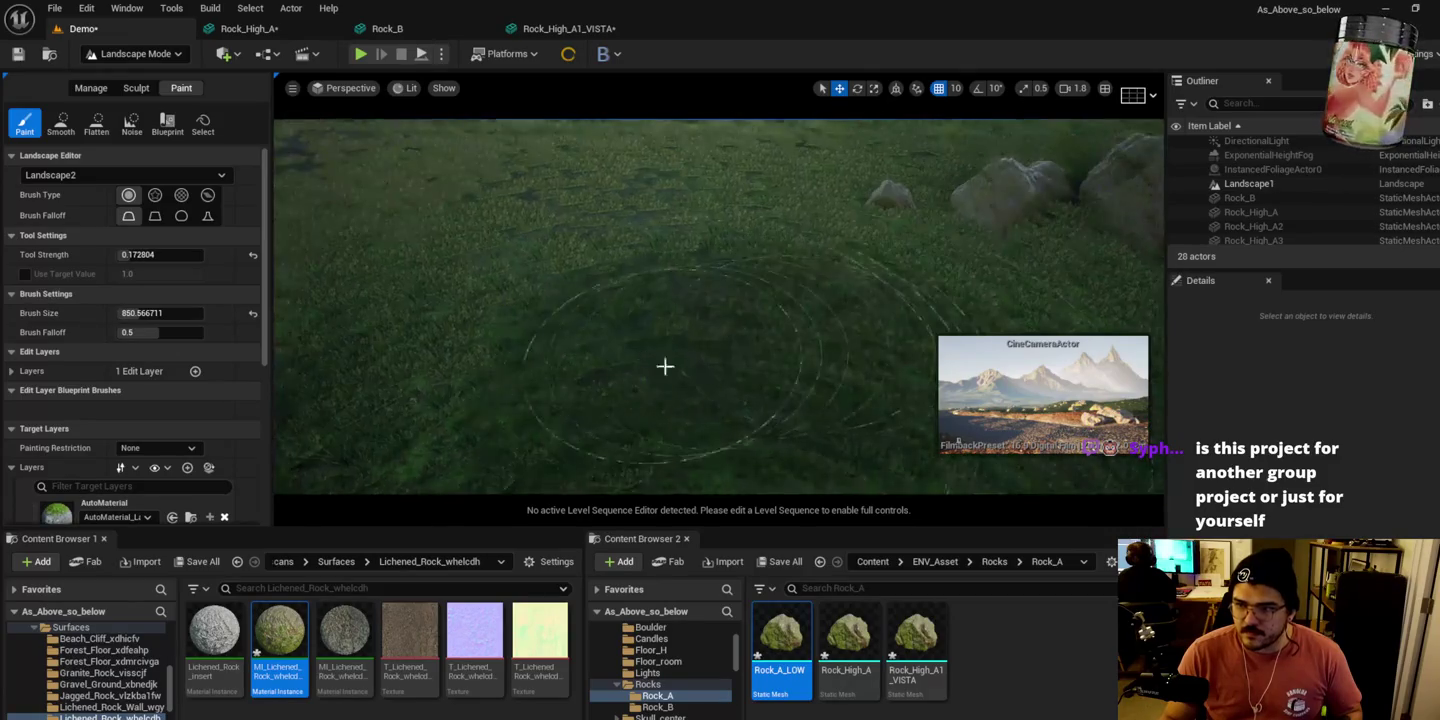
{"action": "left_click_drag", "start_coordinate": [787, 420], "coordinate": [788, 330]}
{"action": "mouse_move", "coordinate": [628, 331]}
{"action": "left_mouse_down"}
{"action": "mouse_move", "coordinate": [627, 381]}
{"action": "mouse_move", "coordinate": [627, 331]}
{"action": "left_mouse_up"}
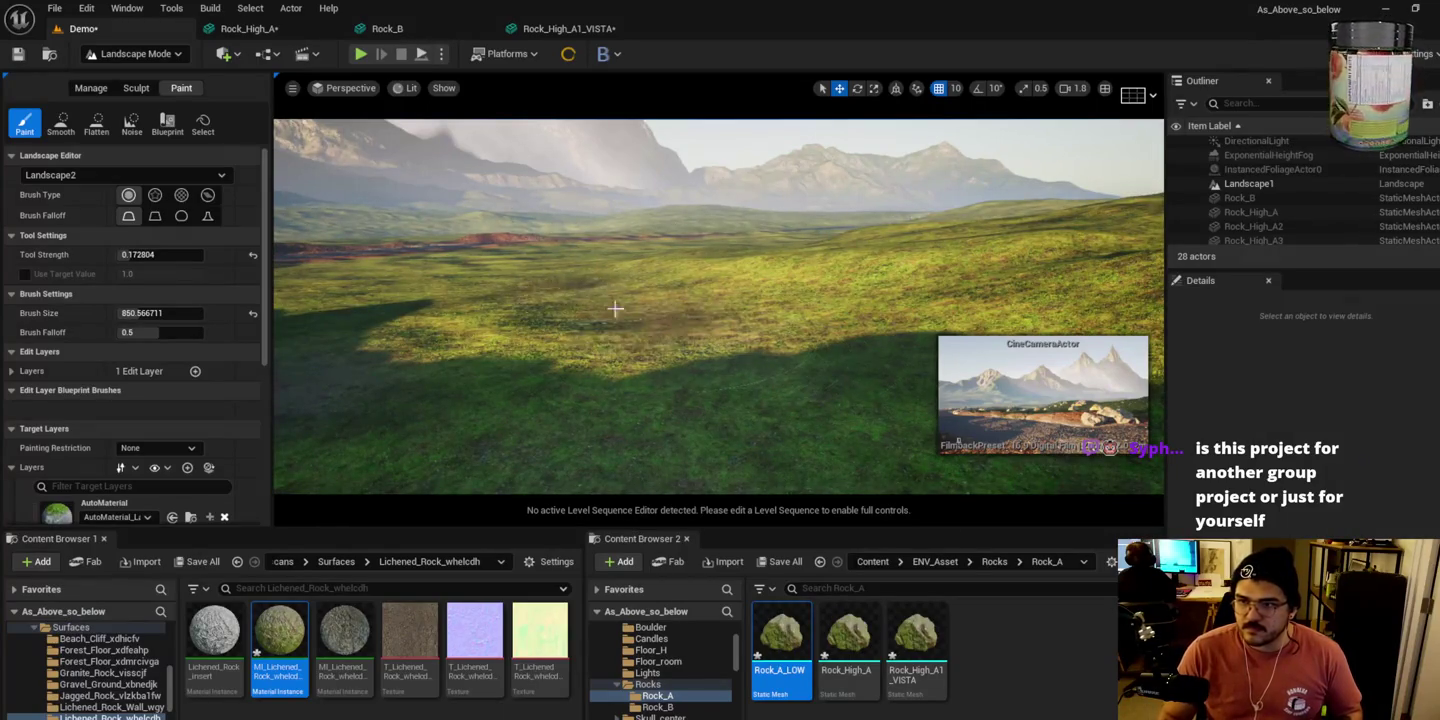
{"action": "mouse_move", "coordinate": [725, 322]}
{"action": "left_mouse_down"}
{"action": "mouse_move", "coordinate": [785, 321]}
{"action": "mouse_move", "coordinate": [717, 405]}
{"action": "left_mouse_up"}
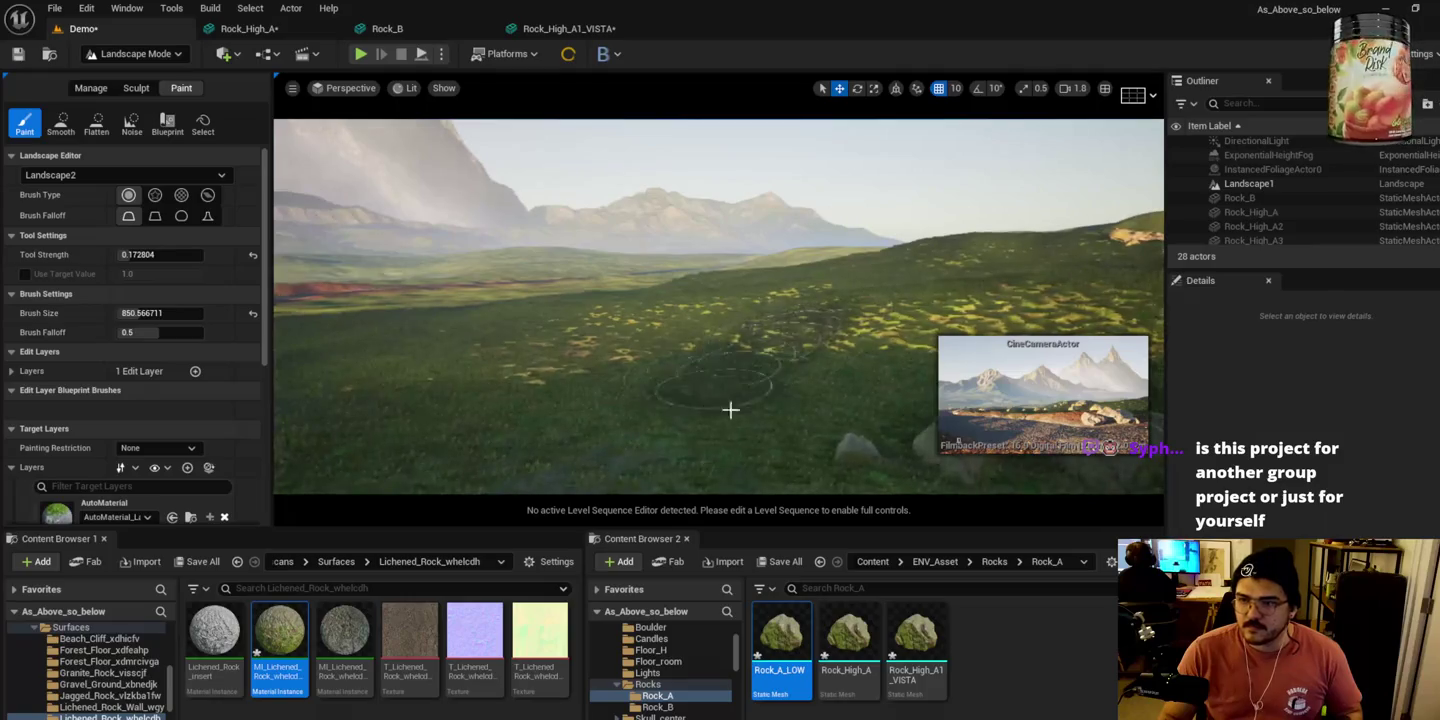
{"action": "left_click_drag", "start_coordinate": [567, 445], "coordinate": [477, 396]}
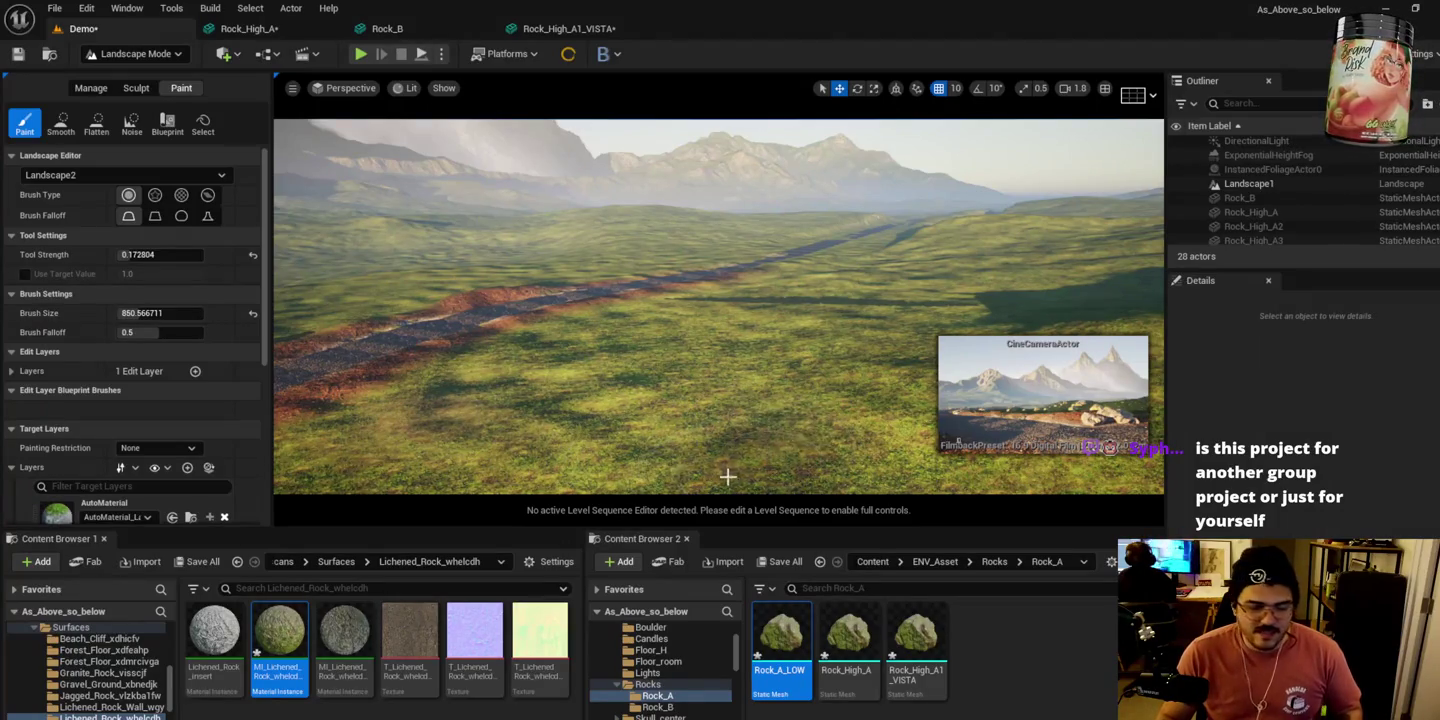
{"action": "mouse_move", "coordinate": [867, 463]}
{"action": "left_mouse_down"}
{"action": "mouse_move", "coordinate": [636, 337]}
{"action": "mouse_move", "coordinate": [547, 352]}
{"action": "left_mouse_up"}
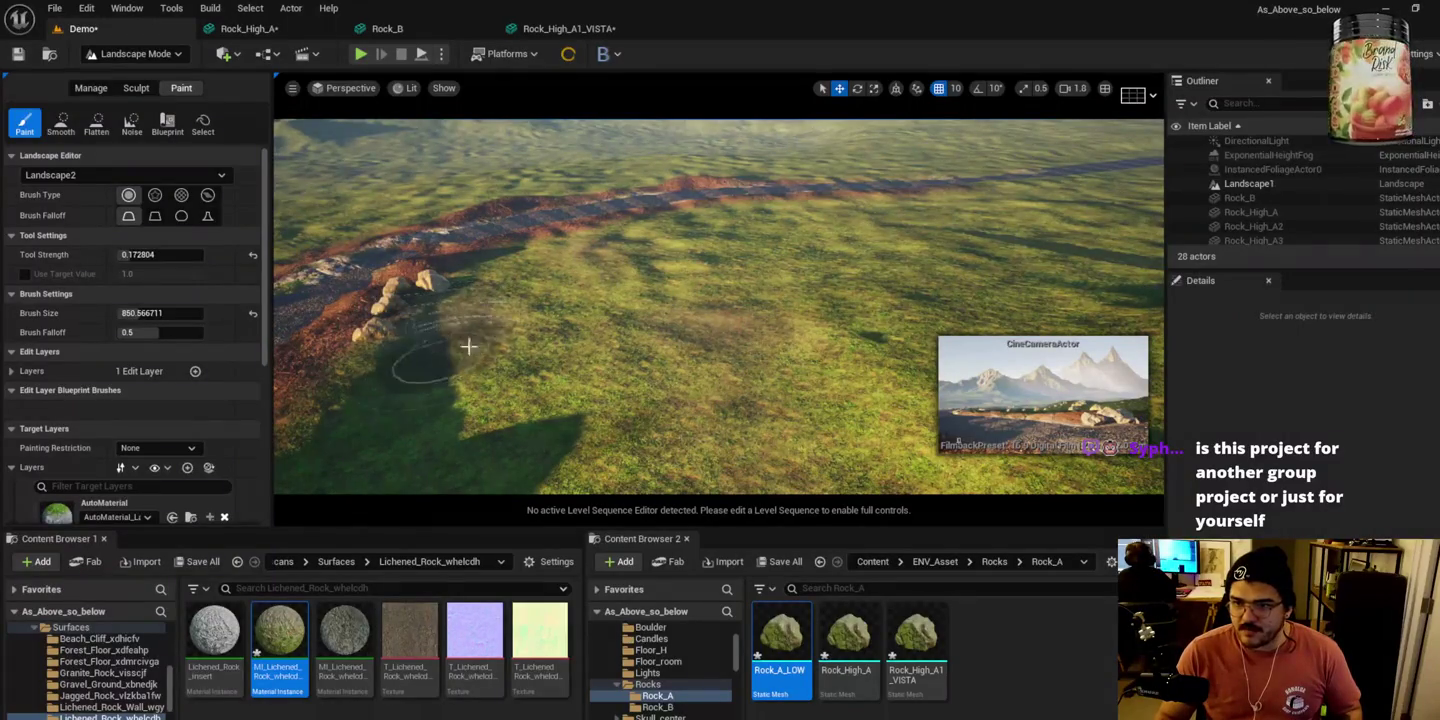
{"action": "mouse_move", "coordinate": [675, 401]}
{"action": "left_mouse_down"}
{"action": "mouse_move", "coordinate": [689, 381]}
{"action": "mouse_move", "coordinate": [582, 334]}
{"action": "left_mouse_up"}
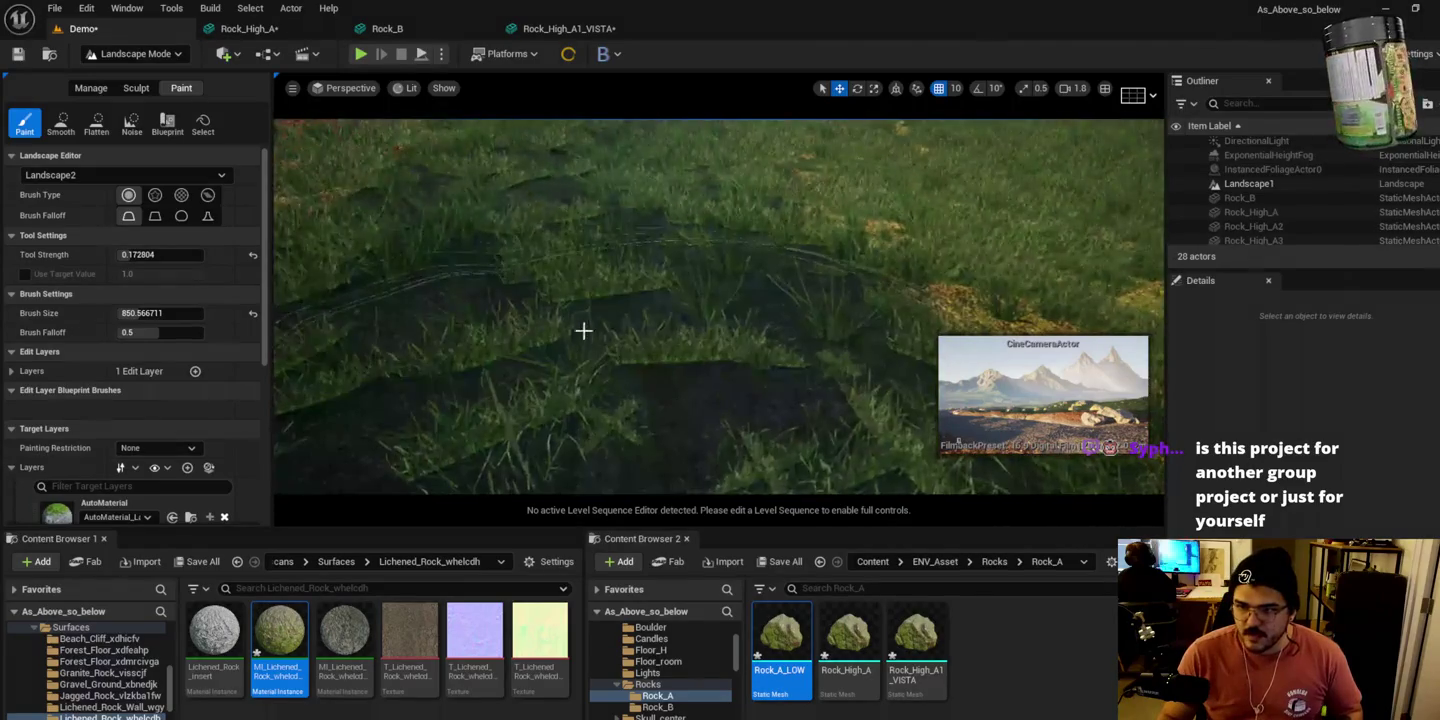
{"action": "mouse_move", "coordinate": [588, 219]}
{"action": "left_mouse_down"}
{"action": "mouse_move", "coordinate": [698, 236]}
{"action": "mouse_move", "coordinate": [698, 312]}
{"action": "mouse_move", "coordinate": [661, 330]}
{"action": "mouse_move", "coordinate": [641, 319]}
{"action": "left_mouse_up"}
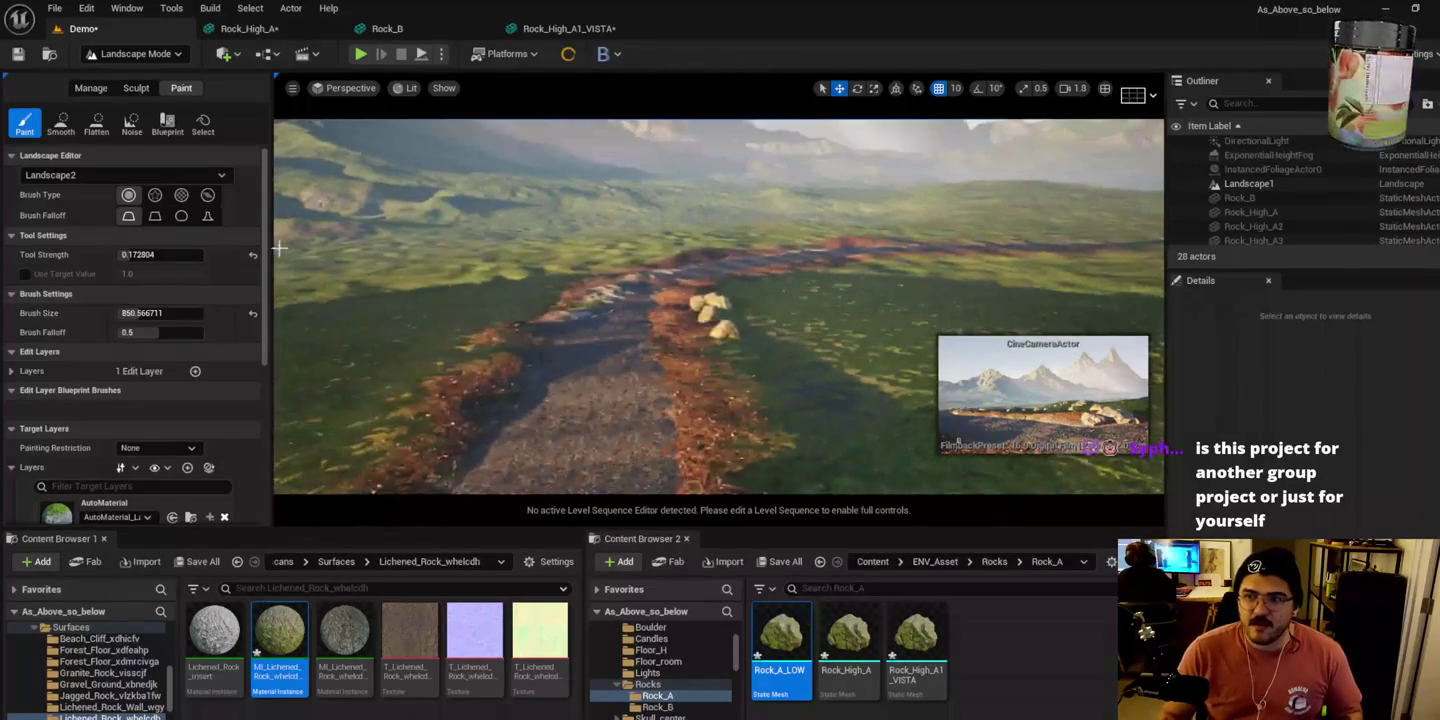
{"action": "left_click", "coordinate": [135, 54]}
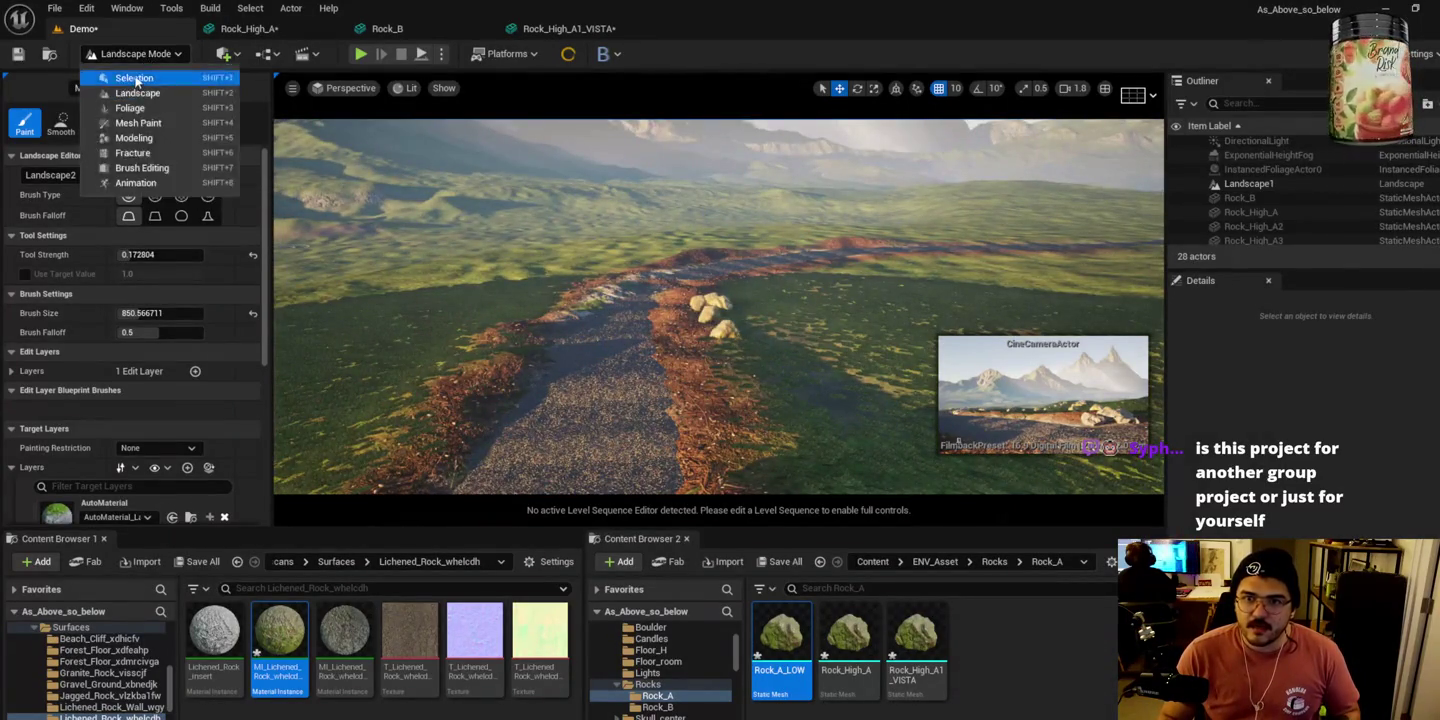
Step: Switch to Selection Mode and browse the Megascans Surfaces folder
{"action": "left_click", "coordinate": [125, 66]}
{"action": "key", "text": "Up"}
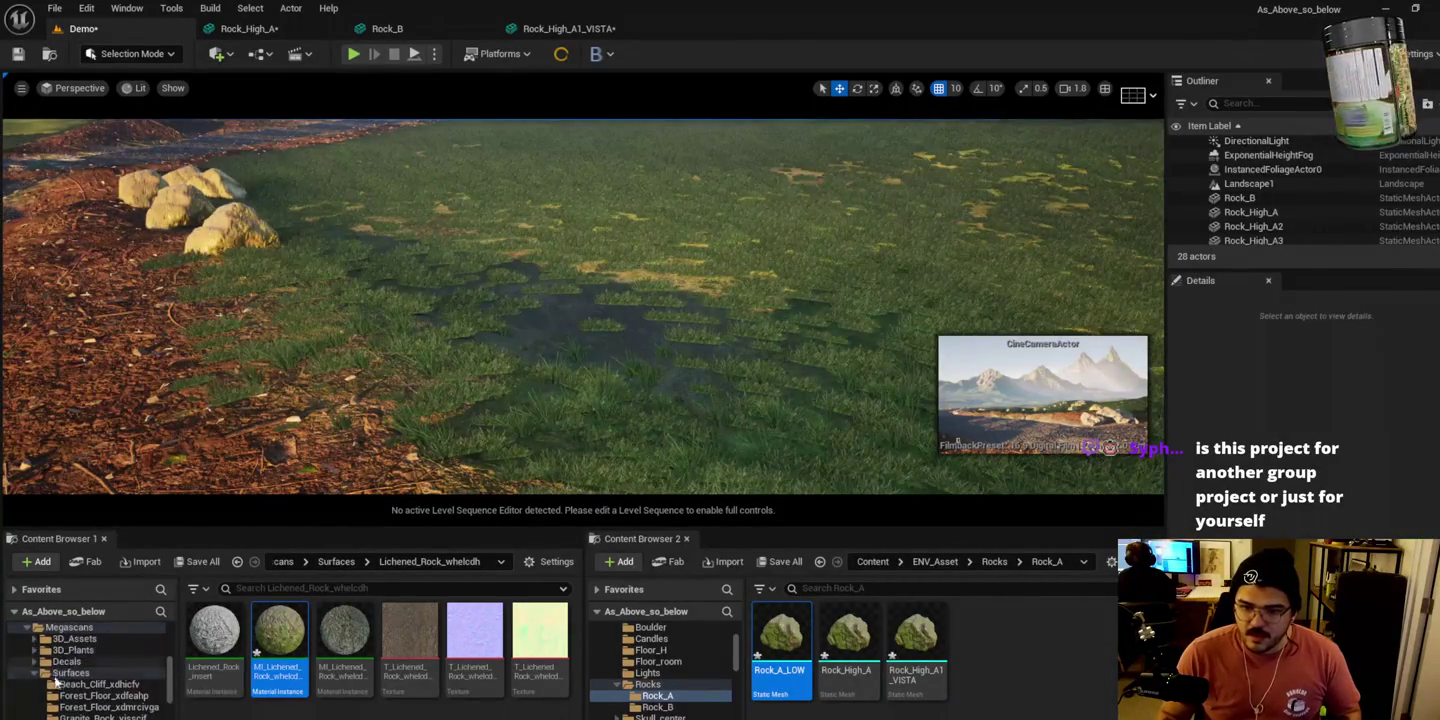
{"action": "left_click", "coordinate": [35, 678]}
{"action": "scroll", "coordinate": [96, 653], "scroll_direction": "up", "scroll_amount": 2}
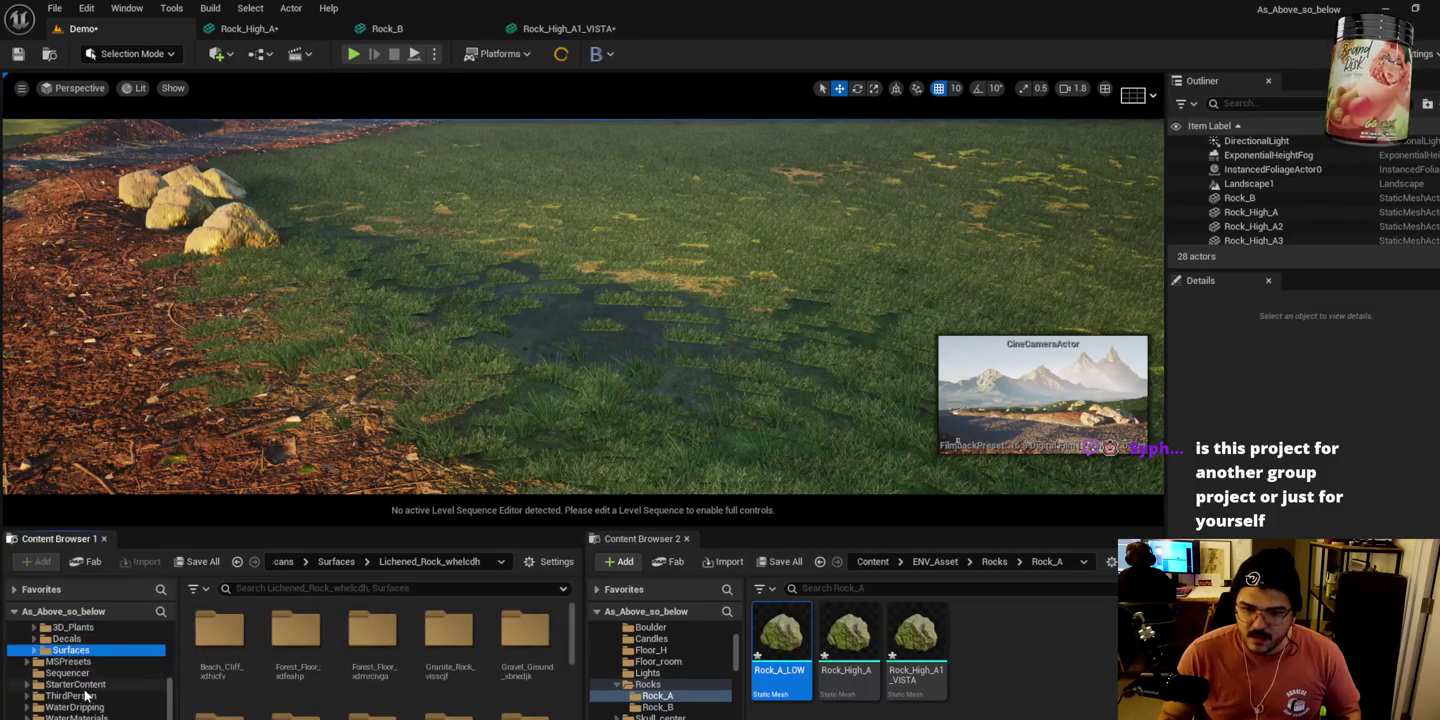
{"action": "scroll", "coordinate": [96, 654], "scroll_direction": "up", "scroll_amount": 2}
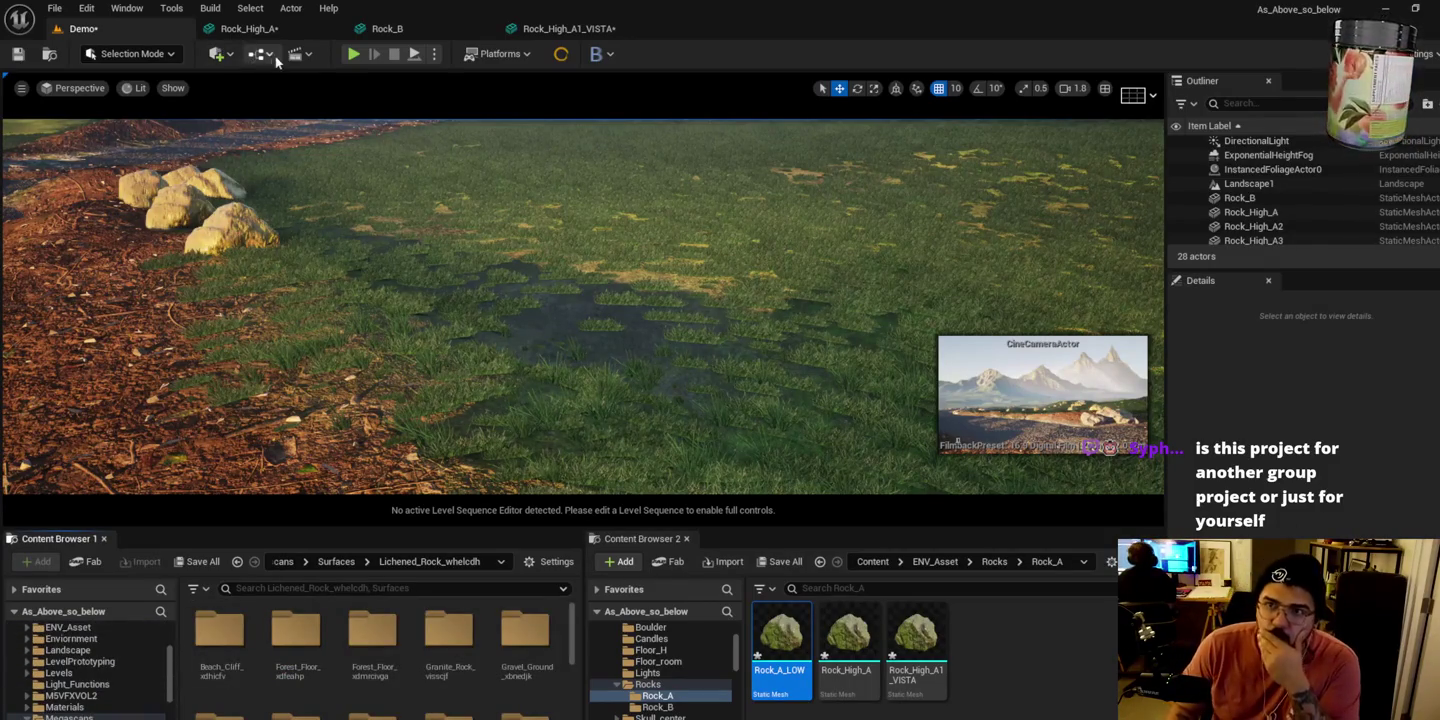
Step: Launch Quixel Bridge from the Add content menu
{"action": "mouse_move", "coordinate": [560, 717]}
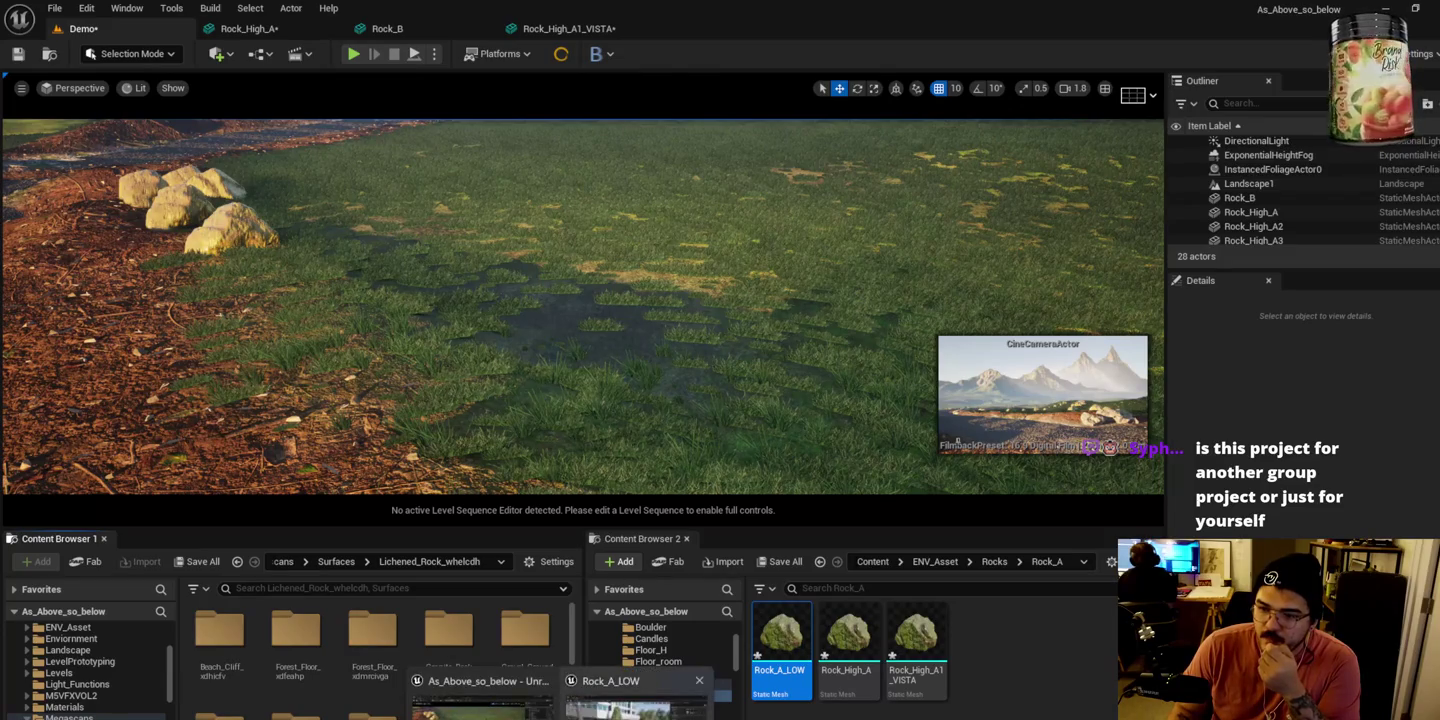
{"action": "left_click", "coordinate": [698, 681]}
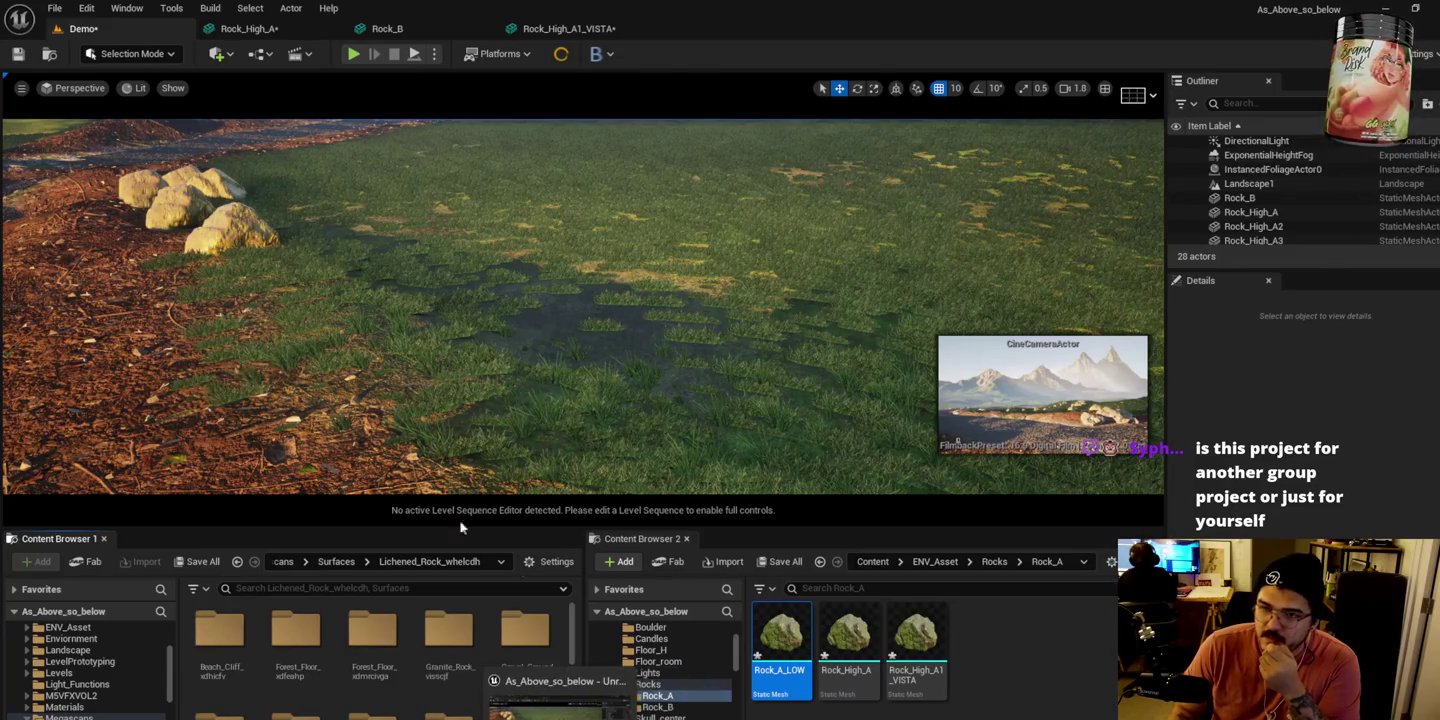
{"action": "left_click", "coordinate": [226, 56]}
{"action": "left_click", "coordinate": [240, 121]}
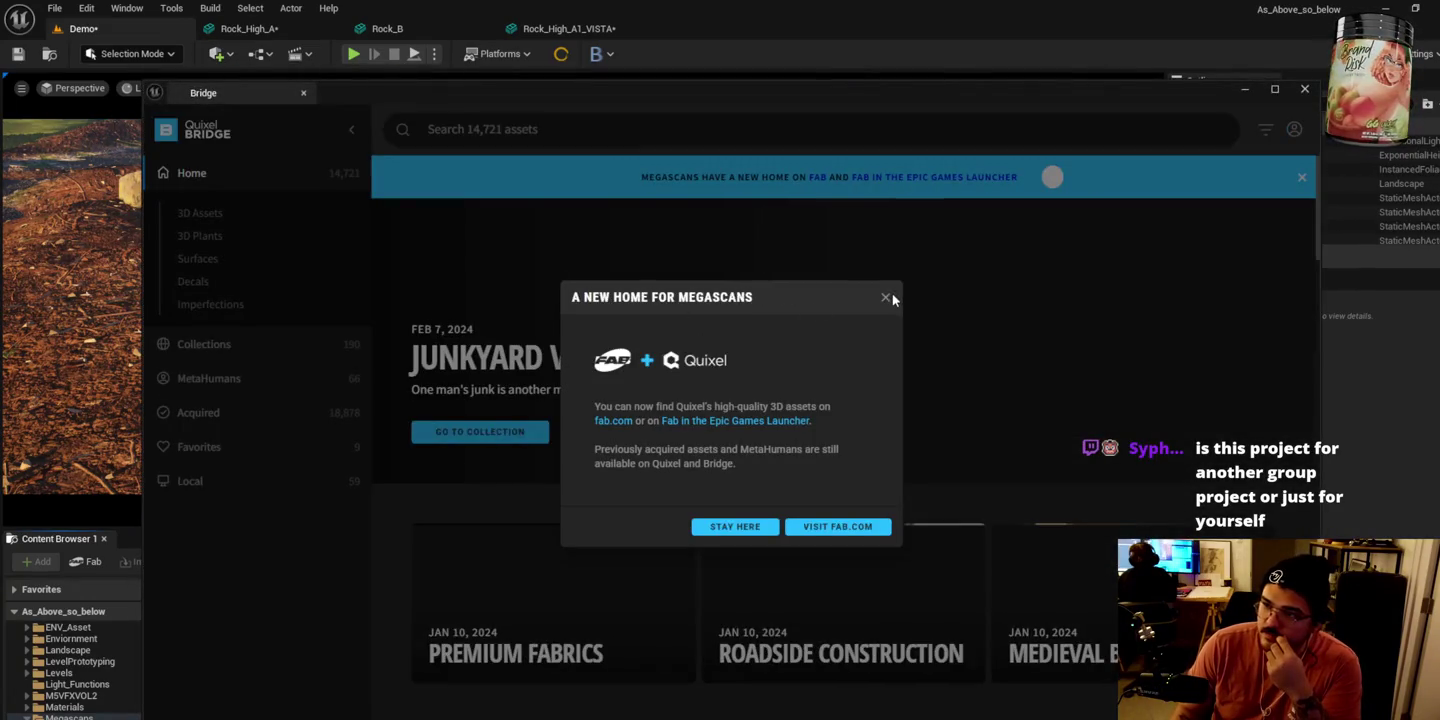
Step: Dismiss the Megascans notice, filter Acquired assets by 'bush', and select Desert Cotton
{"action": "left_click", "coordinate": [885, 297]}
{"action": "left_click", "coordinate": [289, 409]}
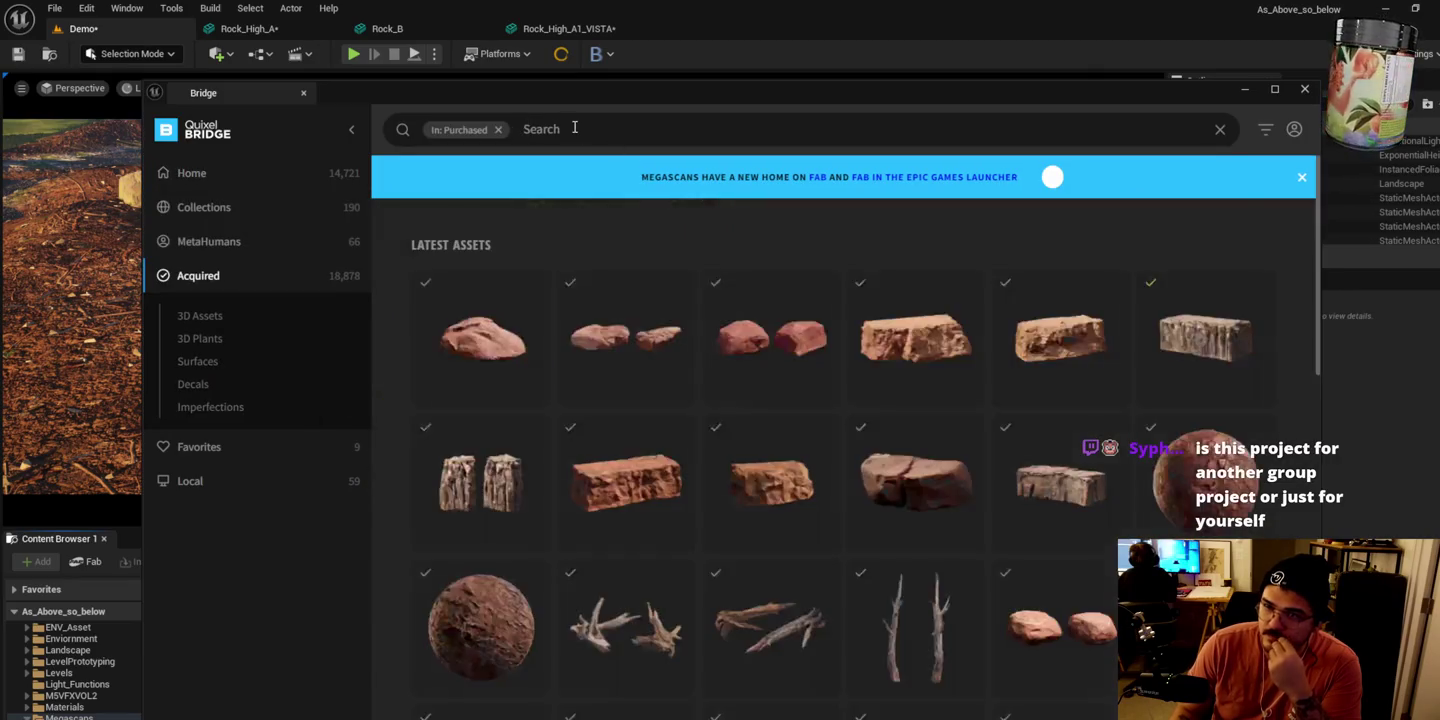
{"action": "left_click", "coordinate": [575, 128]}
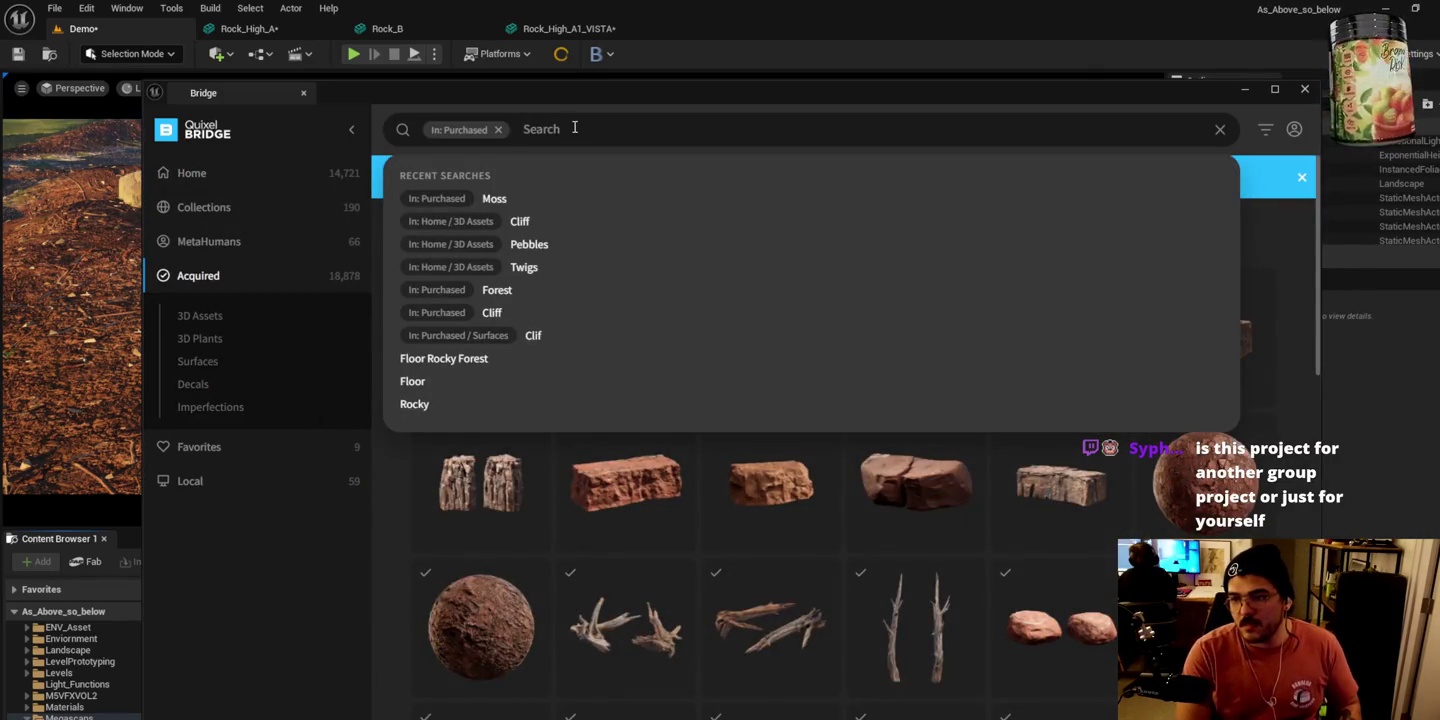
{"action": "type", "text": "bush"}
{"action": "key", "text": "Return"}
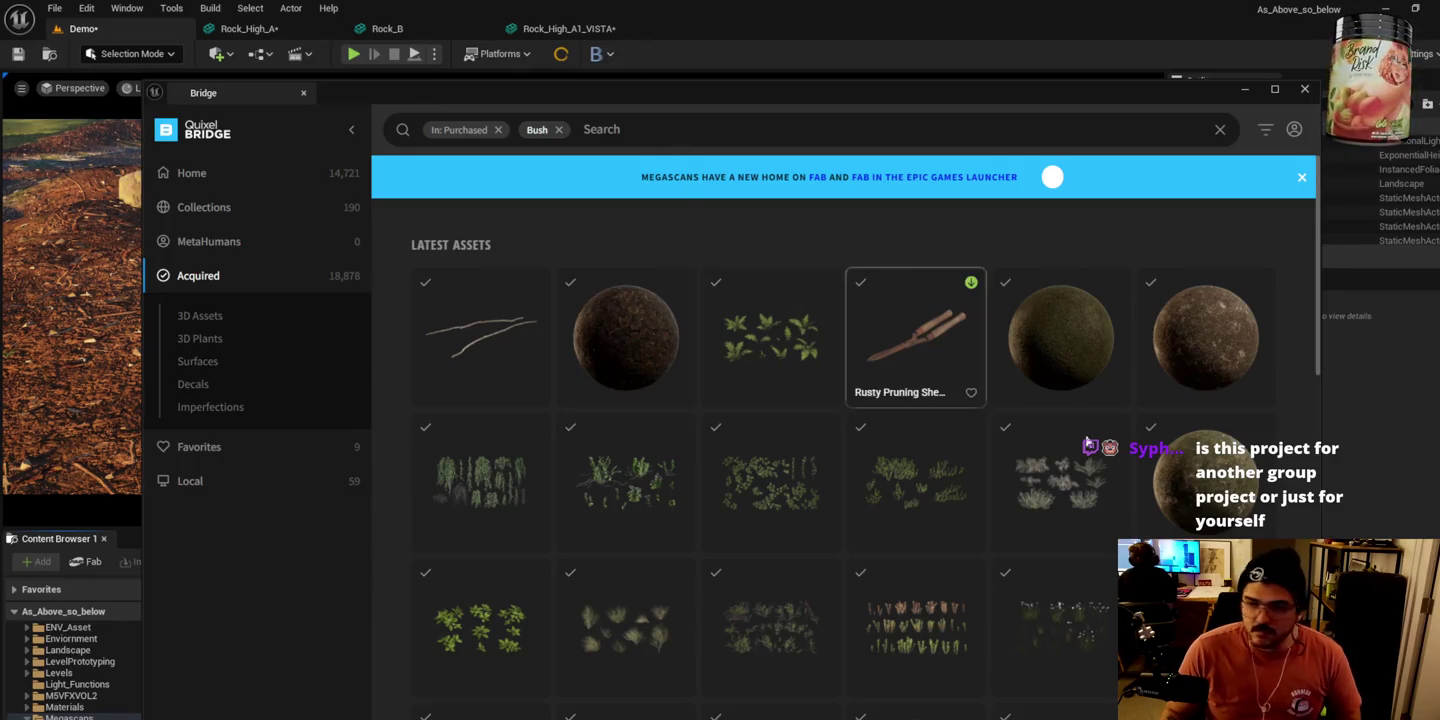
{"action": "left_click", "coordinate": [1015, 537]}
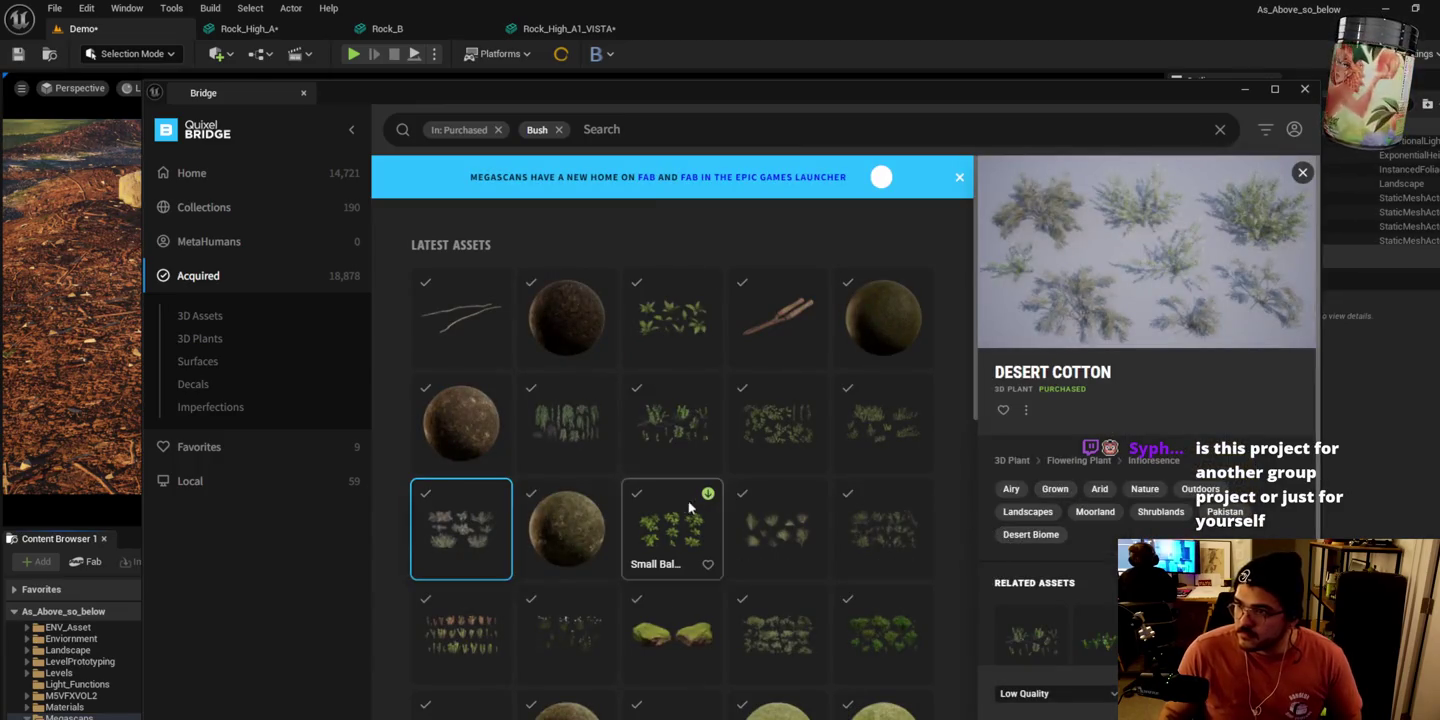
Step: Scroll through the bush results and download Beech Fern and Myricaria
{"action": "scroll", "coordinate": [1103, 545], "scroll_direction": "down", "scroll_amount": 3}
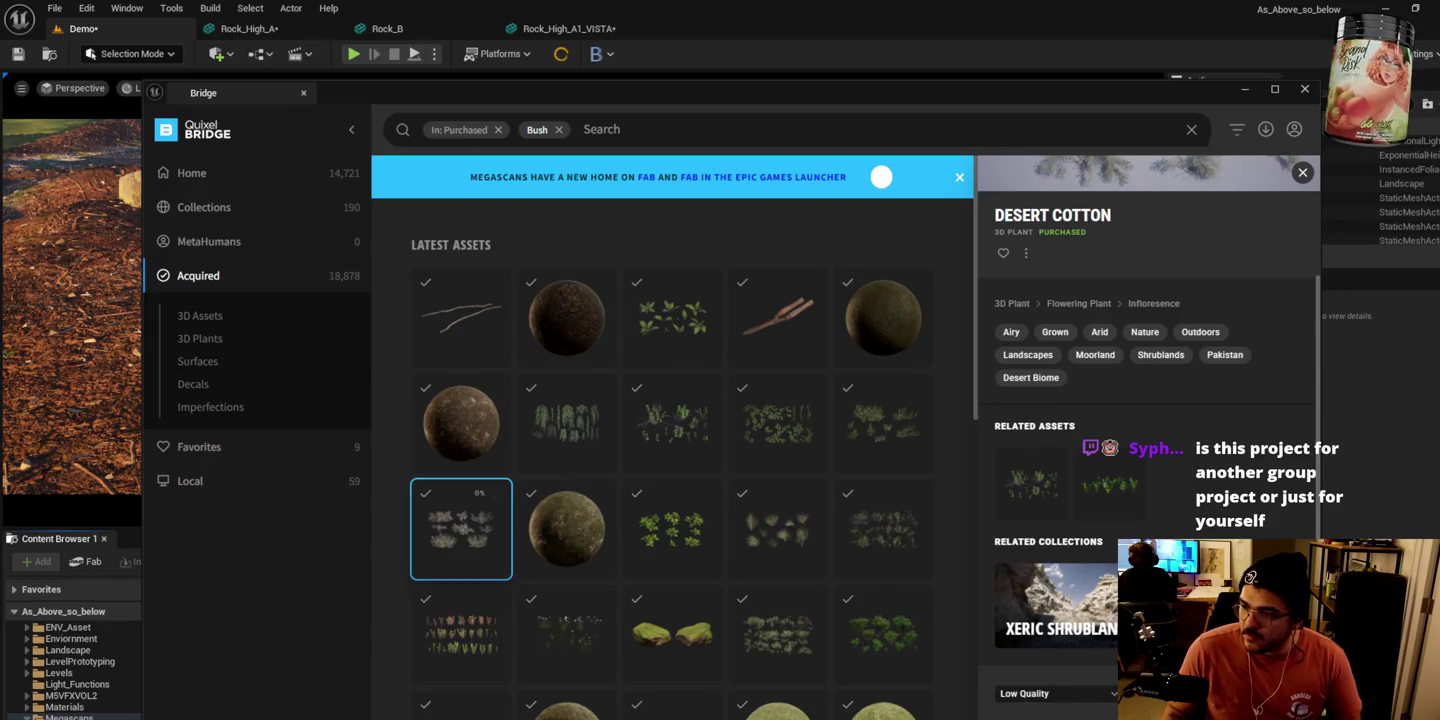
{"action": "scroll", "coordinate": [694, 554], "scroll_direction": "down", "scroll_amount": 3}
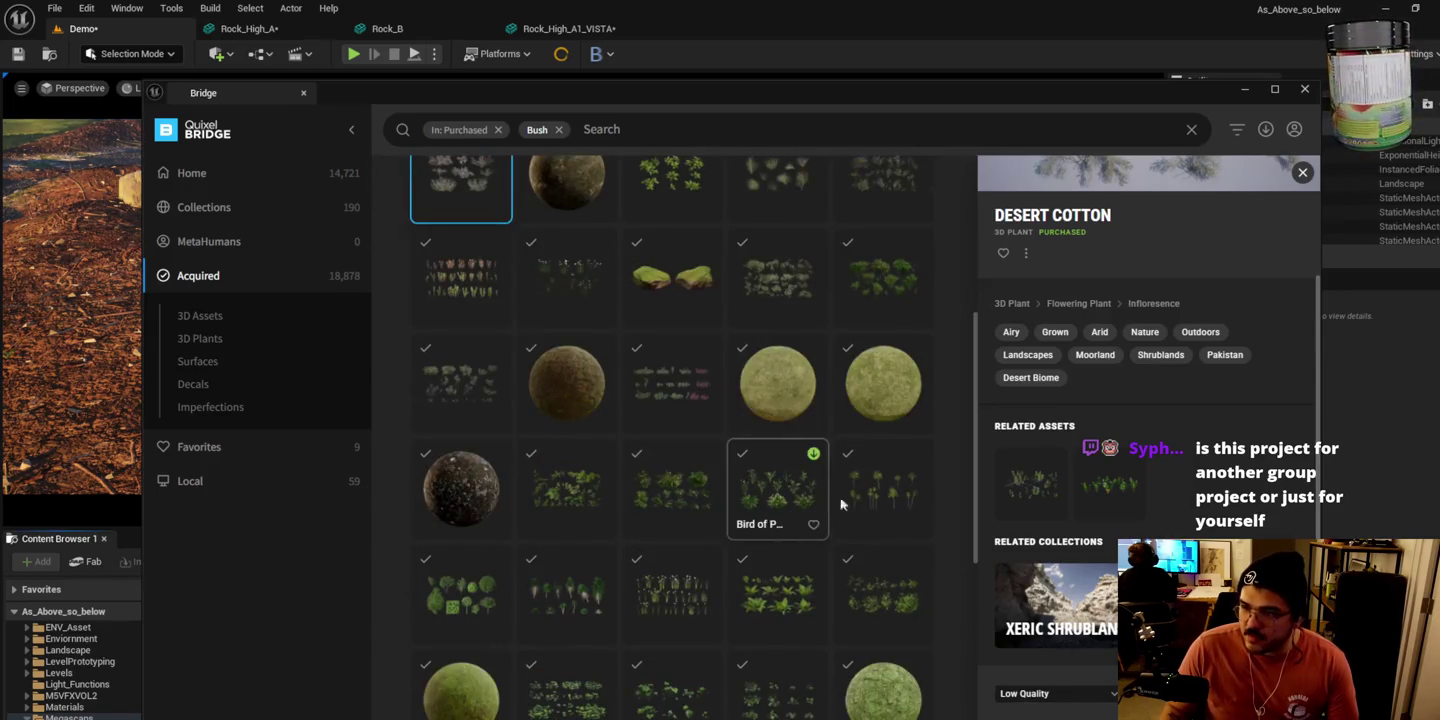
{"action": "scroll", "coordinate": [878, 571], "scroll_direction": "down", "scroll_amount": 2}
{"action": "scroll", "coordinate": [706, 554], "scroll_direction": "down", "scroll_amount": 1}
{"action": "scroll", "coordinate": [707, 562], "scroll_direction": "down", "scroll_amount": 2}
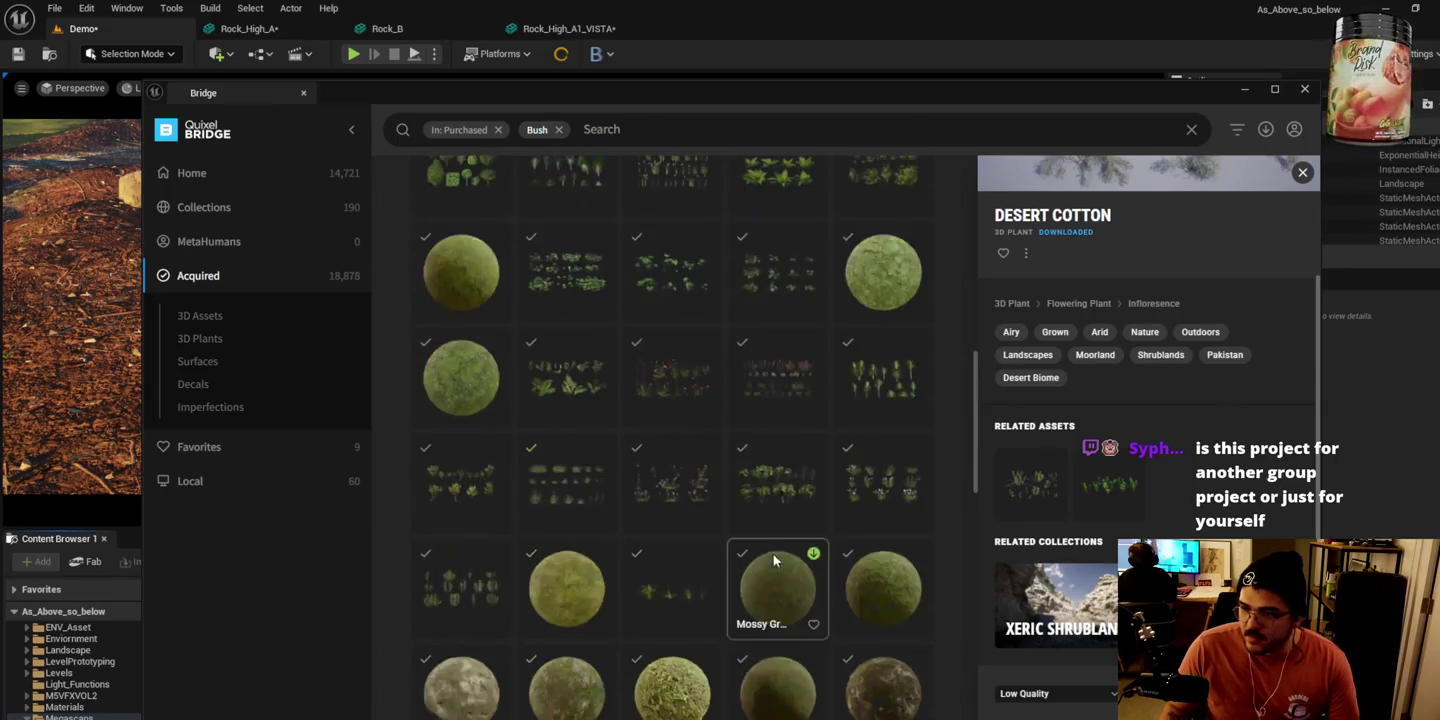
{"action": "scroll", "coordinate": [880, 450], "scroll_direction": "down", "scroll_amount": 2}
{"action": "scroll", "coordinate": [605, 500], "scroll_direction": "down", "scroll_amount": 3}
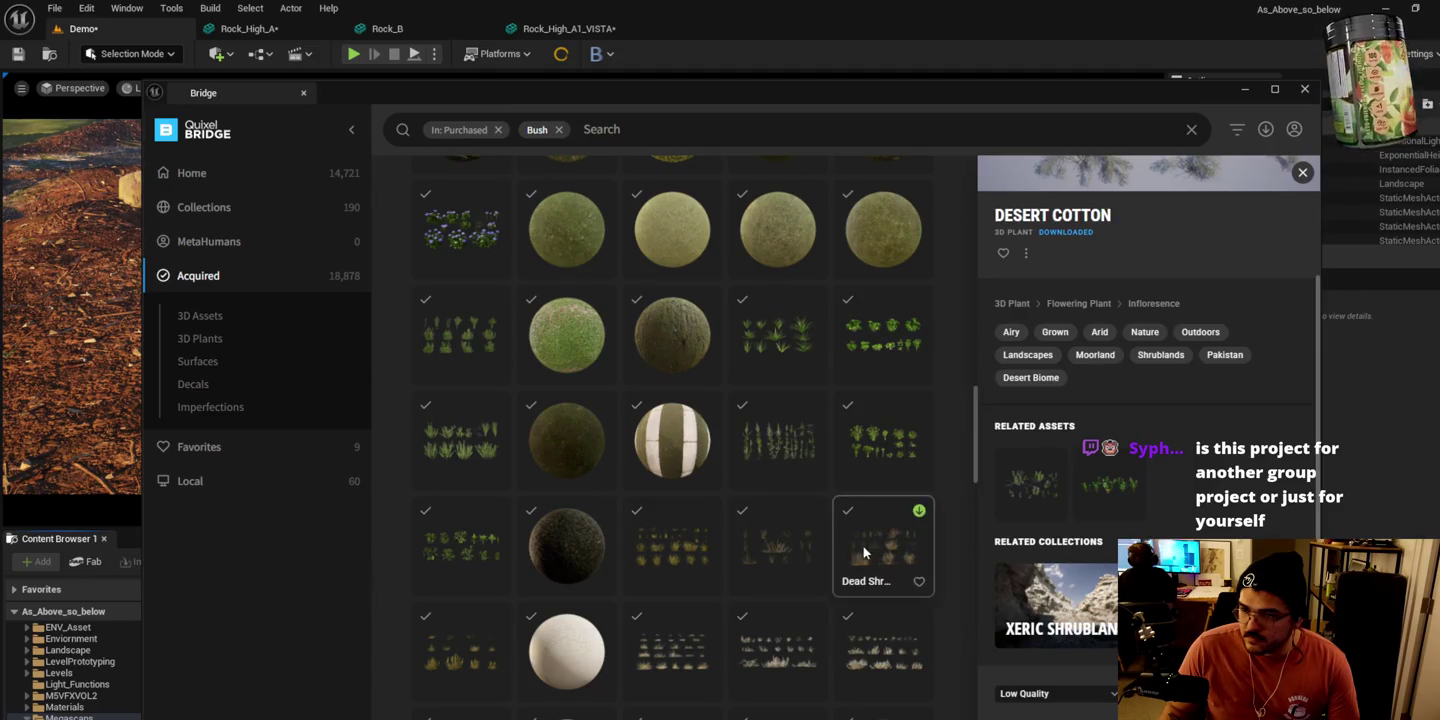
{"action": "left_click", "coordinate": [458, 550]}
{"action": "scroll", "coordinate": [457, 550], "scroll_direction": "down", "scroll_amount": 5}
{"action": "left_click", "coordinate": [650, 205]}
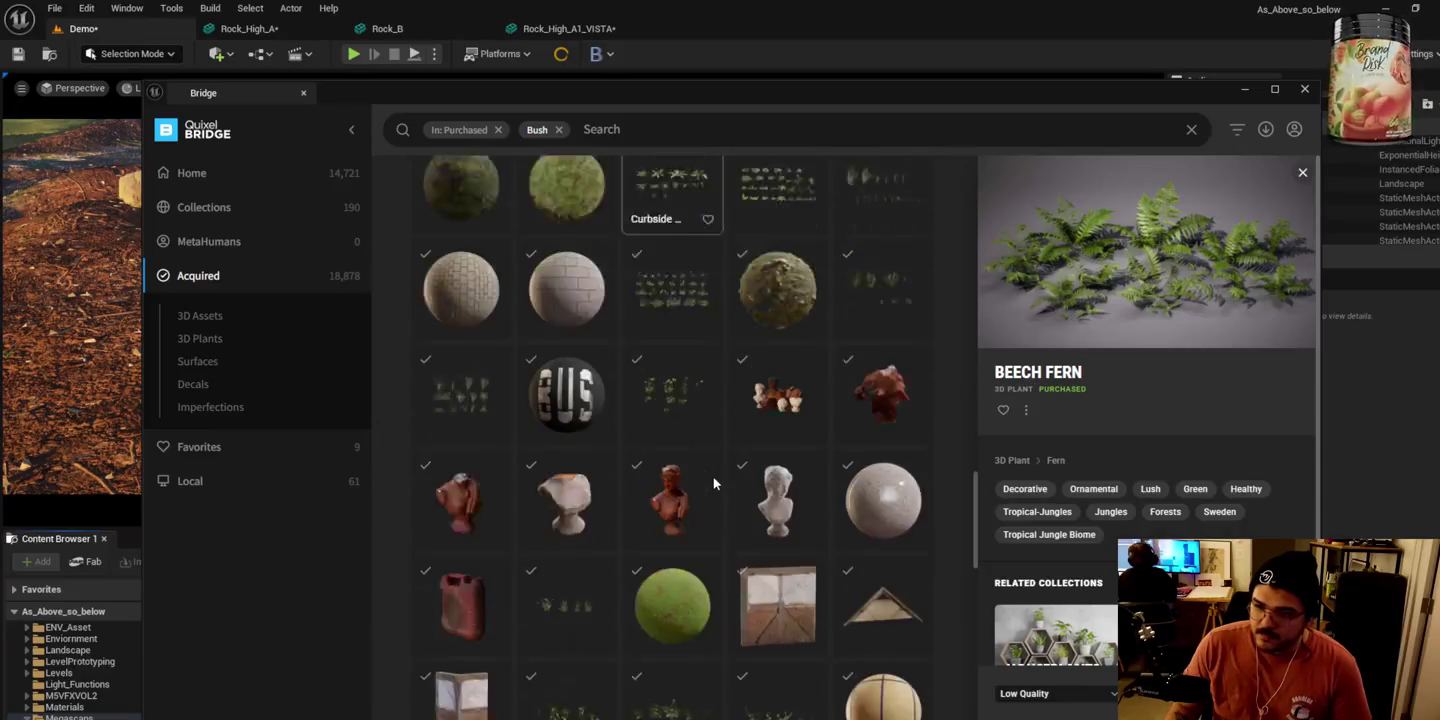
{"action": "scroll", "coordinate": [700, 477], "scroll_direction": "down", "scroll_amount": 3}
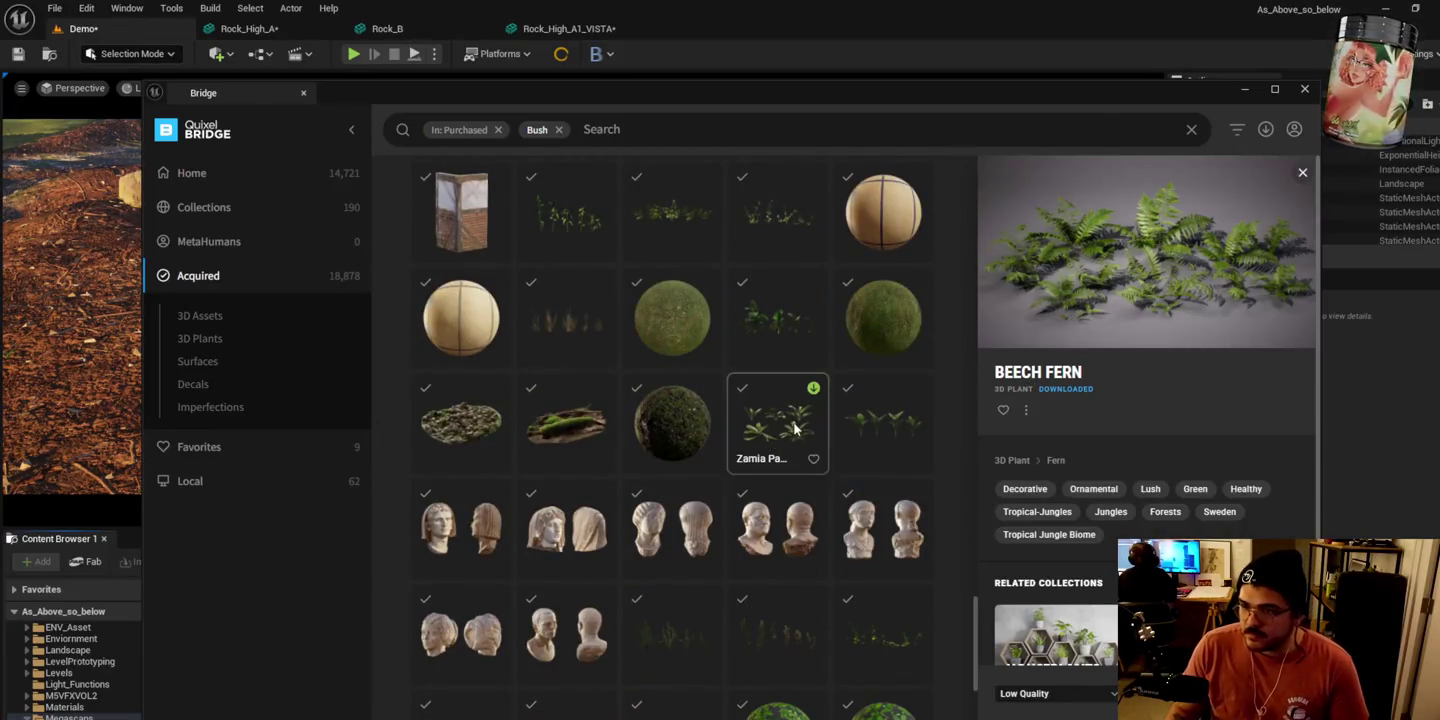
{"action": "left_click", "coordinate": [868, 429]}
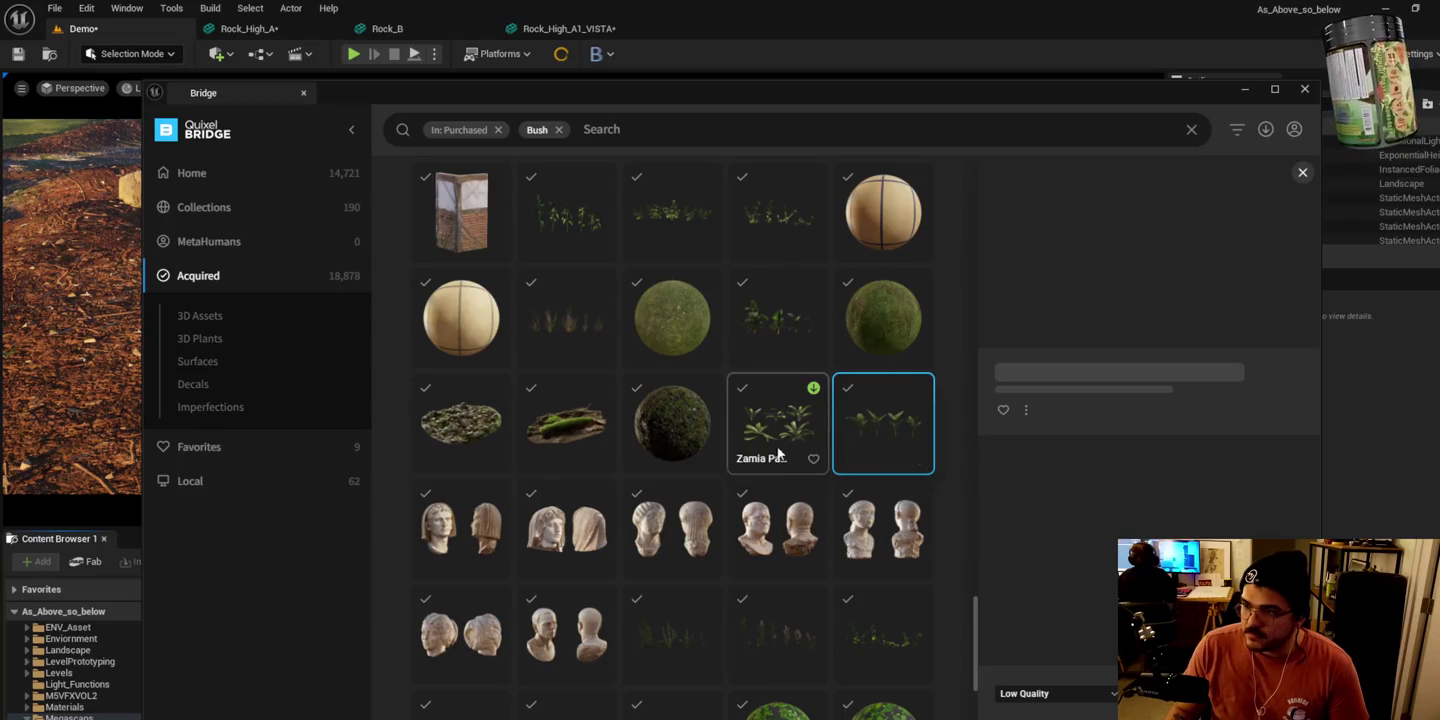
{"action": "left_click", "coordinate": [679, 637]}
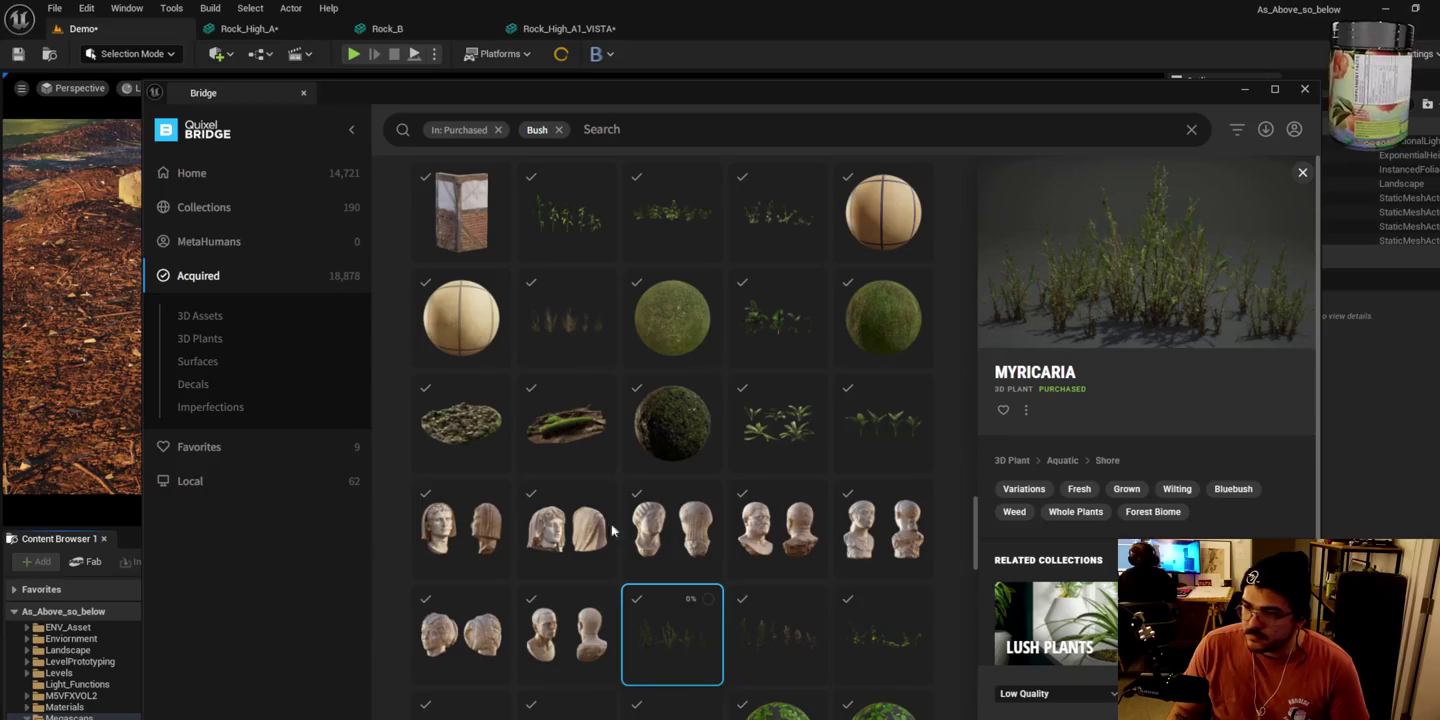
Step: Add Desert Cotton from the Local assets to the Unreal project
{"action": "left_click", "coordinate": [211, 479]}
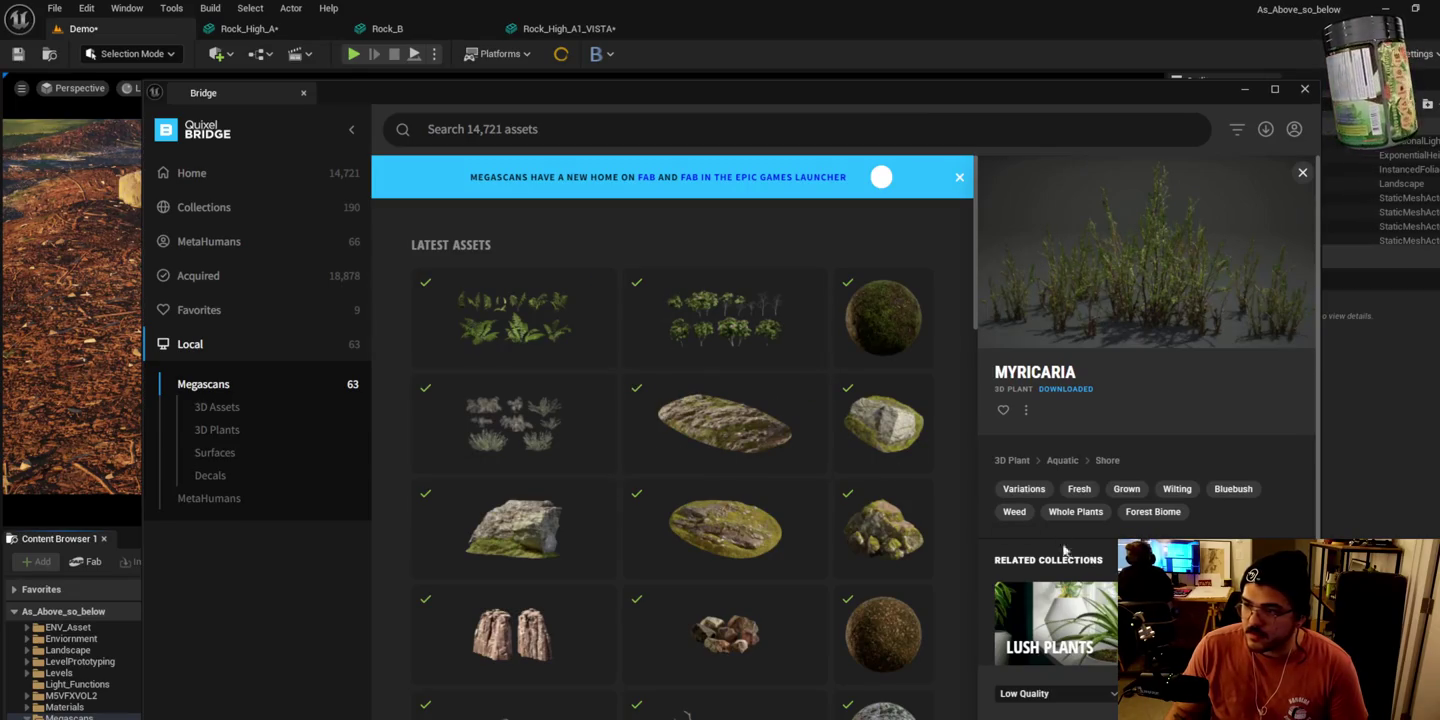
{"action": "left_click", "coordinate": [205, 313]}
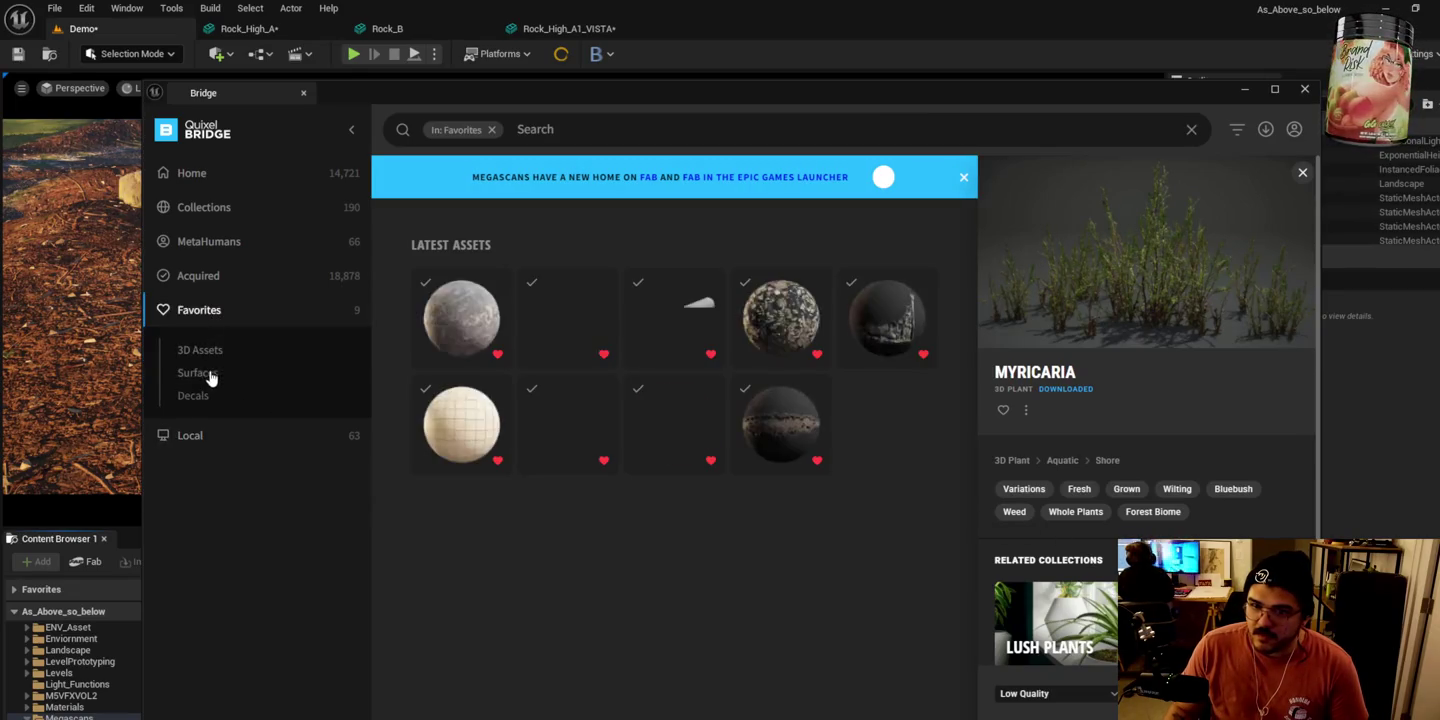
{"action": "left_click", "coordinate": [205, 433]}
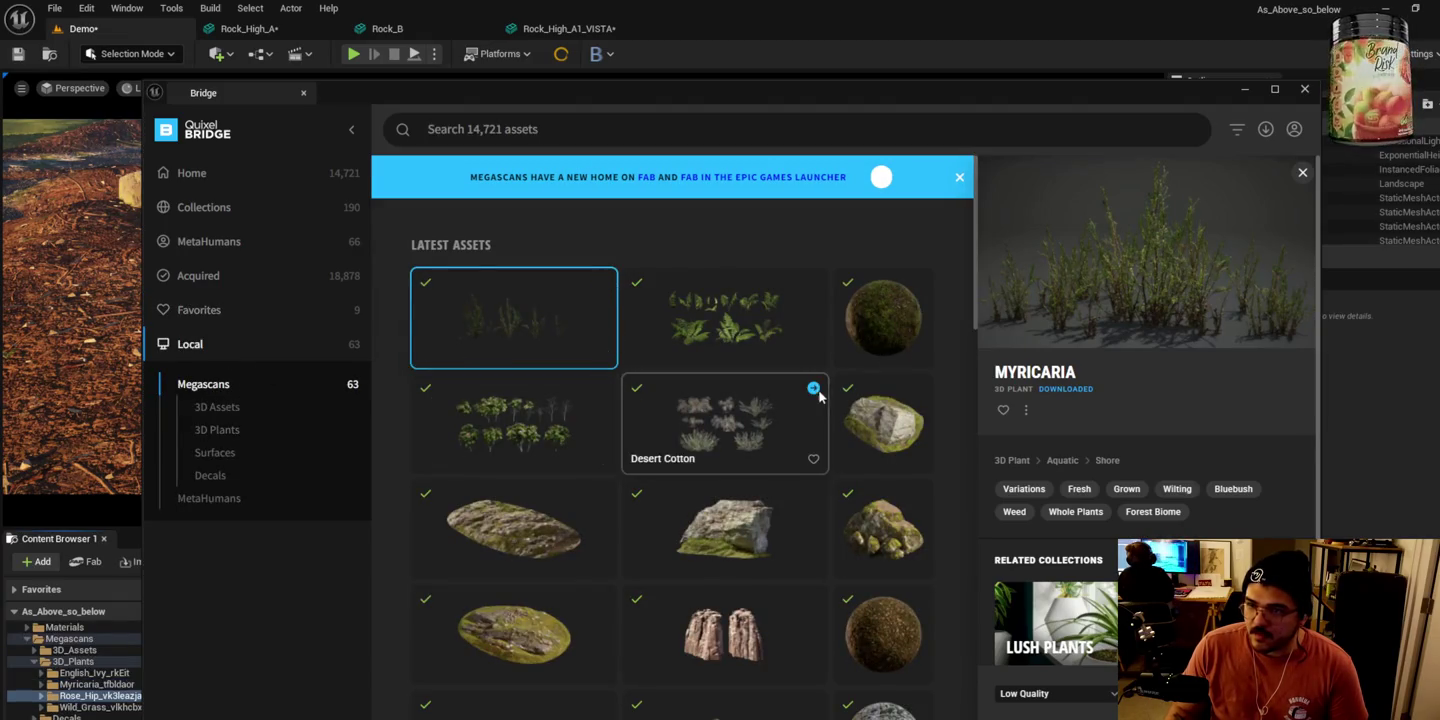
{"action": "left_click", "coordinate": [813, 390]}
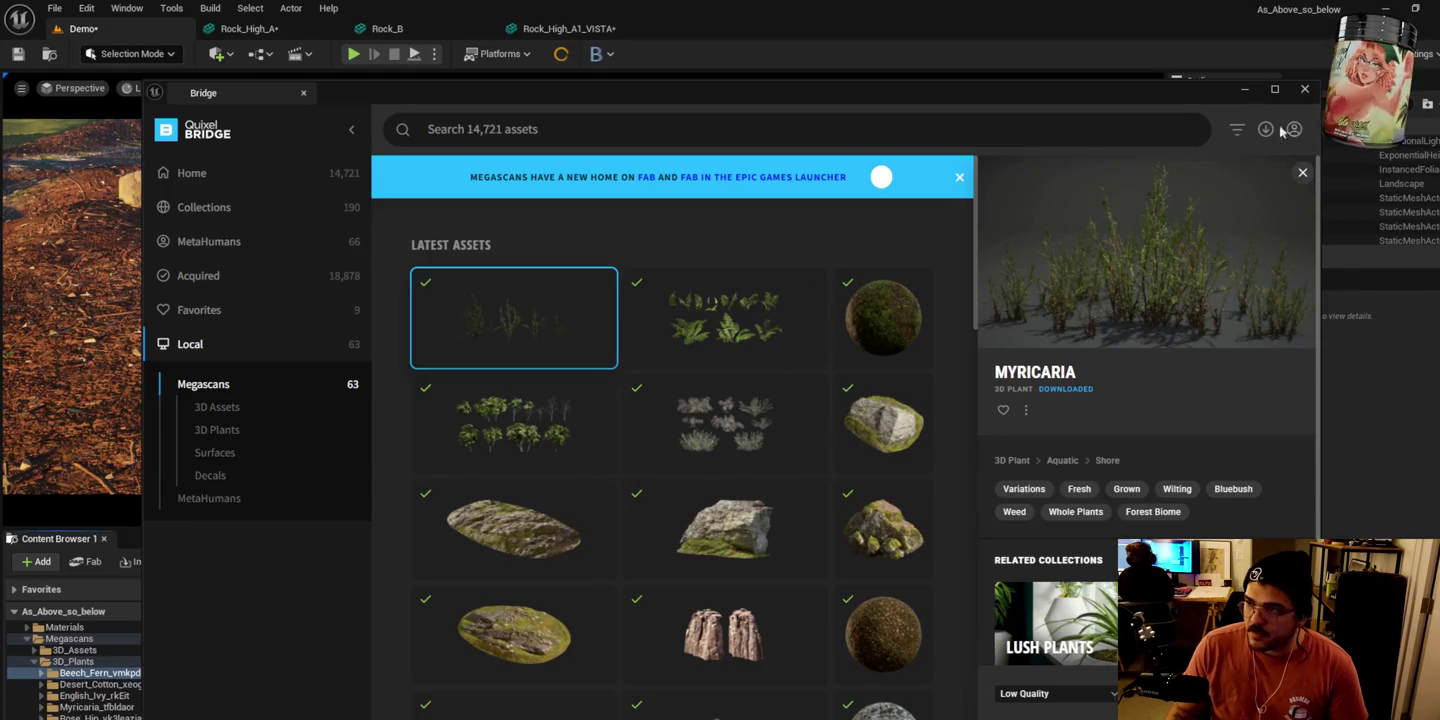
Step: Close Bridge and open LG_A from Content > Landscape > Materials > LandscapeGrass
{"action": "left_click", "coordinate": [1246, 90]}
{"action": "scroll", "coordinate": [671, 680], "scroll_direction": "down", "scroll_amount": 3}
{"action": "left_click", "coordinate": [650, 672]}
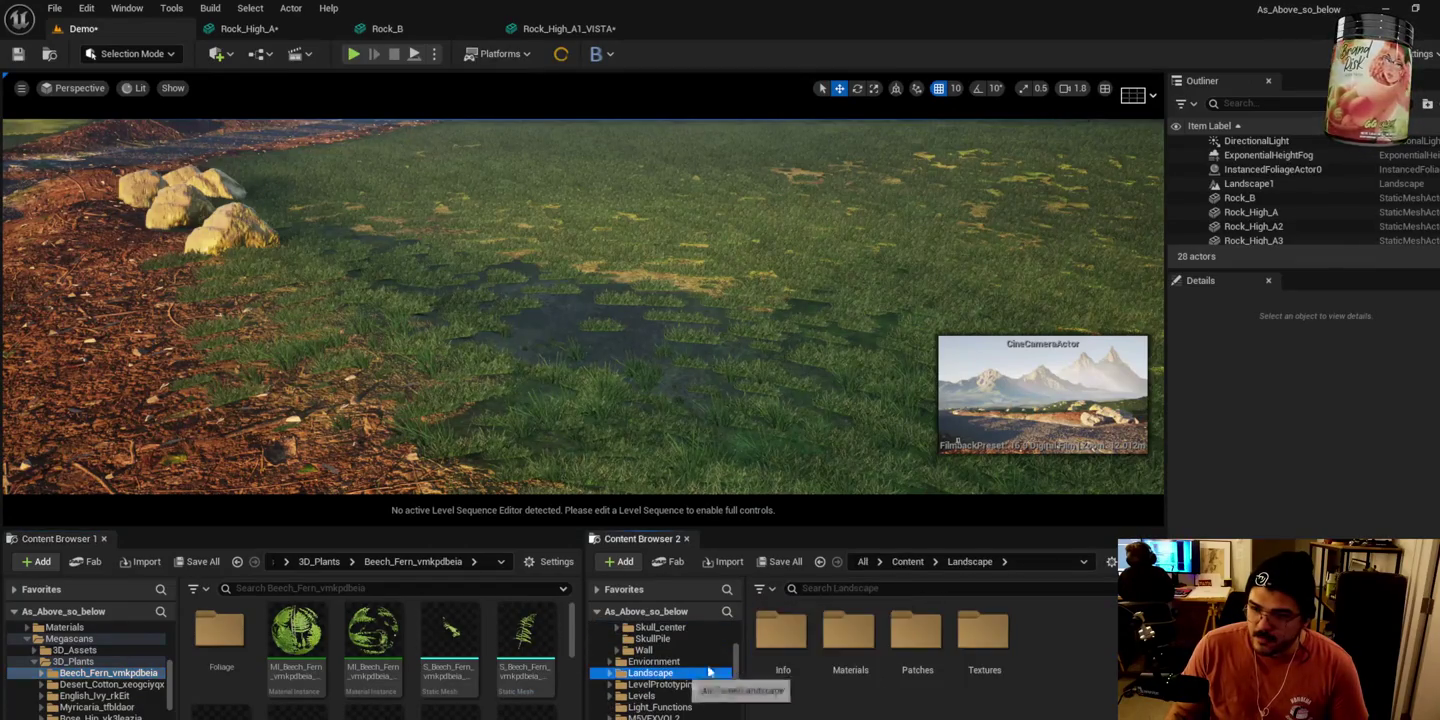
{"action": "double_click", "coordinate": [850, 640]}
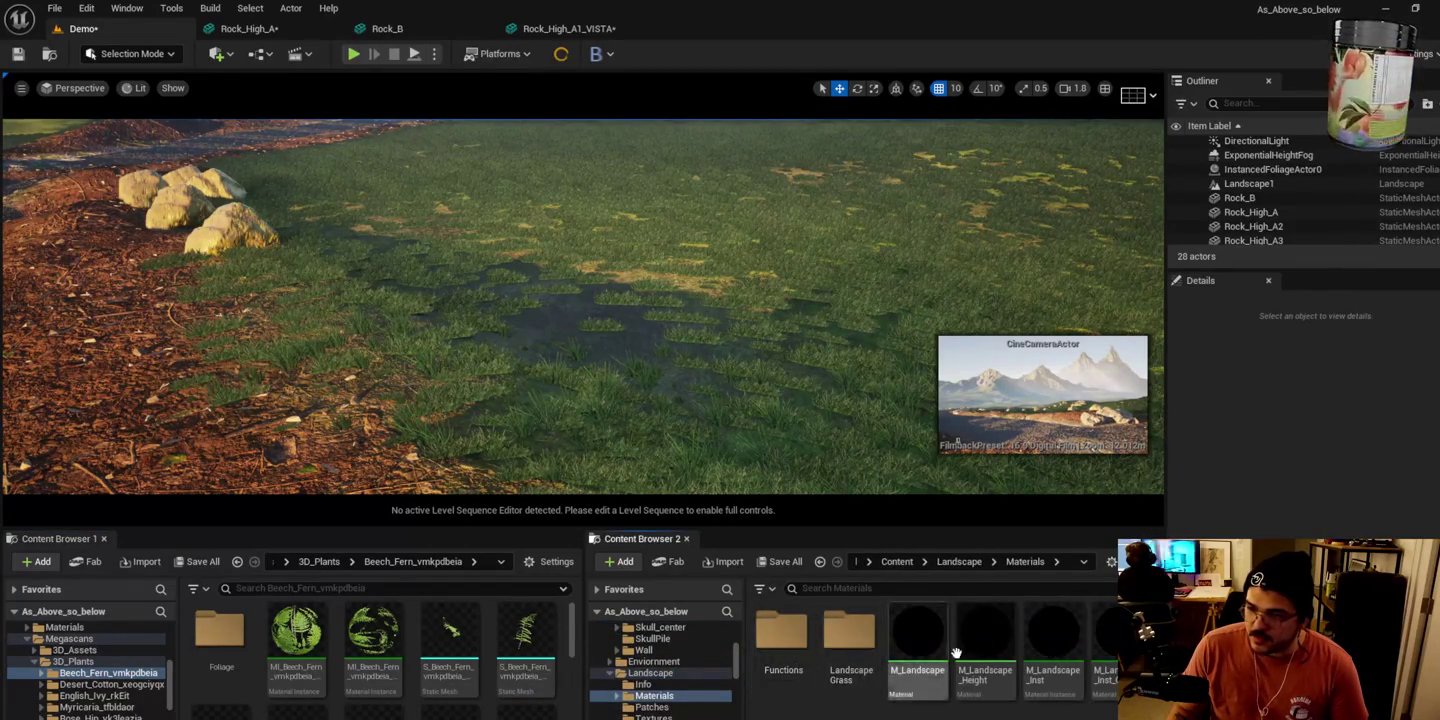
{"action": "left_click", "coordinate": [797, 640]}
{"action": "double_click", "coordinate": [797, 640]}
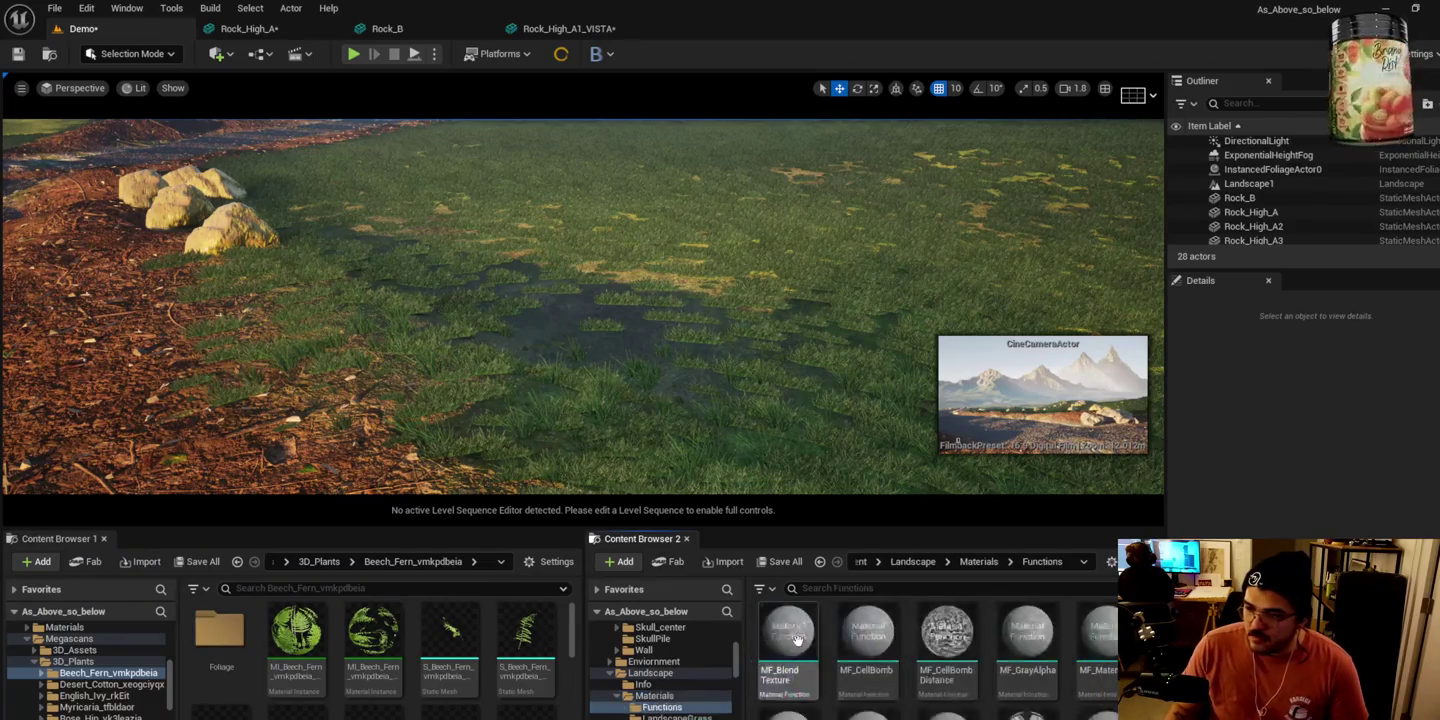
{"action": "left_click", "coordinate": [978, 561]}
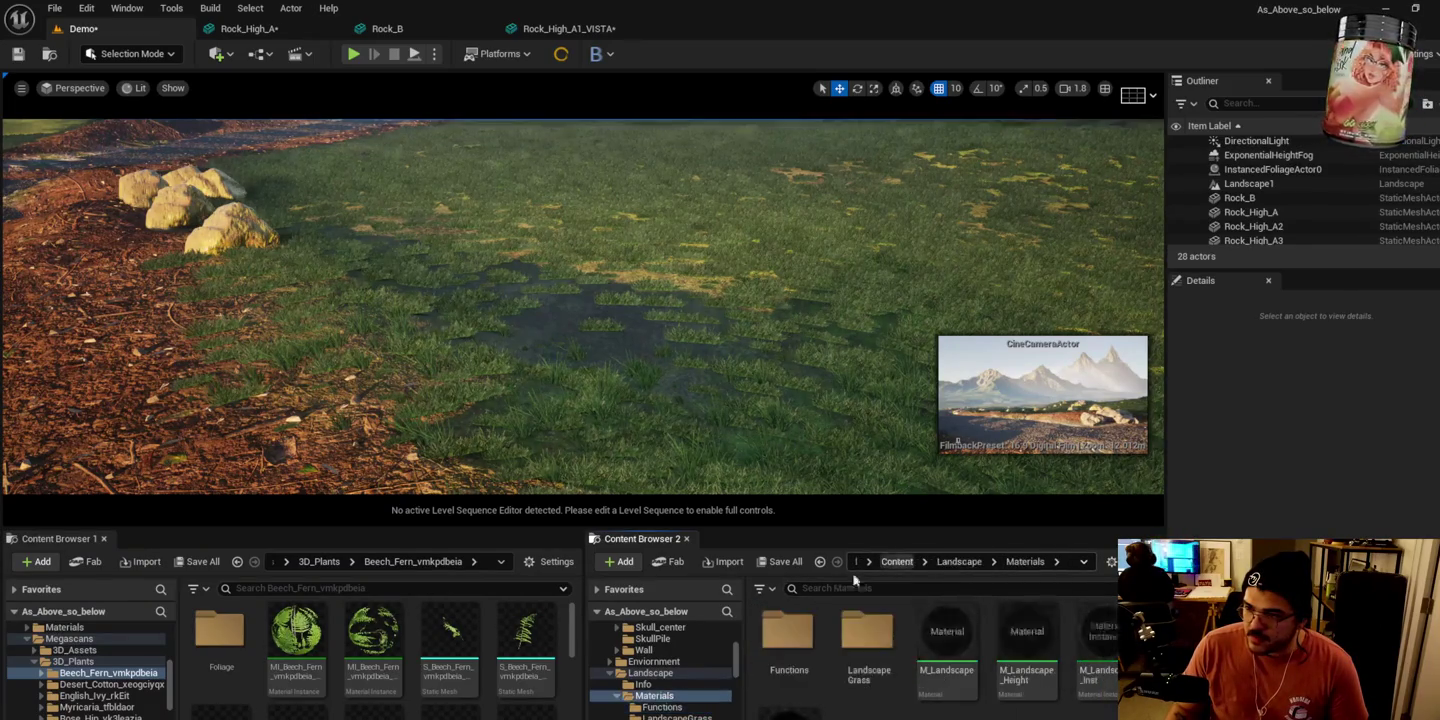
{"action": "double_click", "coordinate": [855, 630]}
{"action": "double_click", "coordinate": [782, 630]}
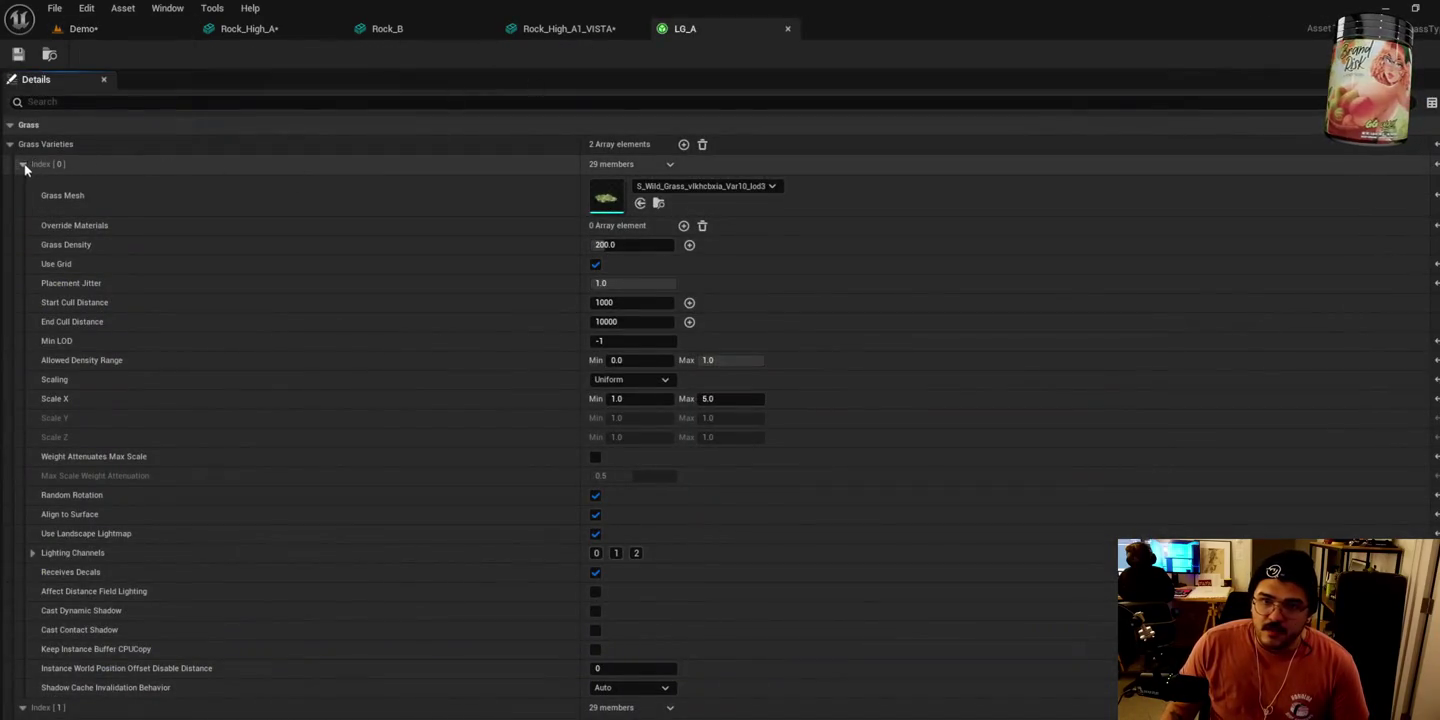
Step: Collapse Grass Varieties [0] and [1], then expand [1] to review its settings
{"action": "left_click", "coordinate": [23, 164]}
{"action": "left_click", "coordinate": [21, 184]}
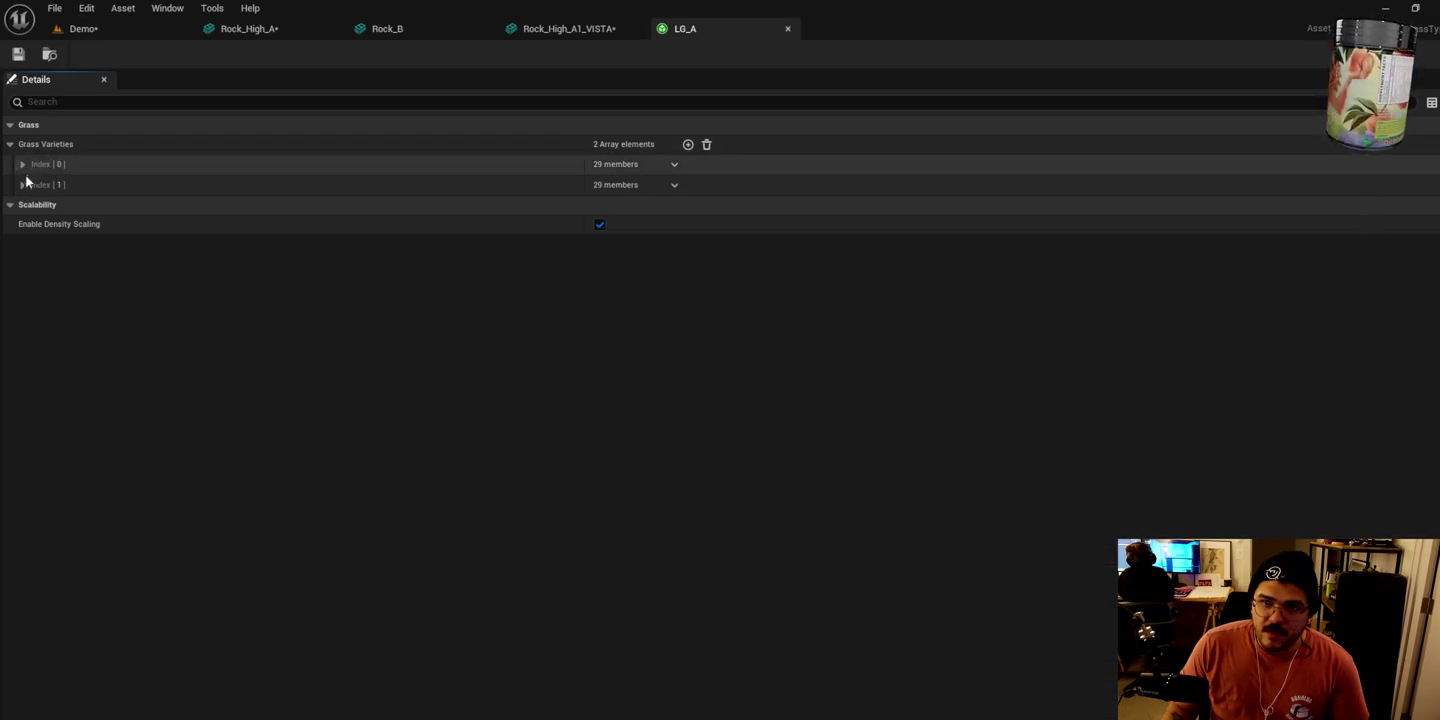
{"action": "left_click", "coordinate": [23, 184]}
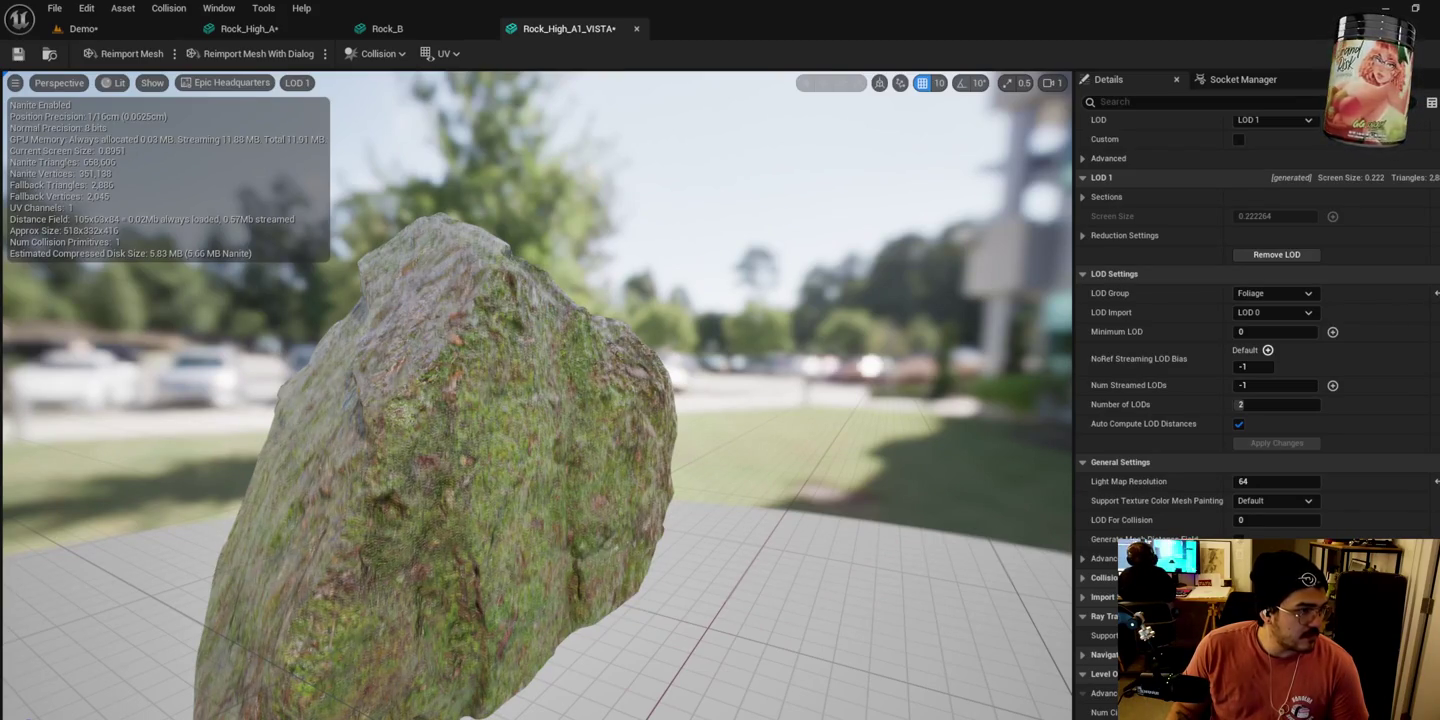
Step: Switch to the Demo level tab to see plants dotting the grass field
{"action": "left_click", "coordinate": [110, 29]}
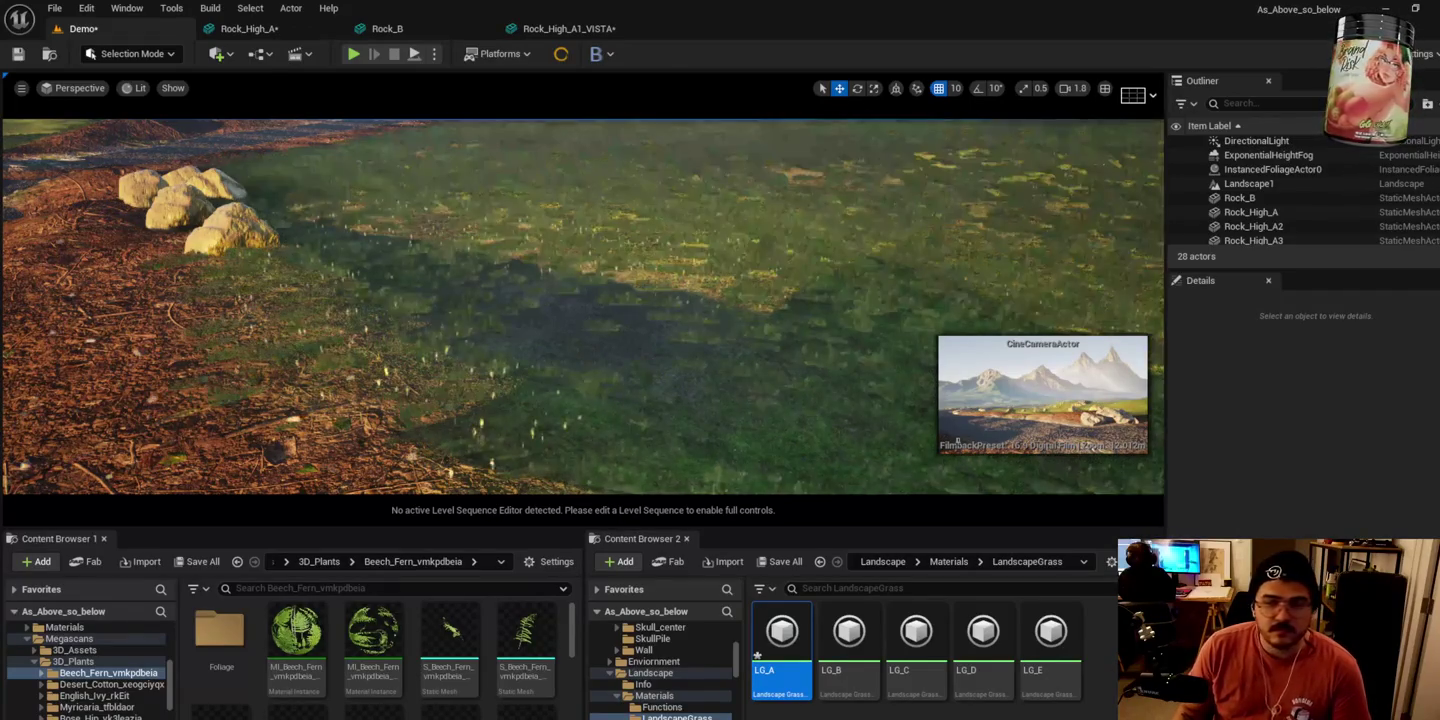
Step: Fly the camera over the grass field down to the dirt path
{"action": "left_click_drag", "start_coordinate": [188, 322], "coordinate": [188, 321]}
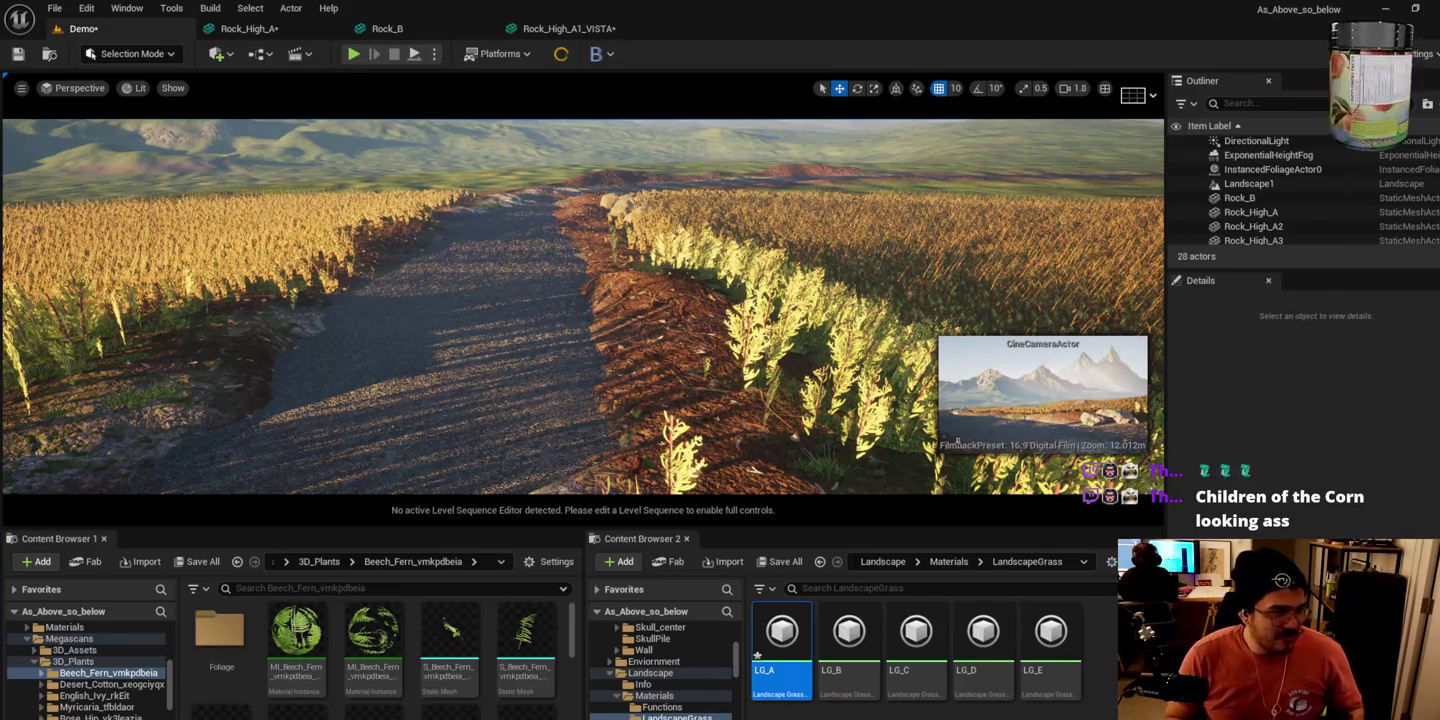
{"action": "left_click_drag", "start_coordinate": [330, 363], "coordinate": [330, 300]}
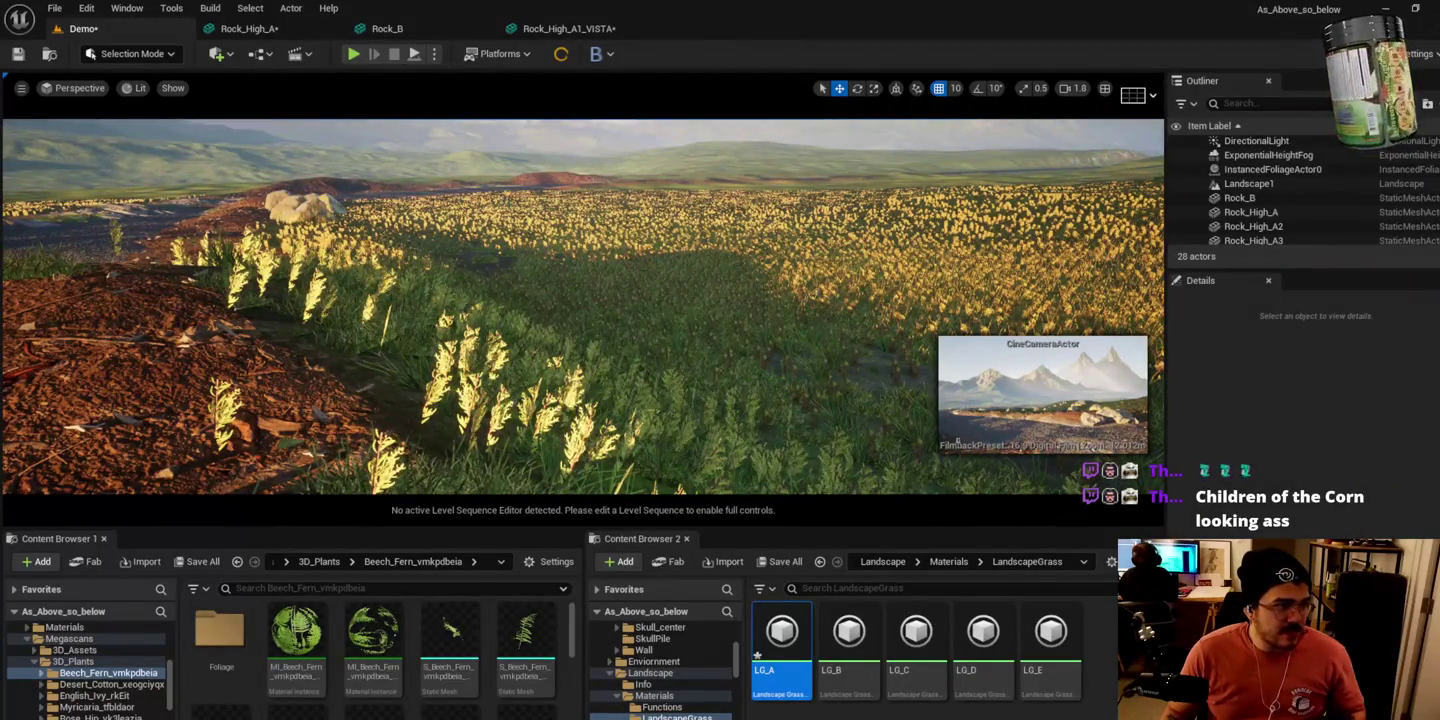
{"action": "mouse_move", "coordinate": [392, 305]}
{"action": "left_mouse_down"}
{"action": "mouse_move", "coordinate": [392, 280]}
{"action": "mouse_move", "coordinate": [391, 305]}
{"action": "left_mouse_up"}
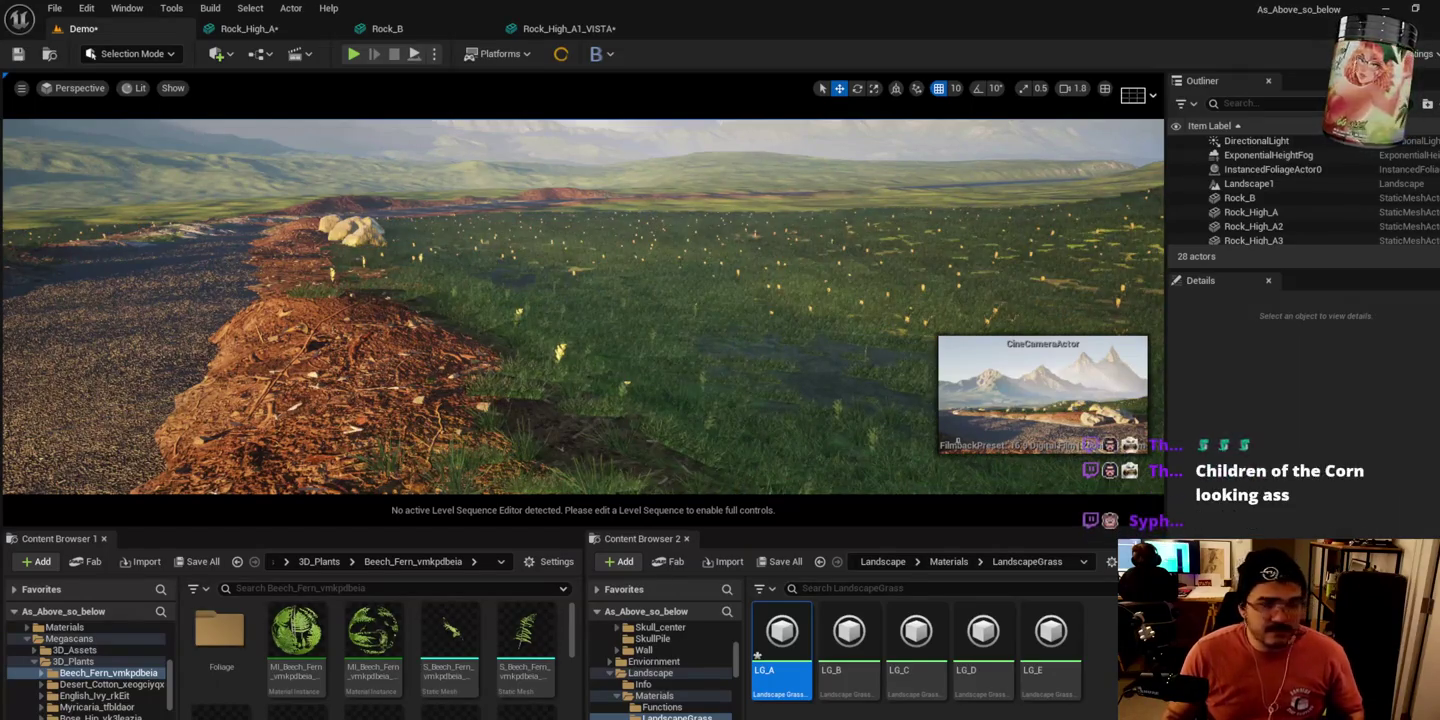
{"action": "mouse_move", "coordinate": [430, 241]}
{"action": "left_mouse_down"}
{"action": "mouse_move", "coordinate": [470, 240]}
{"action": "mouse_move", "coordinate": [450, 241]}
{"action": "left_mouse_up"}
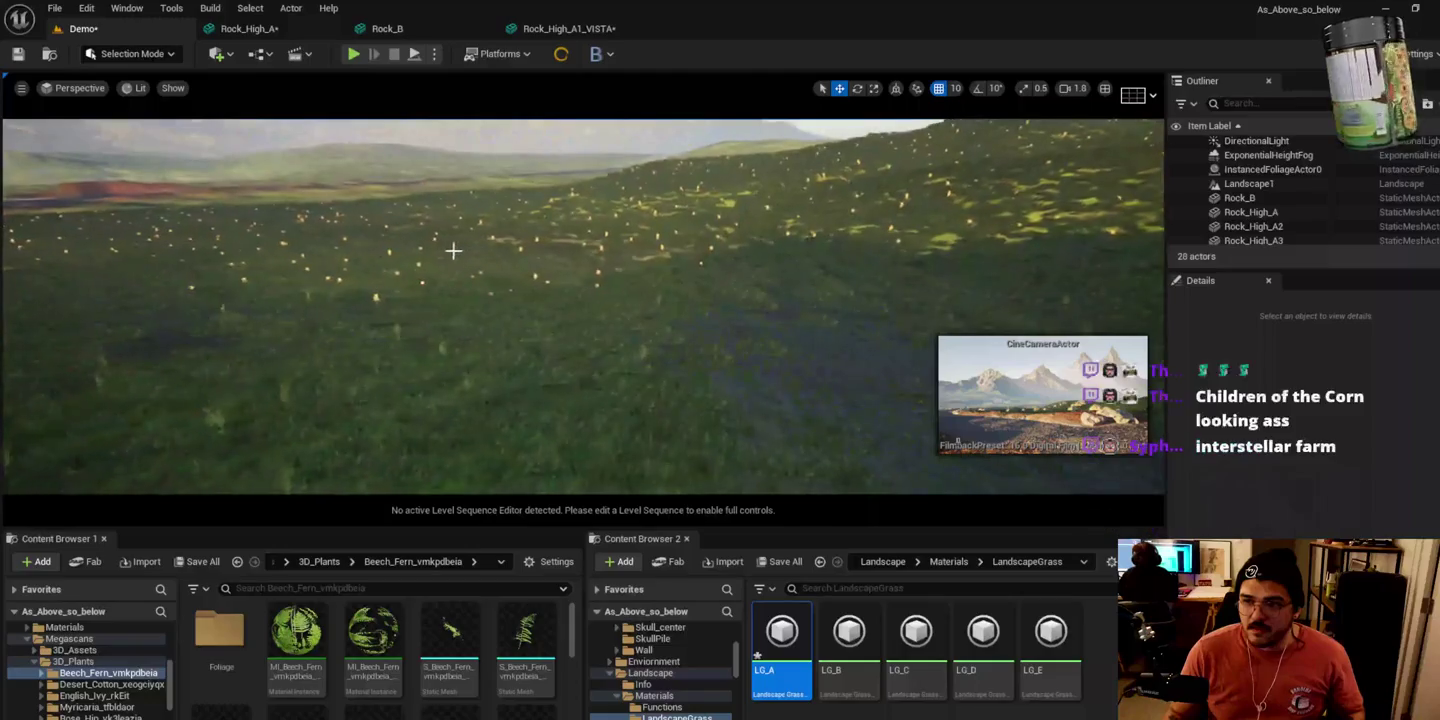
{"action": "left_click_drag", "start_coordinate": [224, 325], "coordinate": [190, 330]}
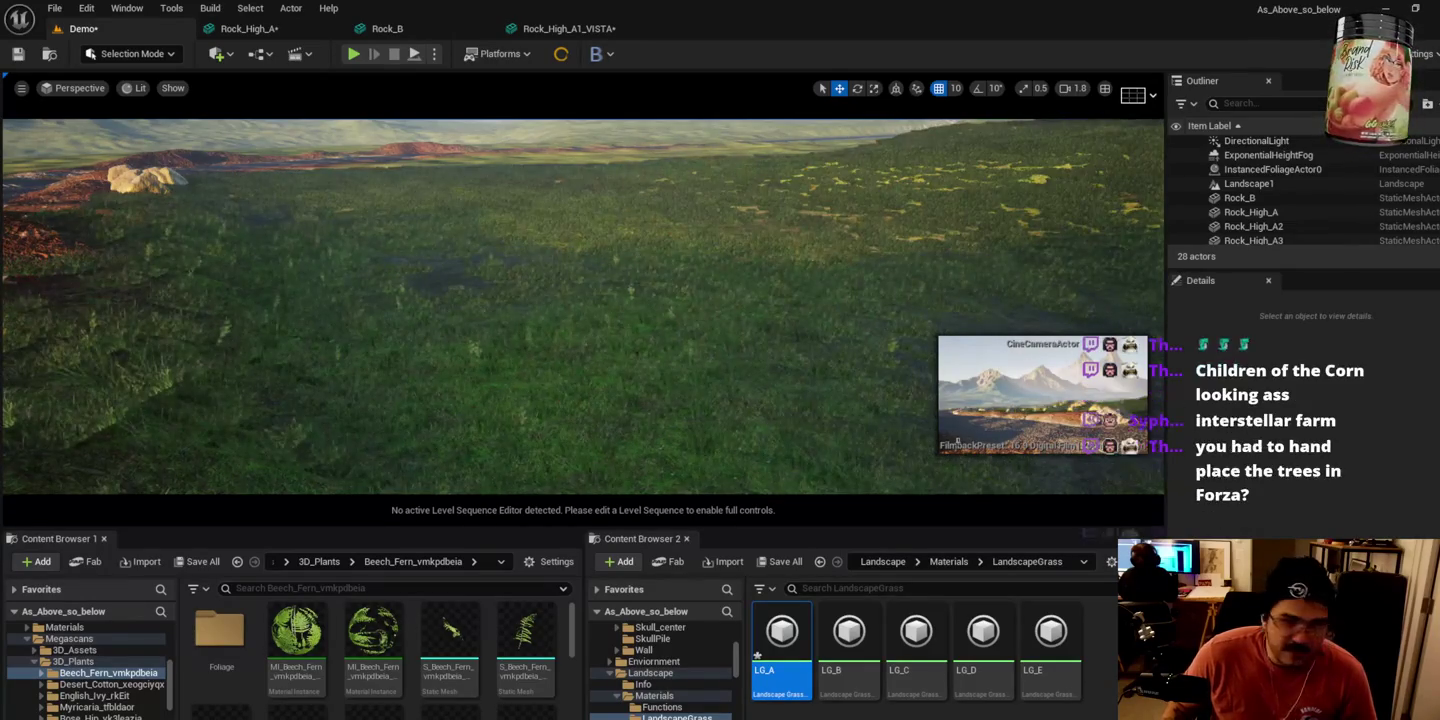
{"action": "left_click_drag", "start_coordinate": [201, 330], "coordinate": [195, 320]}
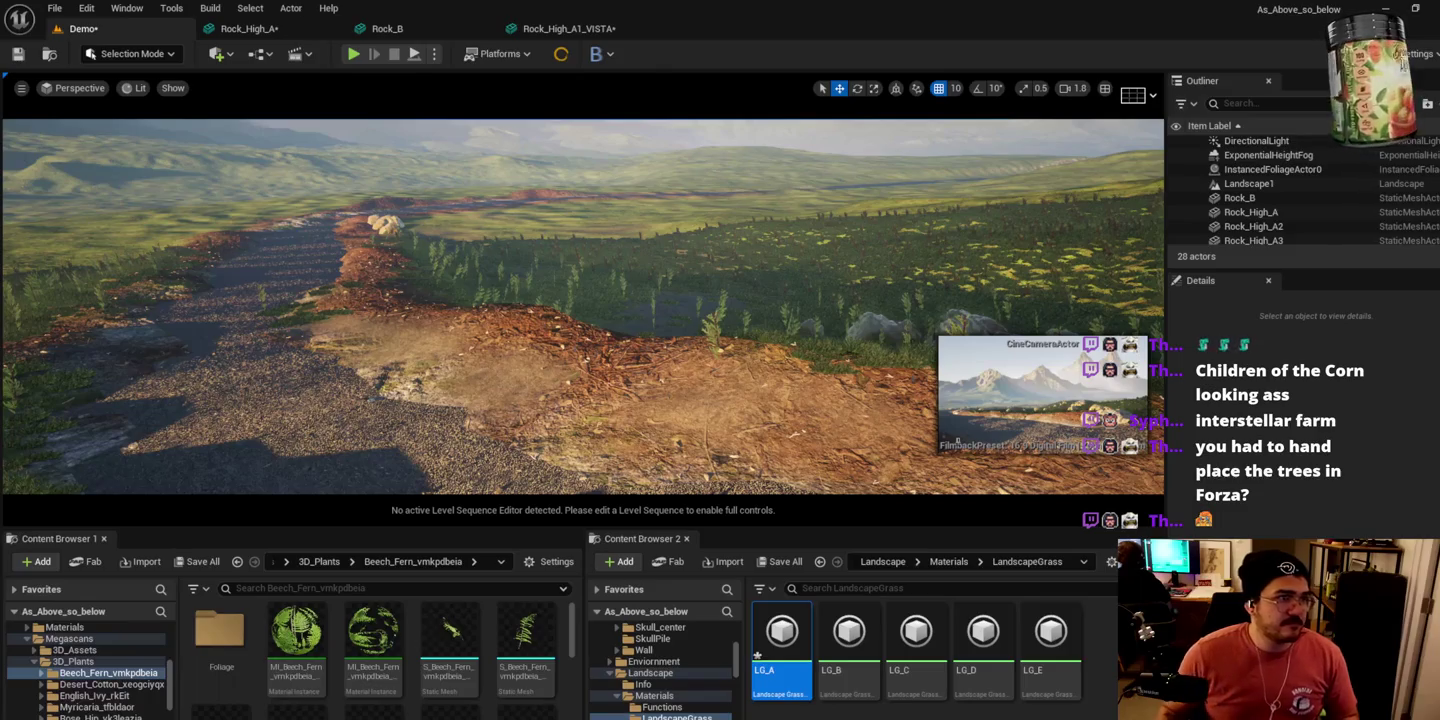
{"action": "key", "text": "alt+Tab"}
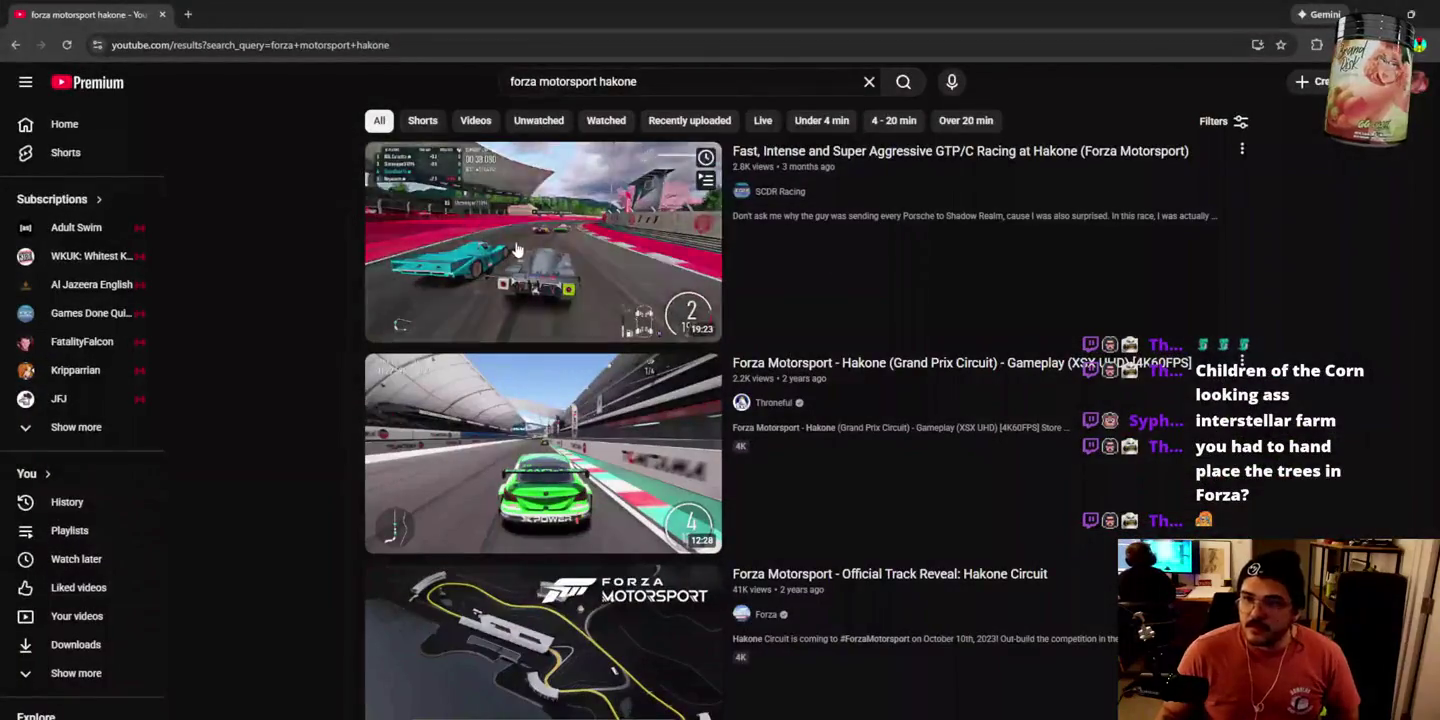
Step: Open the official Hakone Circuit track reveal video from the search results
{"action": "left_click", "coordinate": [565, 442]}
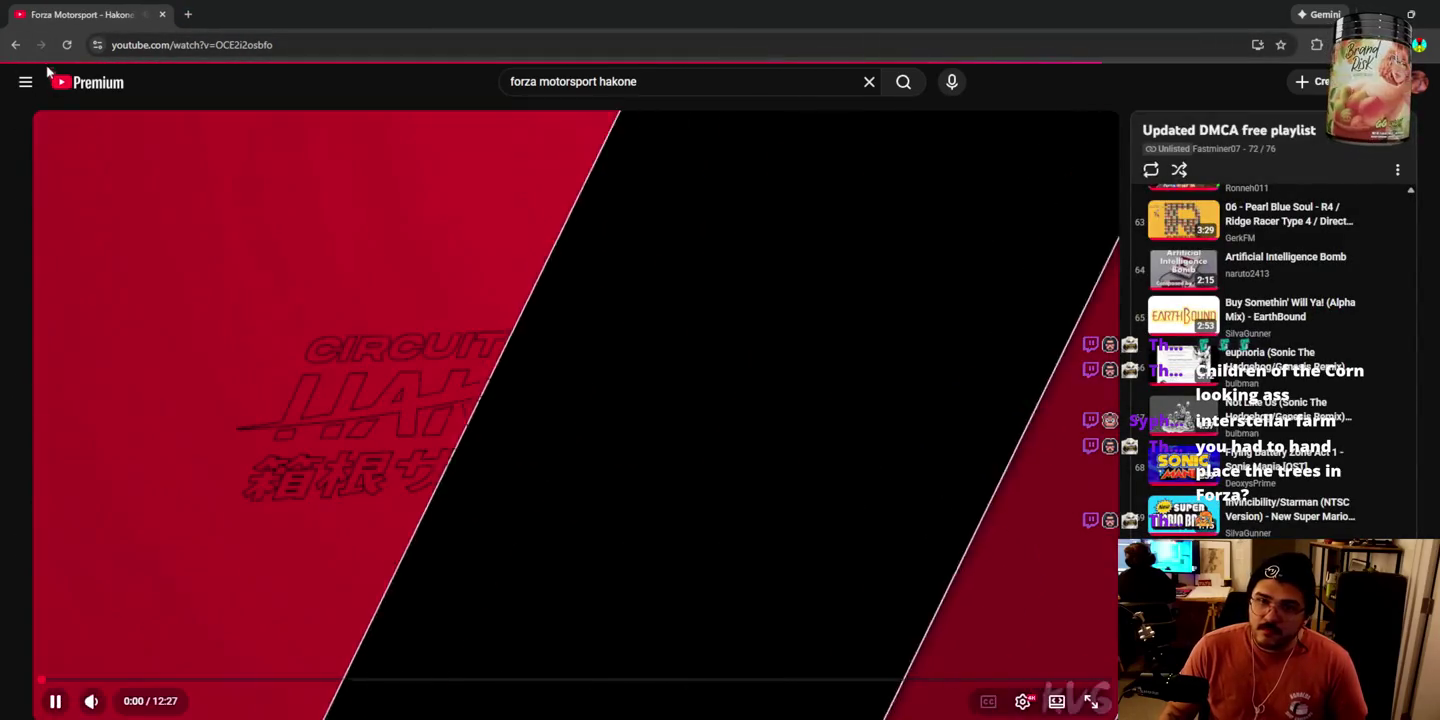
{"action": "left_click", "coordinate": [20, 46]}
{"action": "left_click", "coordinate": [466, 655]}
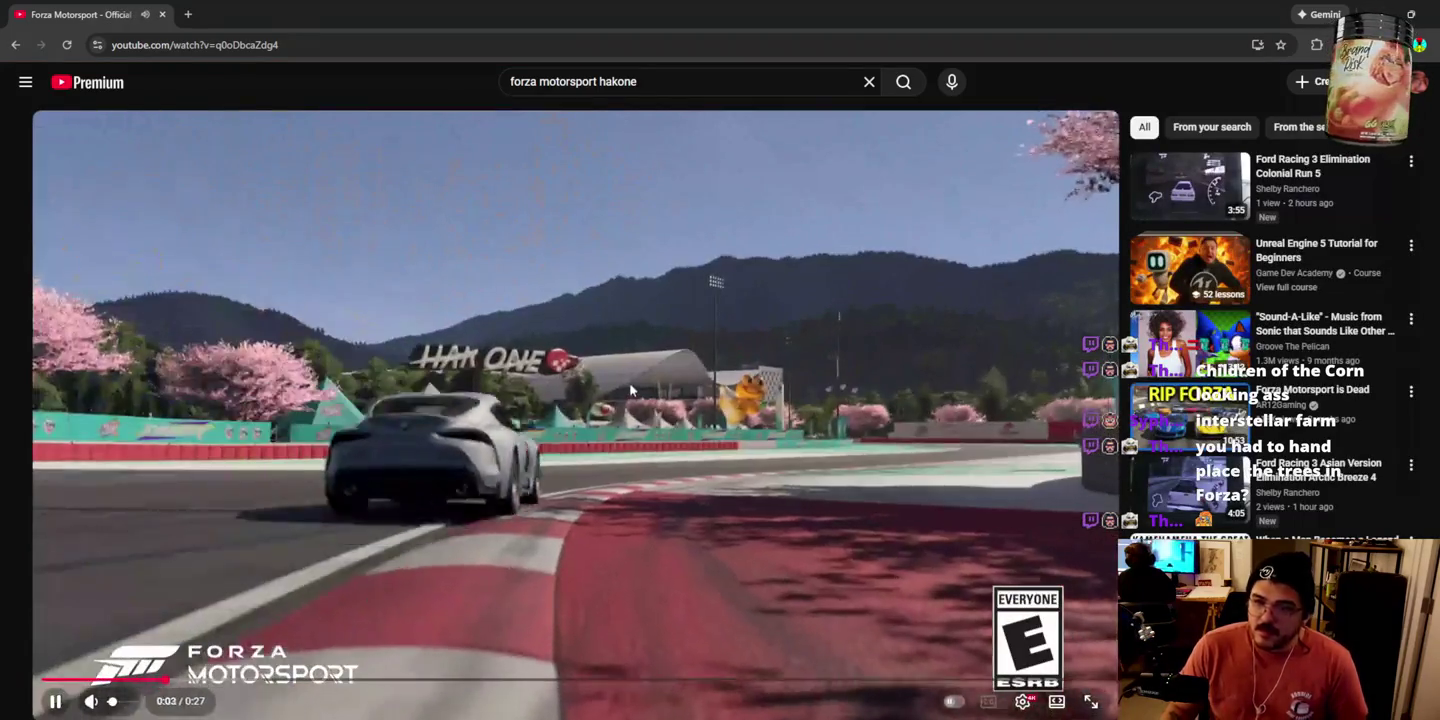
{"action": "left_click", "coordinate": [201, 395]}
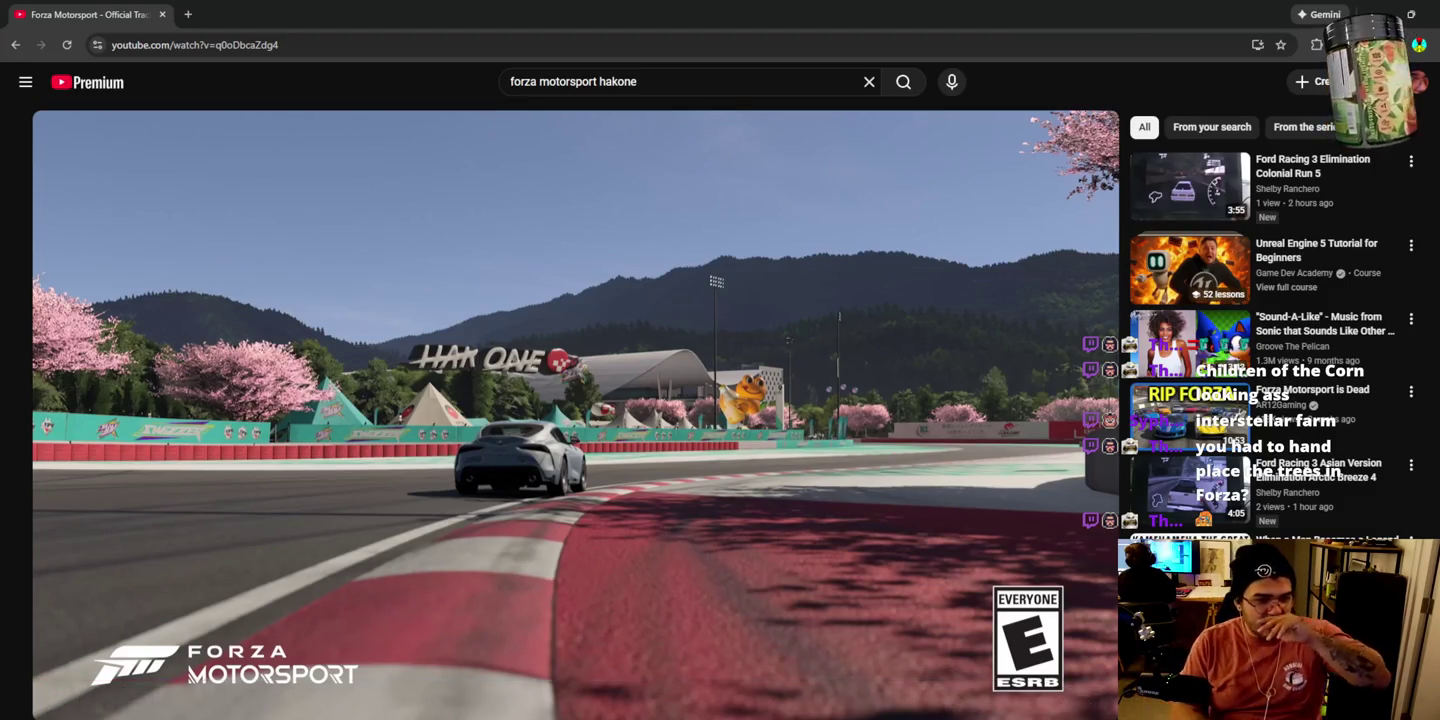
{"action": "left_click", "coordinate": [654, 292]}
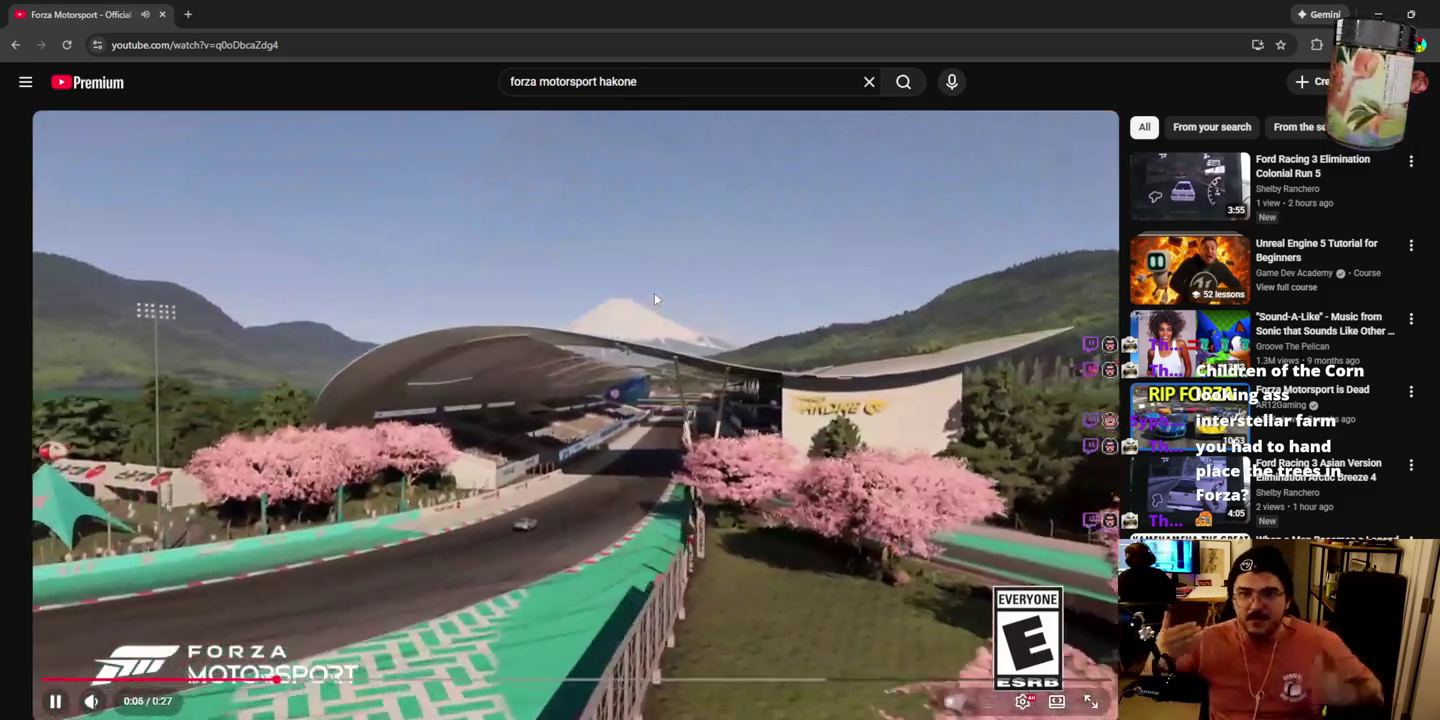
{"action": "left_click", "coordinate": [653, 293]}
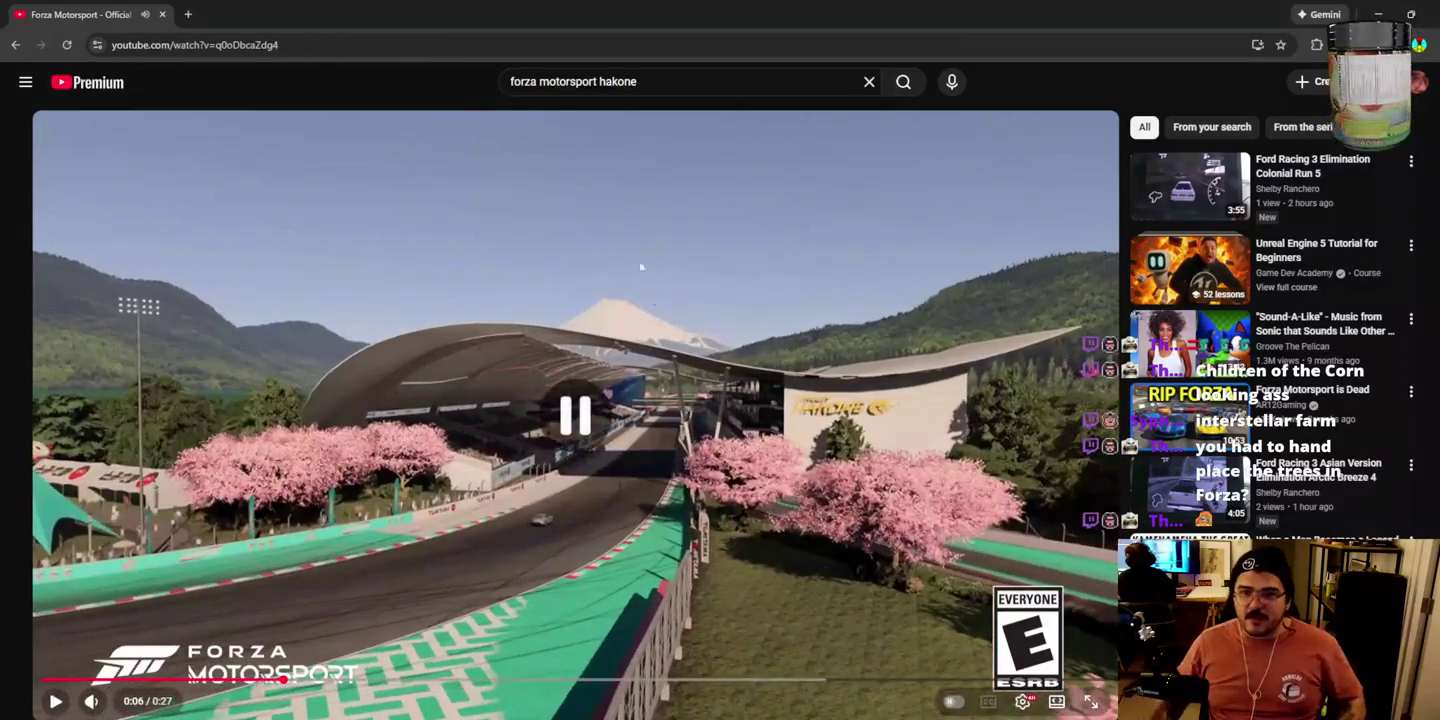
Step: Watch the reveal fullscreen, pause at the Game Pass offer, then return to Unreal
{"action": "double_click", "coordinate": [835, 364]}
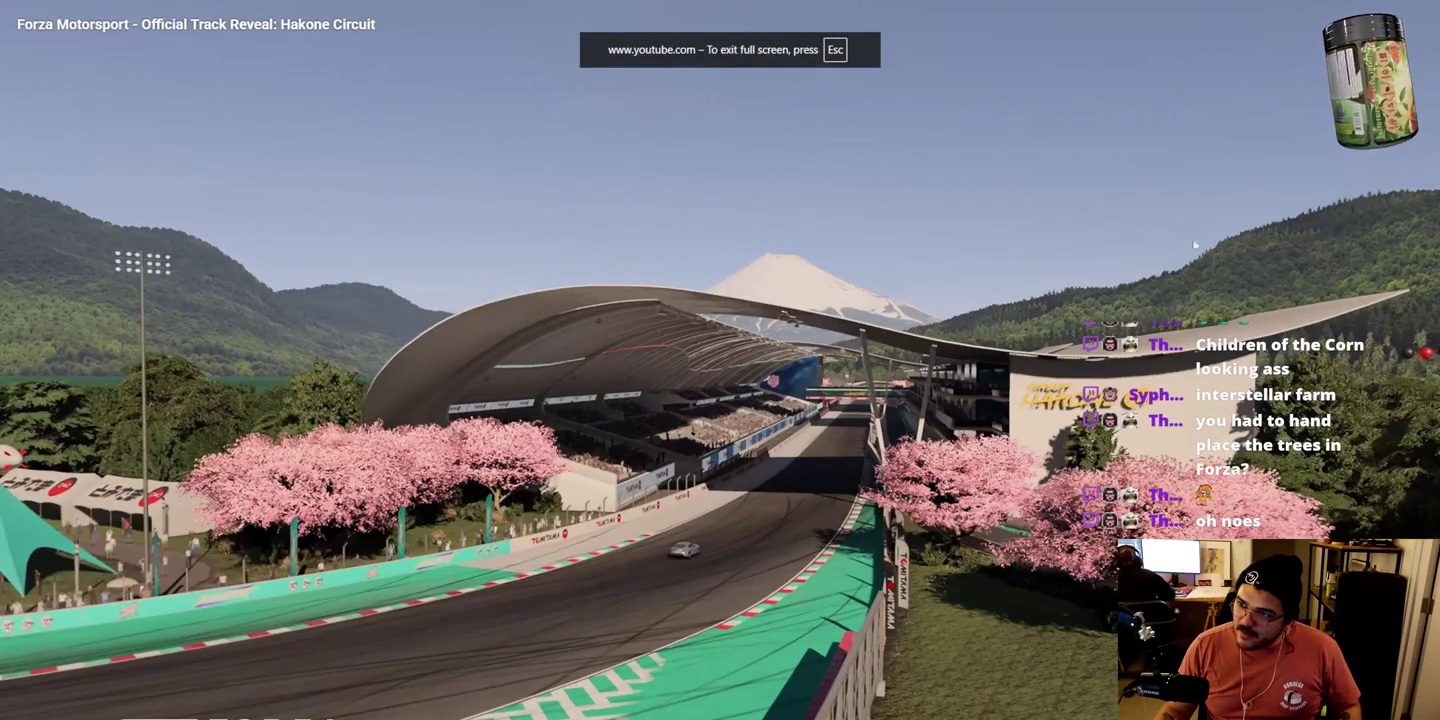
{"action": "left_click", "coordinate": [751, 640]}
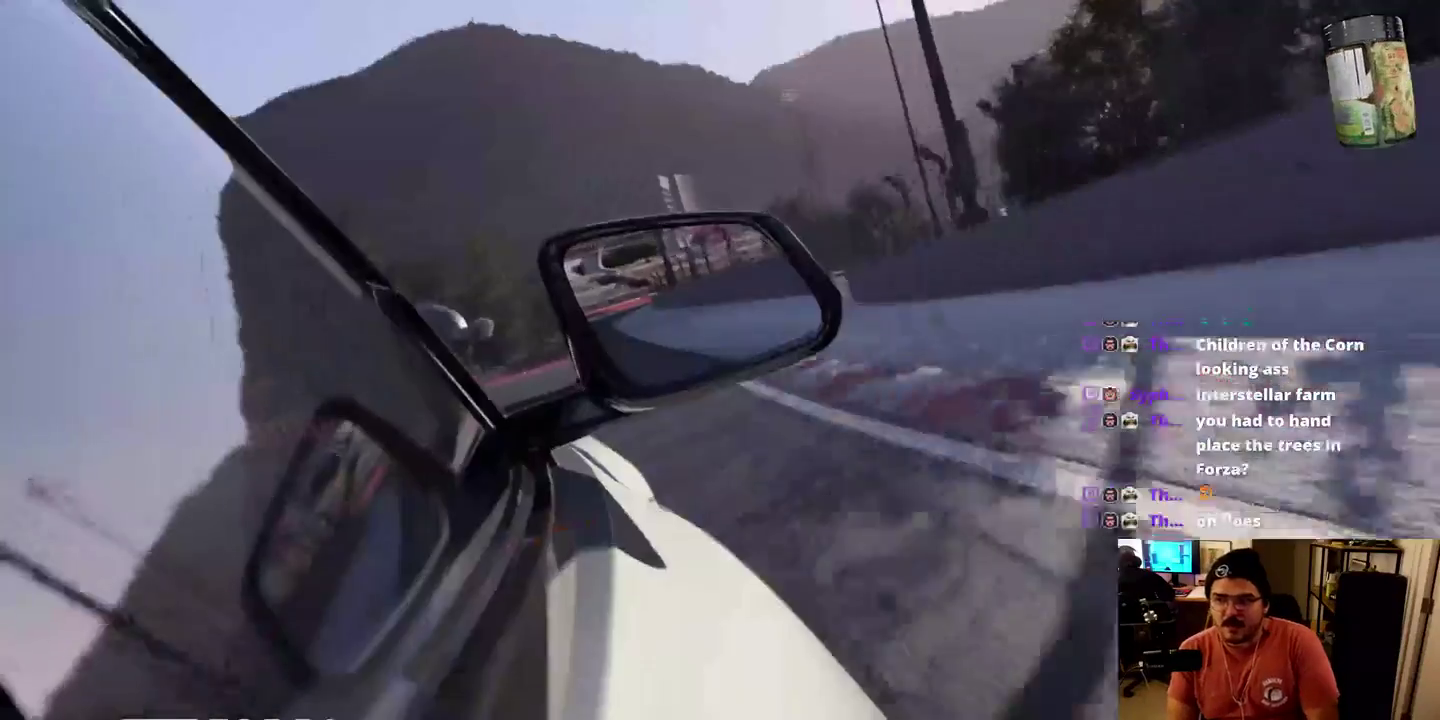
{"action": "key", "text": "Left"}
{"action": "key", "text": "Left"}
{"action": "key", "text": "Left"}
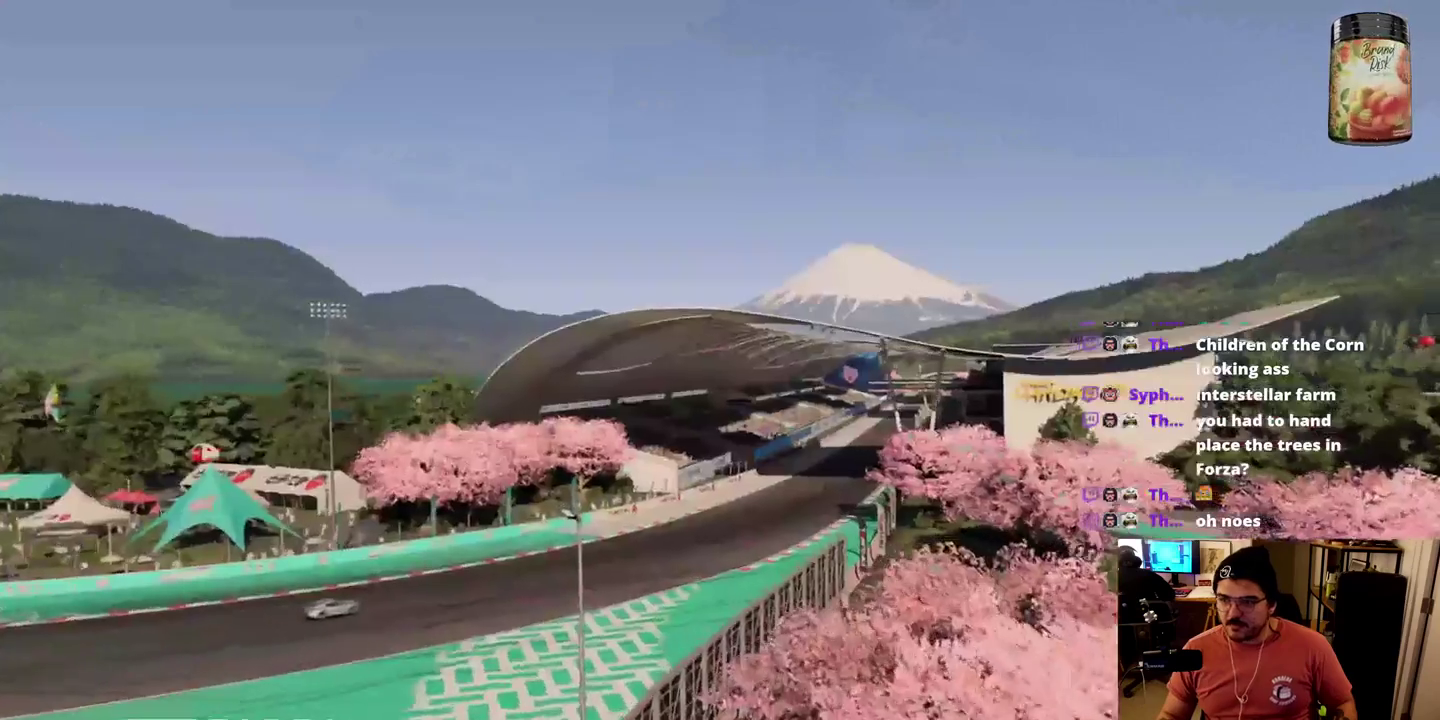
{"action": "key", "text": "space"}
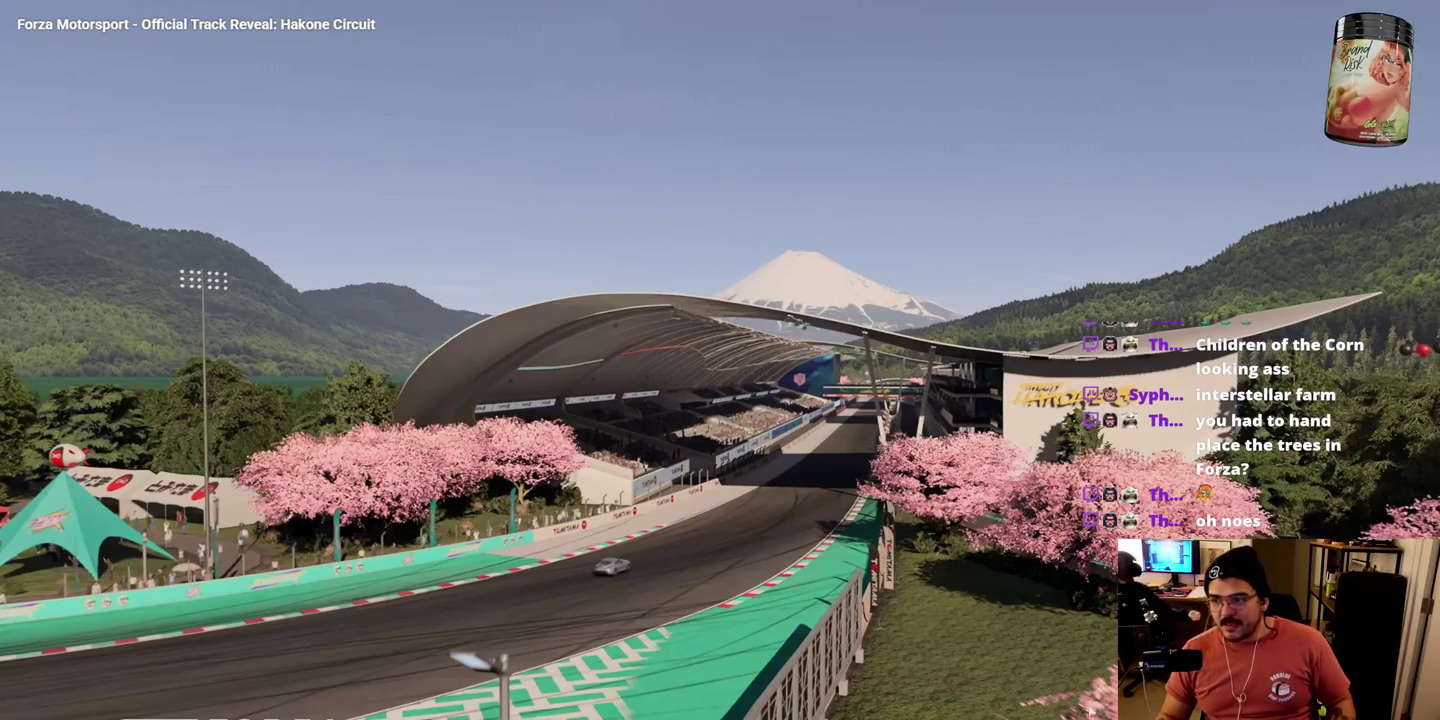
{"action": "key", "text": "space"}
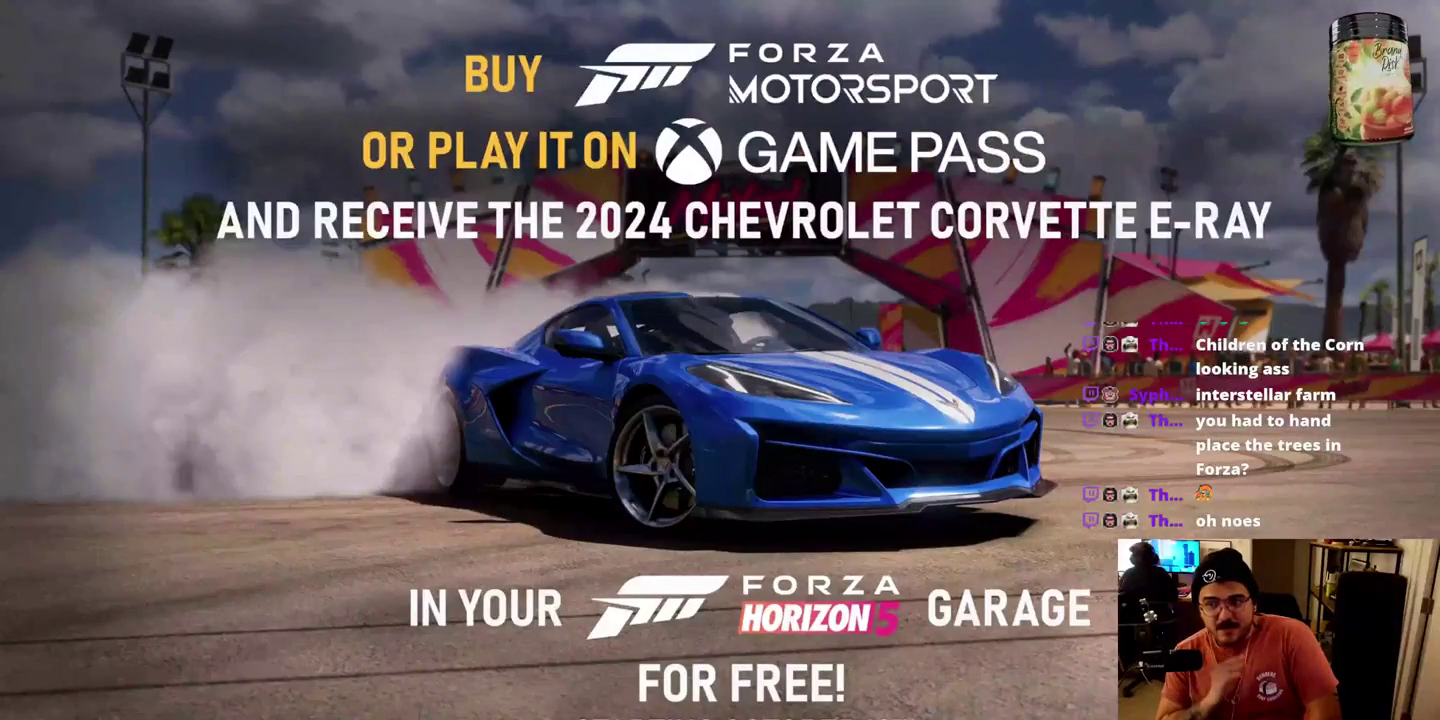
{"action": "key", "text": "space"}
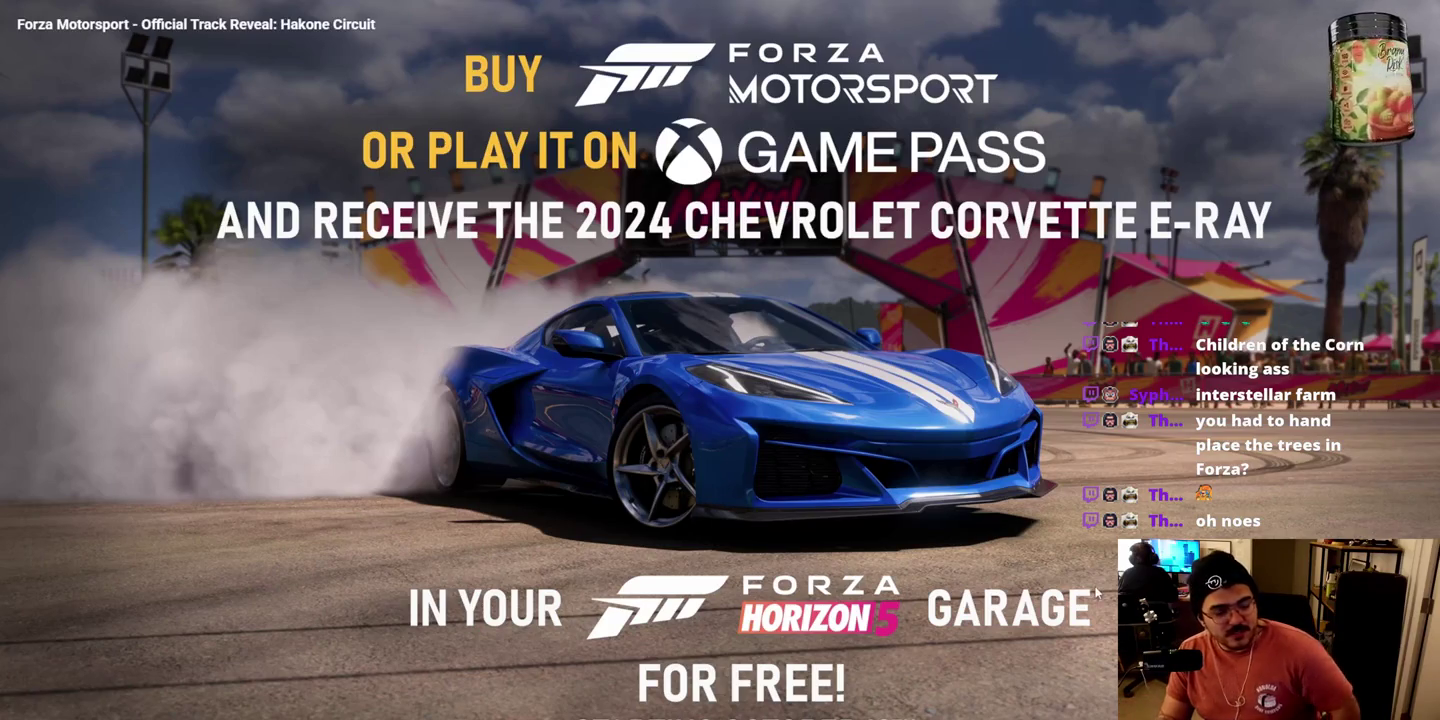
{"action": "key", "text": "Escape"}
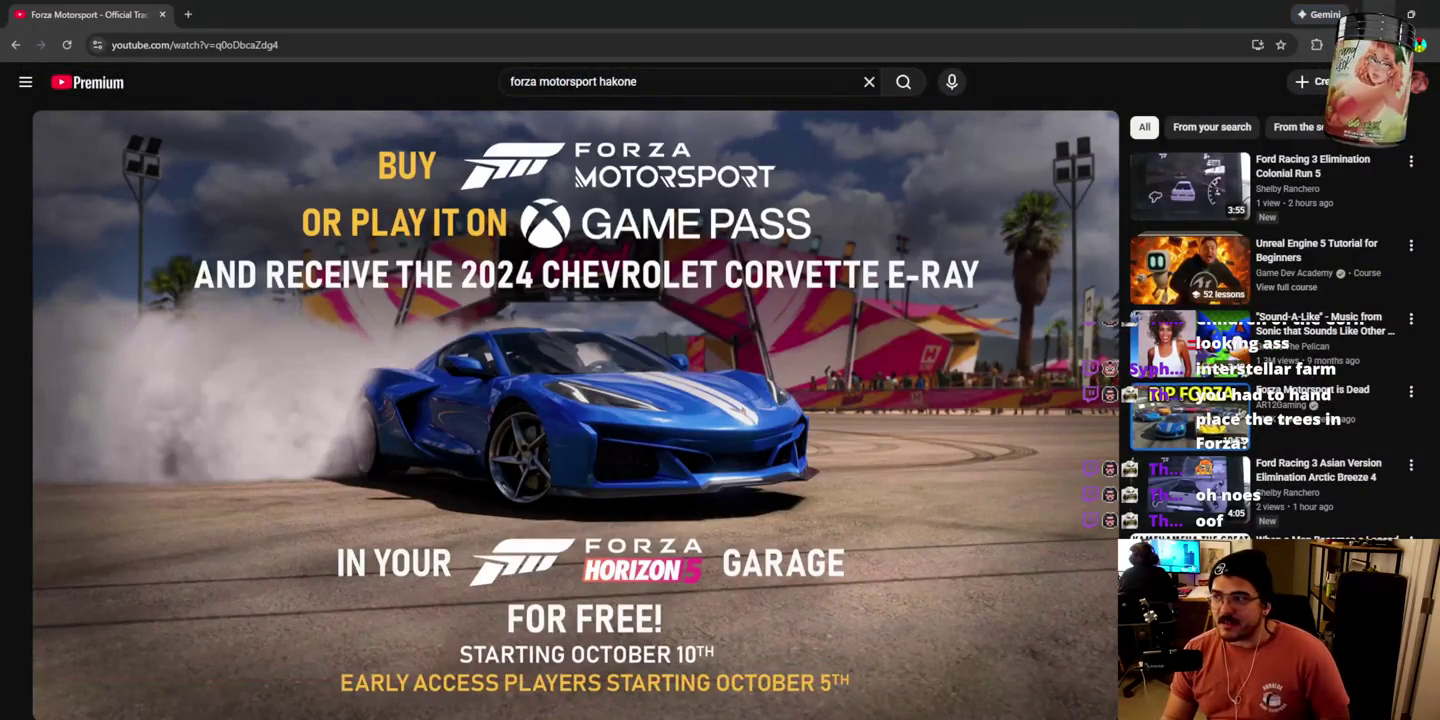
{"action": "key", "text": "alt+Tab"}
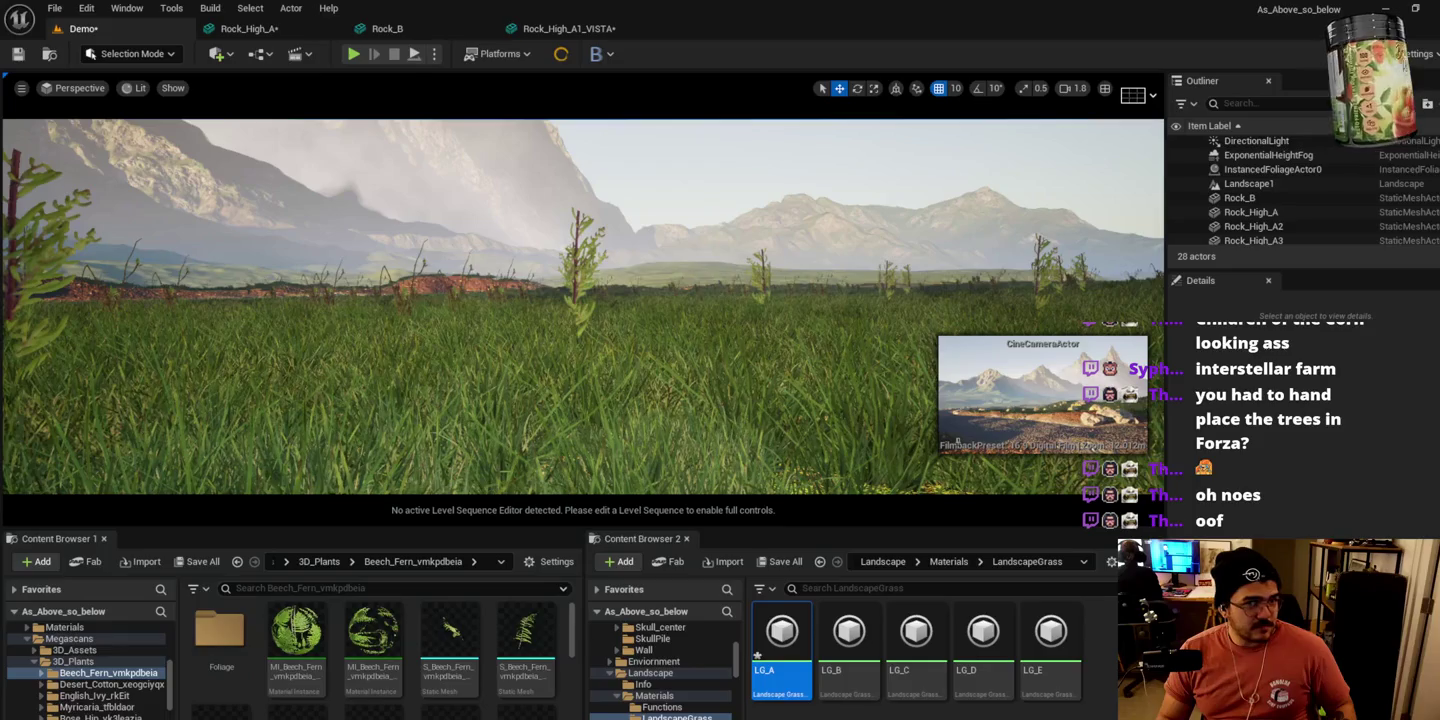
Step: Fly the camera up over the terrain to look along the dirt path
{"action": "mouse_move", "coordinate": [701, 325]}
{"action": "left_mouse_down"}
{"action": "mouse_move", "coordinate": [660, 341]}
{"action": "mouse_move", "coordinate": [672, 330]}
{"action": "left_mouse_up"}
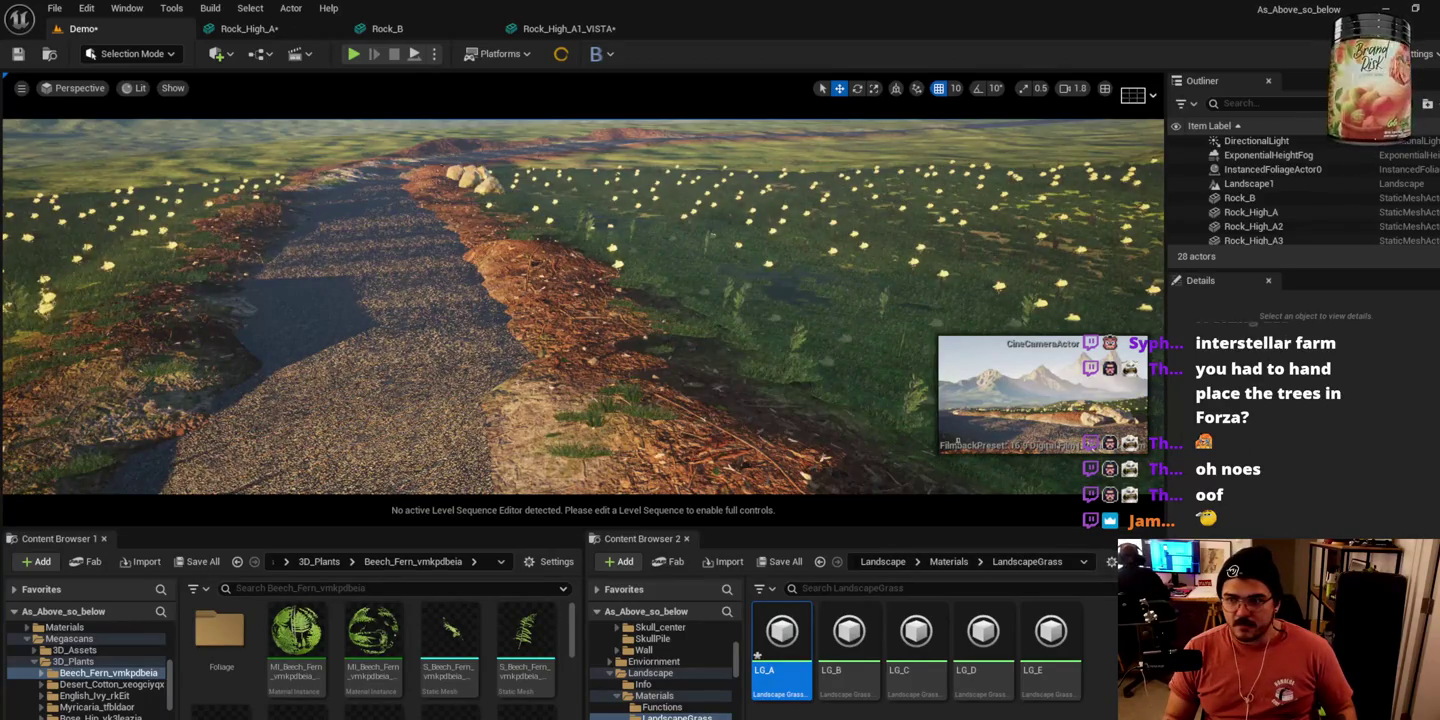
Step: Fly low along the gravel path inspecting the flowering foliage, then switch to YouTube
{"action": "left_click_drag", "start_coordinate": [486, 263], "coordinate": [486, 262]}
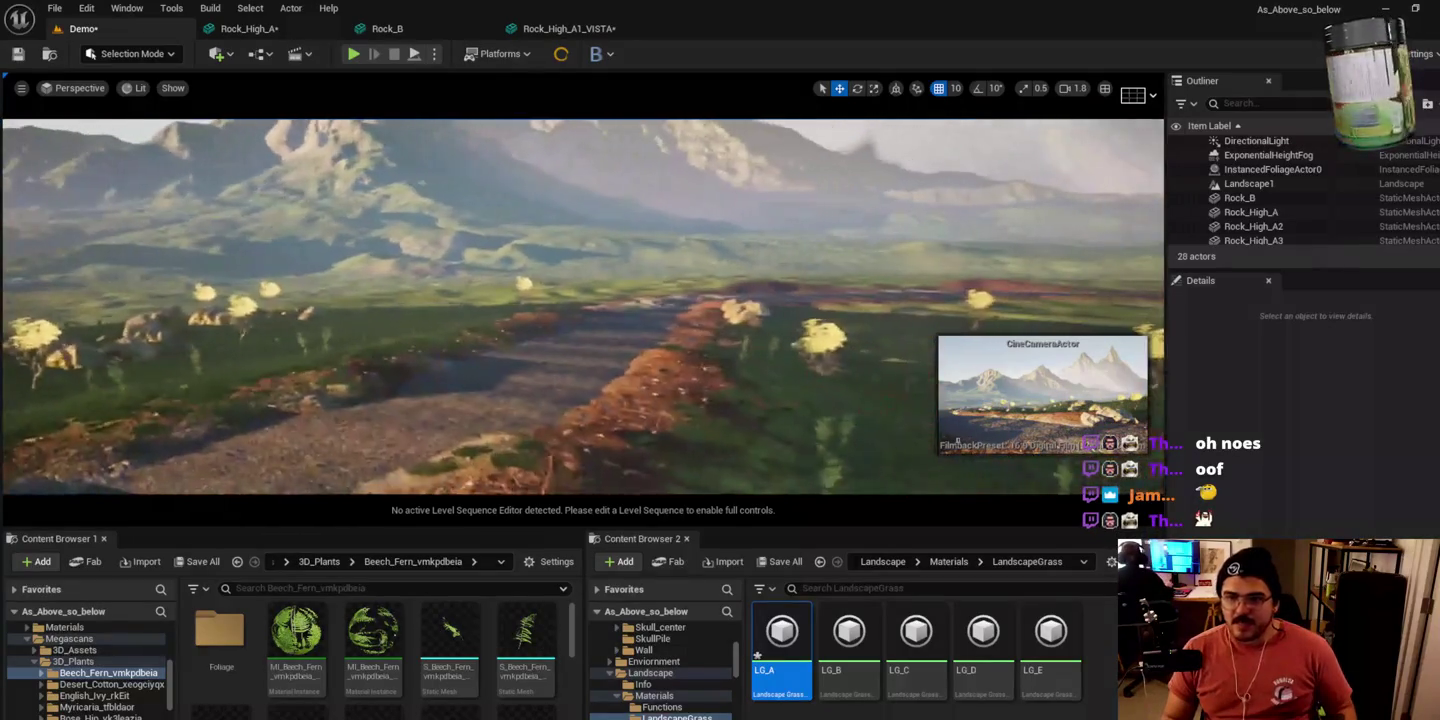
{"action": "key", "text": "w"}
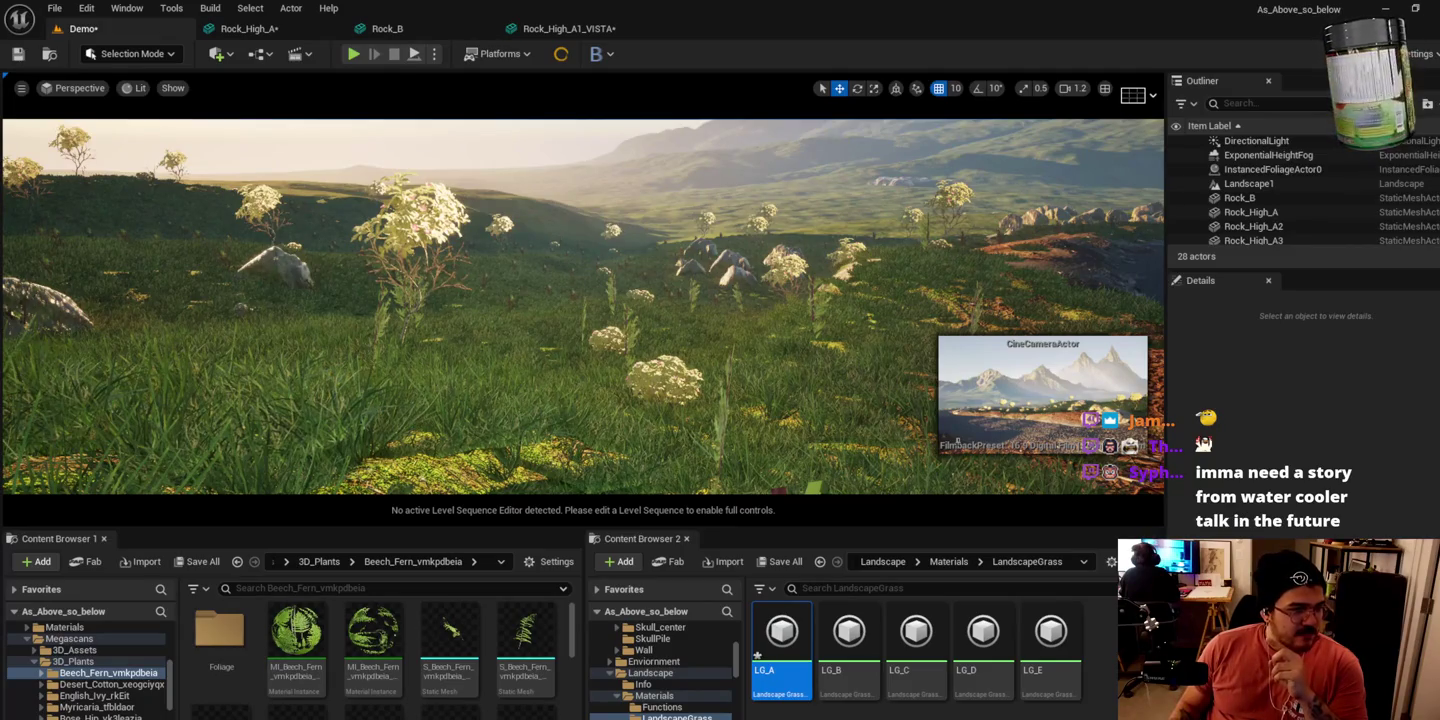
{"action": "key", "text": "alt+Tab"}
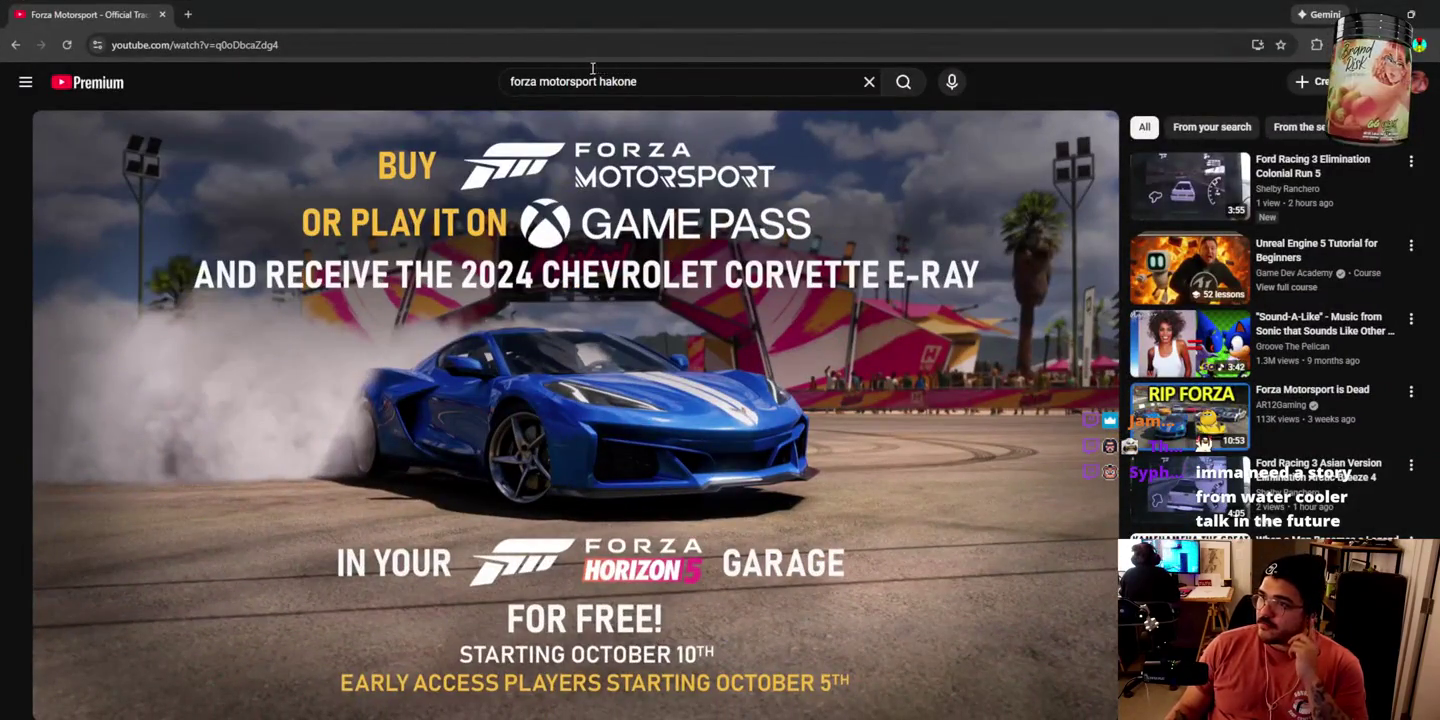
Step: Search YouTube for 'gran turismo music'
{"action": "left_click", "coordinate": [594, 76]}
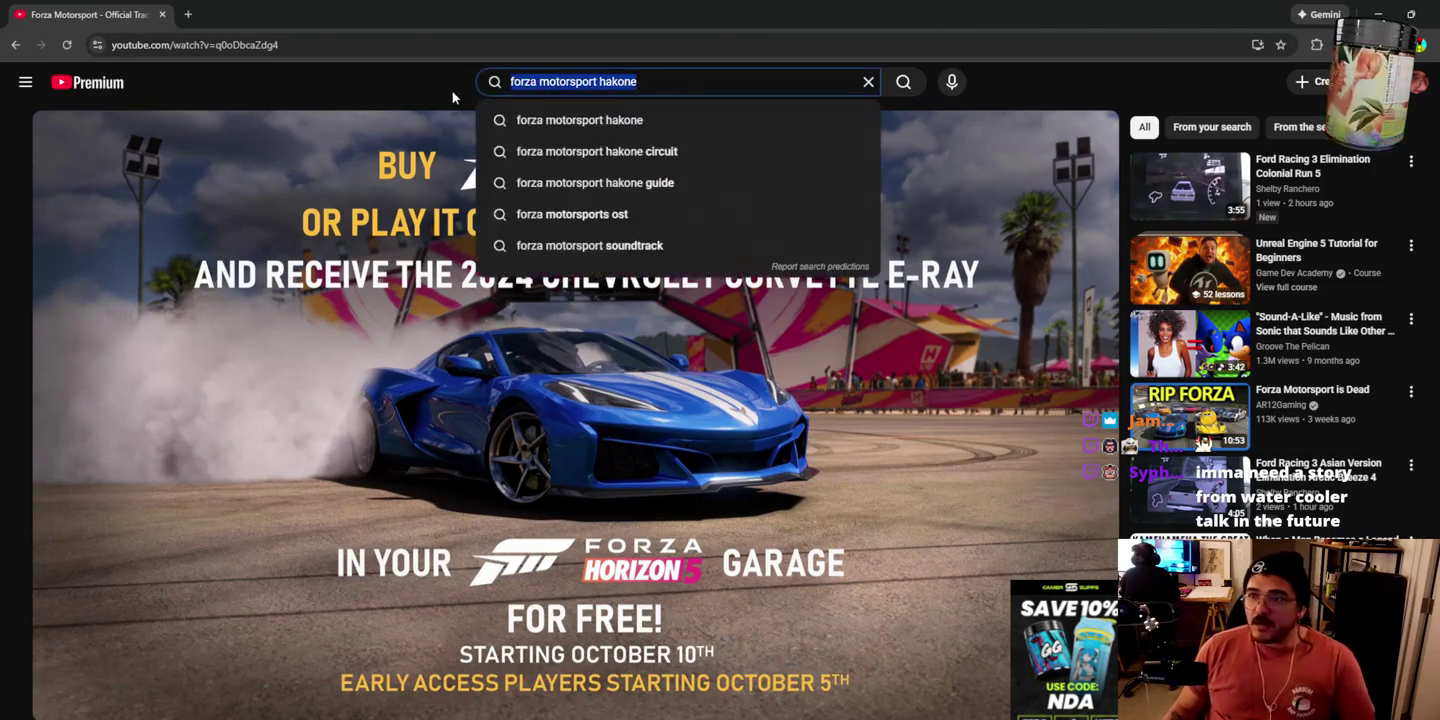
{"action": "type", "text": "h"}
{"action": "key", "text": "BackSpace"}
{"action": "type", "text": "gran turismo 7"}
{"action": "key", "text": "BackSpace"}
{"action": "type", "text": "mus"}
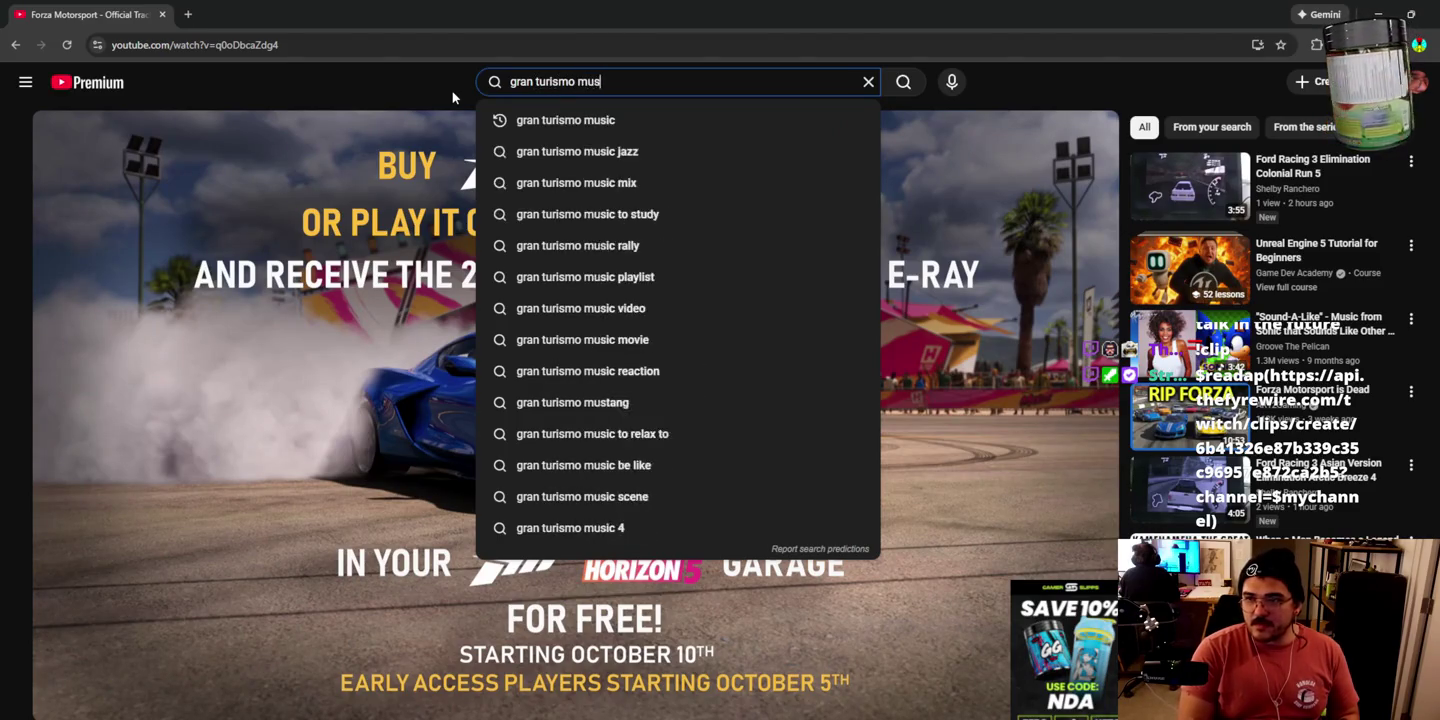
{"action": "type", "text": "ic"}
{"action": "key", "text": "Return"}
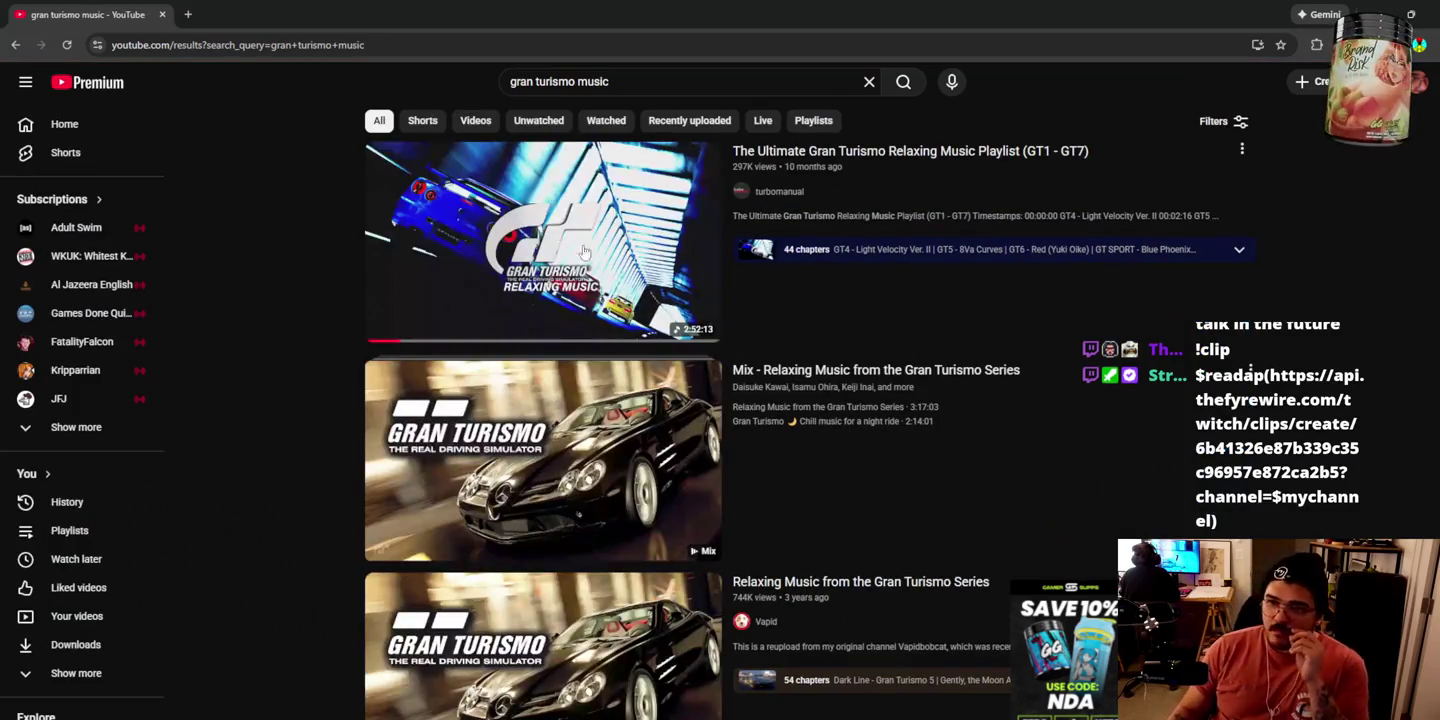
Step: Play the first result from about 25 minutes in, then minimize the browser
{"action": "left_click", "coordinate": [586, 249]}
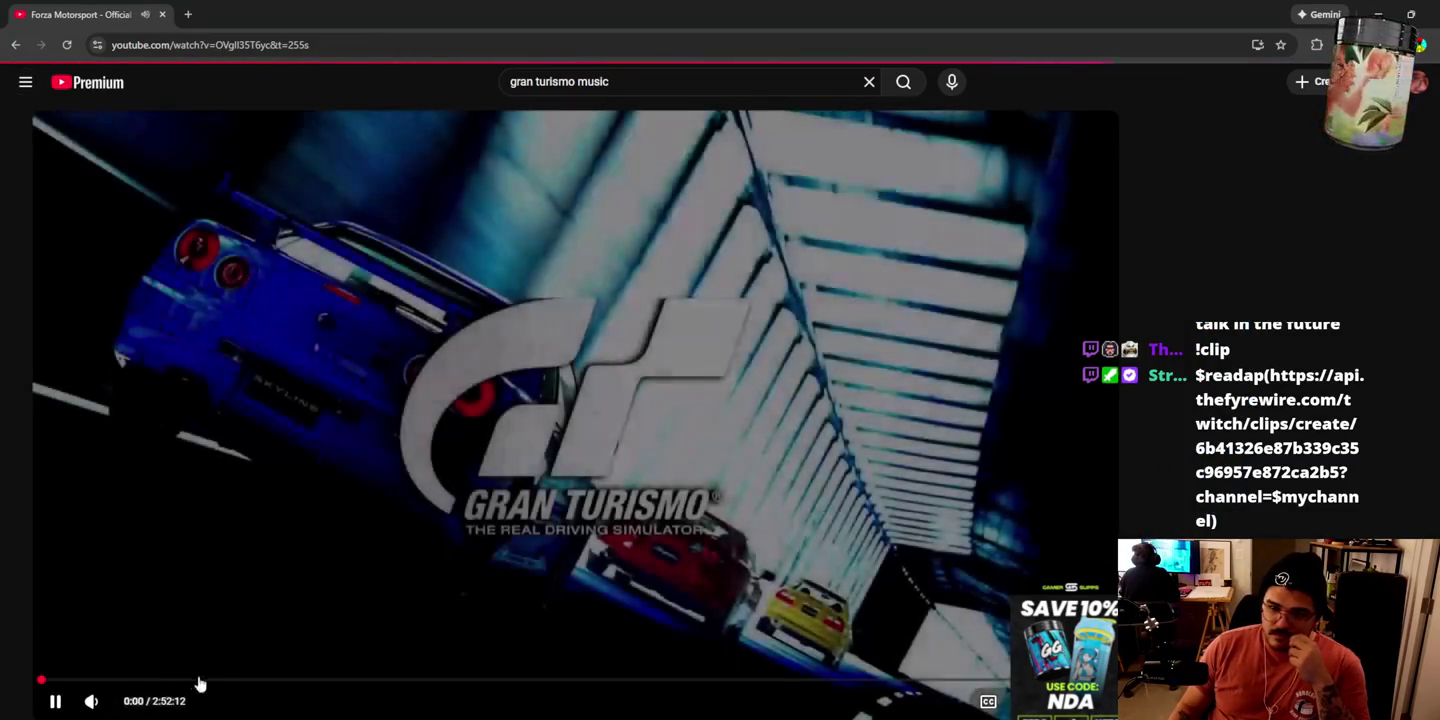
{"action": "left_click", "coordinate": [200, 680]}
{"action": "mouse_move", "coordinate": [114, 704]}
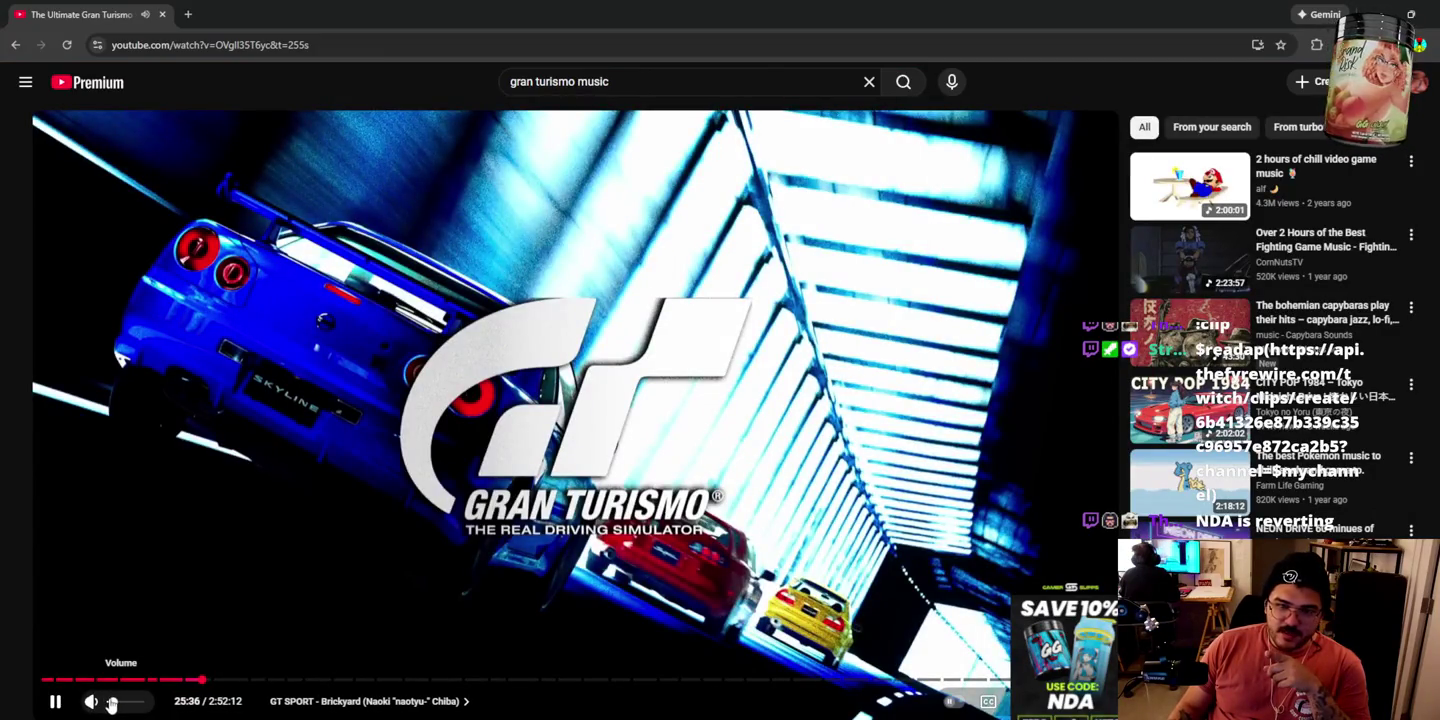
{"action": "left_click", "coordinate": [1381, 12]}
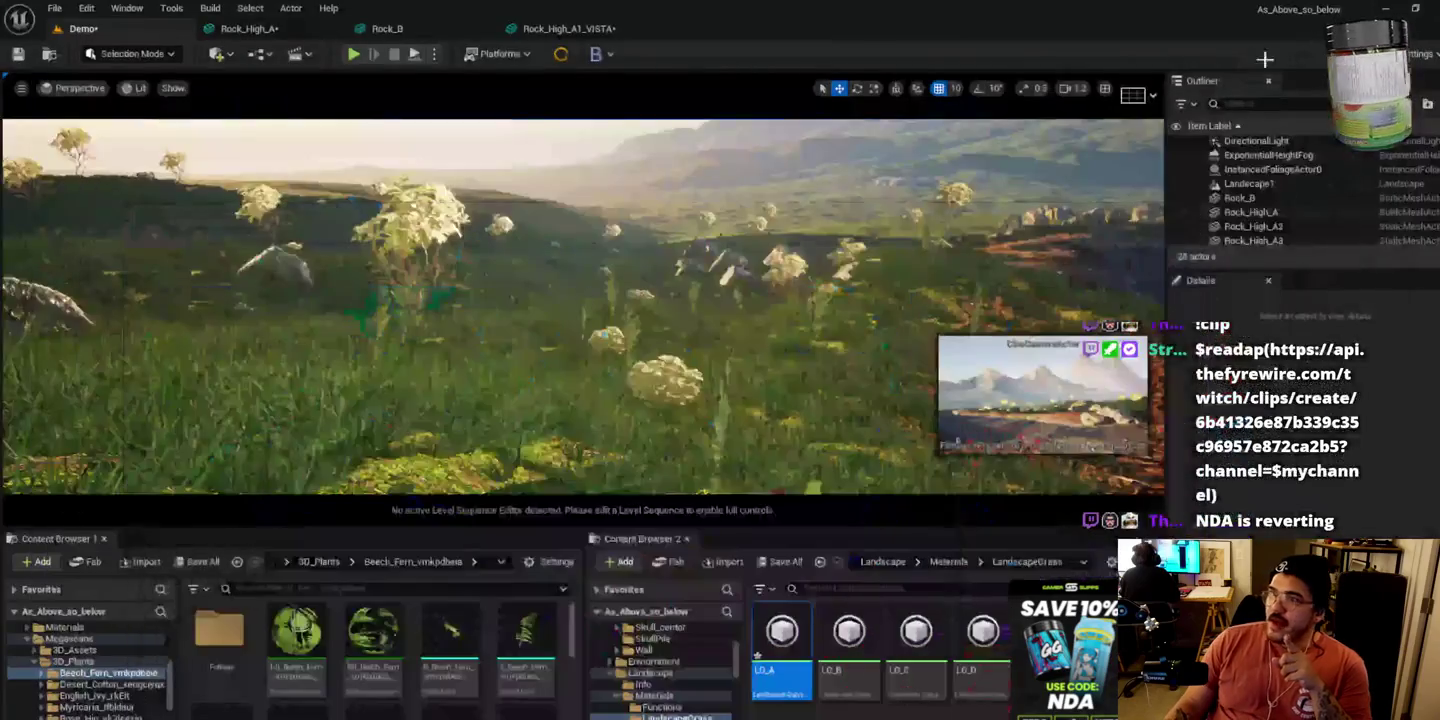
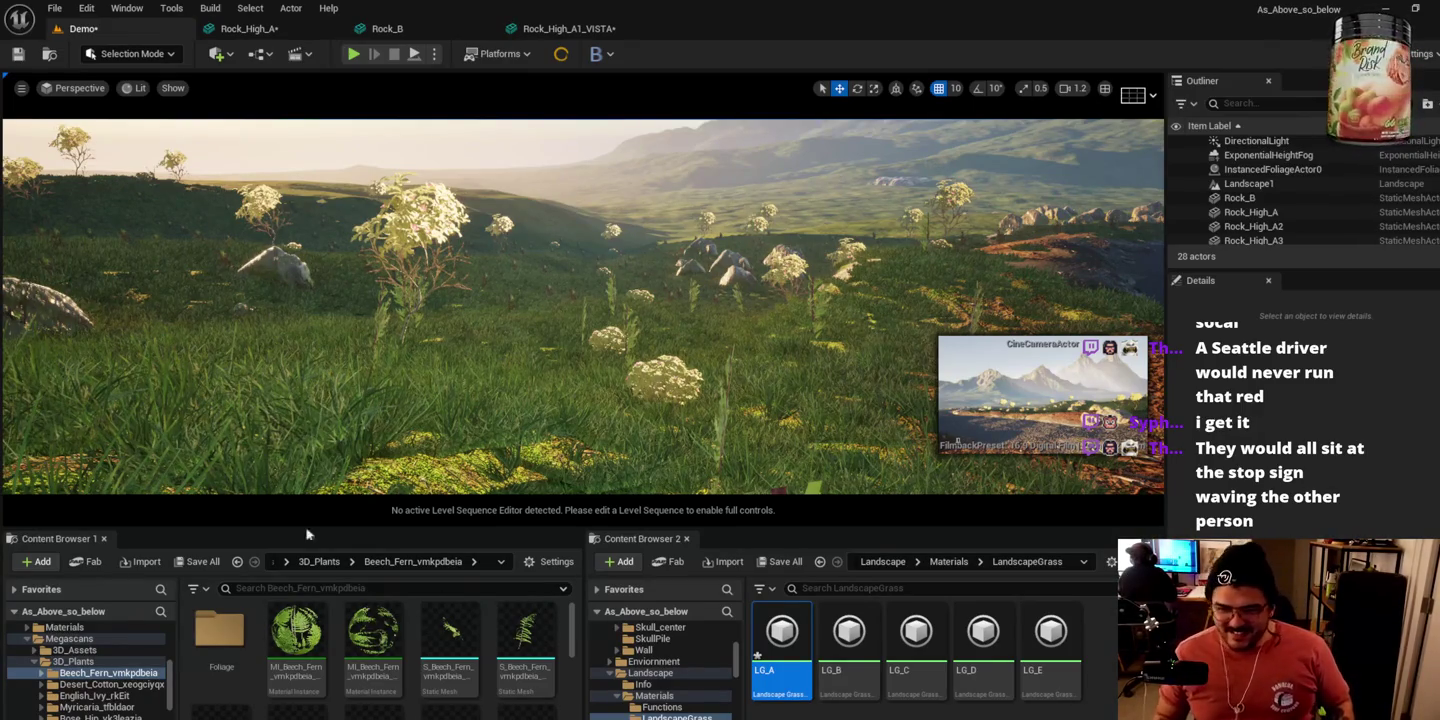
Step: Scroll through the Beech Fern assets and open the Desert_Cotton folder
{"action": "scroll", "coordinate": [311, 640], "scroll_direction": "down", "scroll_amount": 2}
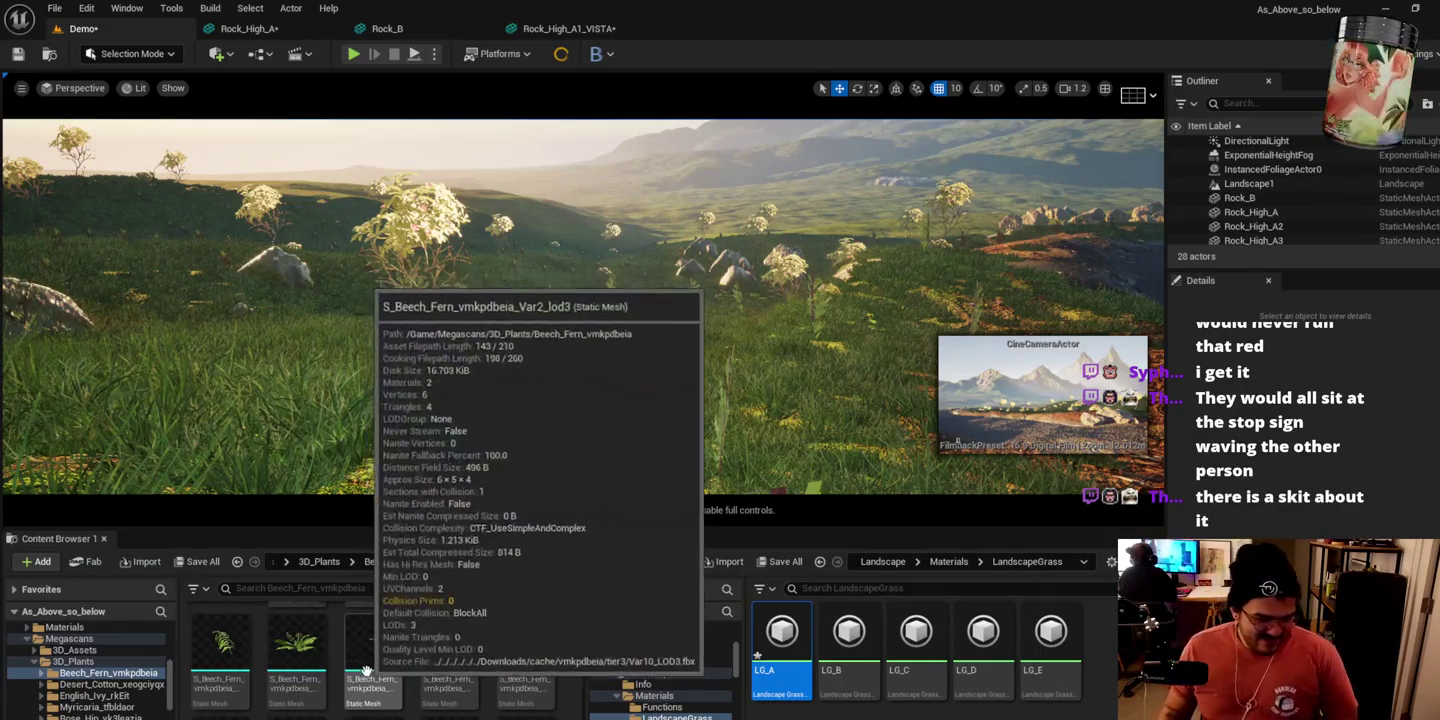
{"action": "scroll", "coordinate": [293, 679], "scroll_direction": "down", "scroll_amount": 5}
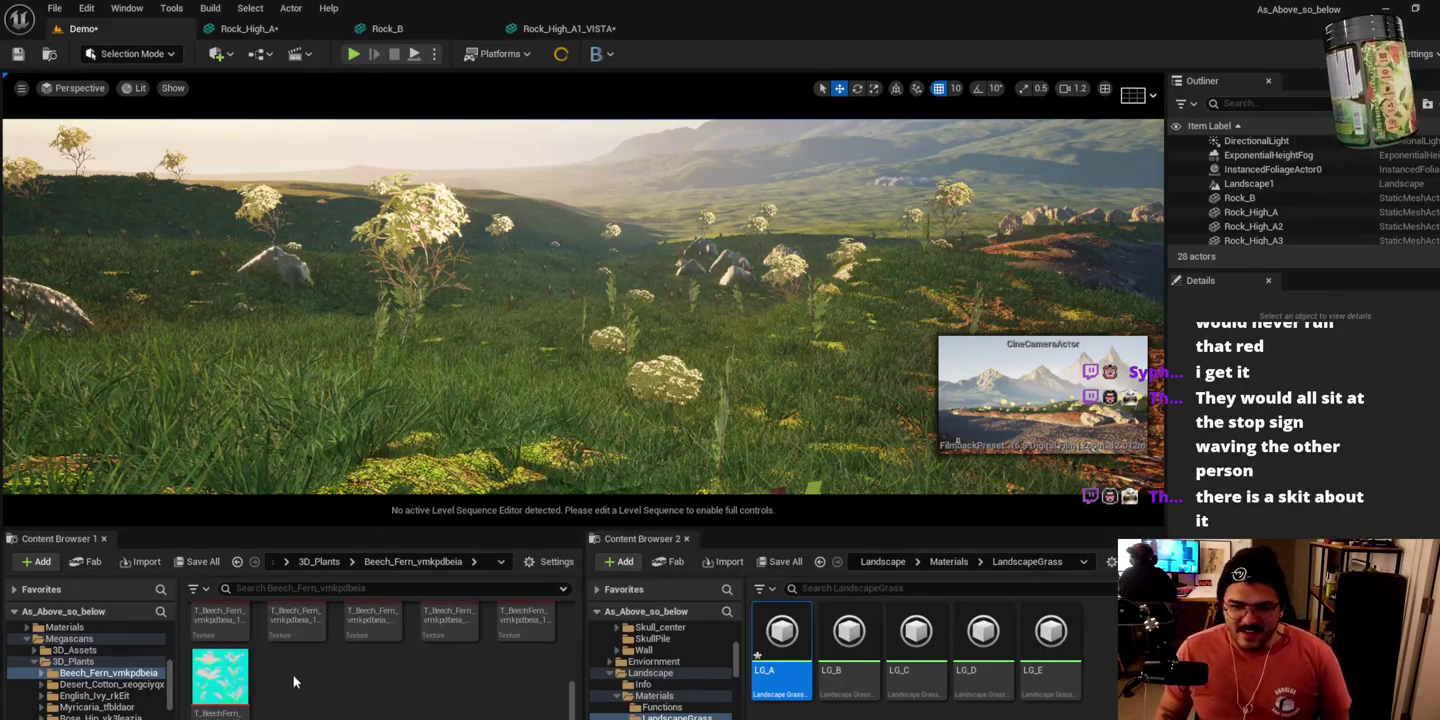
{"action": "scroll", "coordinate": [300, 689], "scroll_direction": "up", "scroll_amount": 1}
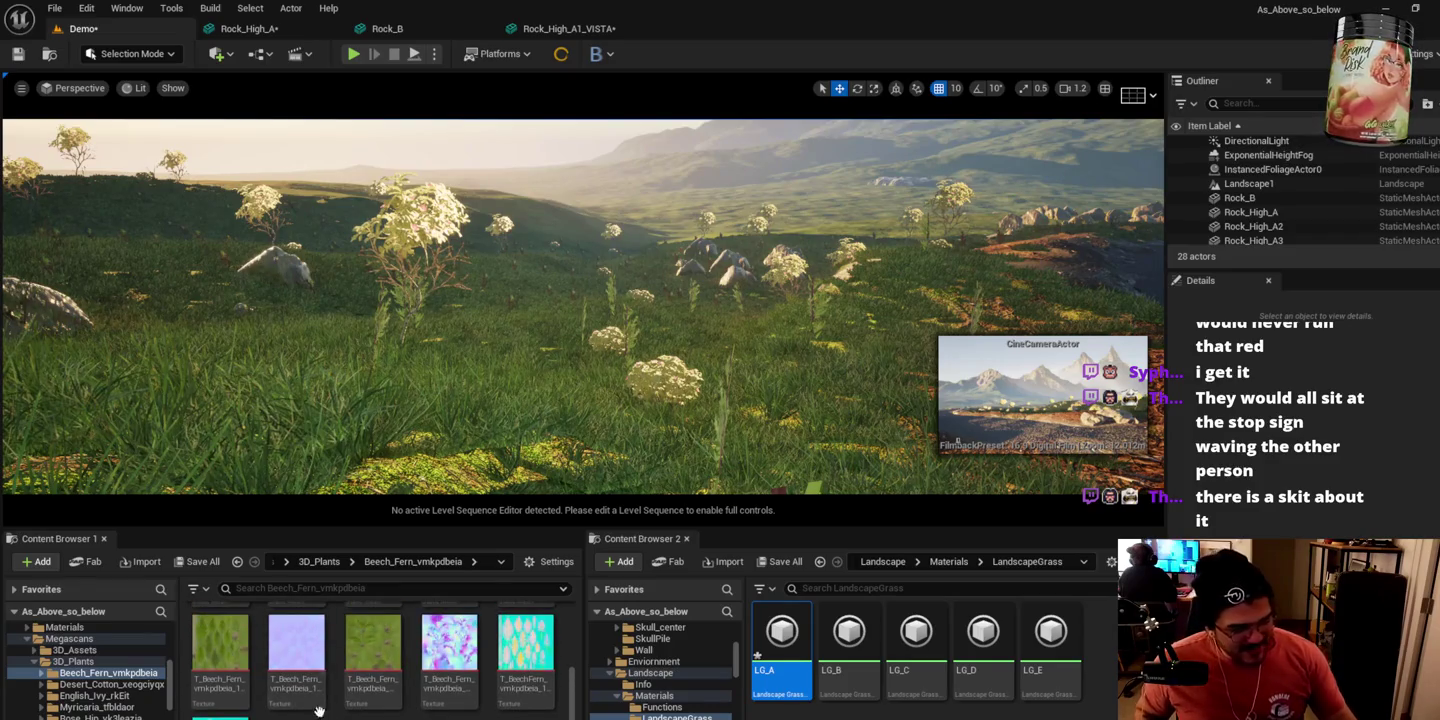
{"action": "left_click", "coordinate": [104, 684]}
Step: Browse the Desert Cotton meshes and textures and select the first texture
{"action": "scroll", "coordinate": [340, 698], "scroll_direction": "up", "scroll_amount": 2}
{"action": "scroll", "coordinate": [505, 652], "scroll_direction": "down", "scroll_amount": 1}
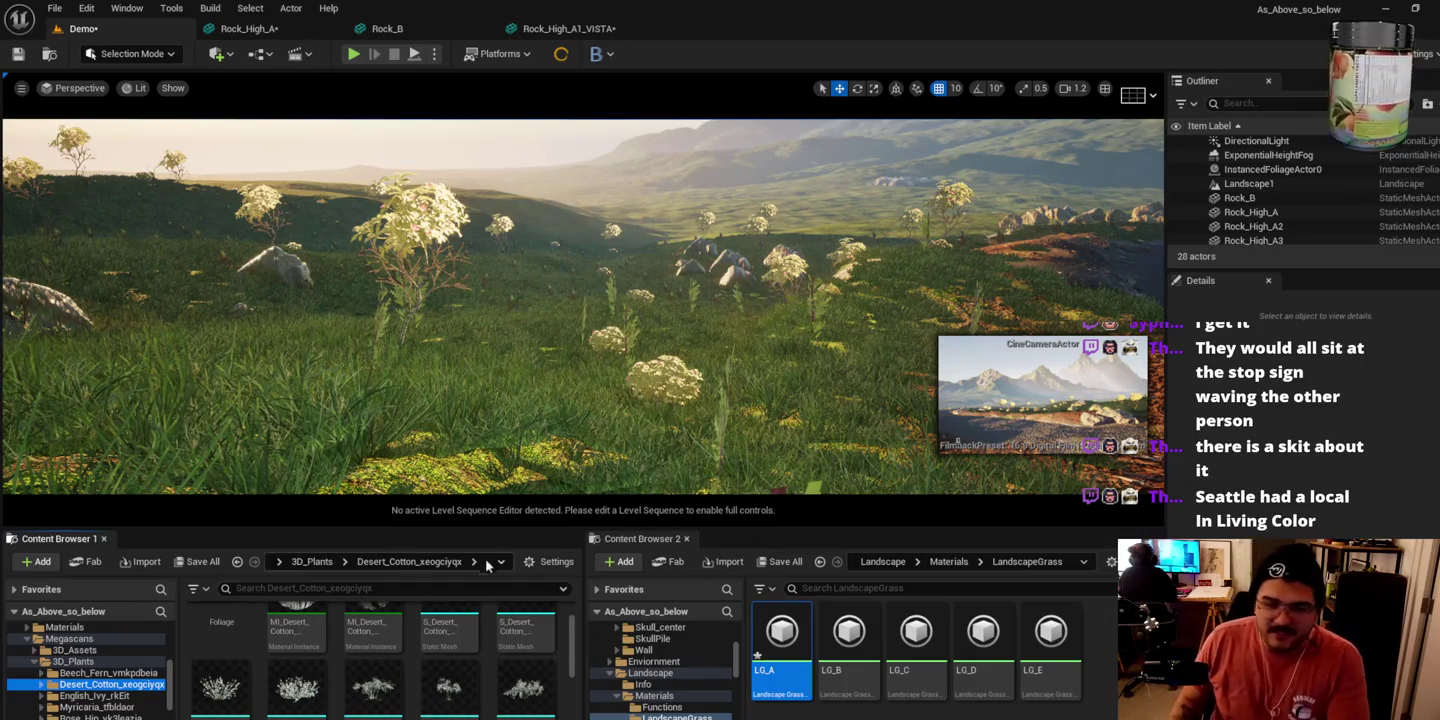
{"action": "scroll", "coordinate": [507, 622], "scroll_direction": "up", "scroll_amount": 1}
{"action": "scroll", "coordinate": [507, 622], "scroll_direction": "down", "scroll_amount": 1}
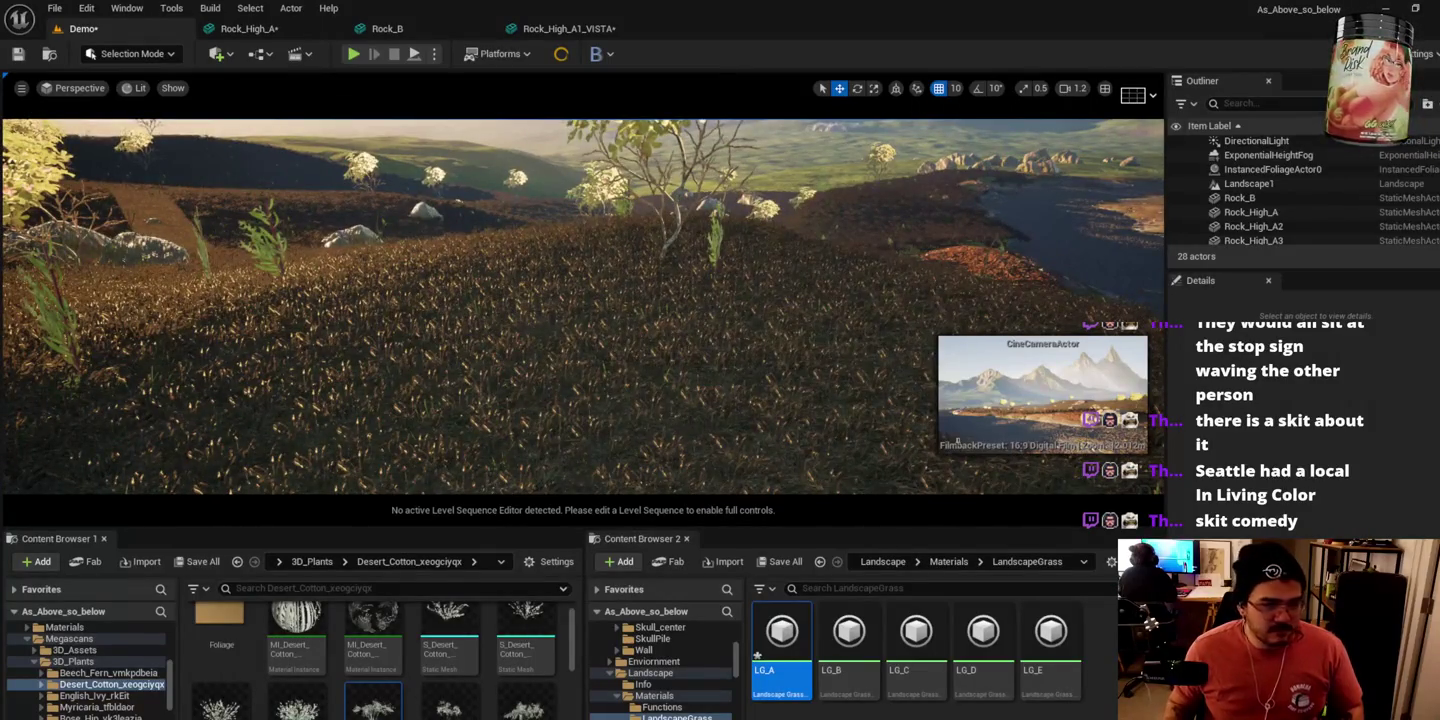
{"action": "scroll", "coordinate": [502, 693], "scroll_direction": "down", "scroll_amount": 2}
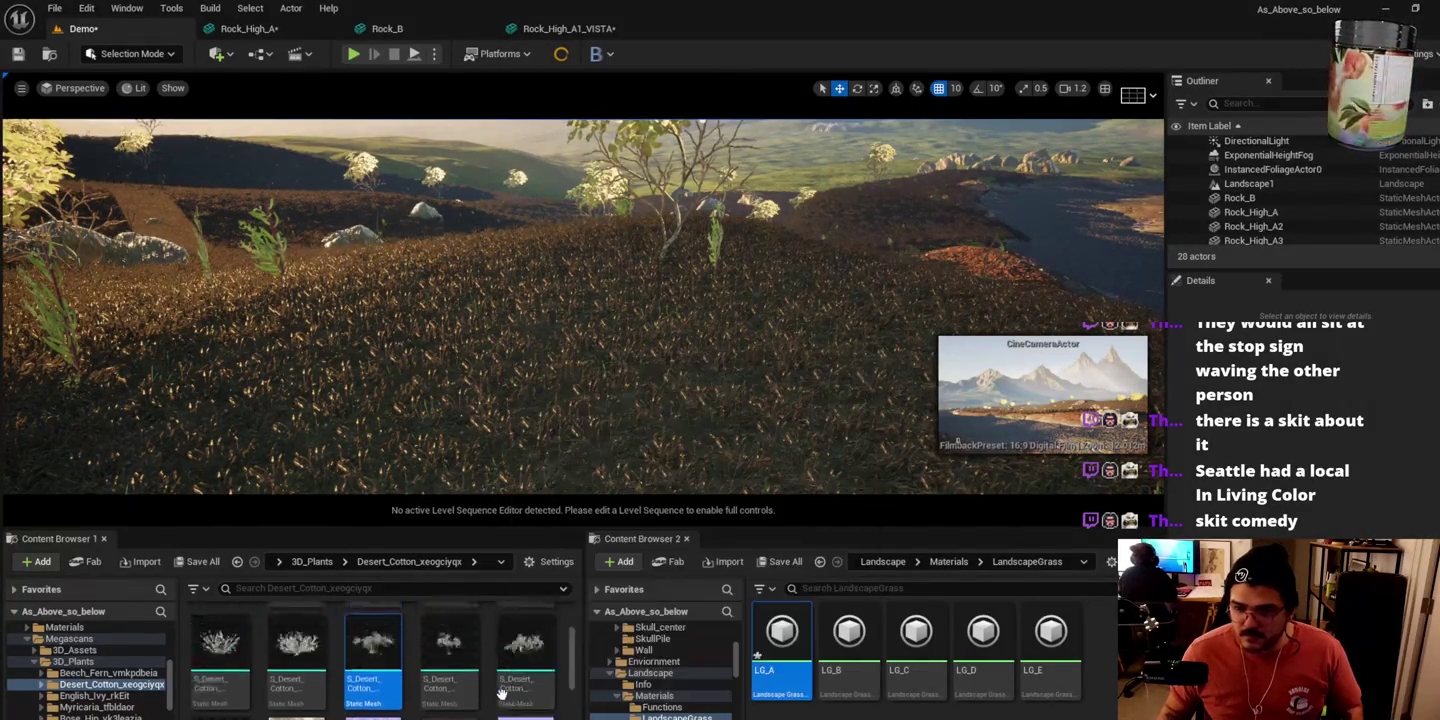
{"action": "scroll", "coordinate": [502, 693], "scroll_direction": "down", "scroll_amount": 1}
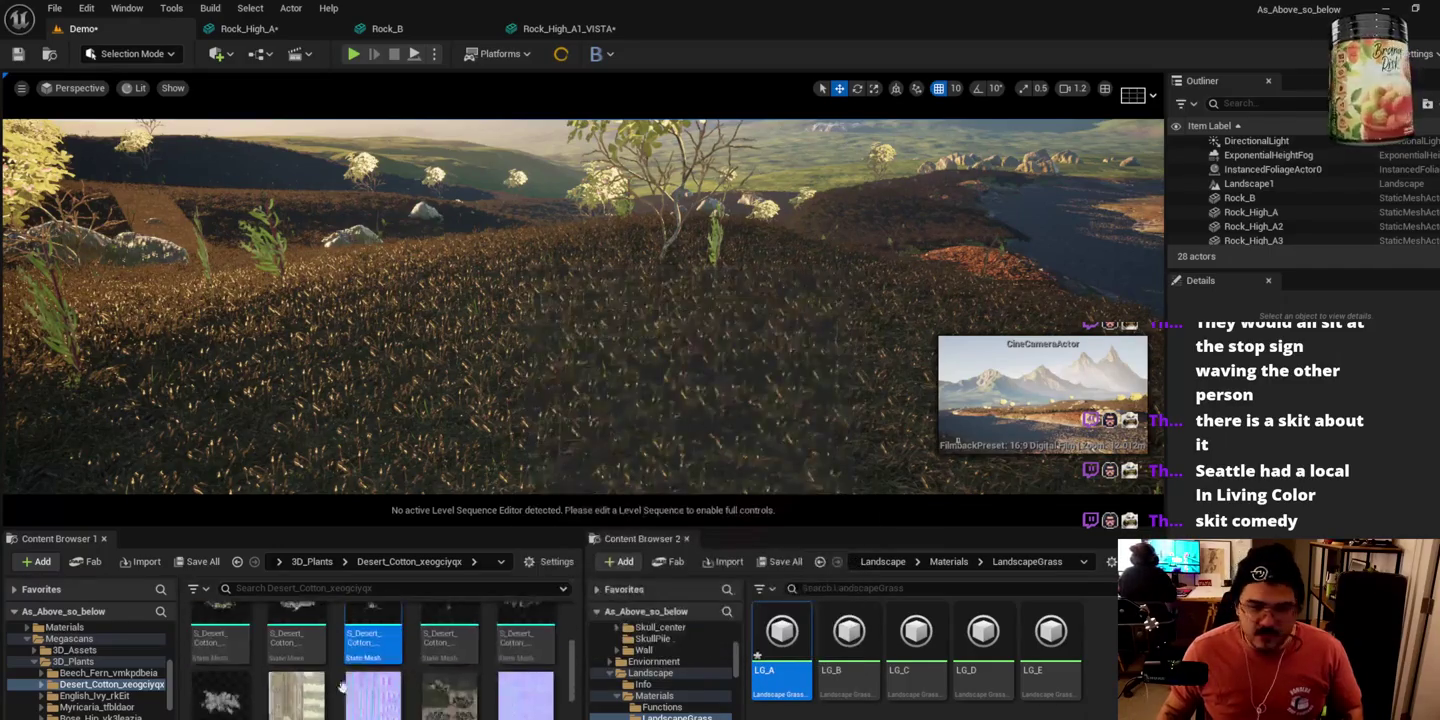
{"action": "left_click", "coordinate": [222, 697]}
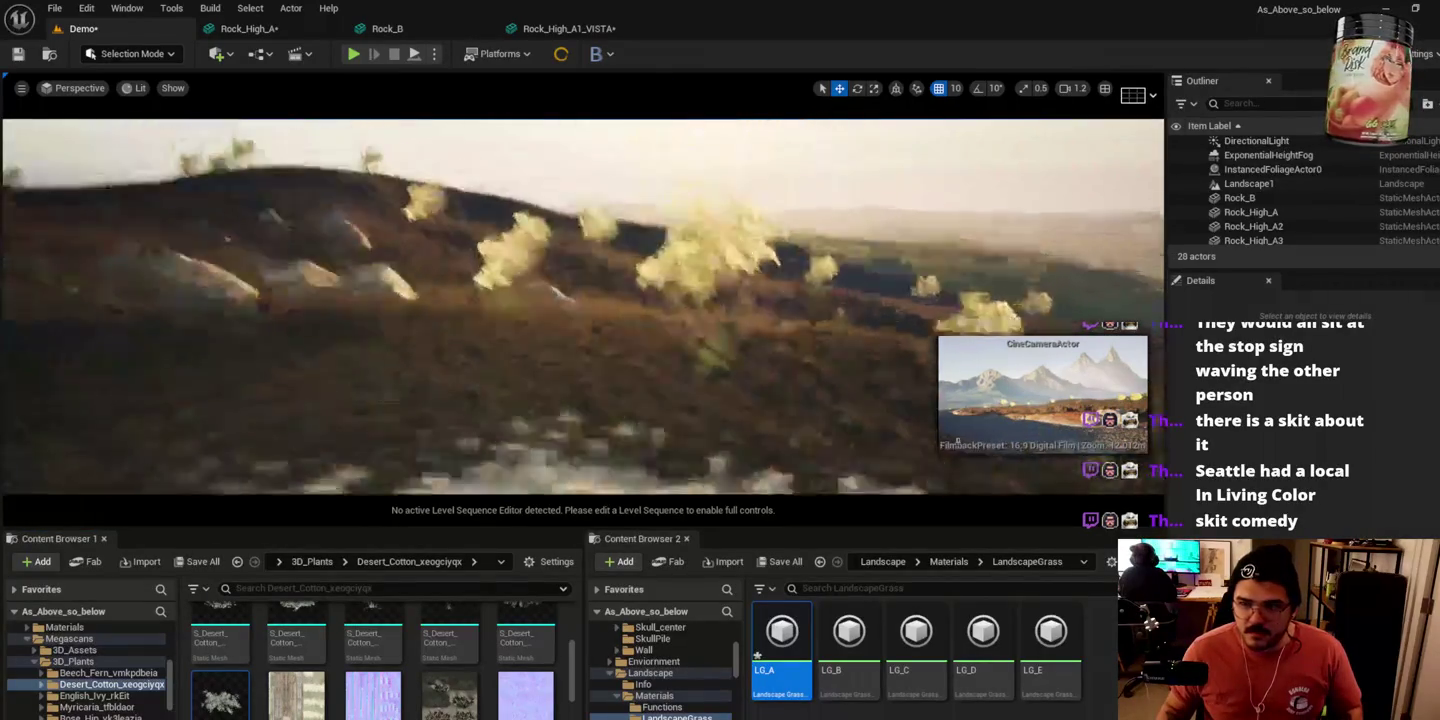
{"action": "scroll", "coordinate": [583, 306], "scroll_direction": "down", "scroll_amount": 2}
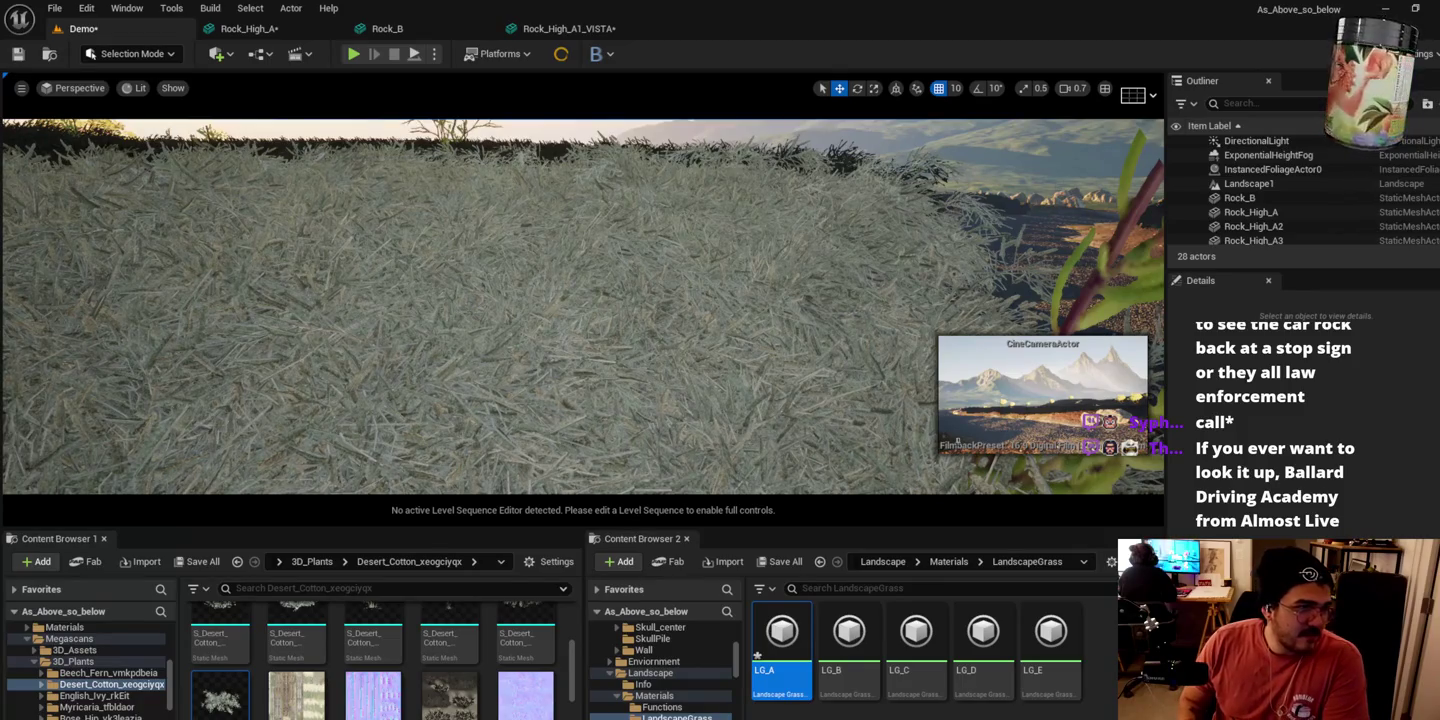
{"action": "scroll", "coordinate": [589, 290], "scroll_direction": "down", "scroll_amount": 3}
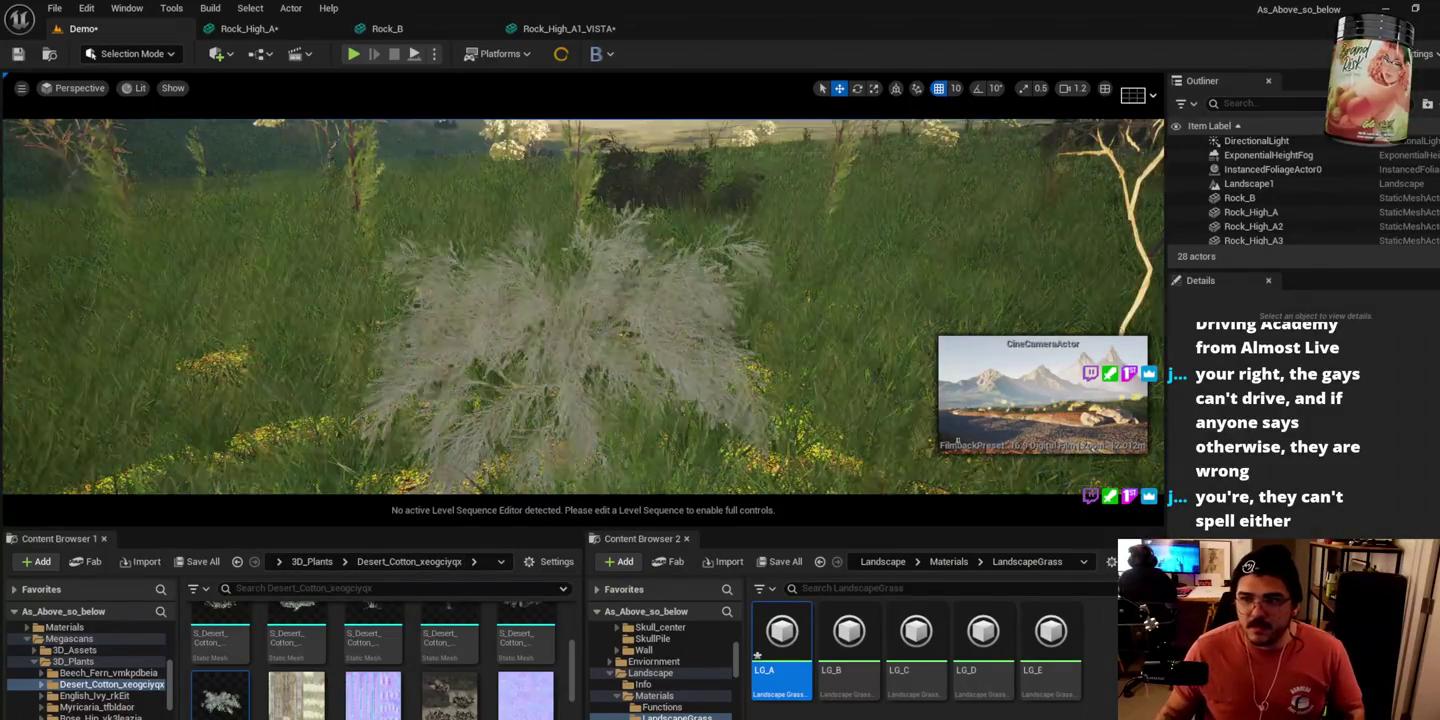
{"action": "scroll", "coordinate": [227, 665], "scroll_direction": "down", "scroll_amount": 1}
{"action": "left_click", "coordinate": [226, 665]}
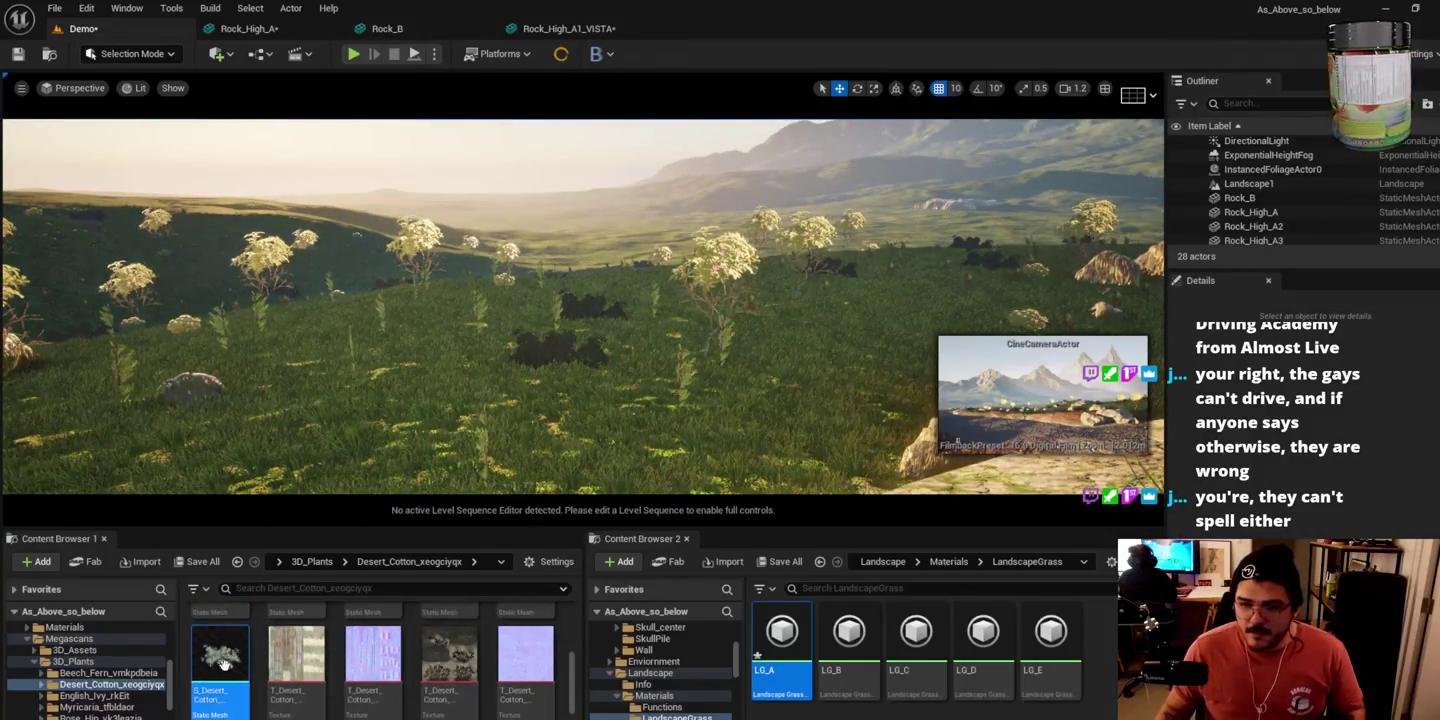
Step: Open S_Desert_Cotton in the Static Mesh Editor, preview it at LOD 2, then return to Demo
{"action": "double_click", "coordinate": [222, 661]}
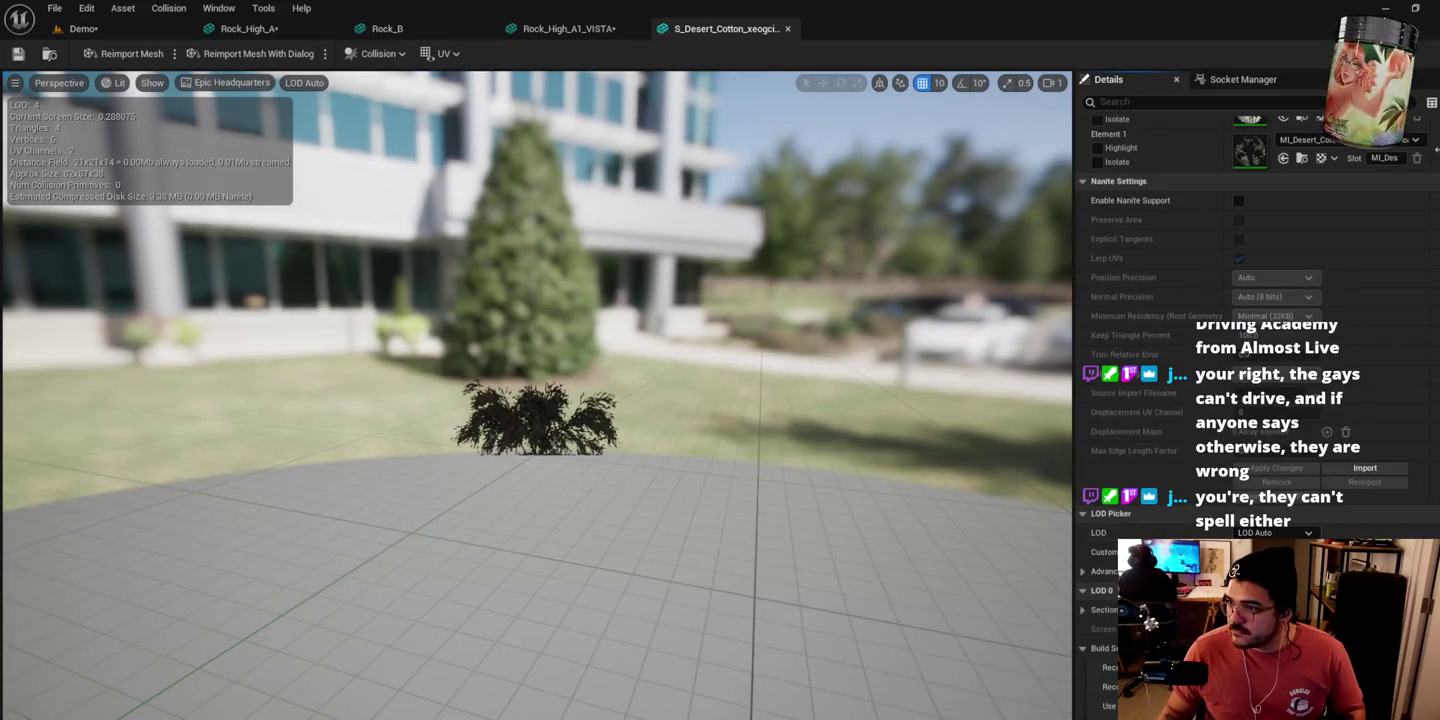
{"action": "left_click", "coordinate": [1277, 532]}
{"action": "left_click", "coordinate": [1270, 600]}
{"action": "mouse_move", "coordinate": [776, 446]}
{"action": "left_mouse_down"}
{"action": "mouse_move", "coordinate": [777, 420]}
{"action": "mouse_move", "coordinate": [776, 480]}
{"action": "left_mouse_up"}
{"action": "scroll", "coordinate": [1180, 420], "scroll_direction": "down", "scroll_amount": 2}
{"action": "scroll", "coordinate": [1180, 420], "scroll_direction": "down", "scroll_amount": 2}
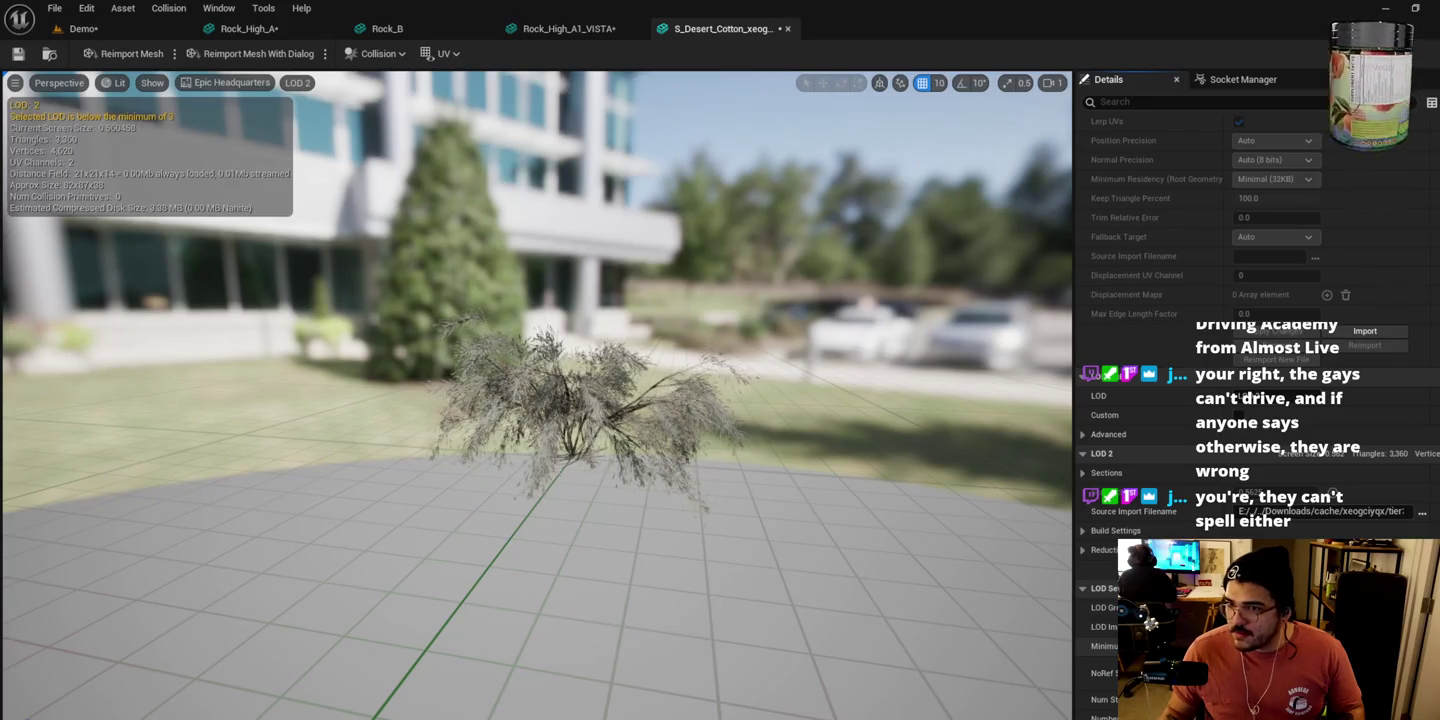
{"action": "scroll", "coordinate": [1250, 401], "scroll_direction": "down", "scroll_amount": 1}
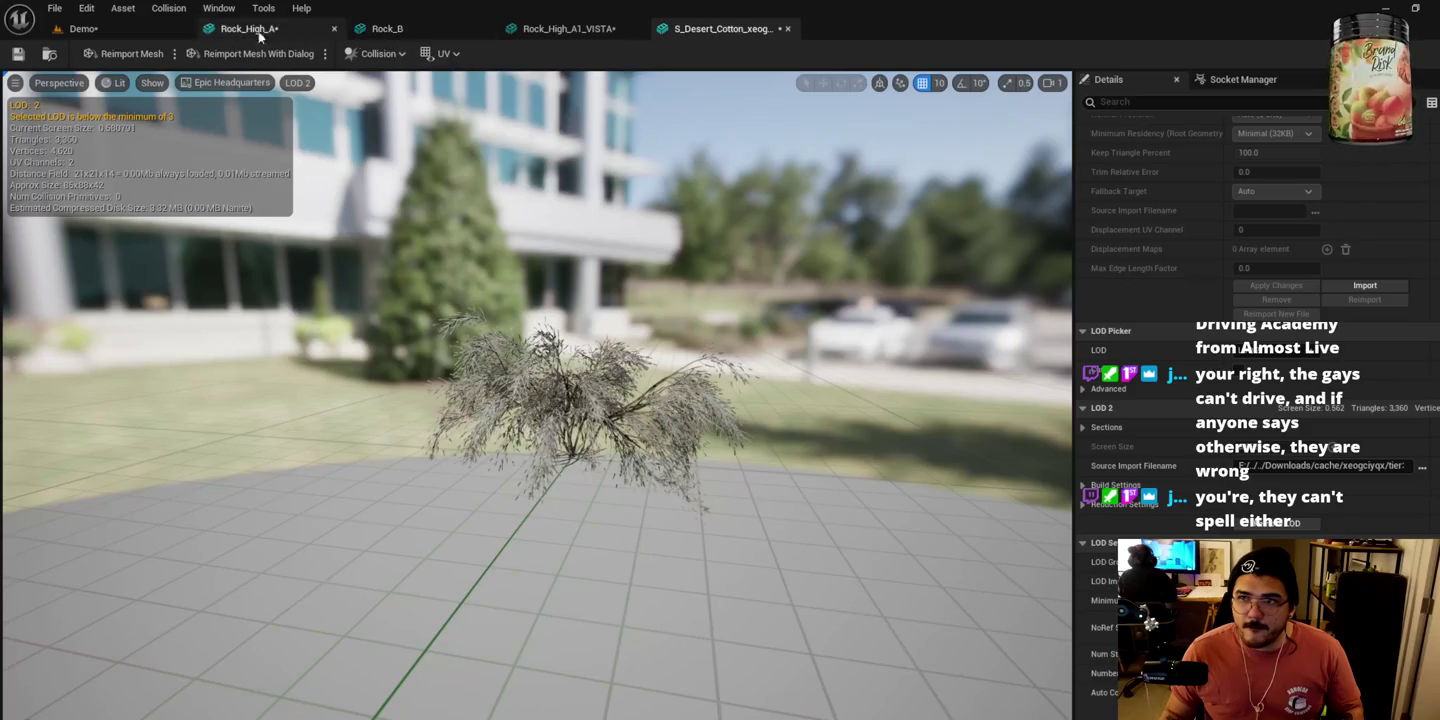
{"action": "left_click", "coordinate": [88, 28]}
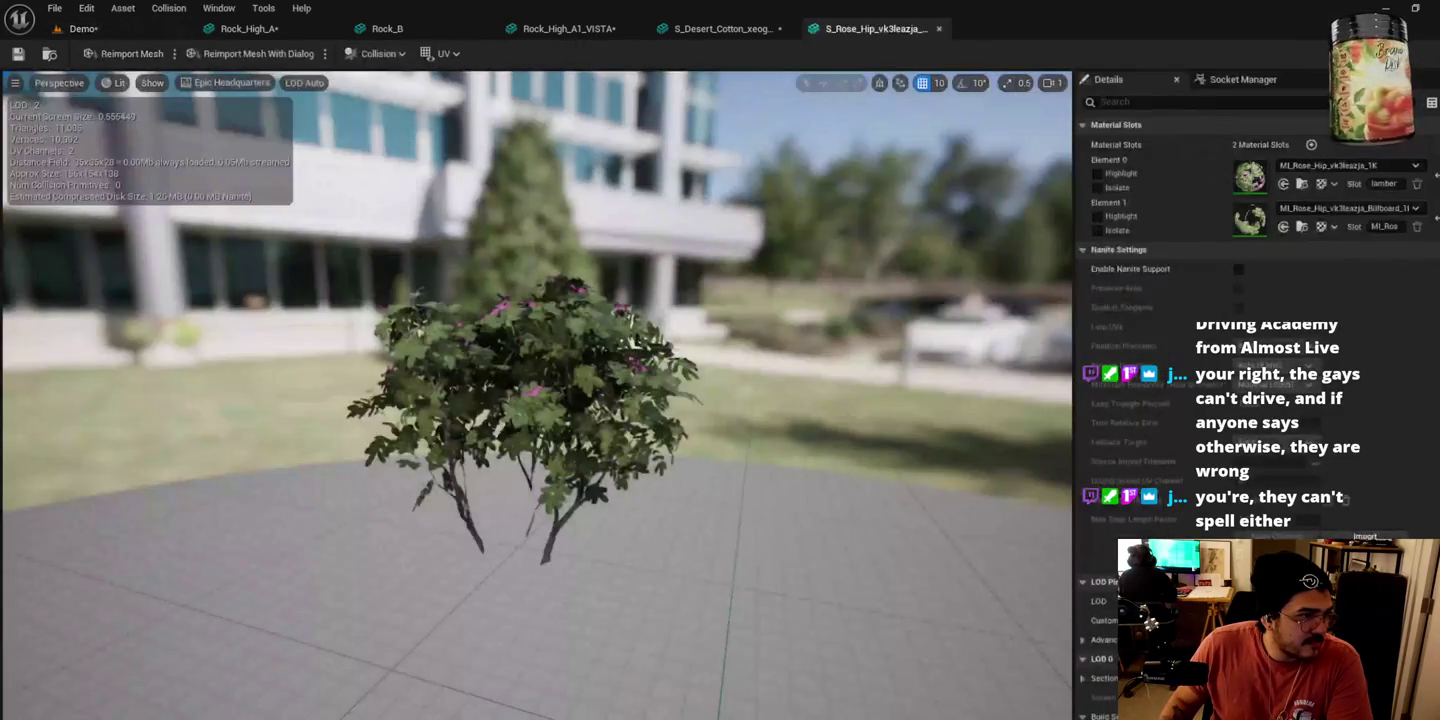
Step: Preview S_Rose_Hip at LOD 1 and LOD 2, set Minimum LOD to 3, and return to Demo
{"action": "scroll", "coordinate": [1273, 291], "scroll_direction": "down", "scroll_amount": 15}
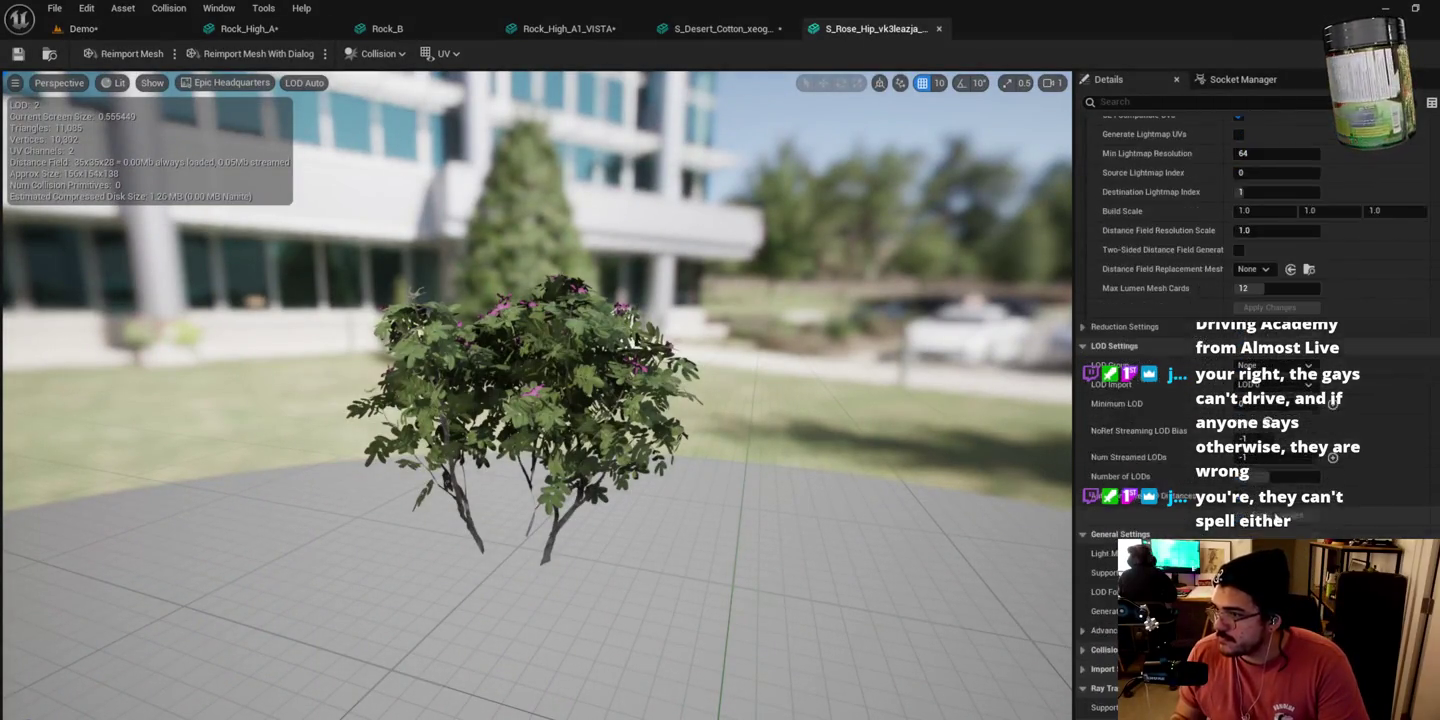
{"action": "scroll", "coordinate": [1175, 436], "scroll_direction": "down", "scroll_amount": 5}
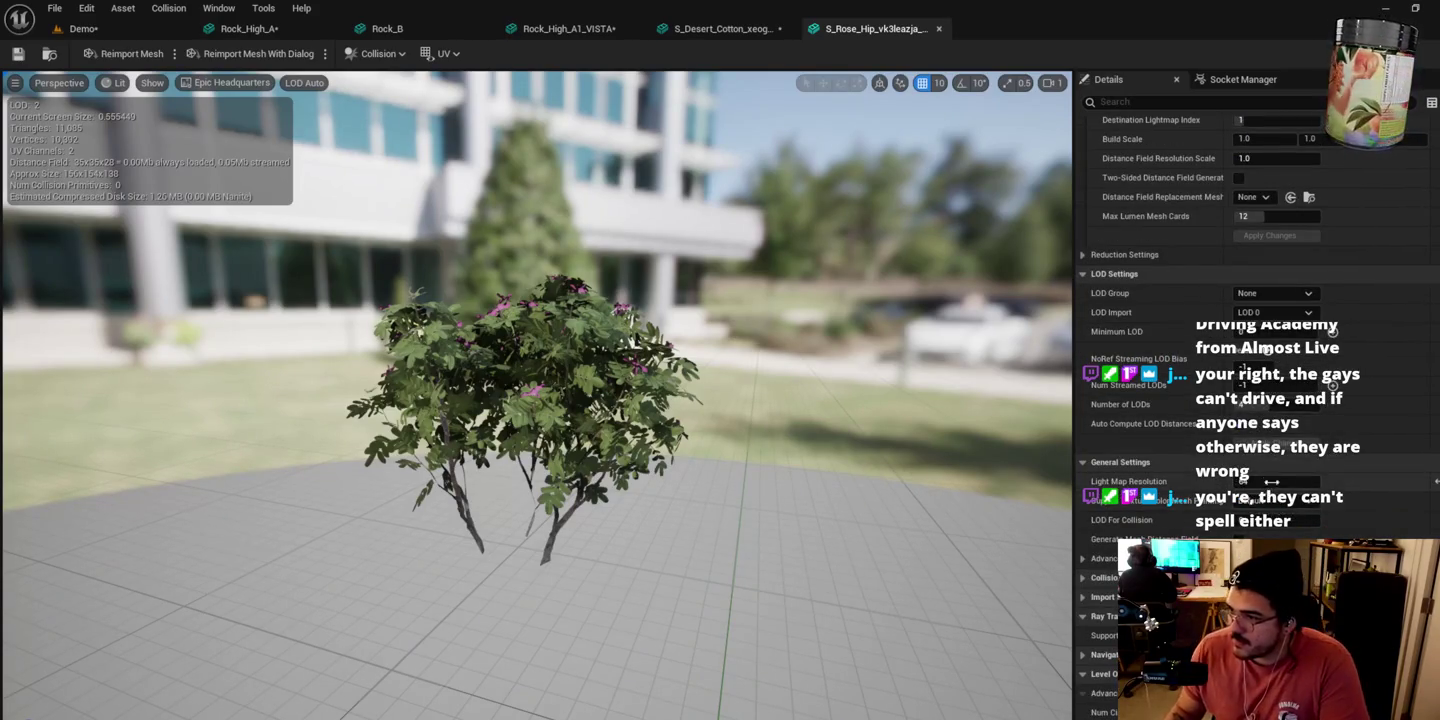
{"action": "scroll", "coordinate": [1086, 464], "scroll_direction": "up", "scroll_amount": 2}
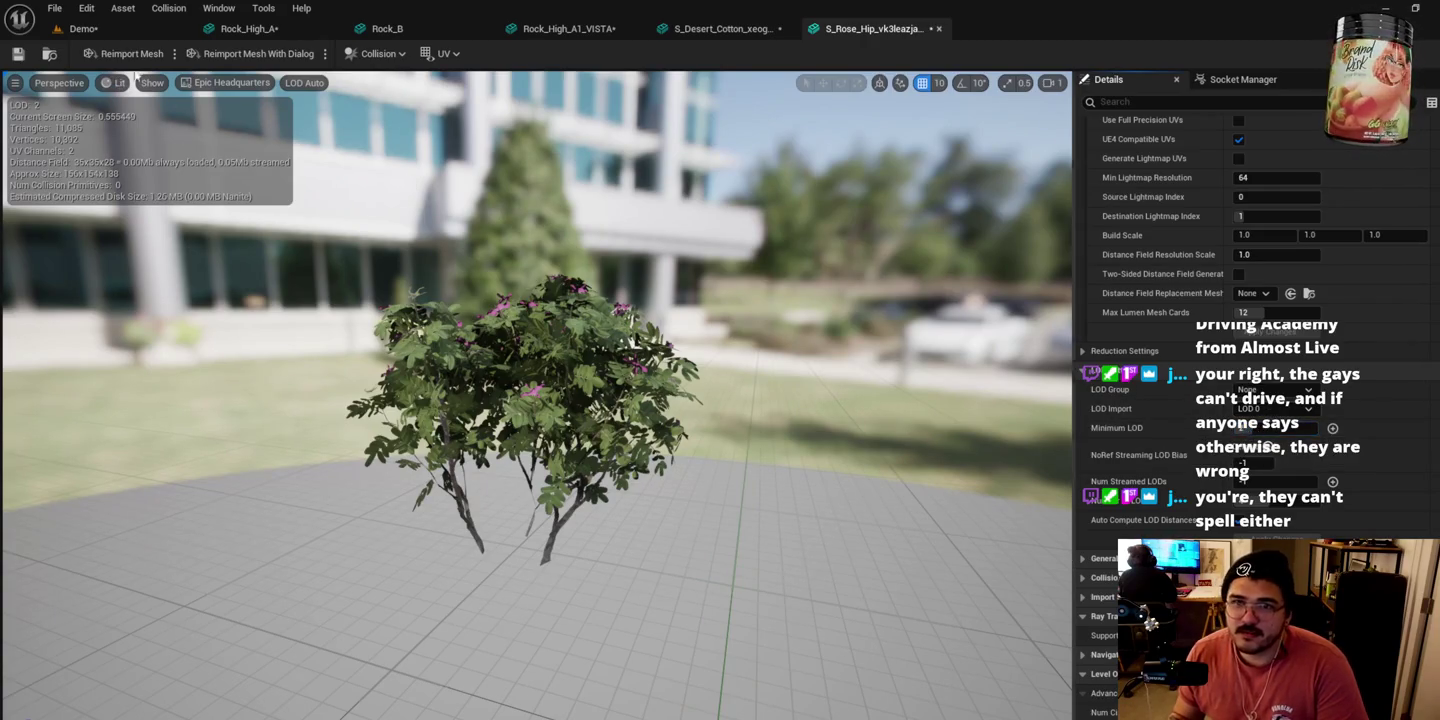
{"action": "left_click", "coordinate": [304, 82]}
{"action": "left_click", "coordinate": [319, 154]}
{"action": "left_click", "coordinate": [298, 83]}
{"action": "left_click", "coordinate": [318, 169]}
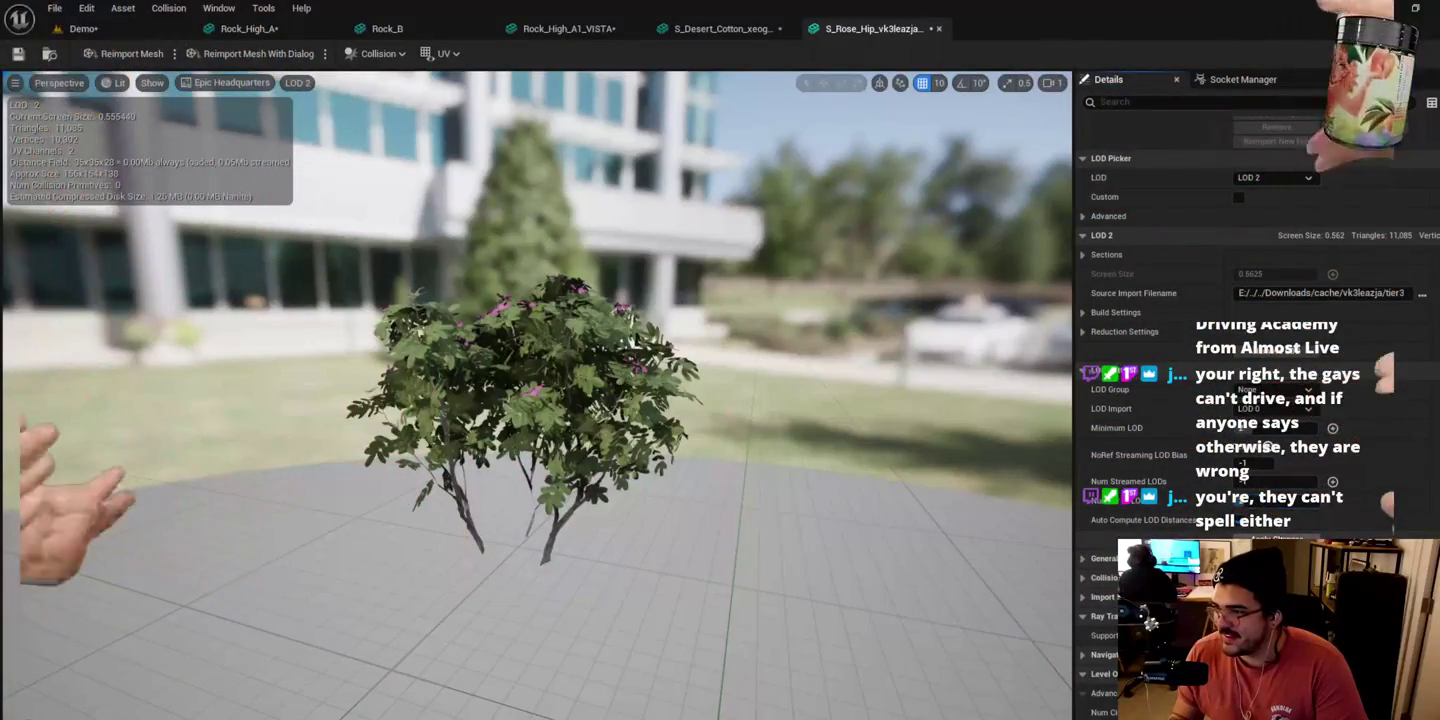
{"action": "mouse_move", "coordinate": [1245, 443]}
{"action": "left_mouse_down"}
{"action": "mouse_move", "coordinate": [1291, 443]}
{"action": "mouse_move", "coordinate": [1250, 443]}
{"action": "left_mouse_up"}
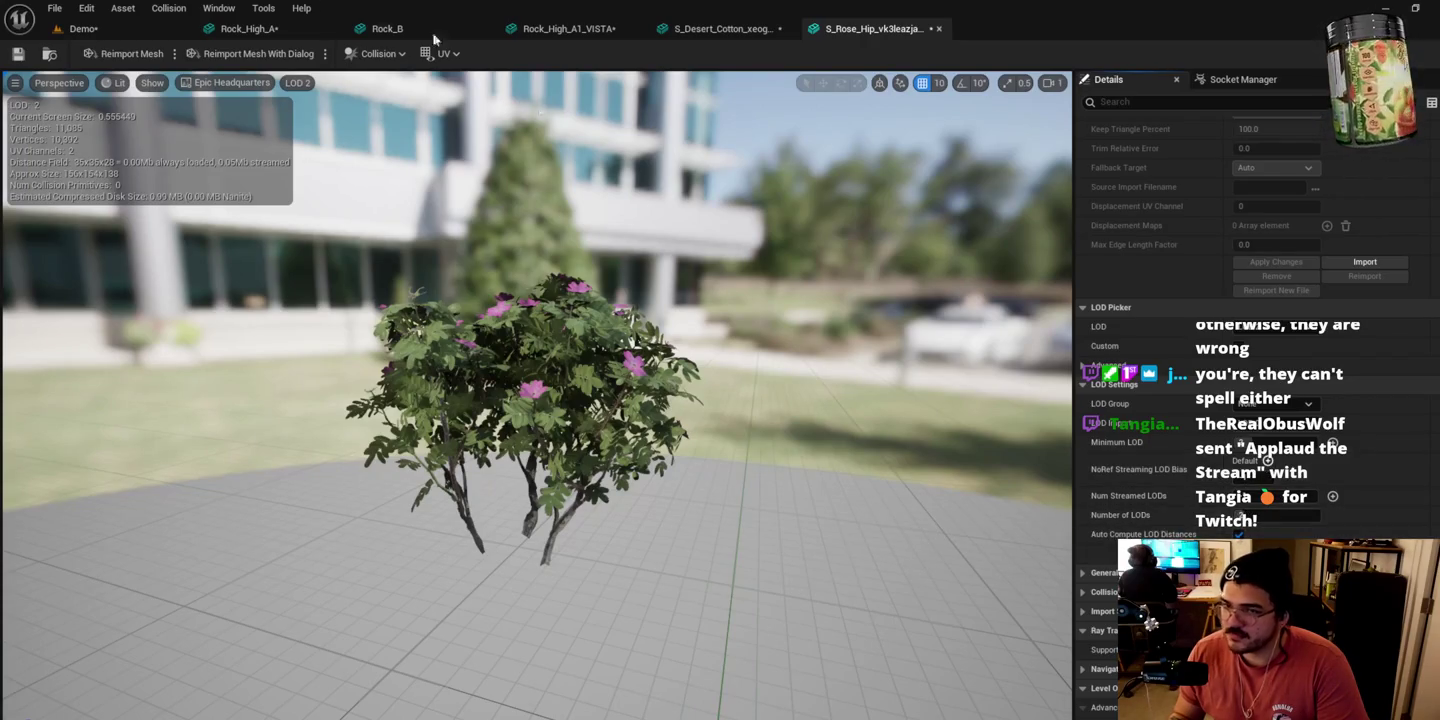
{"action": "left_click", "coordinate": [127, 28]}
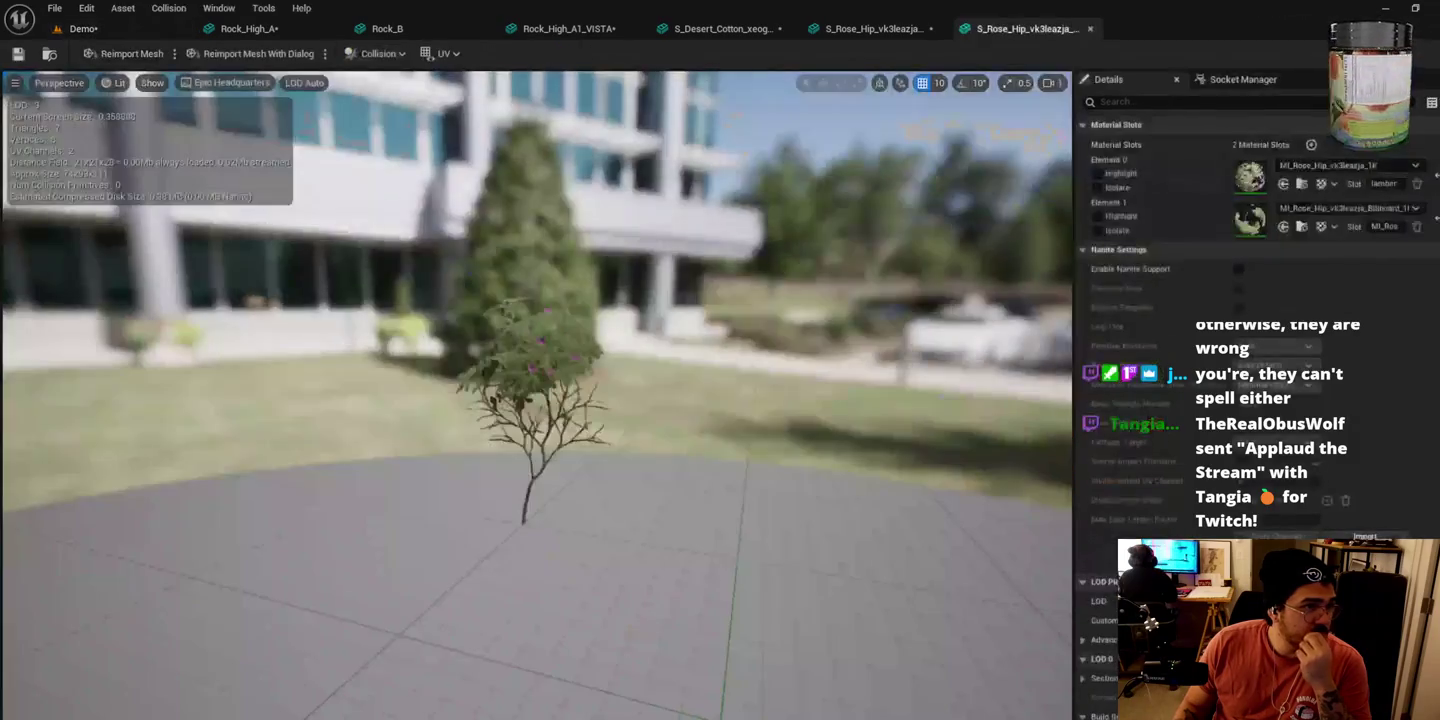
Step: Compare the mesh previews at LOD 1, LOD 2 and LOD 0, ending on LOD 0
{"action": "scroll", "coordinate": [1264, 302], "scroll_direction": "down", "scroll_amount": 10}
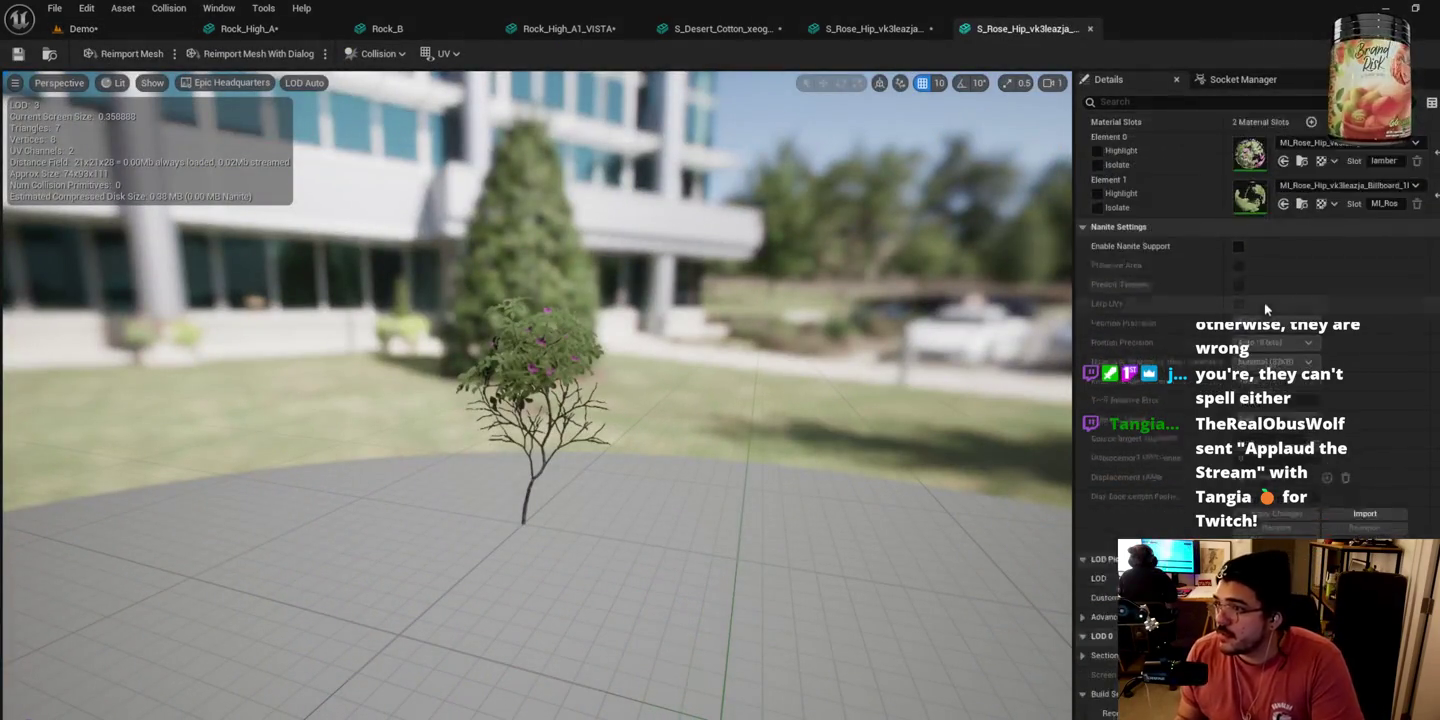
{"action": "scroll", "coordinate": [1191, 475], "scroll_direction": "down", "scroll_amount": 1}
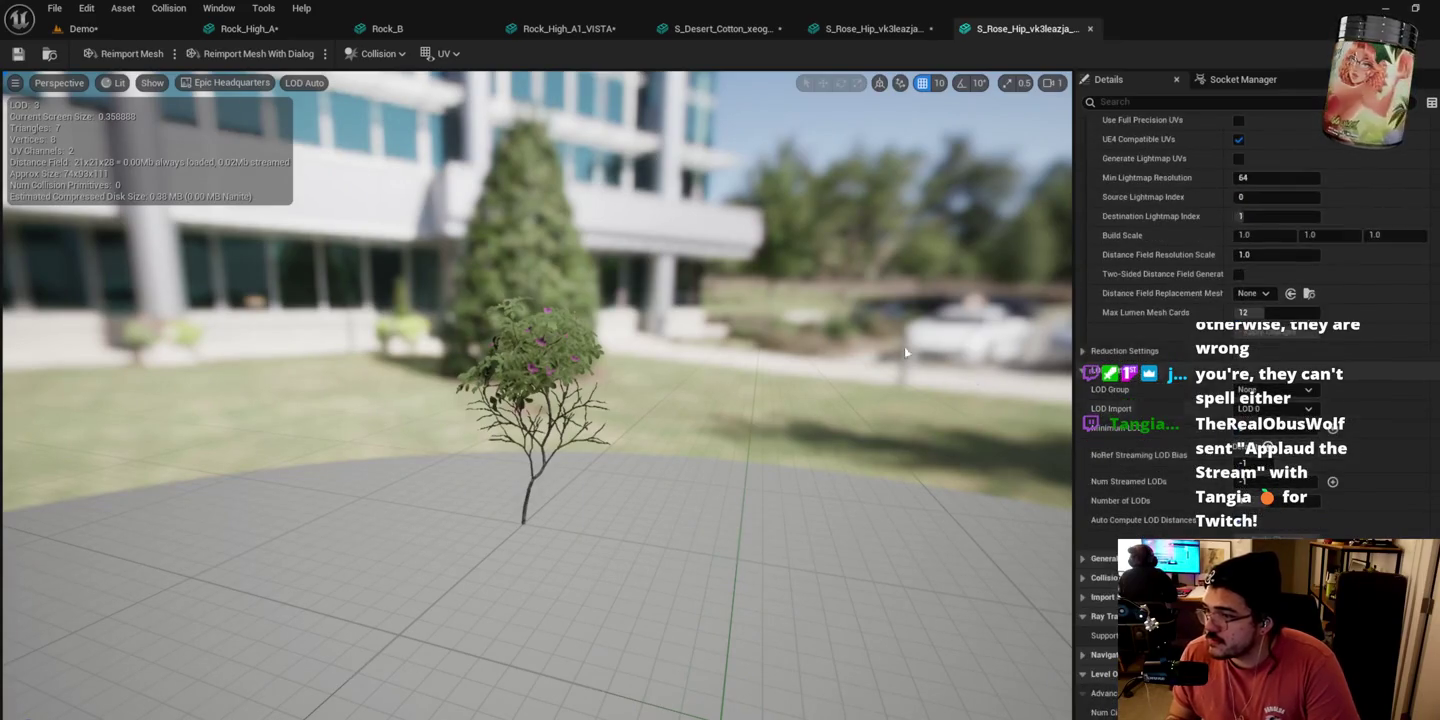
{"action": "left_click", "coordinate": [304, 82]}
{"action": "left_click", "coordinate": [319, 152]}
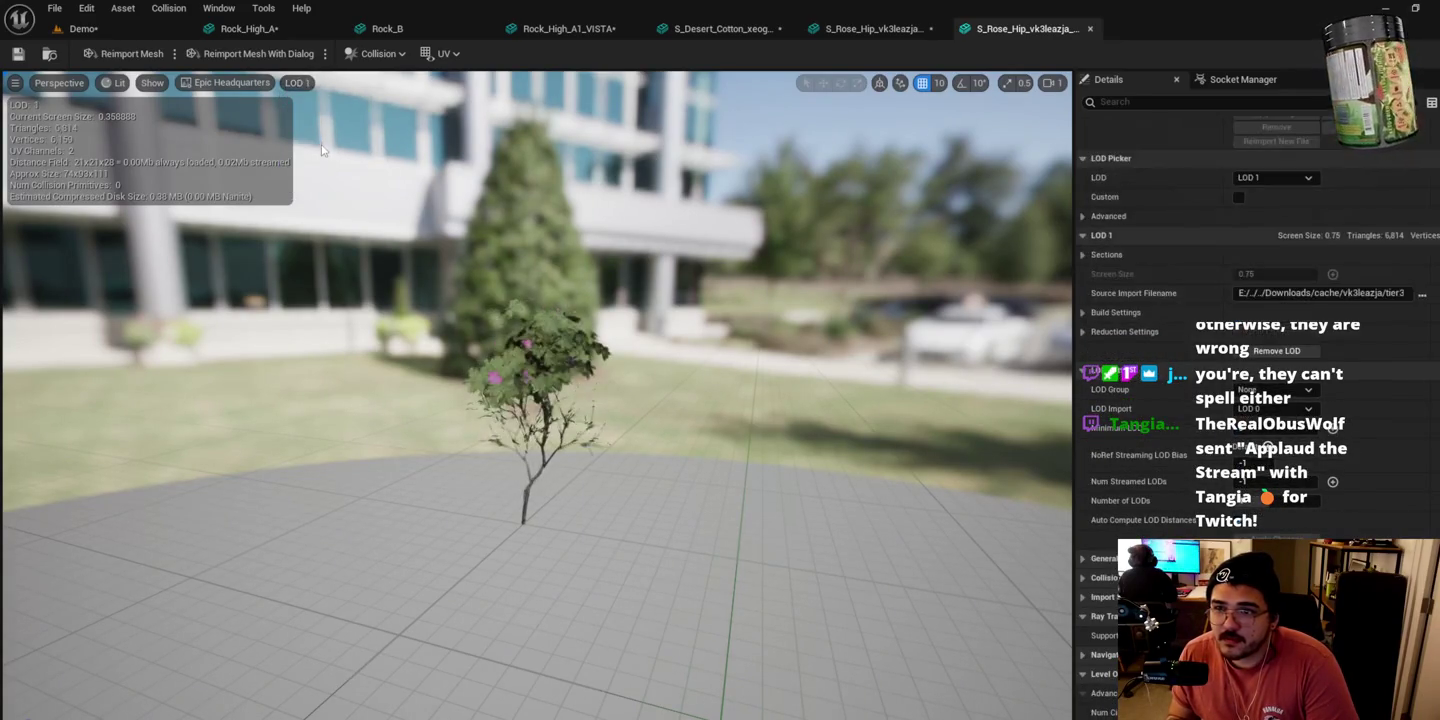
{"action": "left_click", "coordinate": [298, 83]}
{"action": "left_click", "coordinate": [318, 167]}
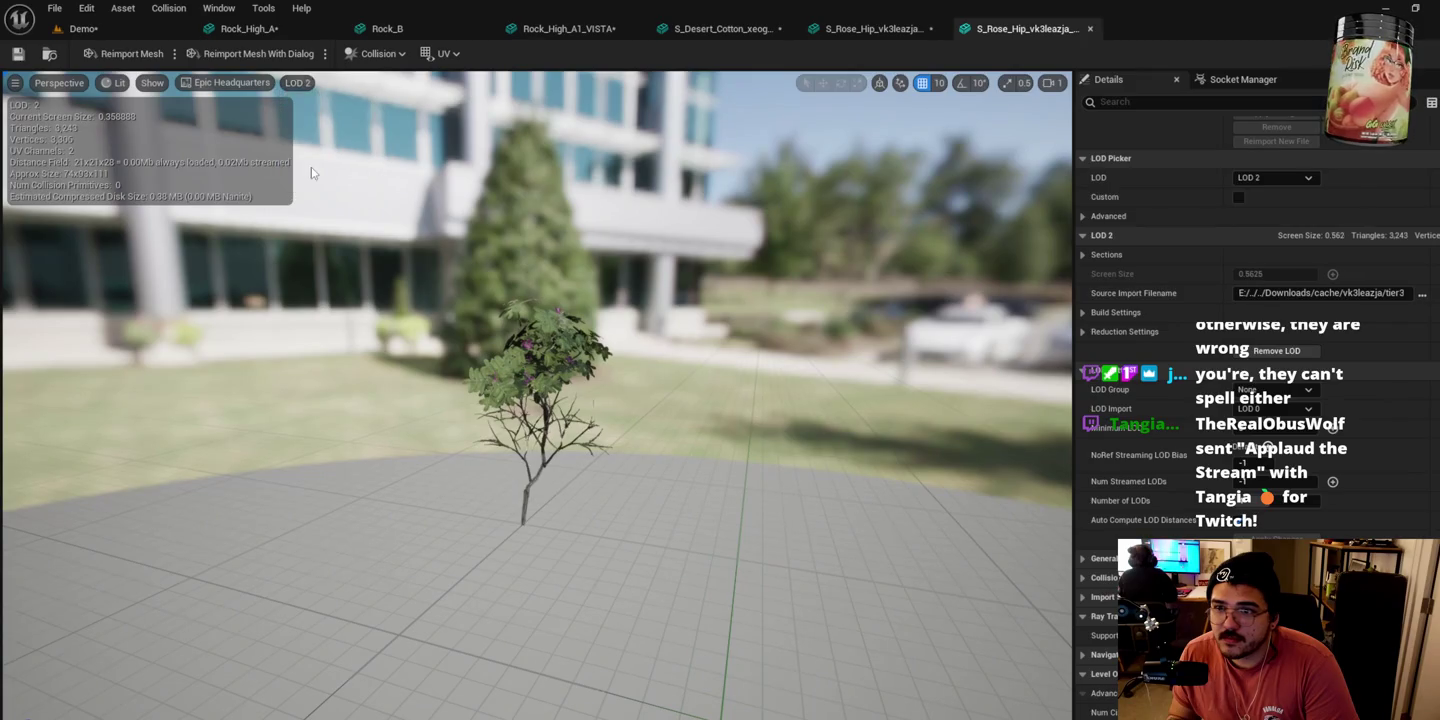
{"action": "left_click", "coordinate": [305, 83]}
{"action": "left_click", "coordinate": [318, 137]}
{"action": "left_click", "coordinate": [301, 83]}
{"action": "left_click", "coordinate": [320, 152]}
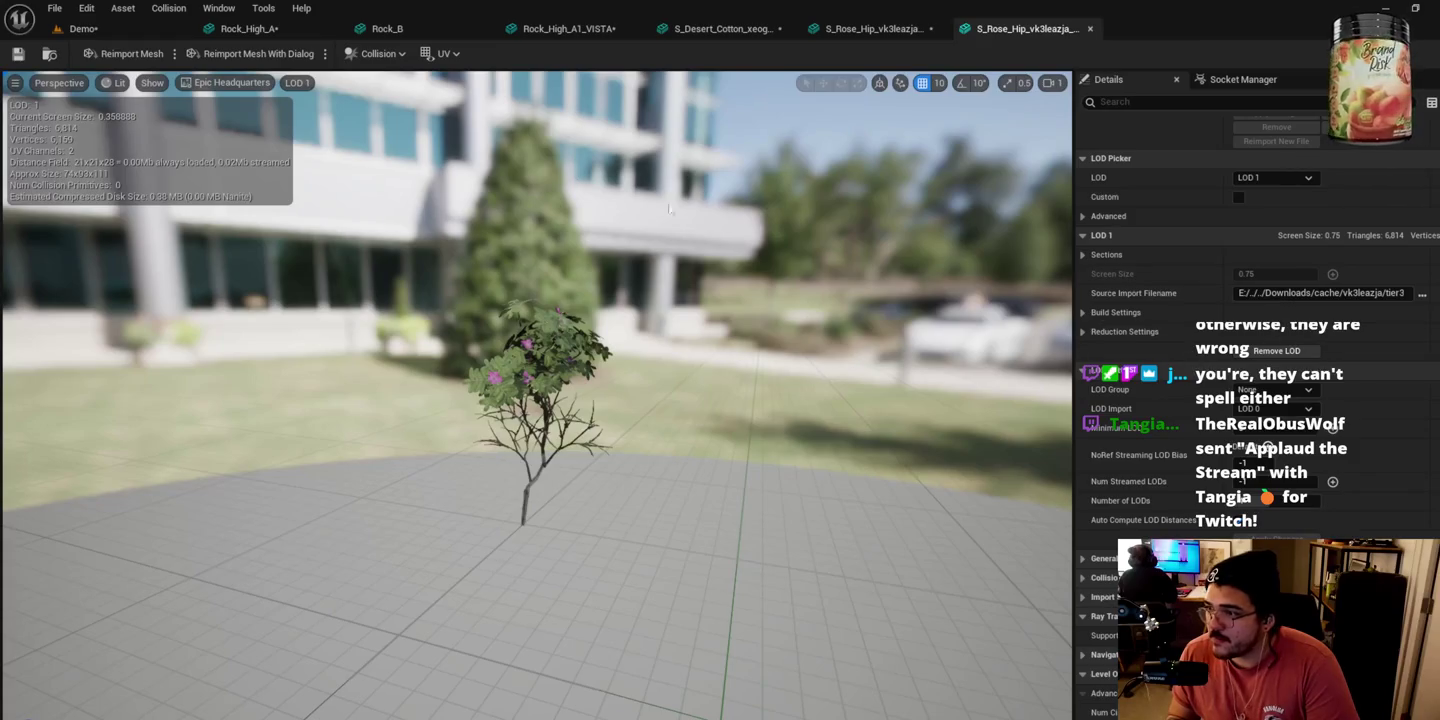
{"action": "left_click", "coordinate": [297, 82]}
{"action": "left_click", "coordinate": [318, 137]}
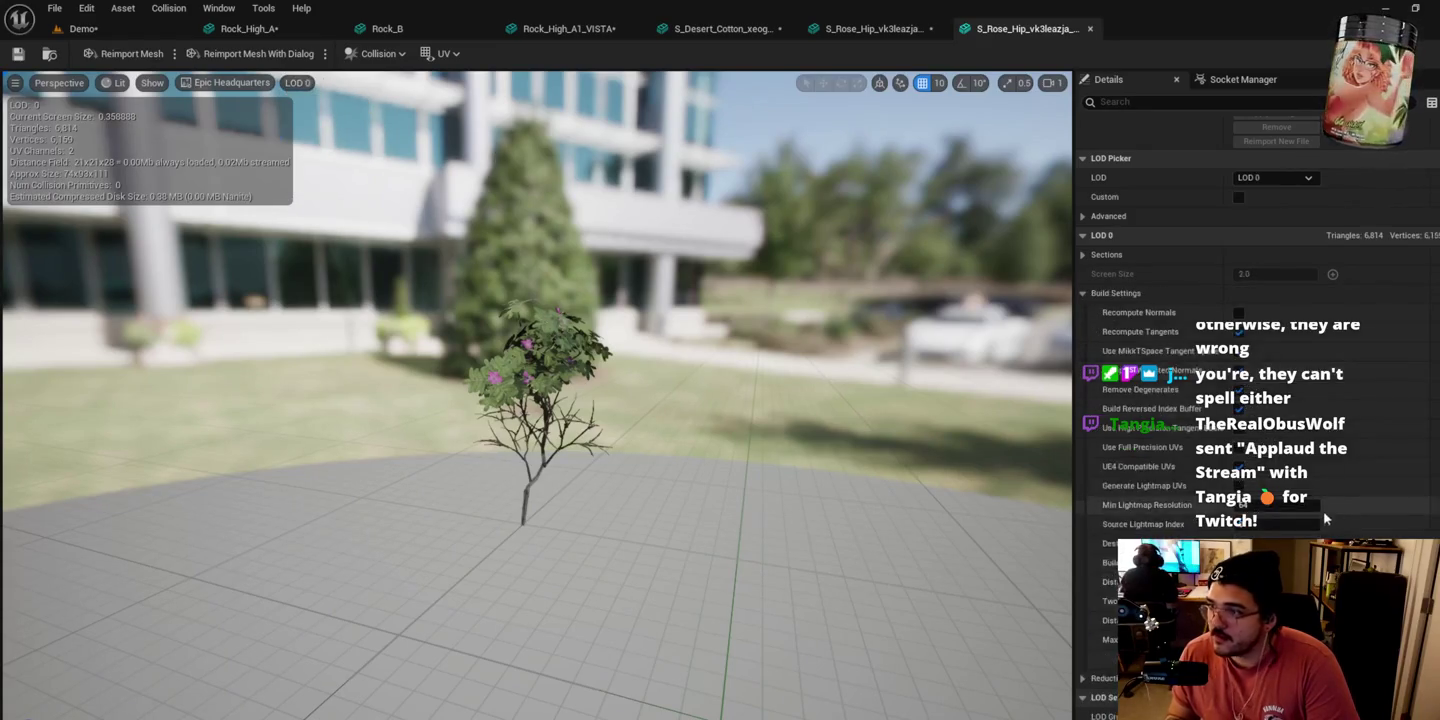
Step: Apply the new LOD settings to the rose hip mesh and return to the Demo level
{"action": "left_click", "coordinate": [1291, 500]}
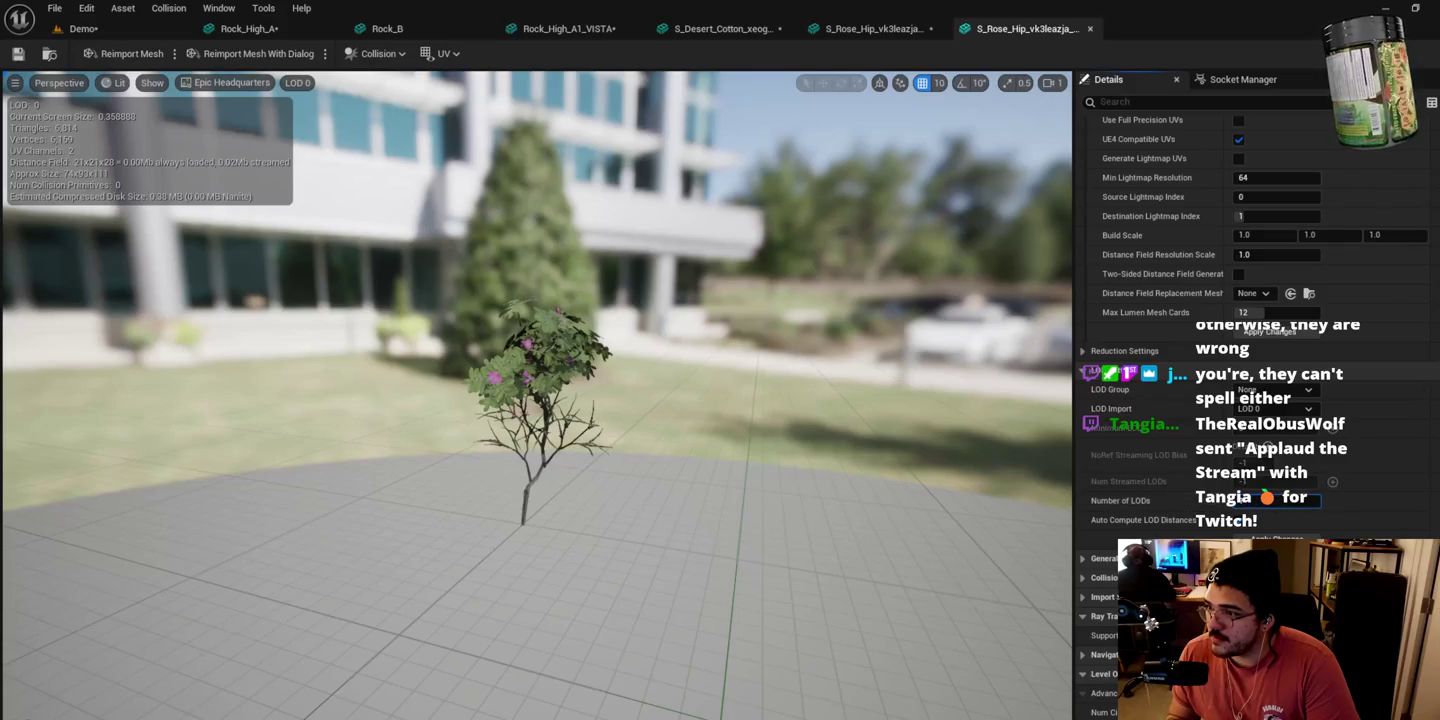
{"action": "left_click", "coordinate": [1277, 538]}
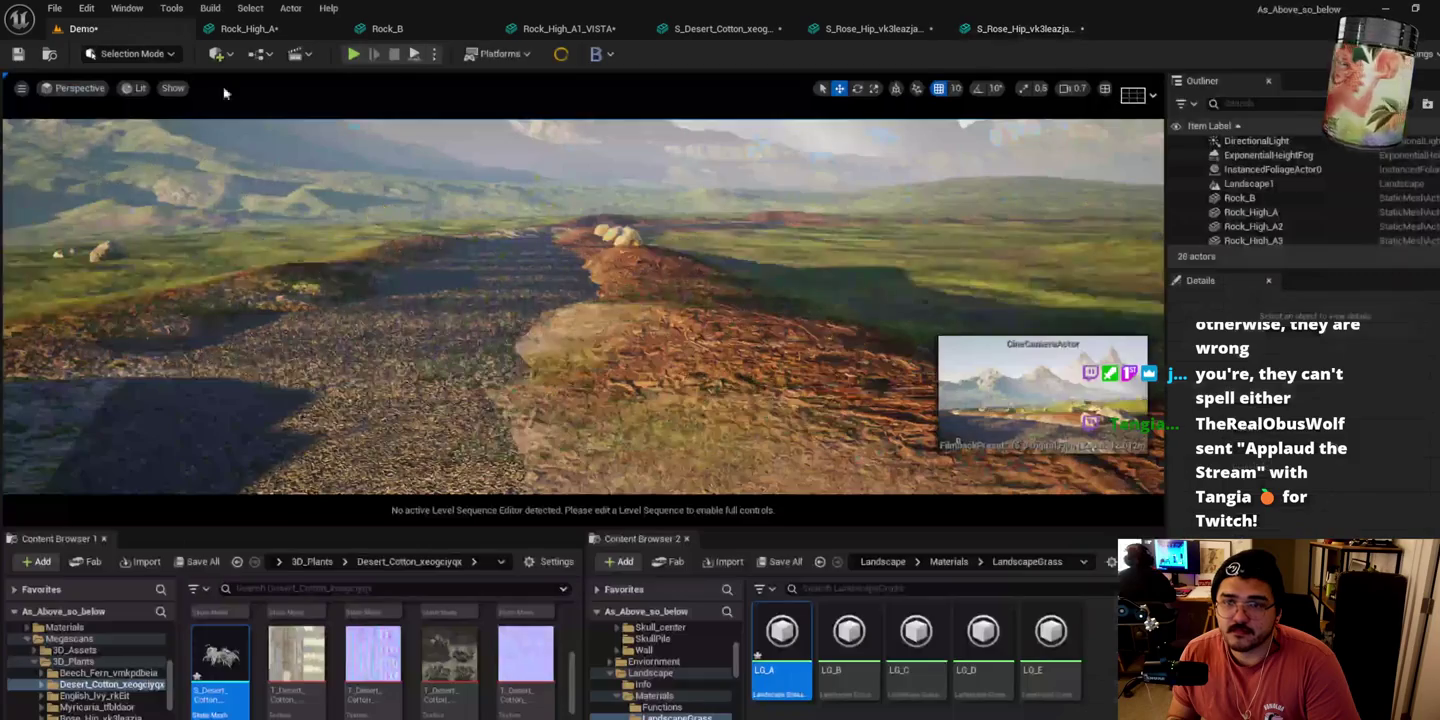
{"action": "left_click", "coordinate": [84, 28]}
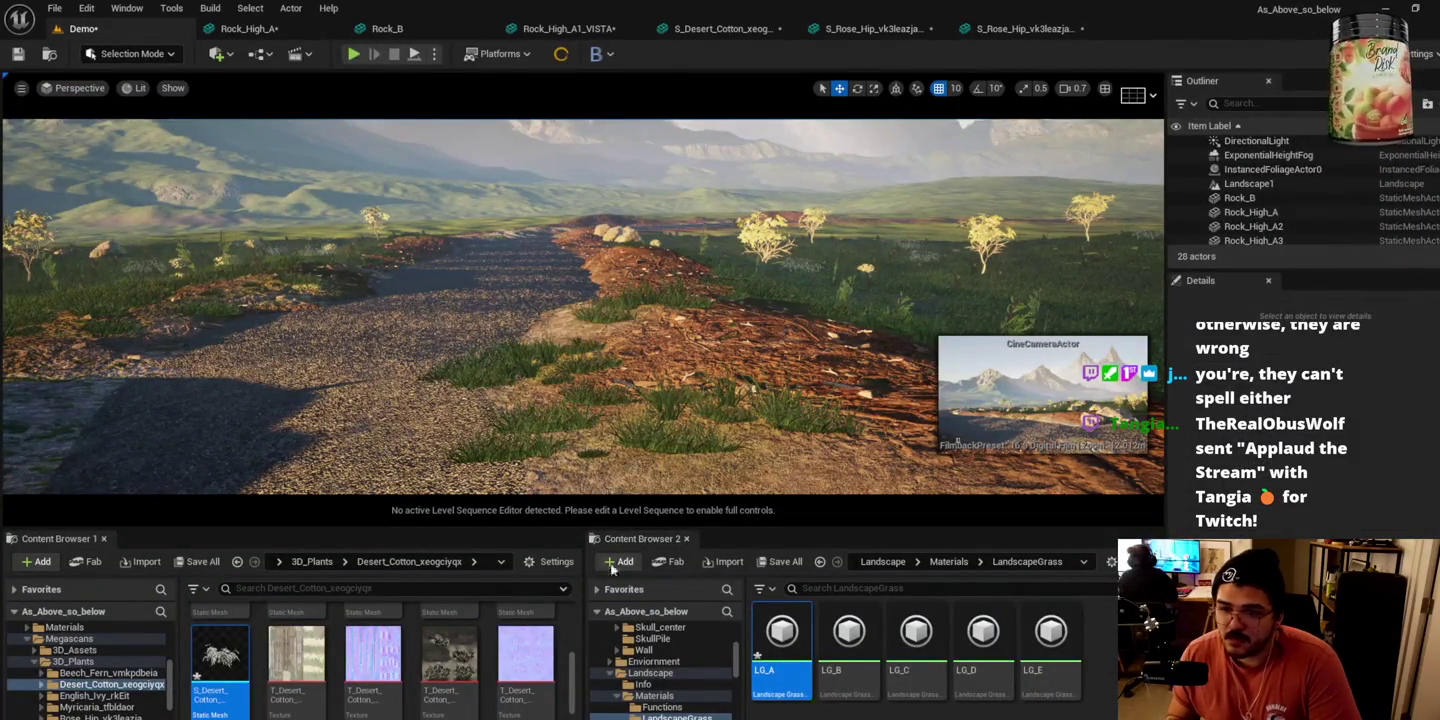
Step: Confirm a new Number of LODs for S_Wild_Grass, then fly the Demo camera along the path
{"action": "left_click", "coordinate": [507, 445]}
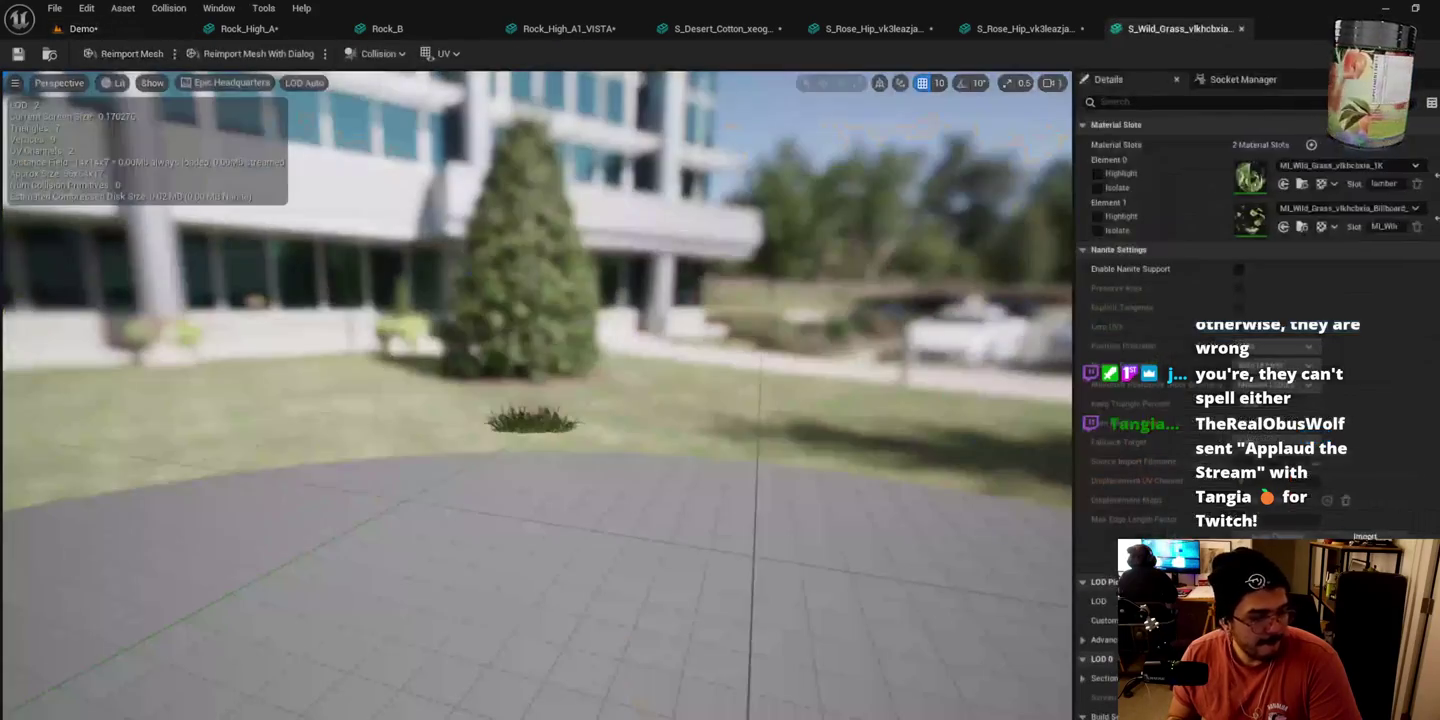
{"action": "scroll", "coordinate": [1200, 520], "scroll_direction": "down", "scroll_amount": 10}
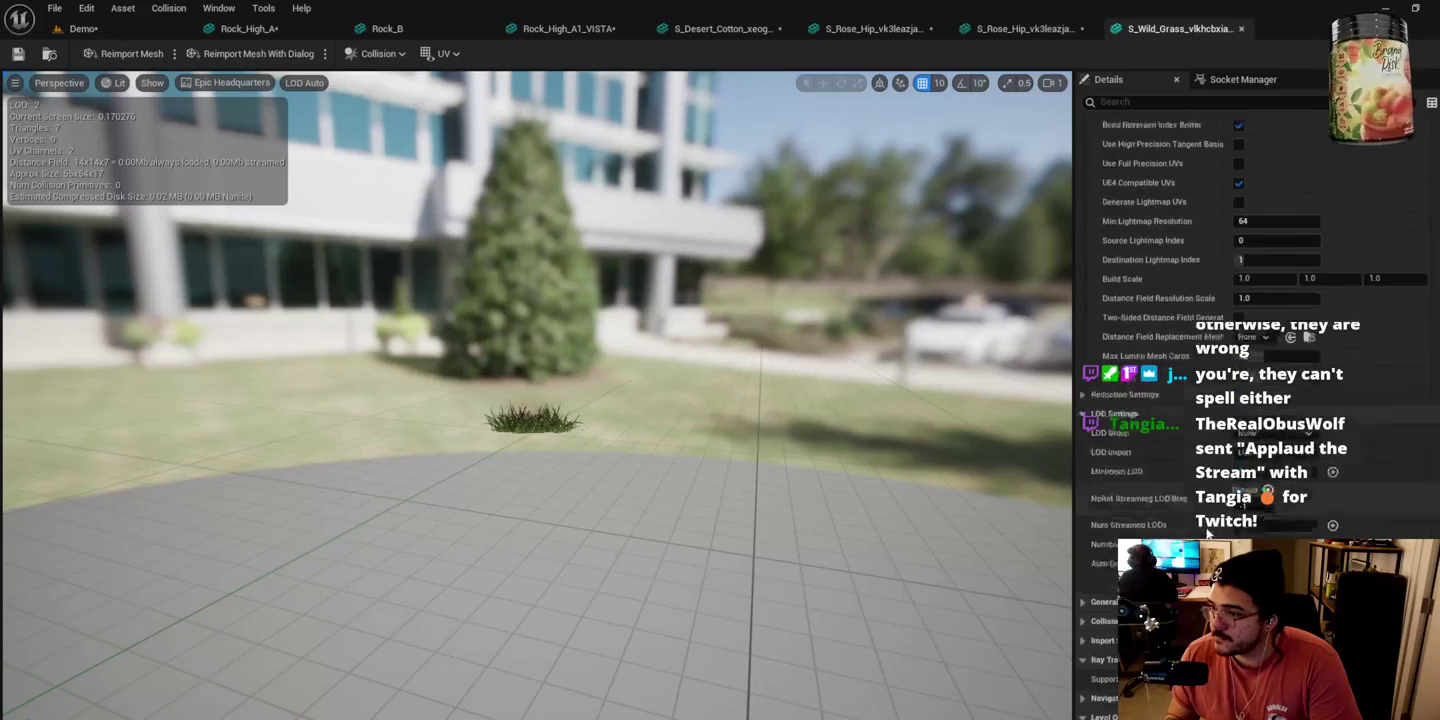
{"action": "scroll", "coordinate": [1201, 520], "scroll_direction": "down", "scroll_amount": 1}
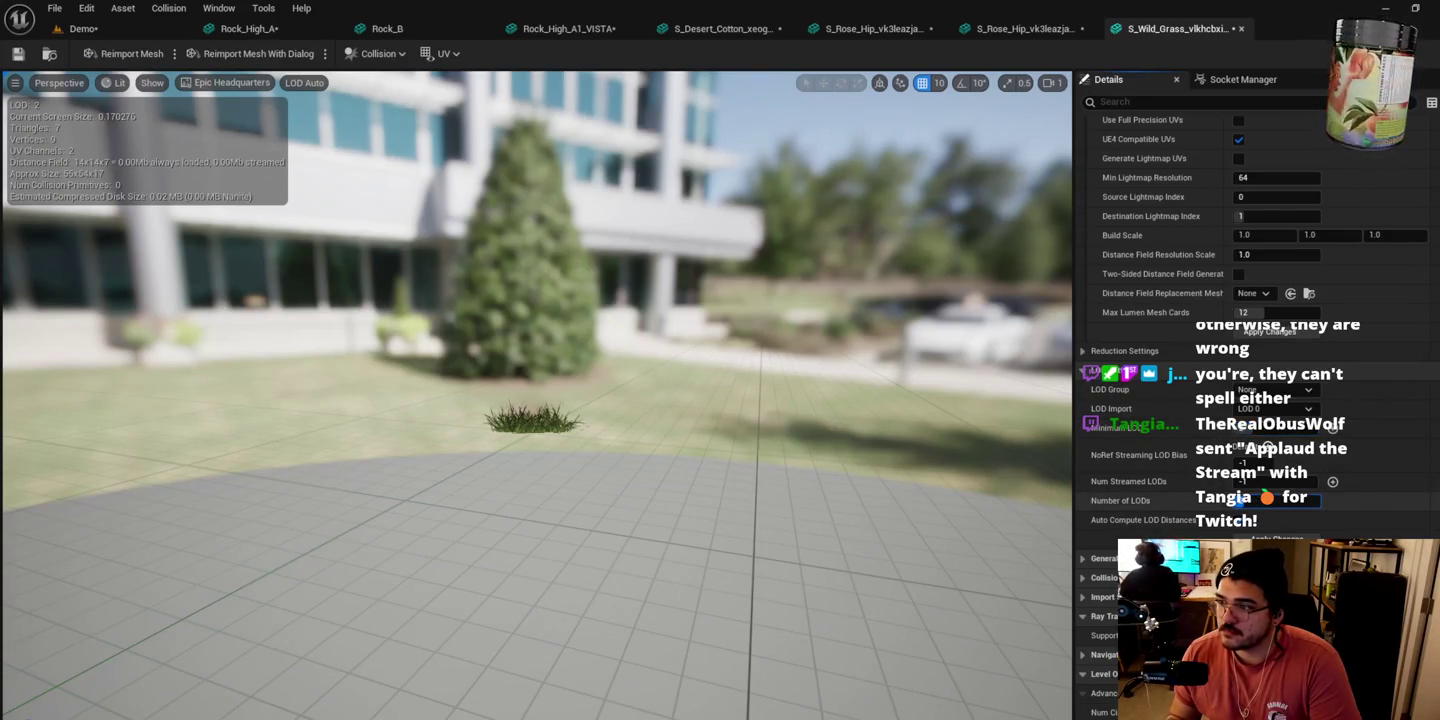
{"action": "key", "text": "Return"}
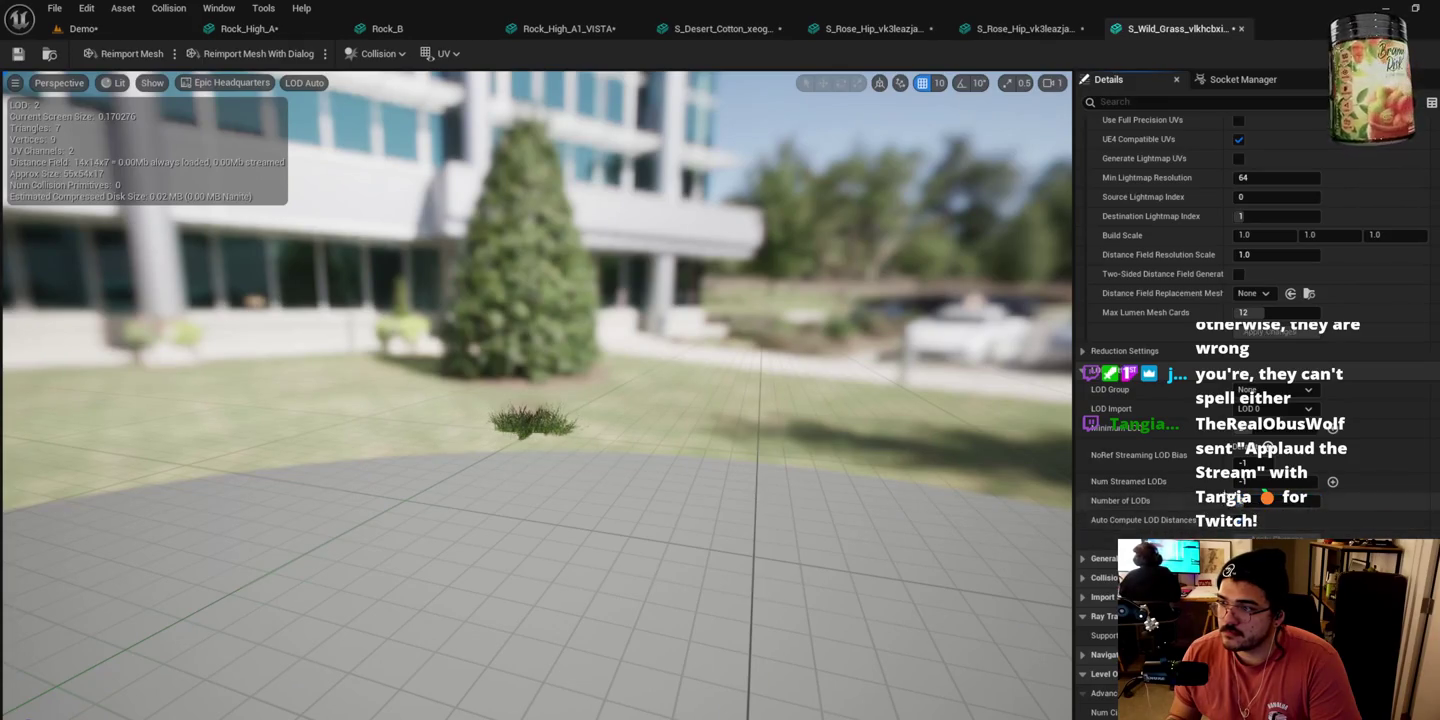
{"action": "left_click", "coordinate": [83, 29]}
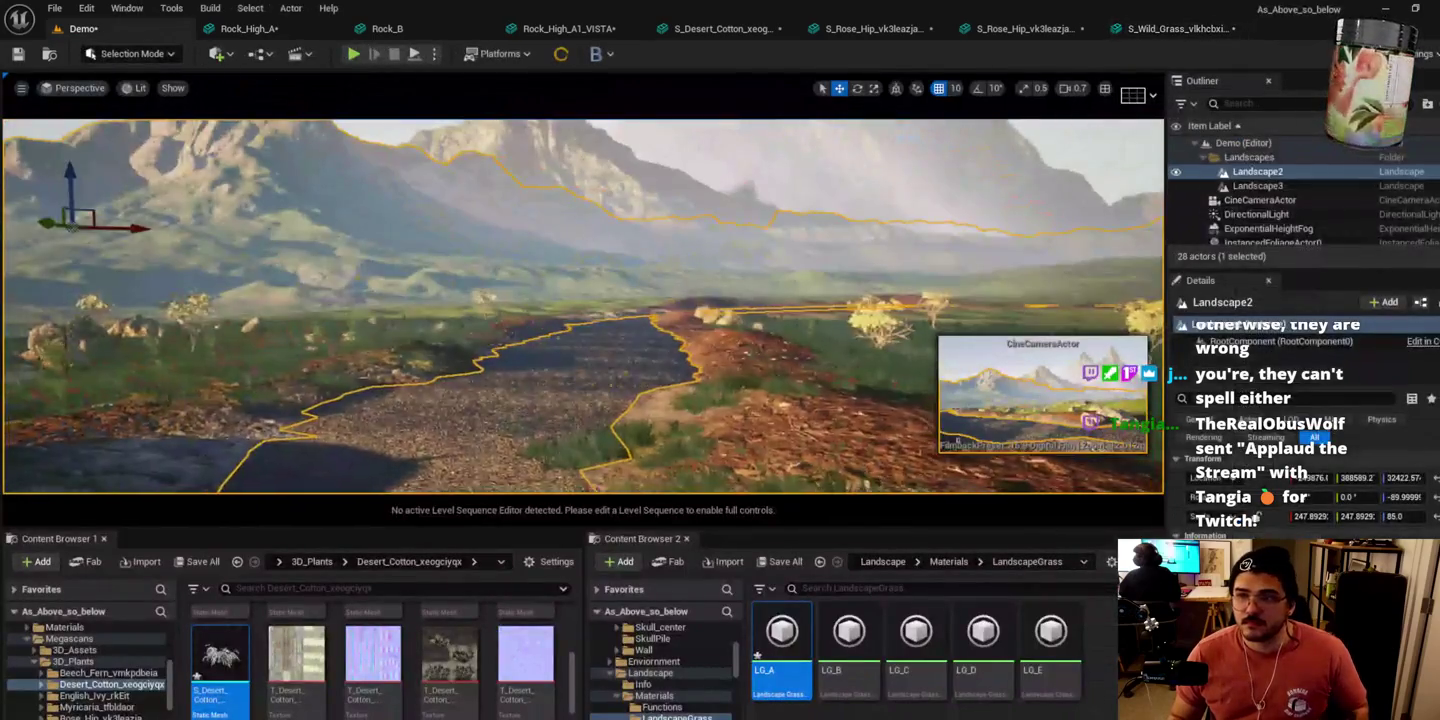
{"action": "mouse_move", "coordinate": [581, 300]}
{"action": "left_mouse_down"}
{"action": "mouse_move", "coordinate": [580, 120]}
{"action": "mouse_move", "coordinate": [74, 192]}
{"action": "left_mouse_up"}
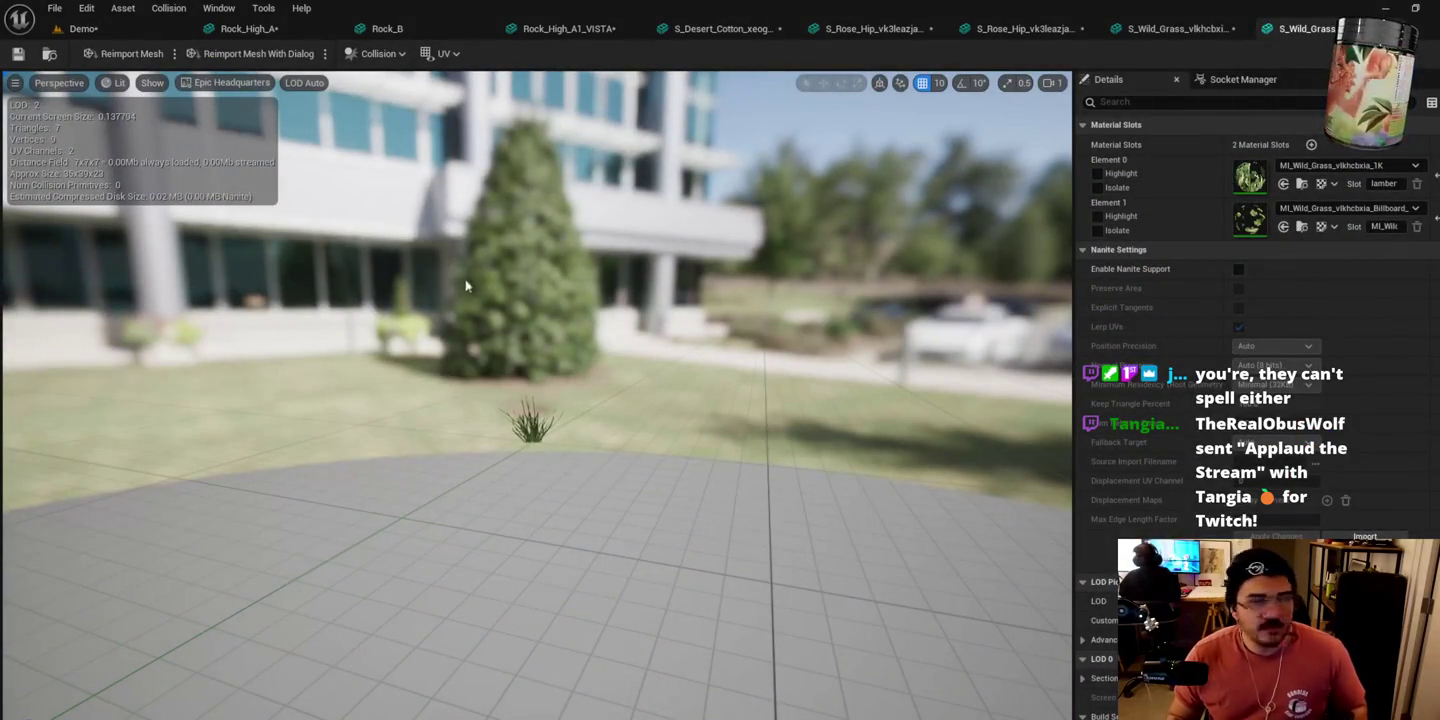
Step: Save the edited grass mesh and fly the Demo camera along the river toward the mountains
{"action": "scroll", "coordinate": [1250, 300], "scroll_direction": "down", "scroll_amount": 10}
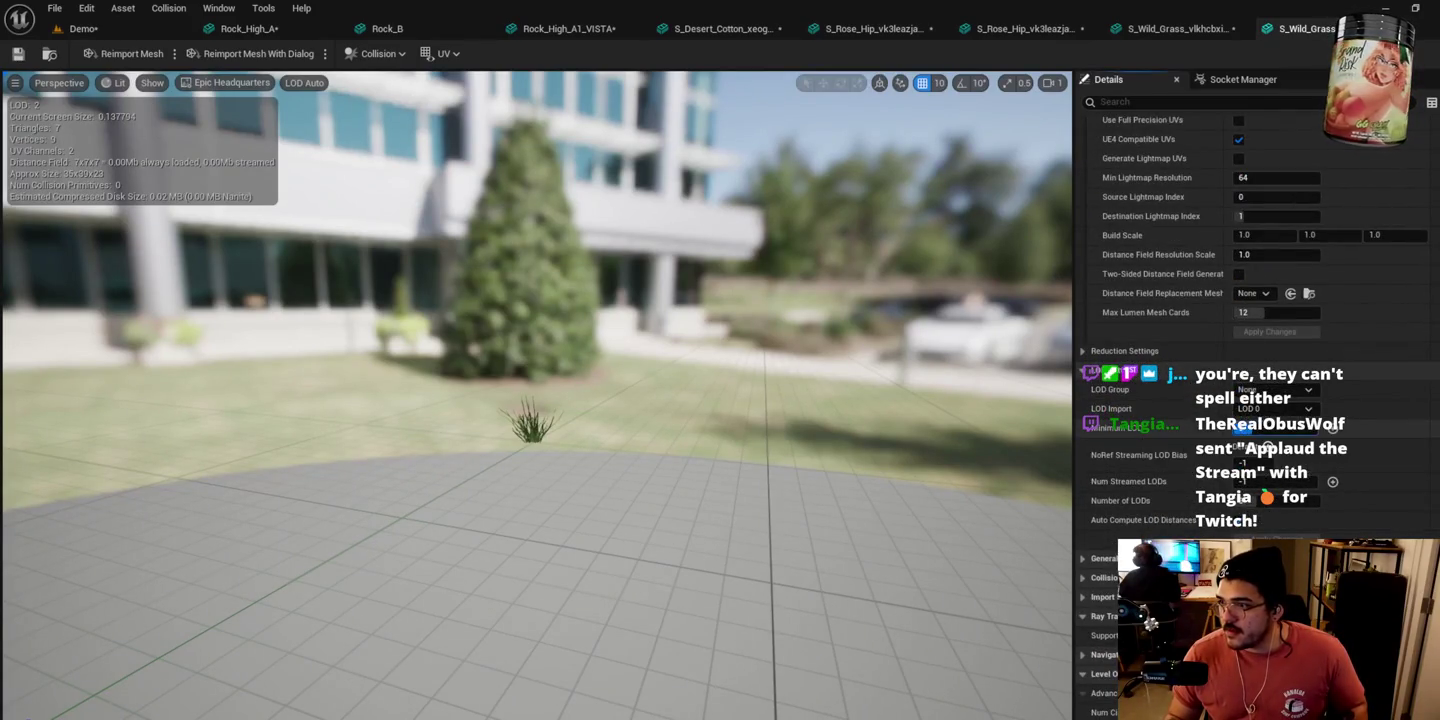
{"action": "left_click", "coordinate": [27, 57]}
{"action": "left_click", "coordinate": [80, 28]}
{"action": "mouse_move", "coordinate": [609, 276]}
{"action": "left_mouse_down"}
{"action": "mouse_move", "coordinate": [610, 245]}
{"action": "mouse_move", "coordinate": [672, 208]}
{"action": "left_mouse_up"}
{"action": "key", "text": "w"}
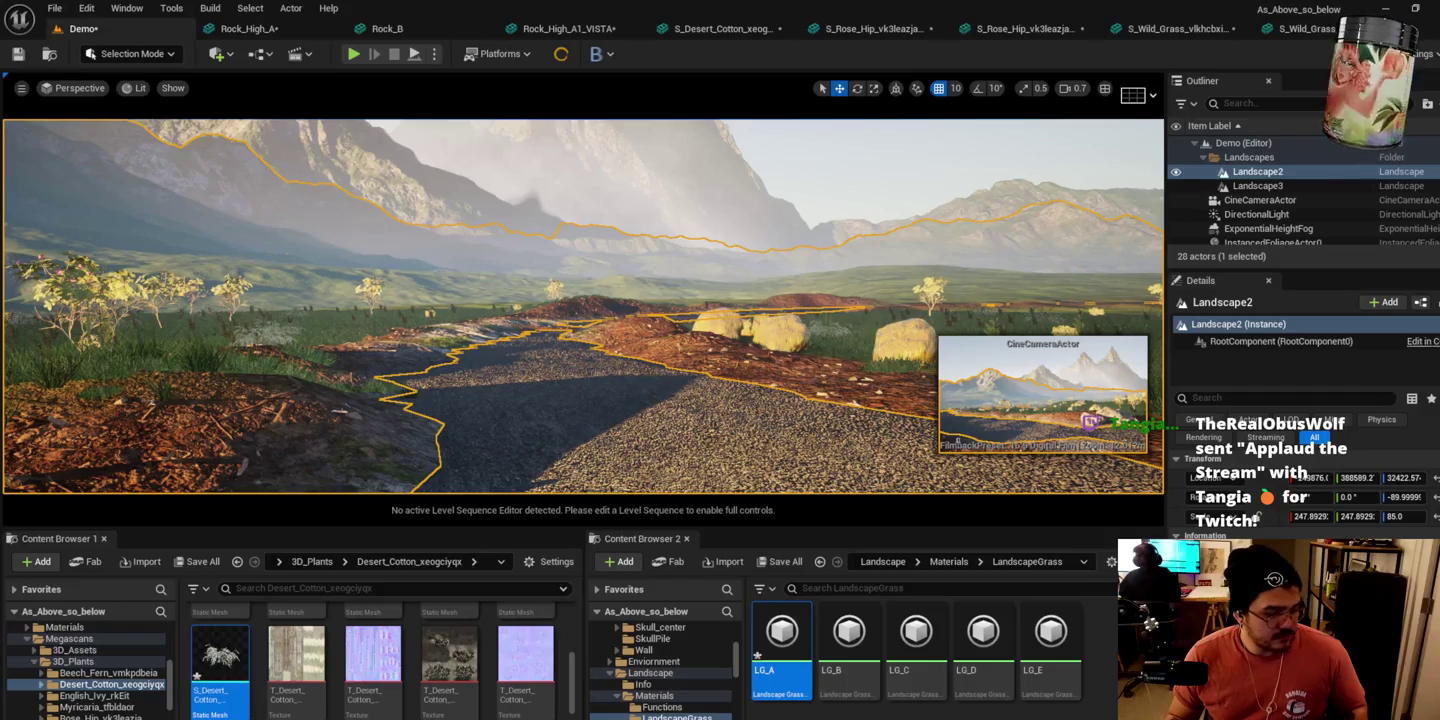
{"action": "scroll", "coordinate": [1255, 401], "scroll_direction": "down", "scroll_amount": 10}
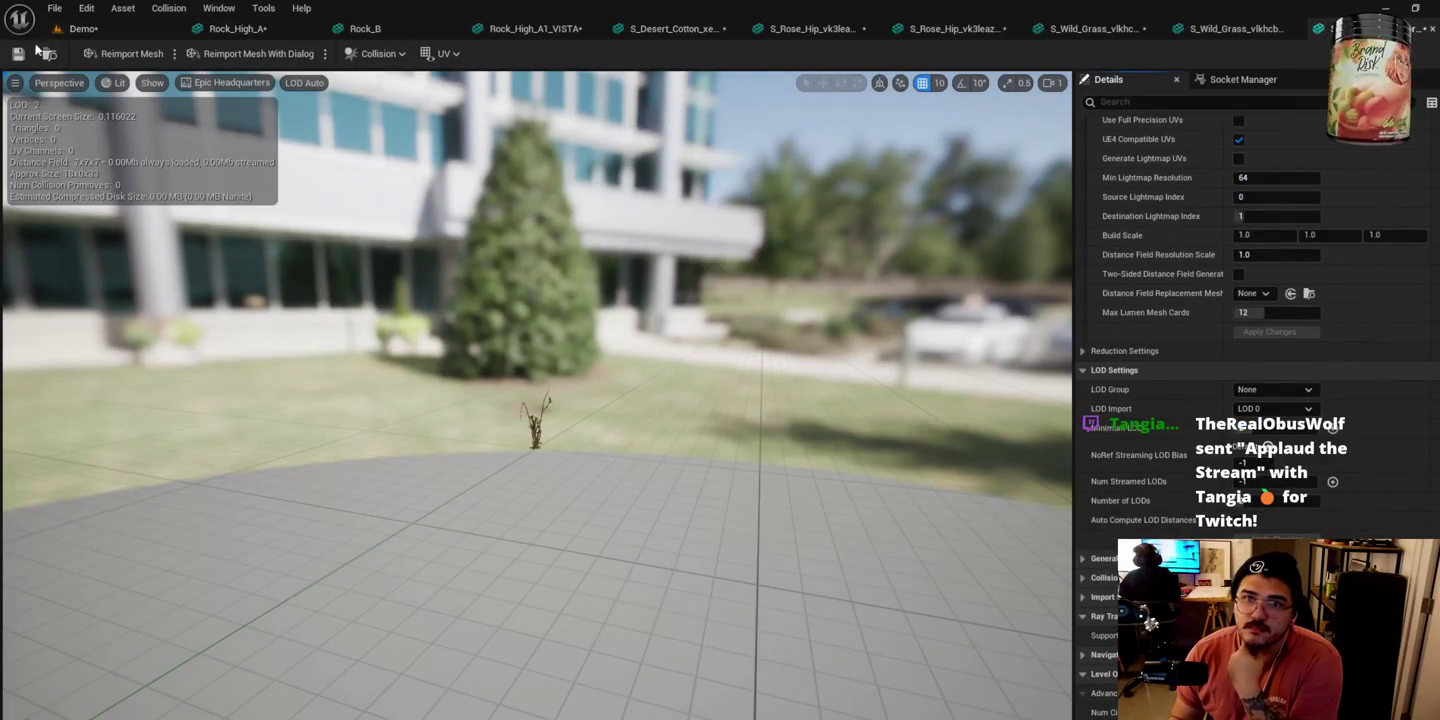
{"action": "left_click", "coordinate": [62, 29]}
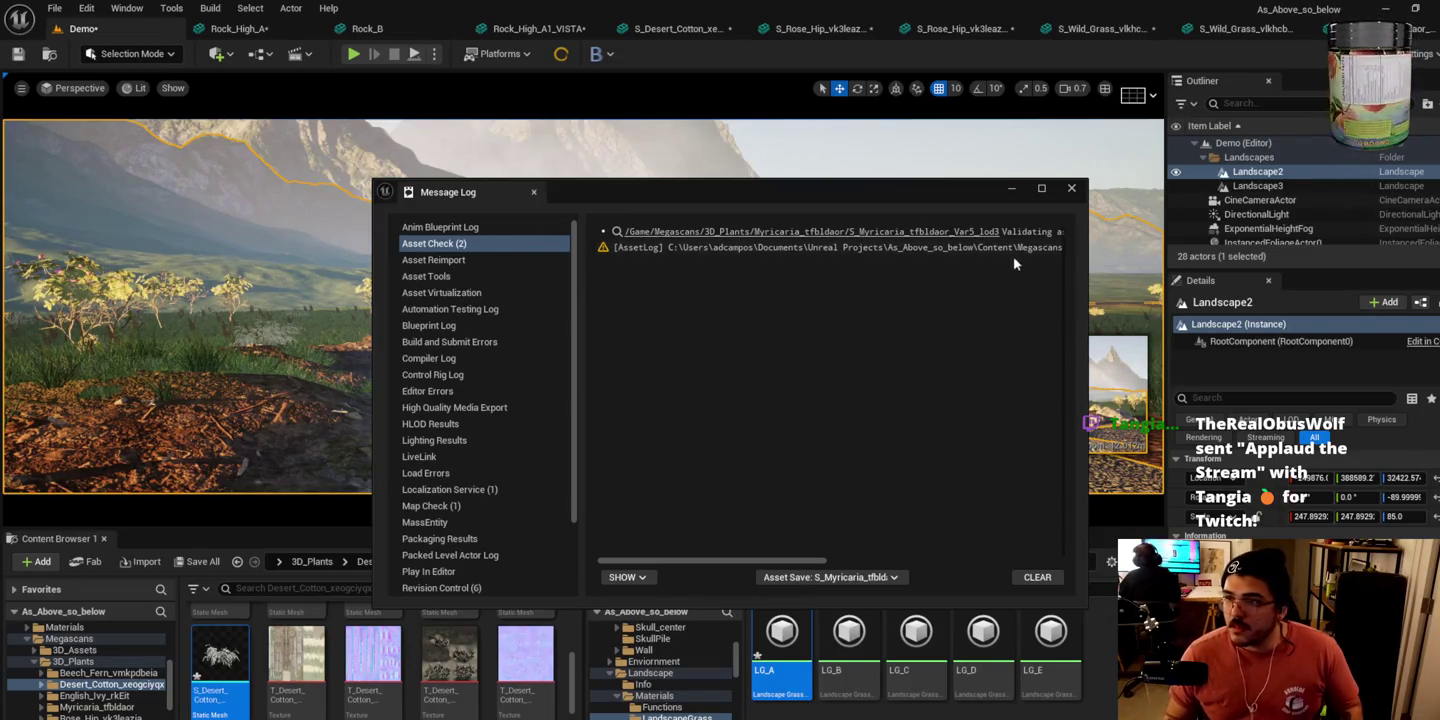
Step: Close the Message Log and browse Content Browser 2 to the Gravel_Ground_xbnedjk normal map
{"action": "left_click", "coordinate": [1072, 189]}
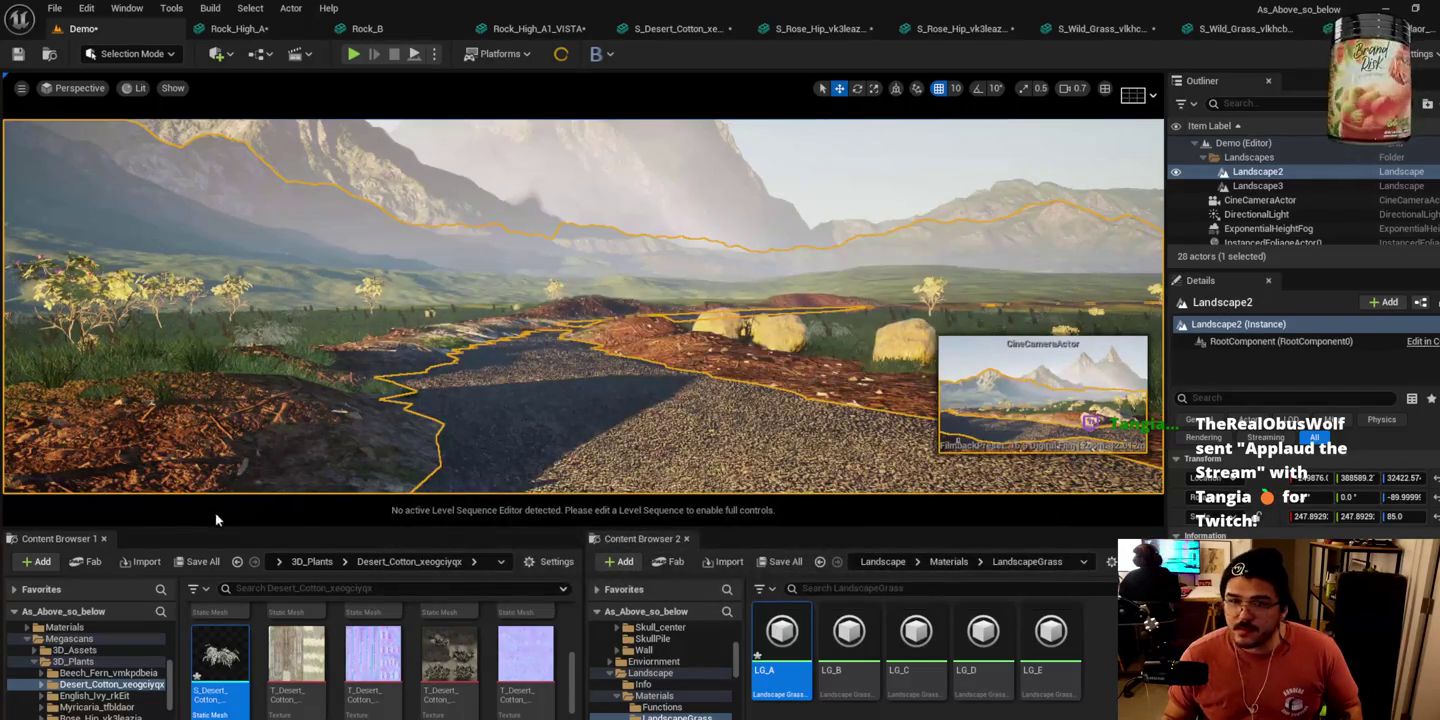
{"action": "left_click", "coordinate": [31, 639]}
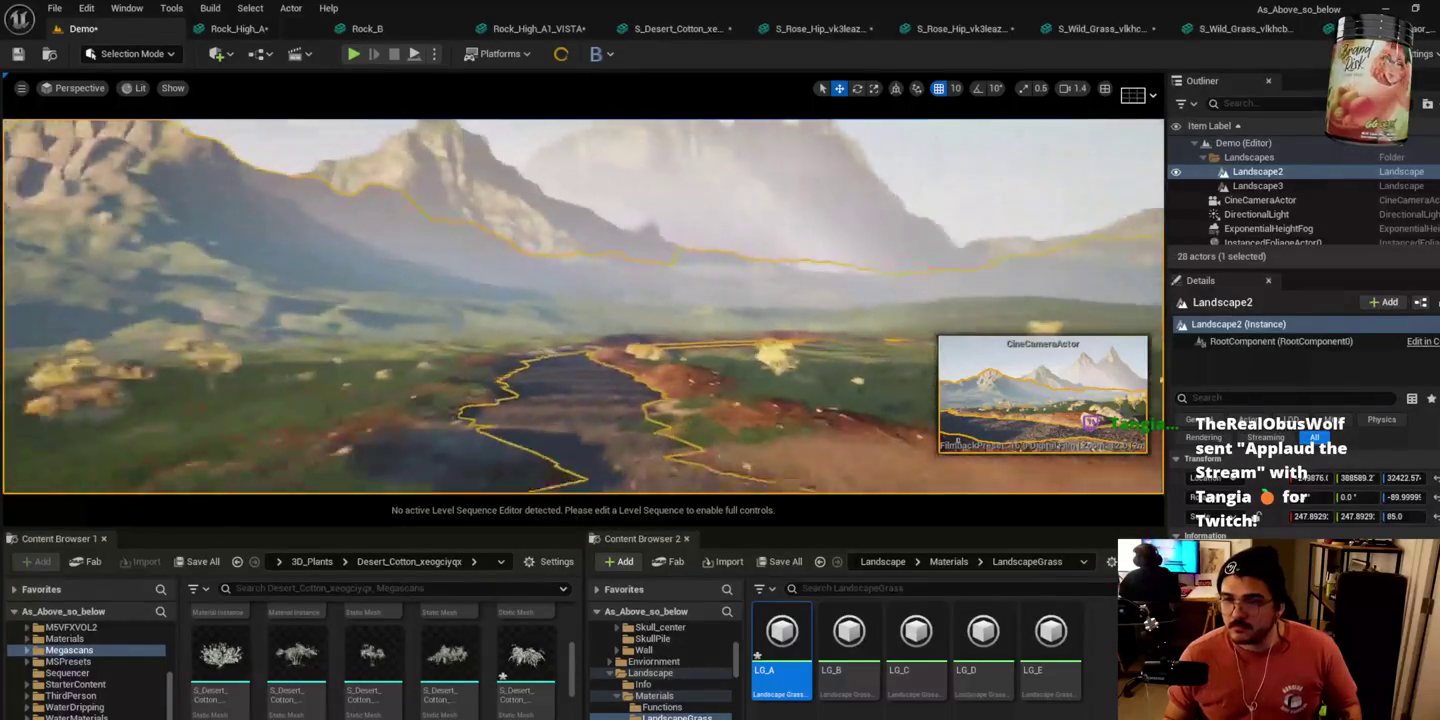
{"action": "scroll", "coordinate": [583, 306], "scroll_direction": "down", "scroll_amount": 3}
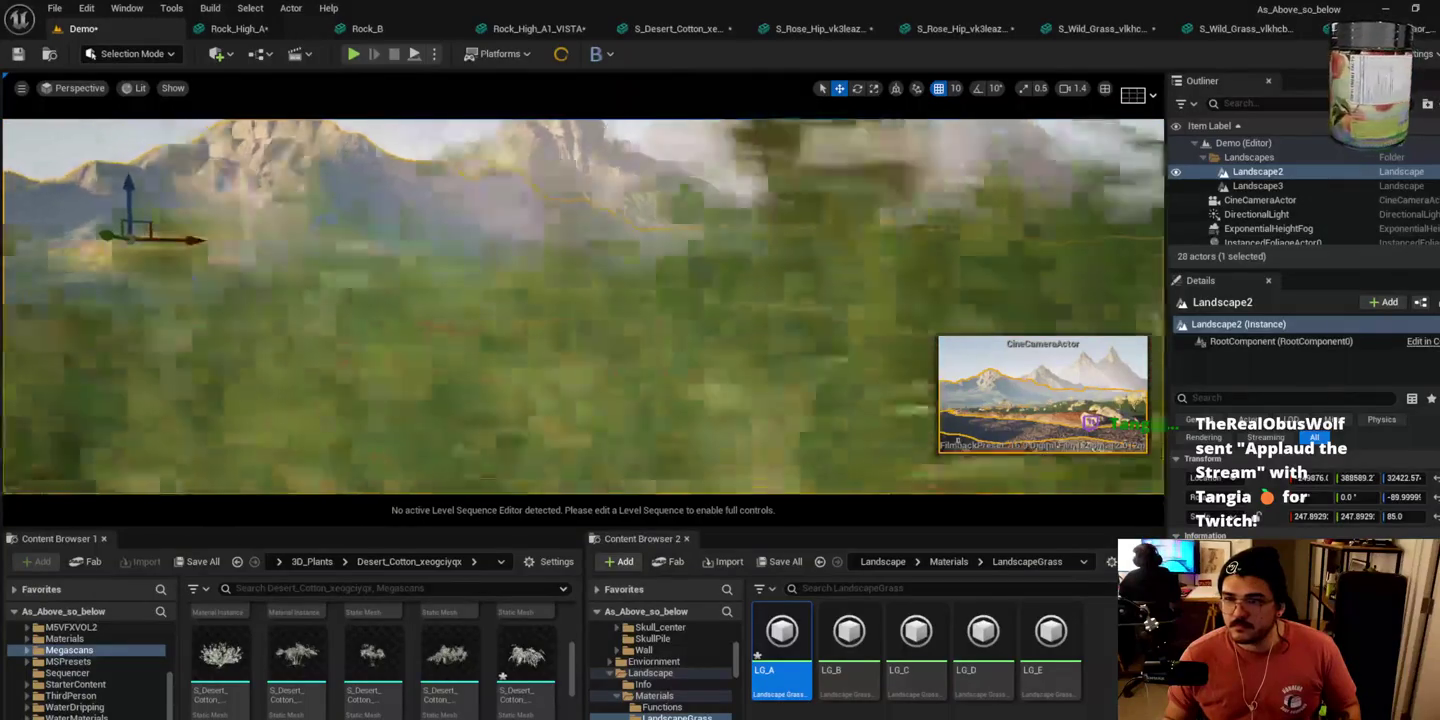
{"action": "scroll", "coordinate": [583, 306], "scroll_direction": "down", "scroll_amount": 2}
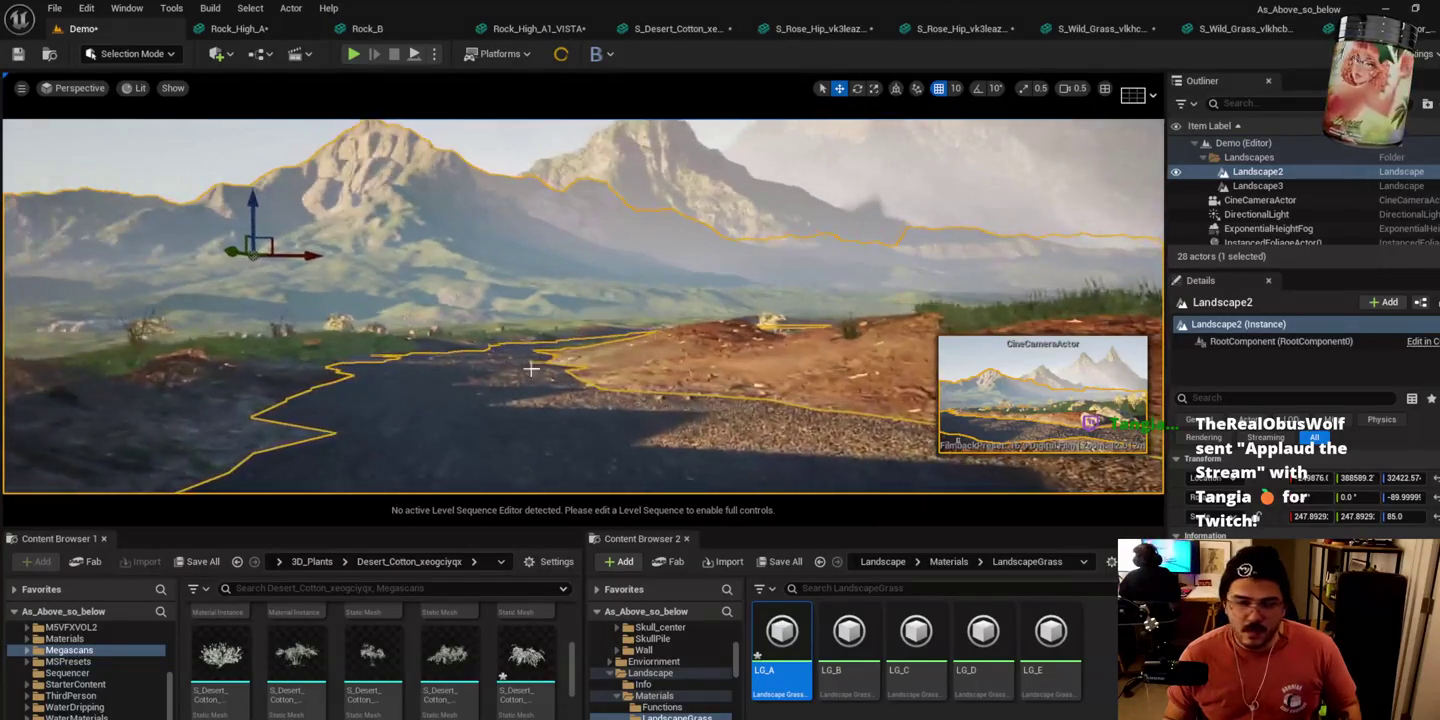
{"action": "left_click", "coordinate": [941, 564]}
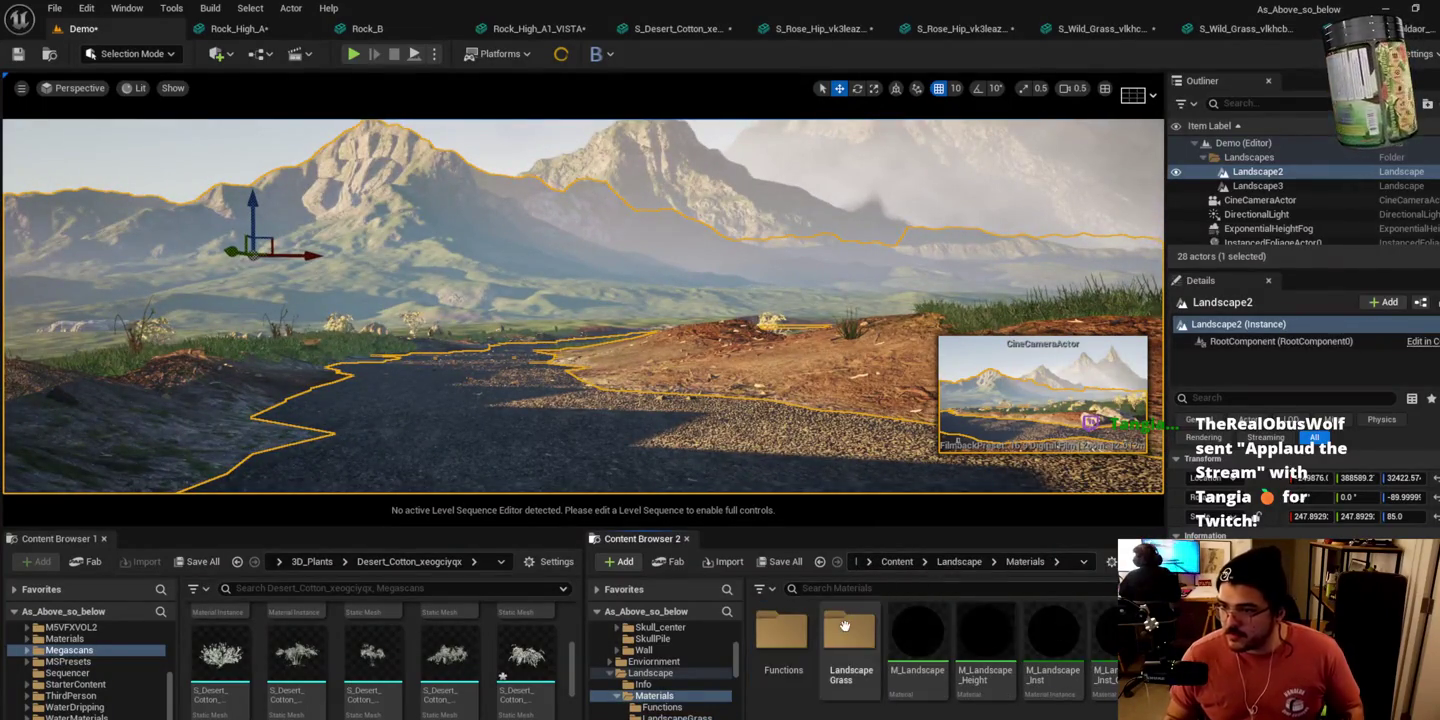
{"action": "scroll", "coordinate": [1301, 481], "scroll_direction": "down", "scroll_amount": 3}
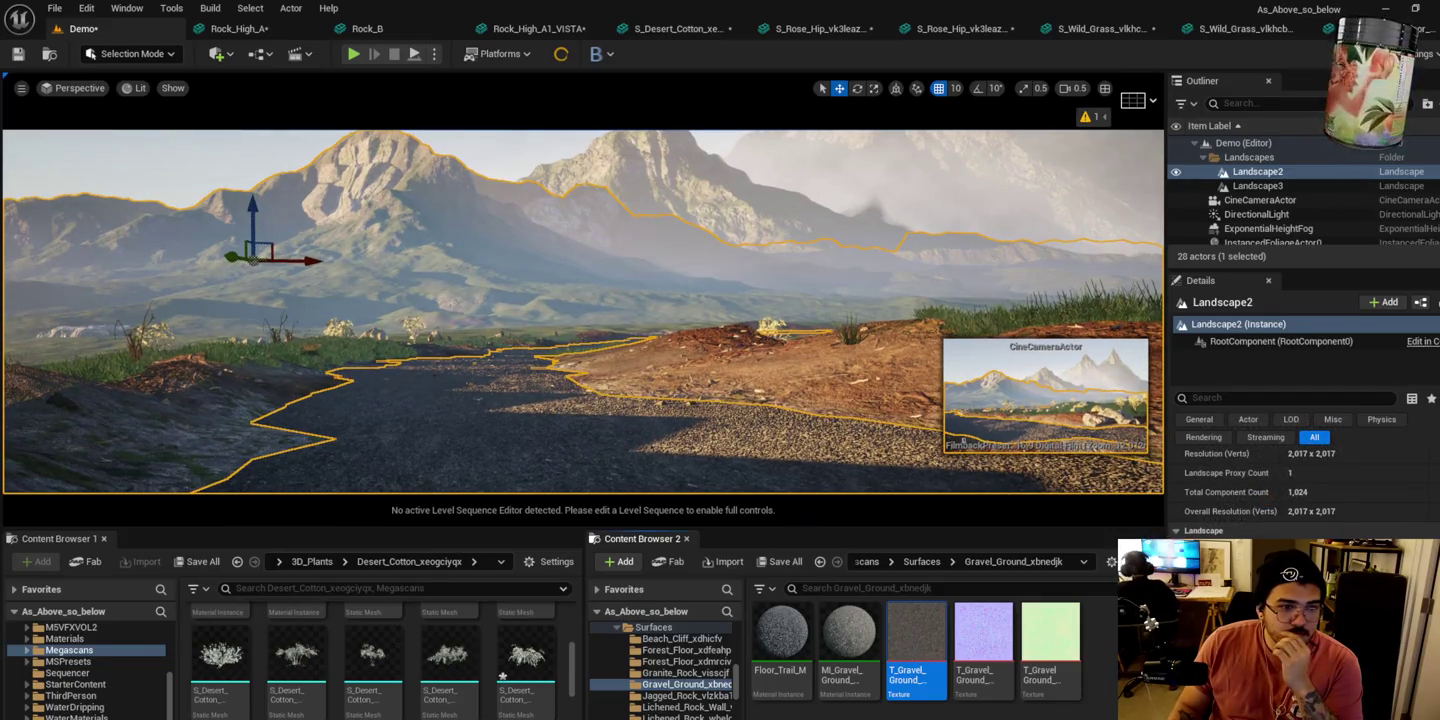
{"action": "mouse_move", "coordinate": [983, 640]}
{"action": "left_mouse_down"}
{"action": "mouse_move", "coordinate": [742, 498]}
{"action": "mouse_move", "coordinate": [103, 351]}
{"action": "left_mouse_up"}
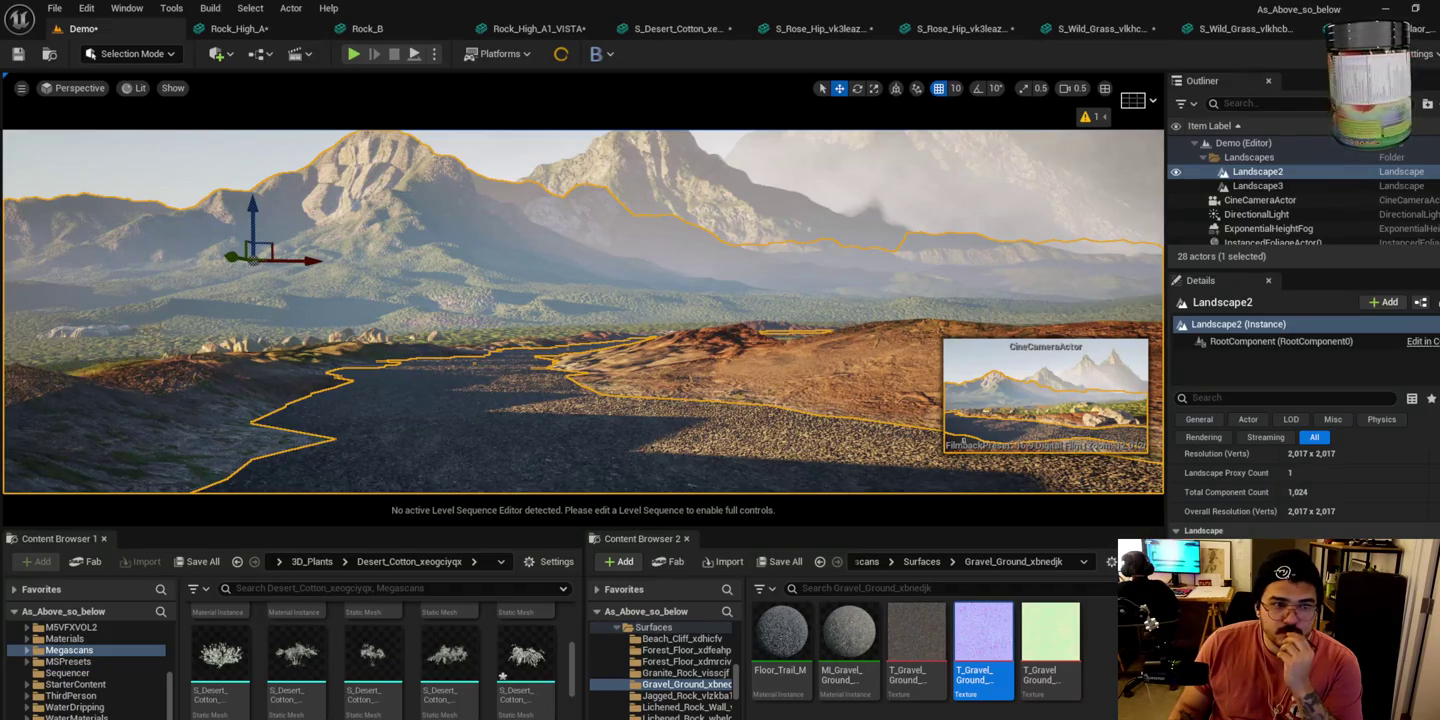
{"action": "mouse_move", "coordinate": [483, 381]}
{"action": "left_mouse_down"}
{"action": "mouse_move", "coordinate": [483, 346]}
{"action": "mouse_move", "coordinate": [426, 346]}
{"action": "mouse_move", "coordinate": [426, 385]}
{"action": "left_mouse_up"}
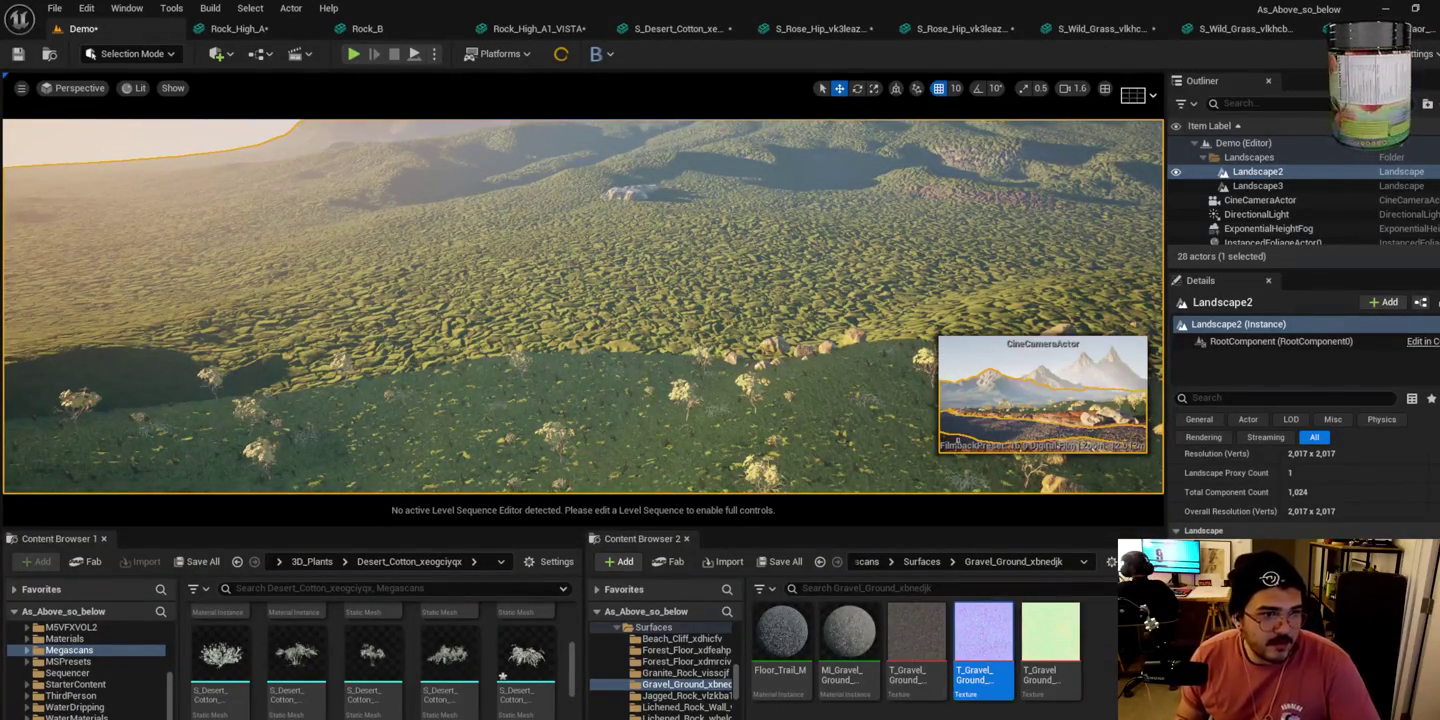
Step: Fly over the terrain, focus Landscape2, head toward the river valley, and select Mossy_Ground
{"action": "left_click_drag", "start_coordinate": [425, 345], "coordinate": [425, 325]}
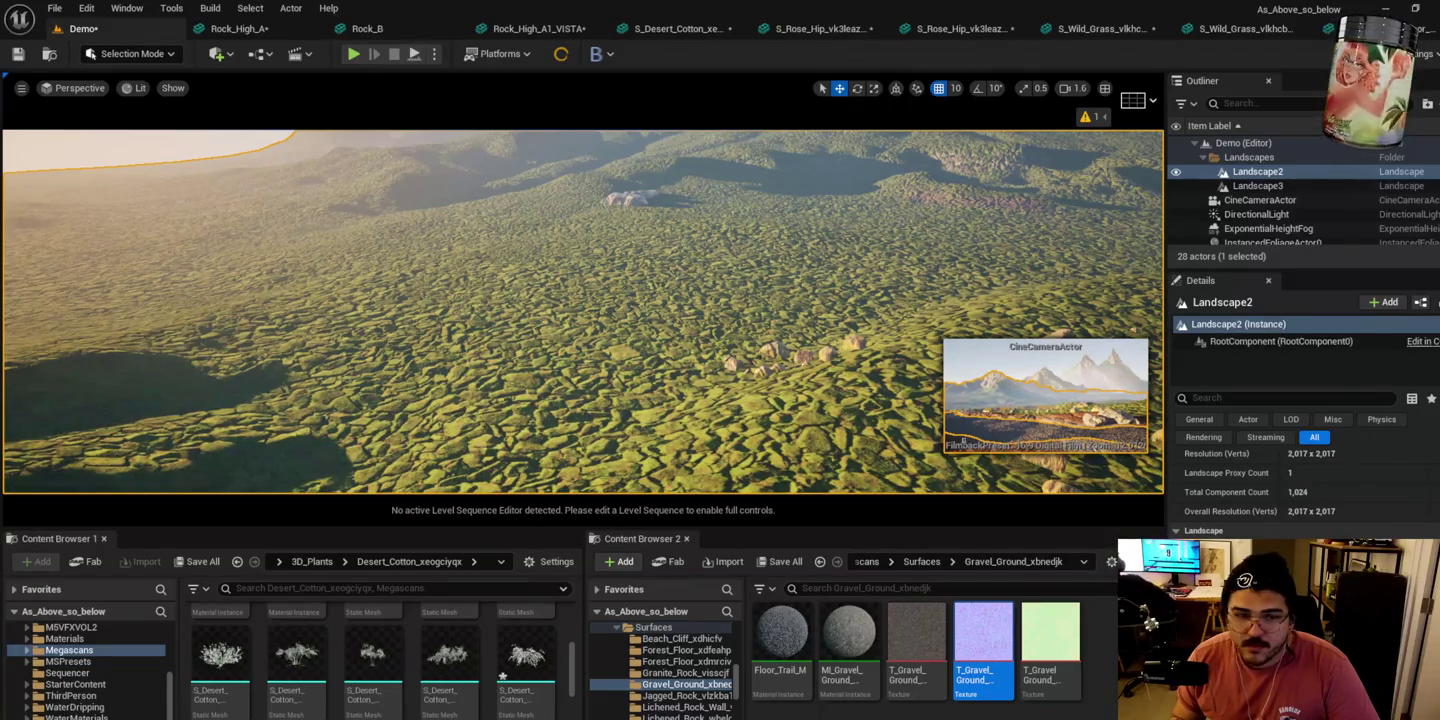
{"action": "left_click_drag", "start_coordinate": [425, 325], "coordinate": [426, 339]}
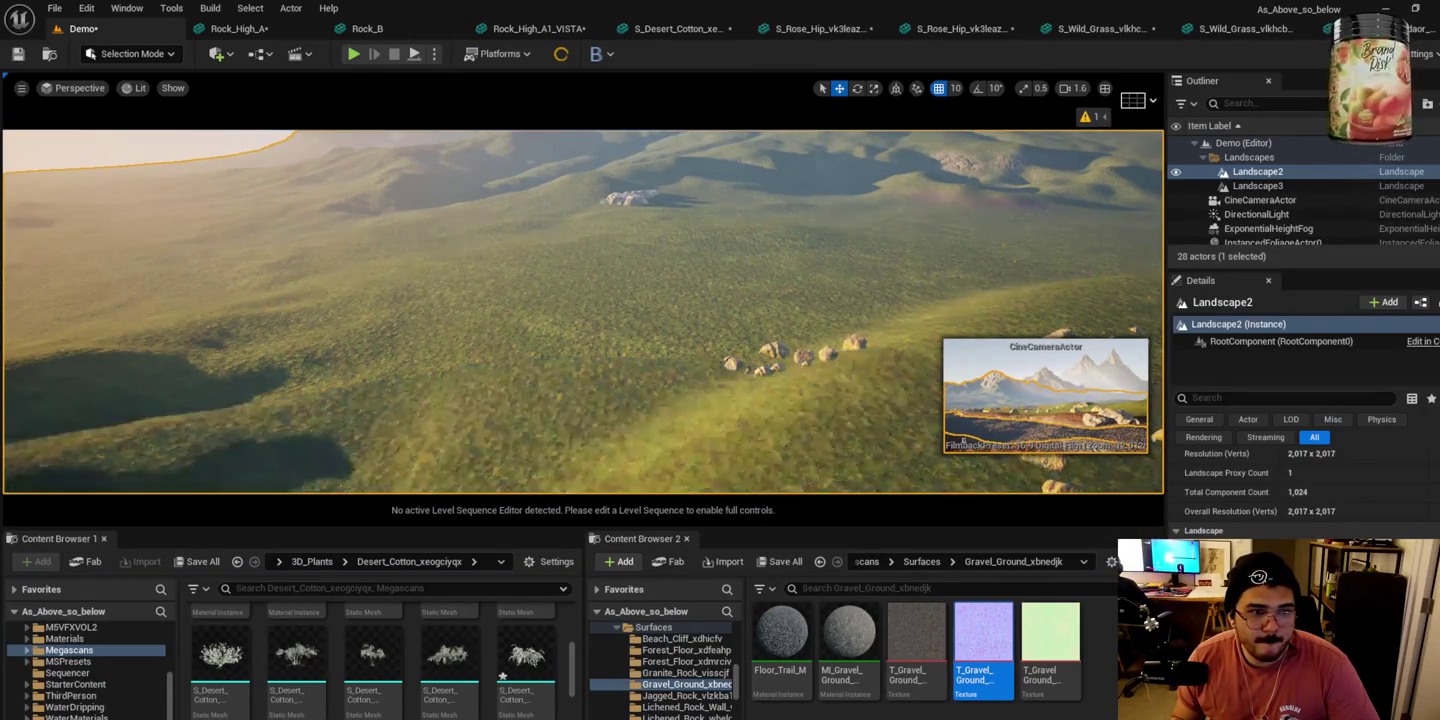
{"action": "key", "text": "f"}
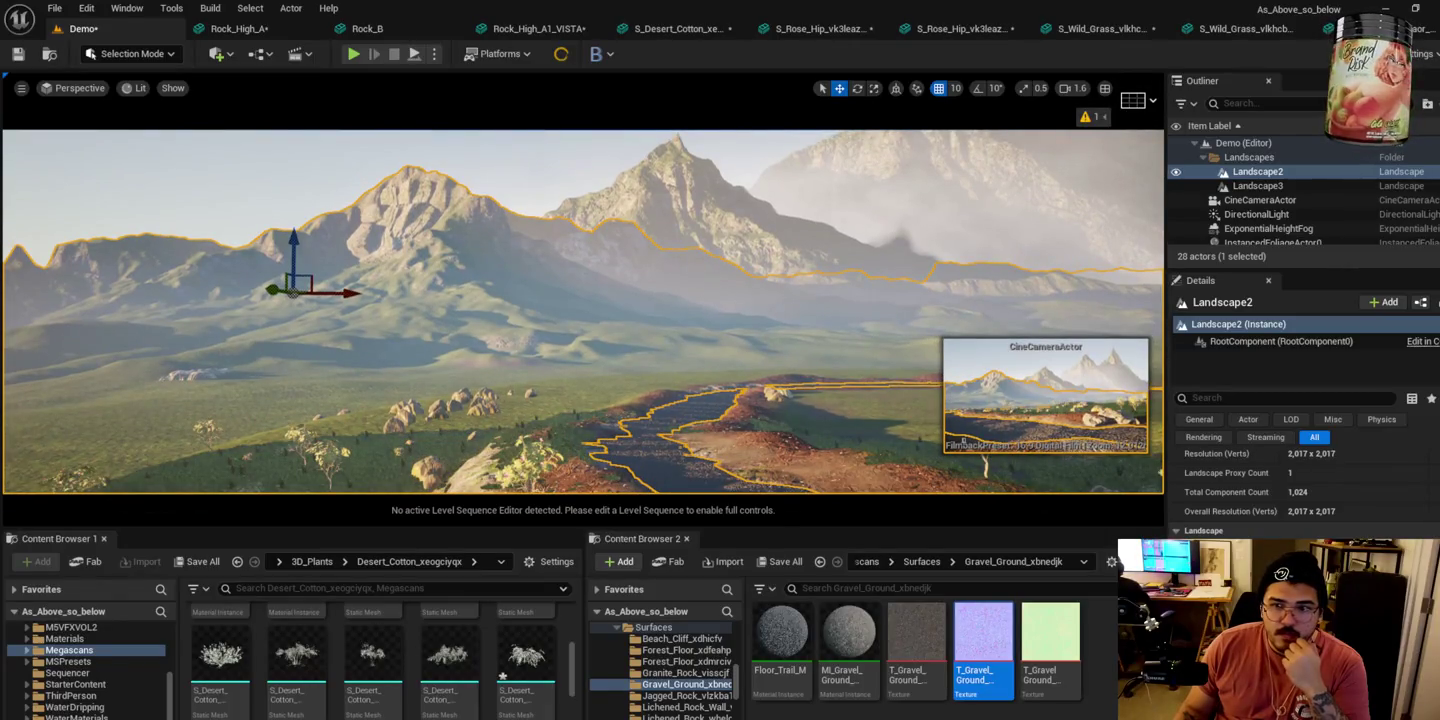
{"action": "mouse_move", "coordinate": [435, 350]}
{"action": "left_mouse_down"}
{"action": "mouse_move", "coordinate": [360, 326]}
{"action": "mouse_move", "coordinate": [406, 321]}
{"action": "mouse_move", "coordinate": [398, 305]}
{"action": "left_mouse_up"}
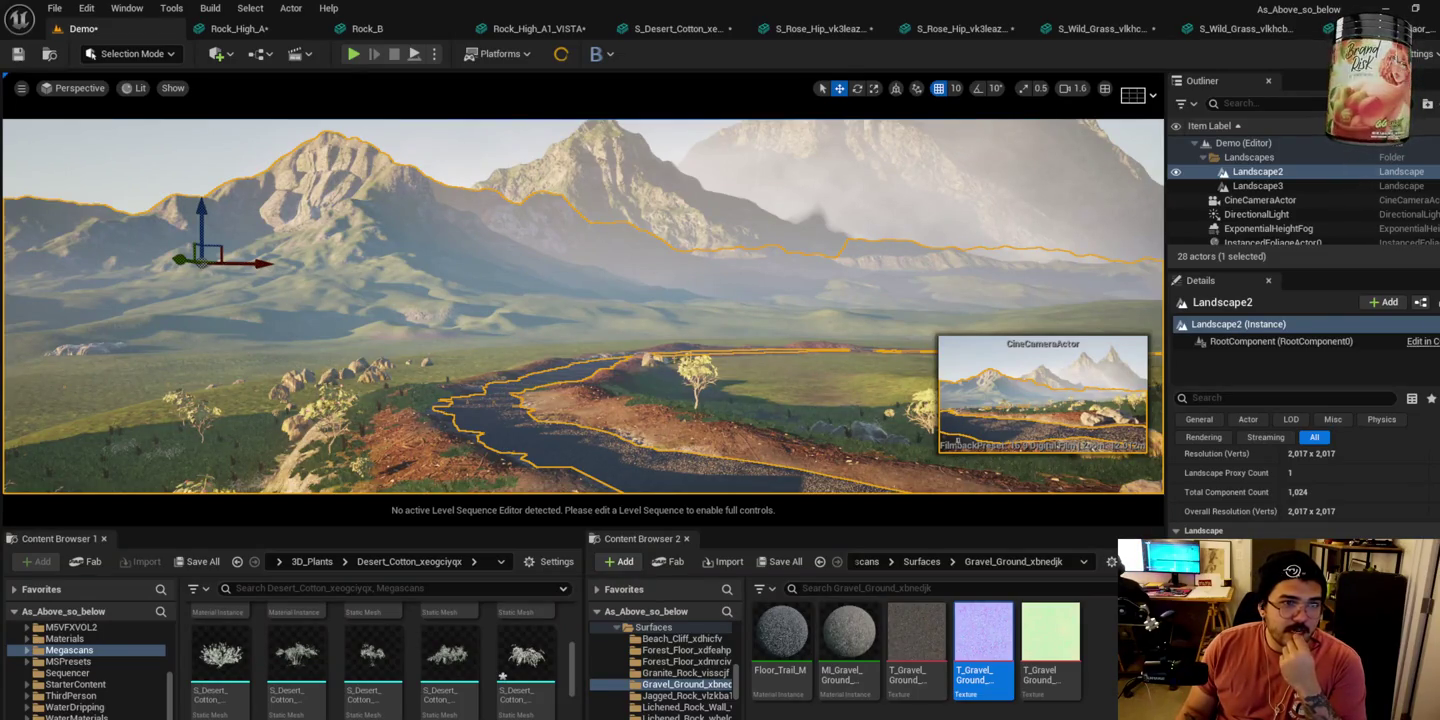
{"action": "key", "text": "Down"}
{"action": "key", "text": "Down"}
{"action": "key", "text": "Down"}
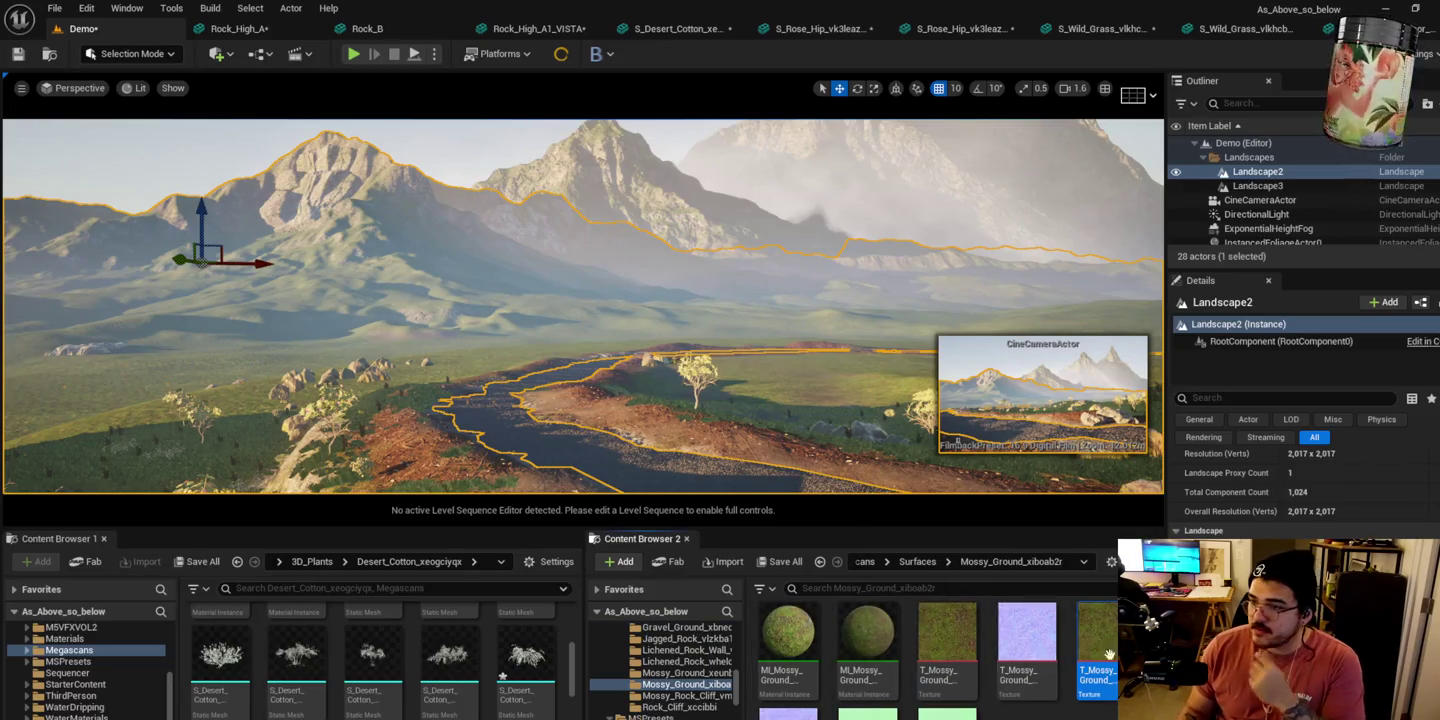
Step: Open the 2048x2048 Mossy_Ground colour texture in the texture editor
{"action": "right_click", "coordinate": [1097, 632]}
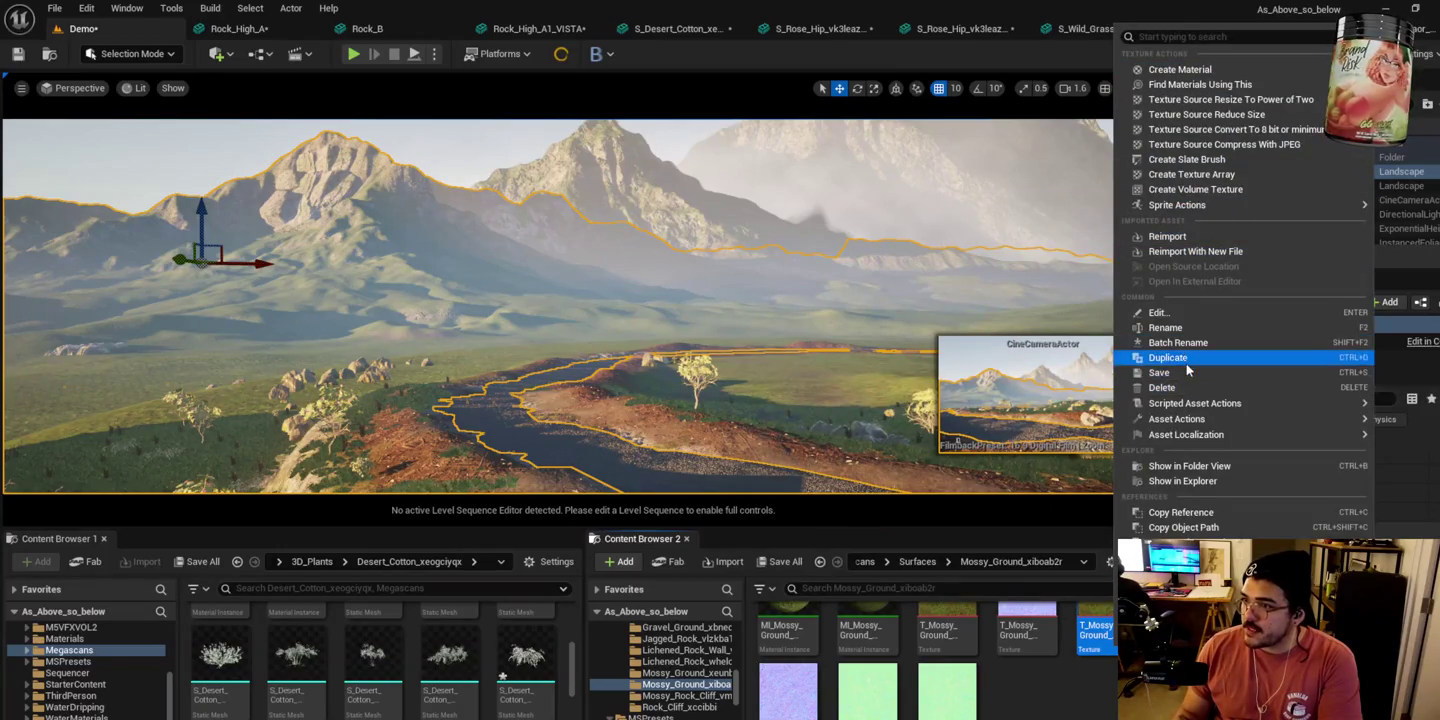
{"action": "key", "text": "Escape"}
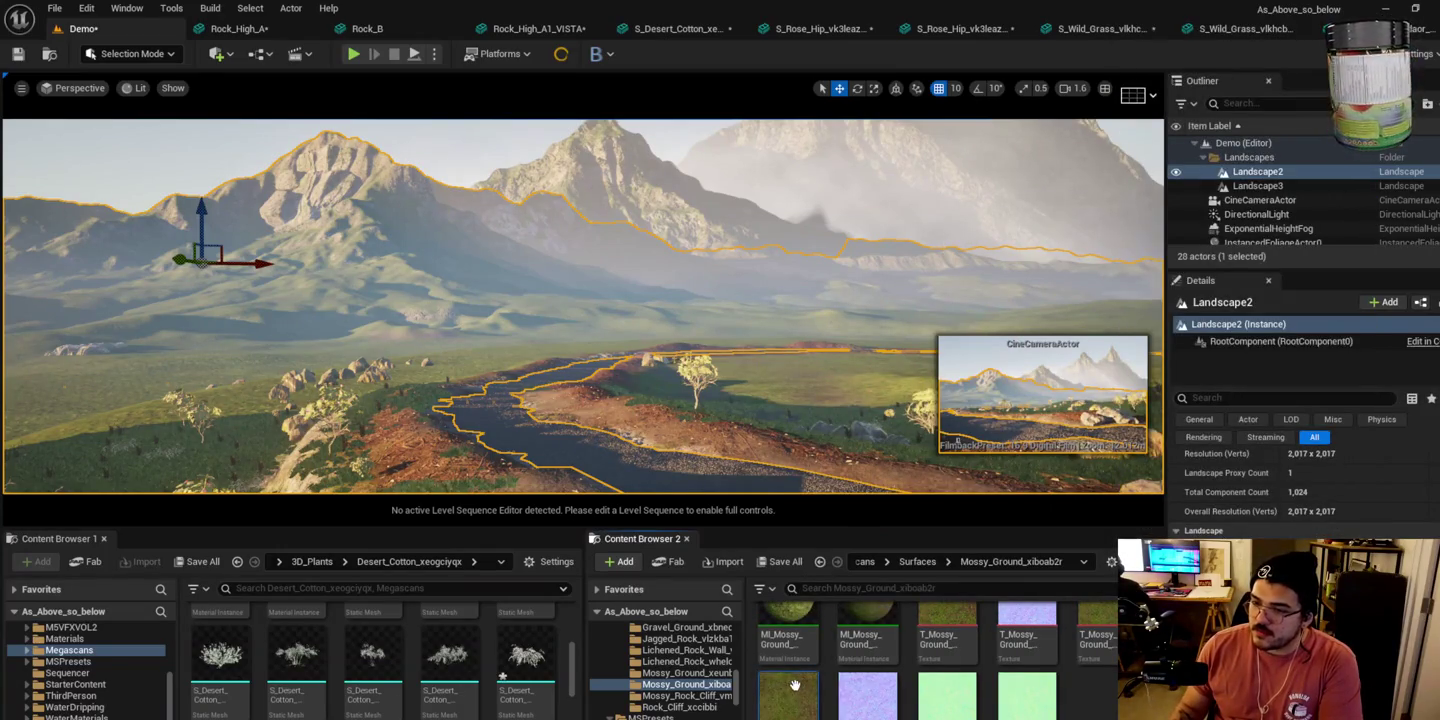
{"action": "double_click", "coordinate": [796, 688]}
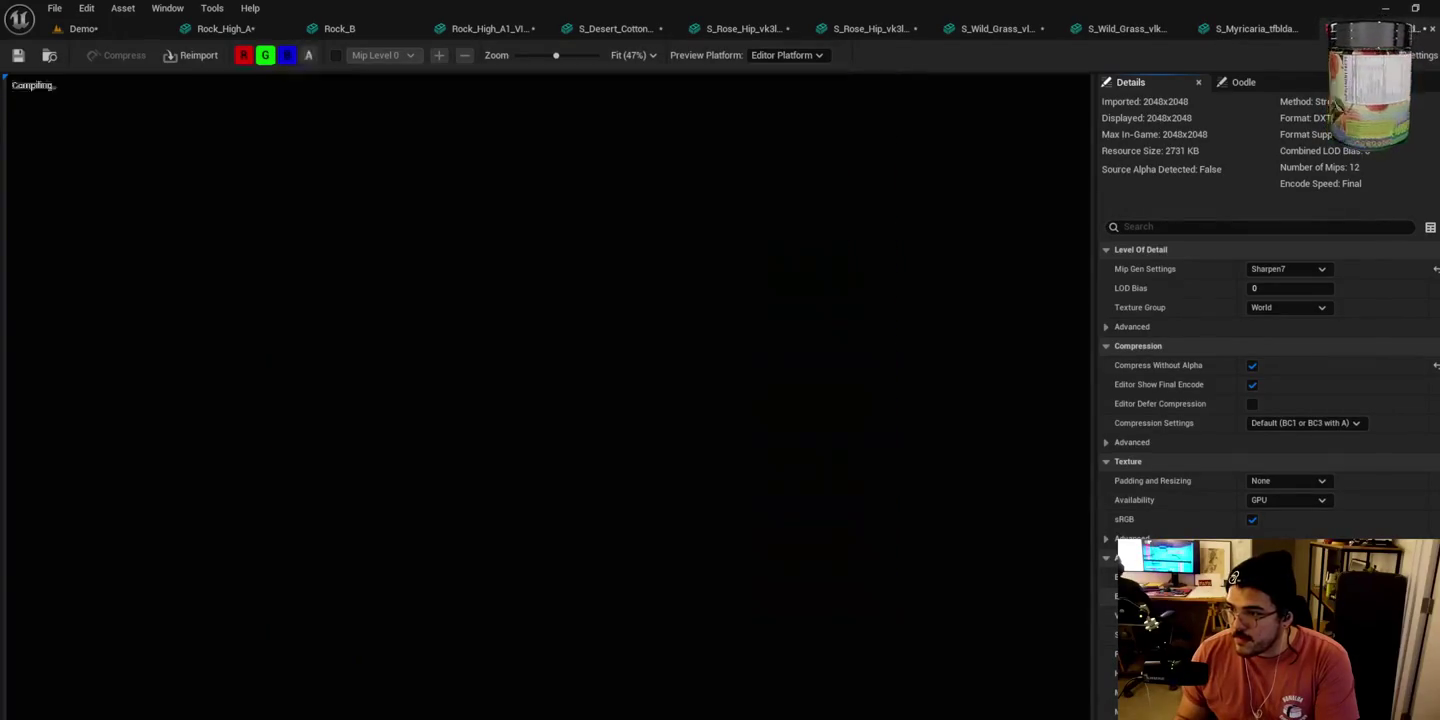
Step: Raise the mossy texture's brightness to about 2.81, then return to the Demo level
{"action": "scroll", "coordinate": [1270, 401], "scroll_direction": "down", "scroll_amount": 3}
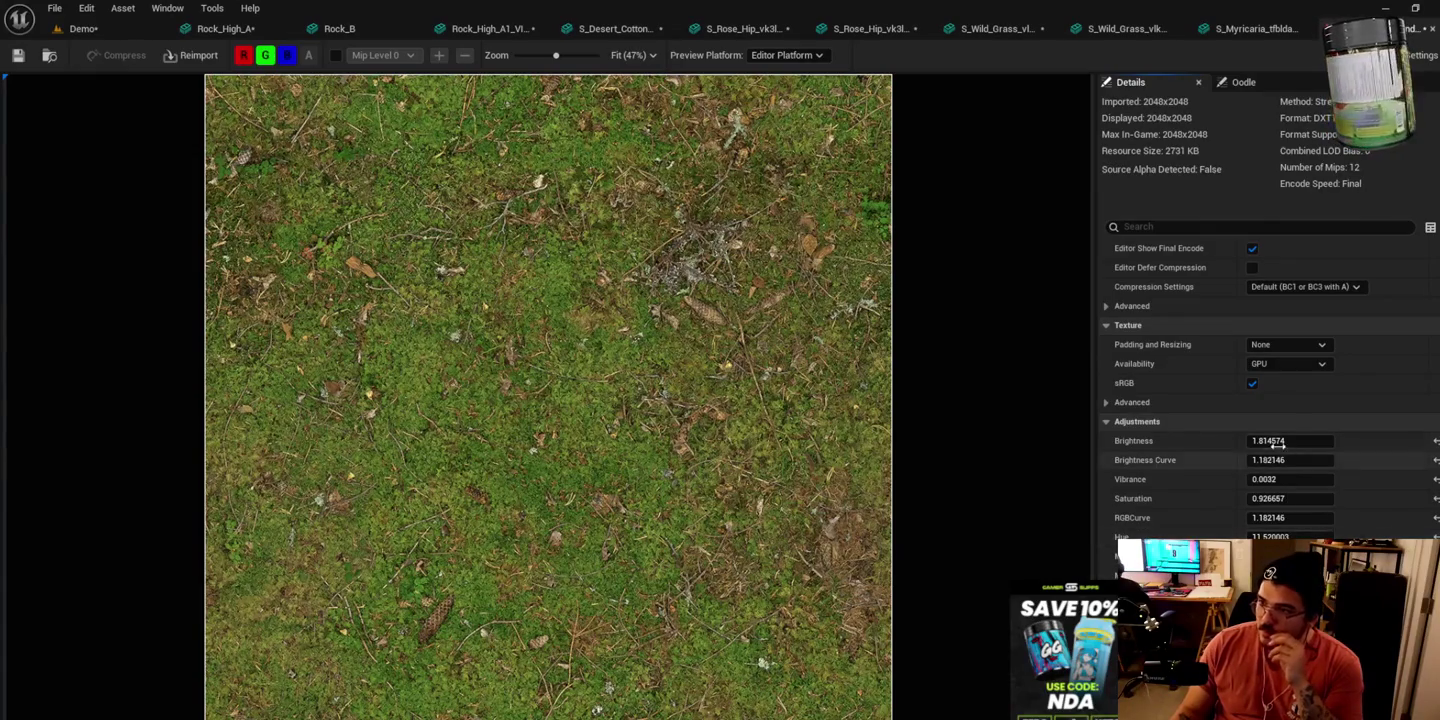
{"action": "mouse_move", "coordinate": [1268, 441]}
{"action": "left_mouse_down"}
{"action": "mouse_move", "coordinate": [1298, 441]}
{"action": "mouse_move", "coordinate": [1247, 447]}
{"action": "left_mouse_up"}
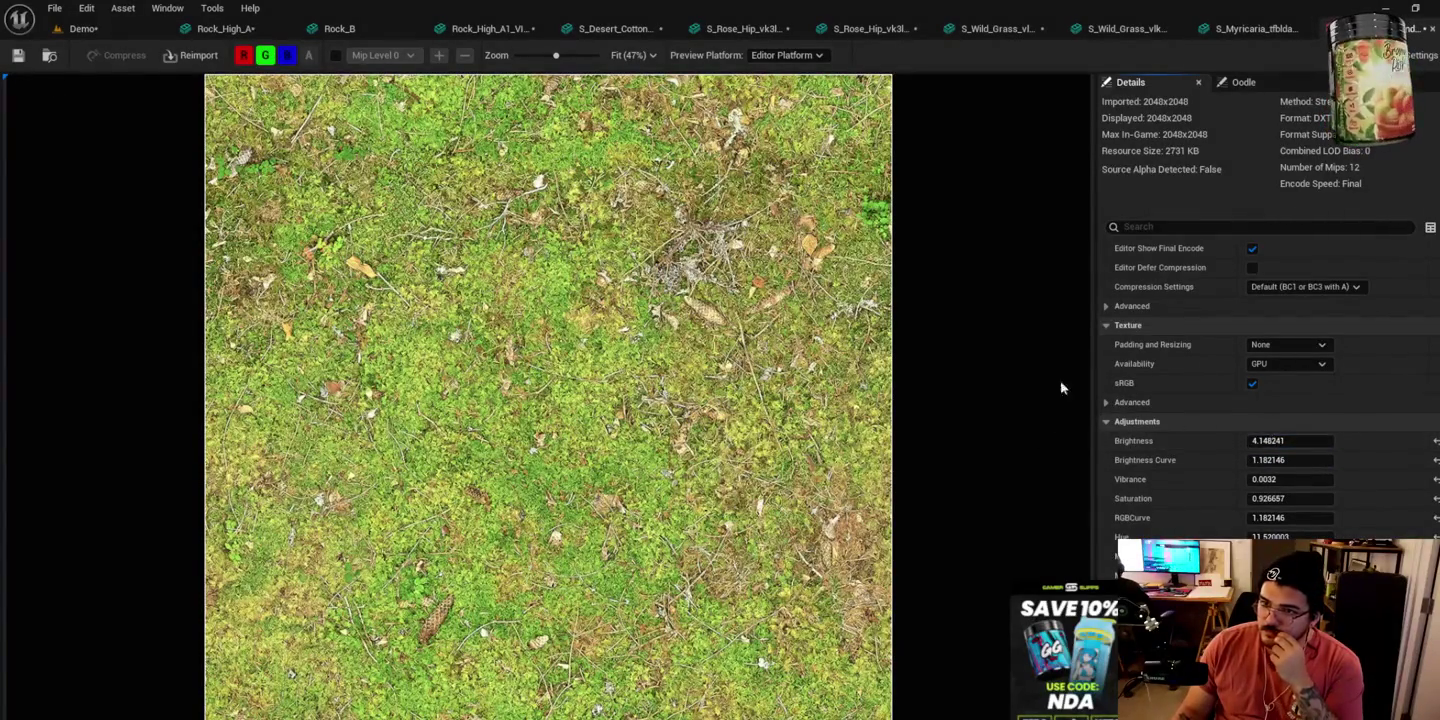
{"action": "left_click", "coordinate": [130, 28]}
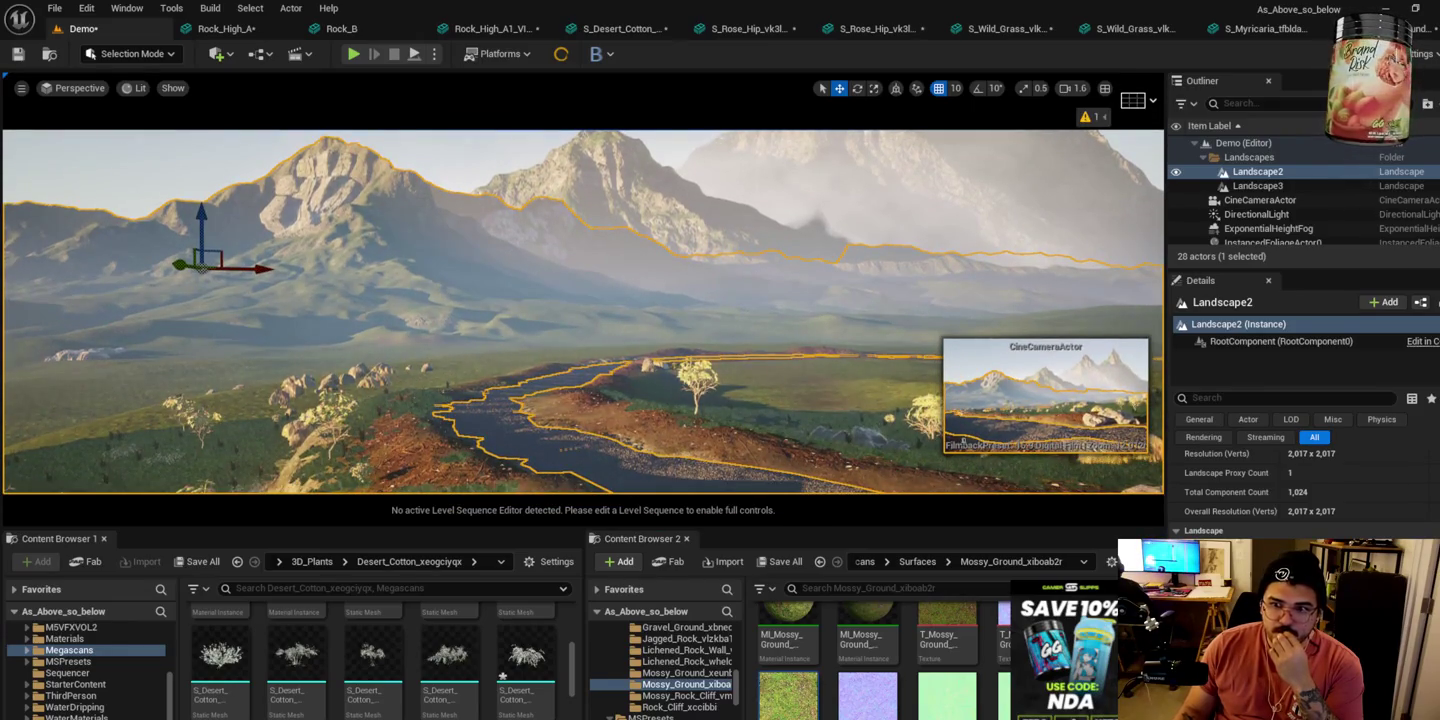
{"action": "scroll", "coordinate": [582, 306], "scroll_direction": "down", "scroll_amount": 3}
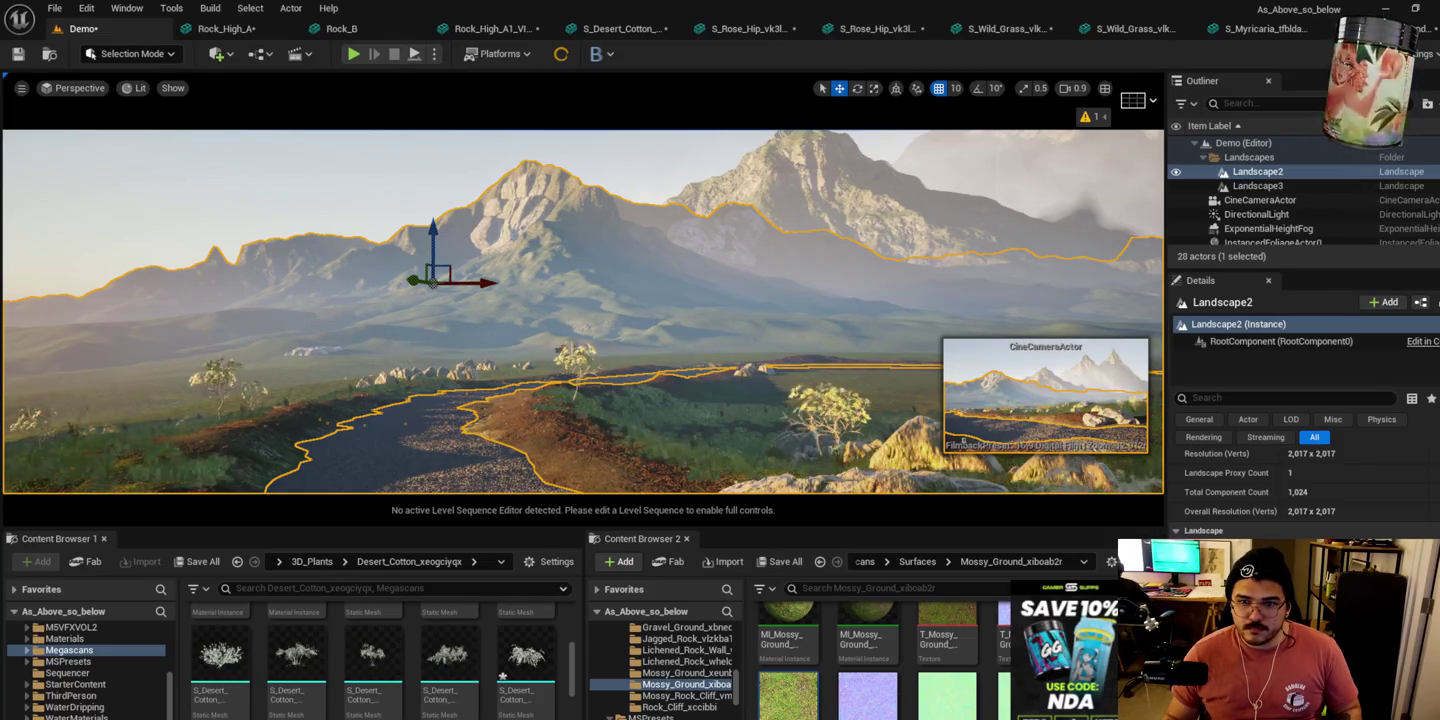
{"action": "left_click_drag", "start_coordinate": [292, 433], "coordinate": [489, 390]}
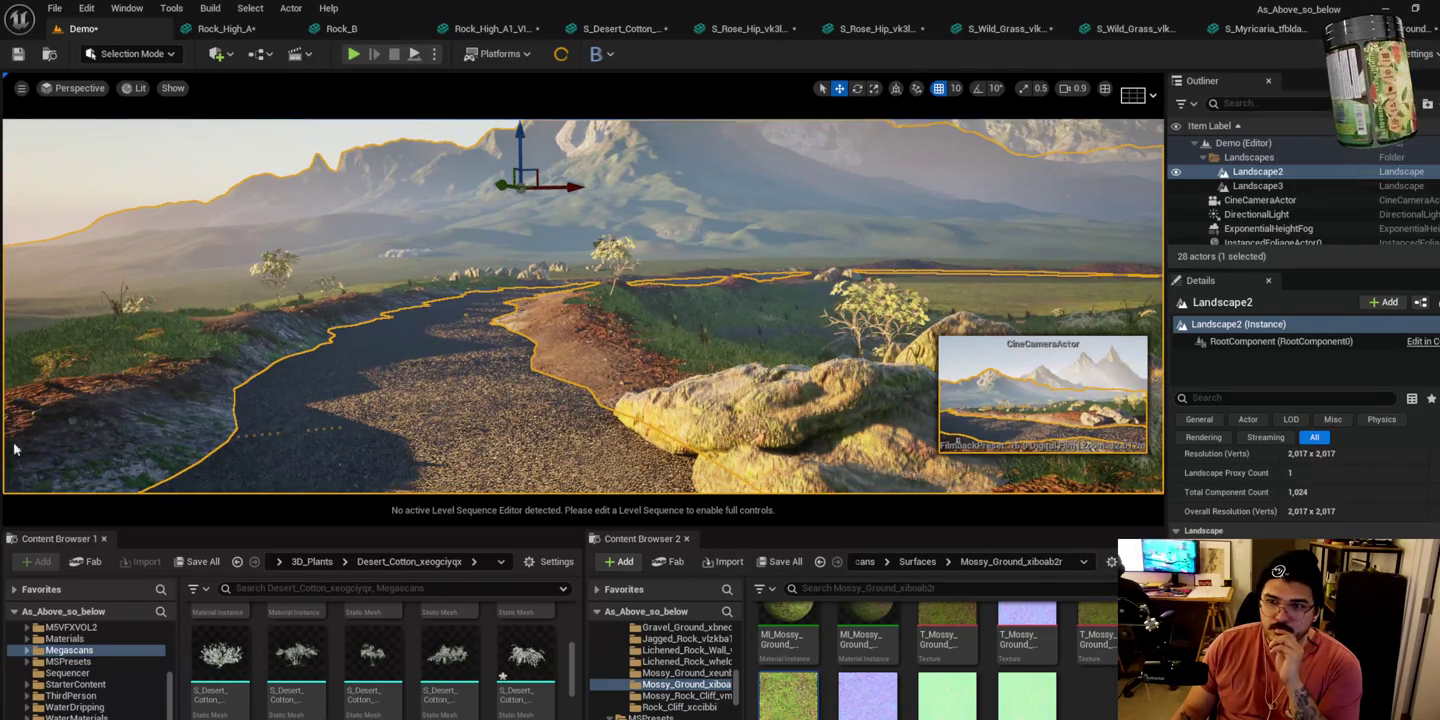
{"action": "key", "text": "w"}
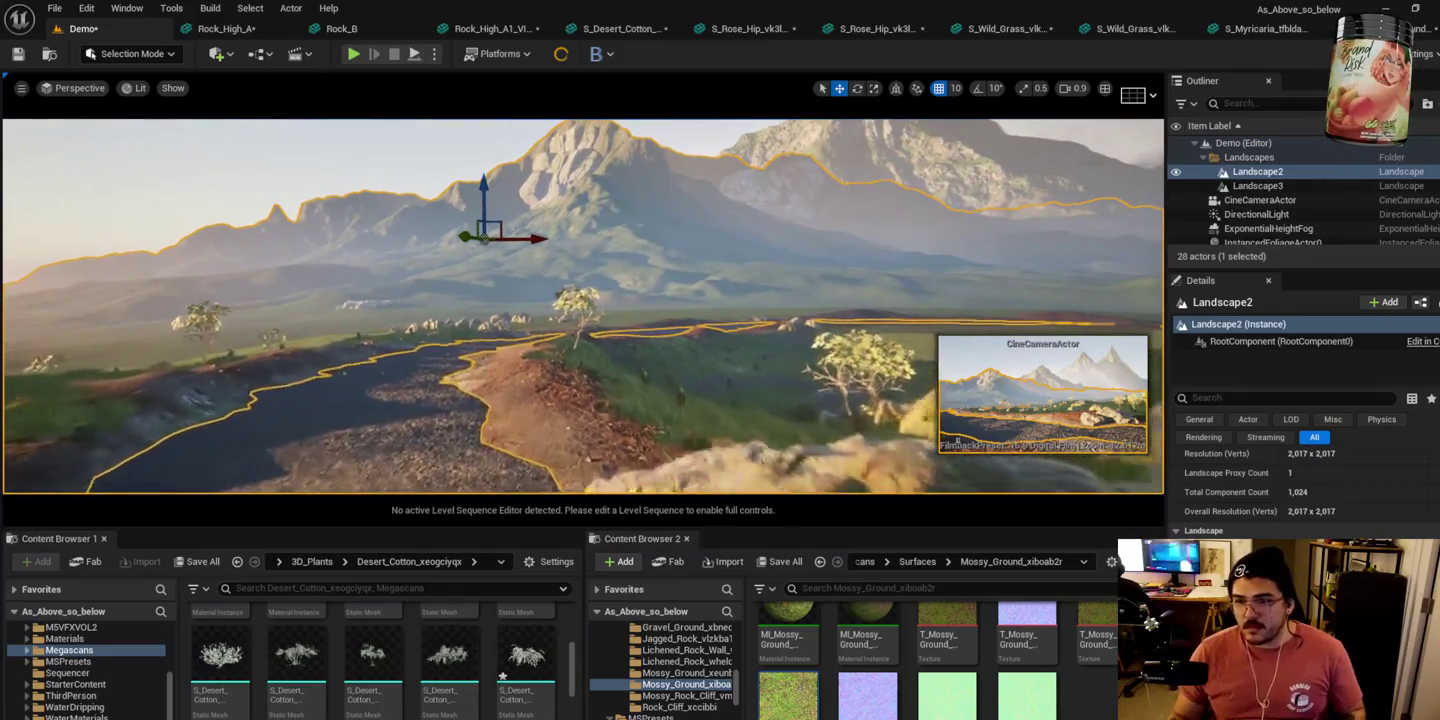
{"action": "key", "text": "w"}
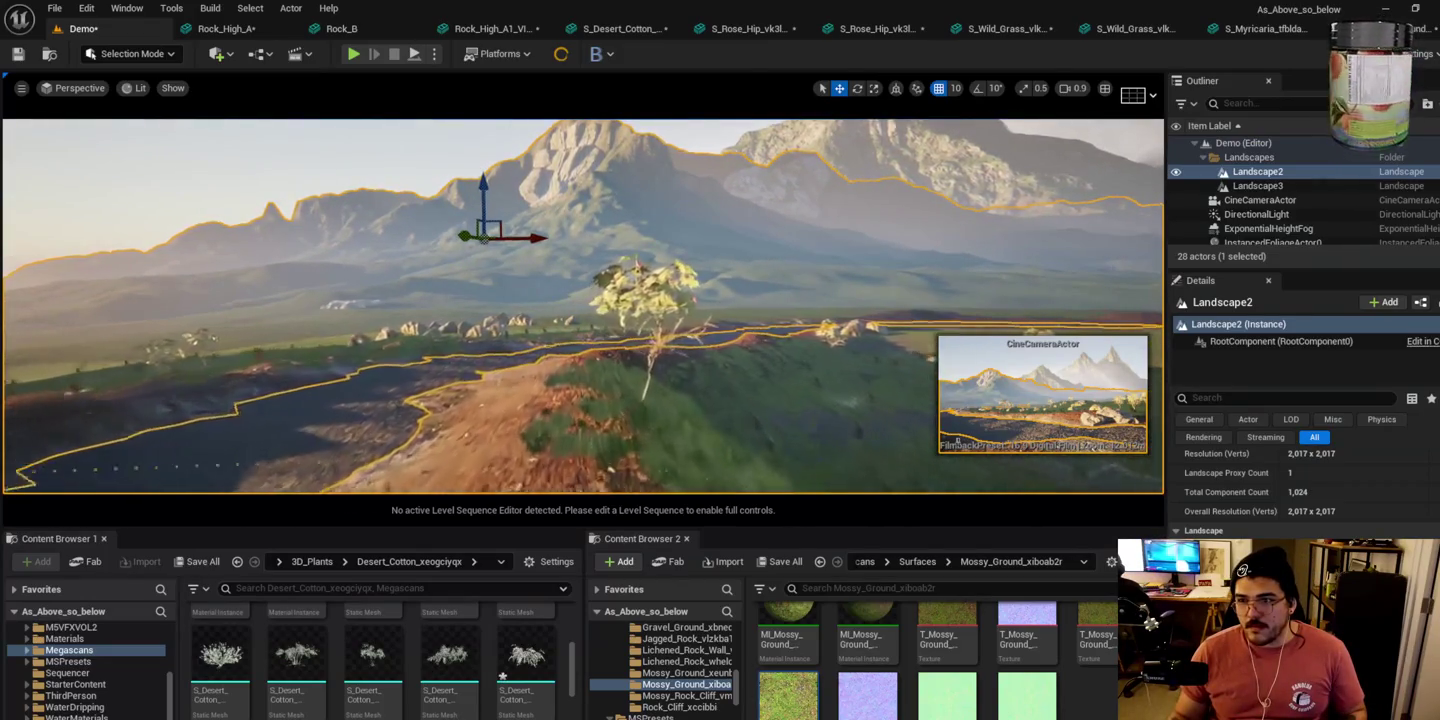
{"action": "key", "text": "w"}
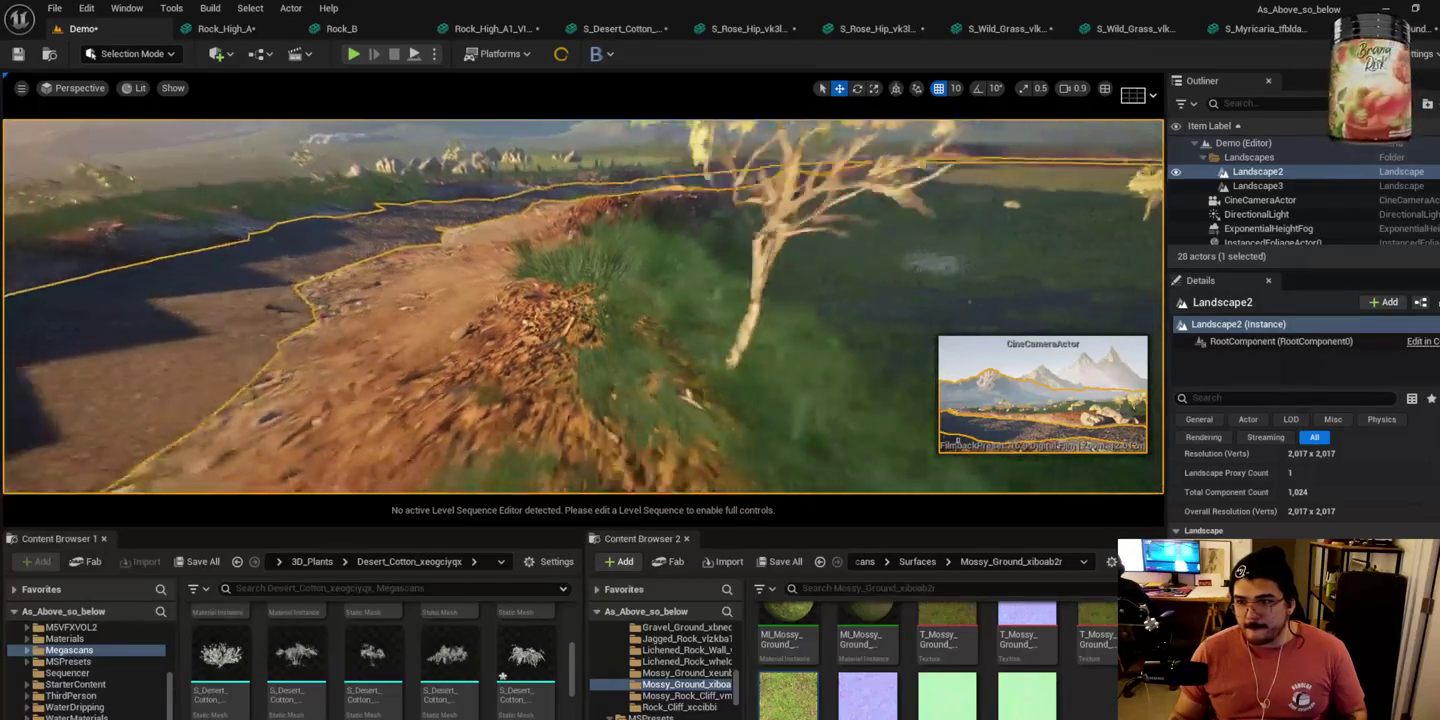
{"action": "key", "text": "s"}
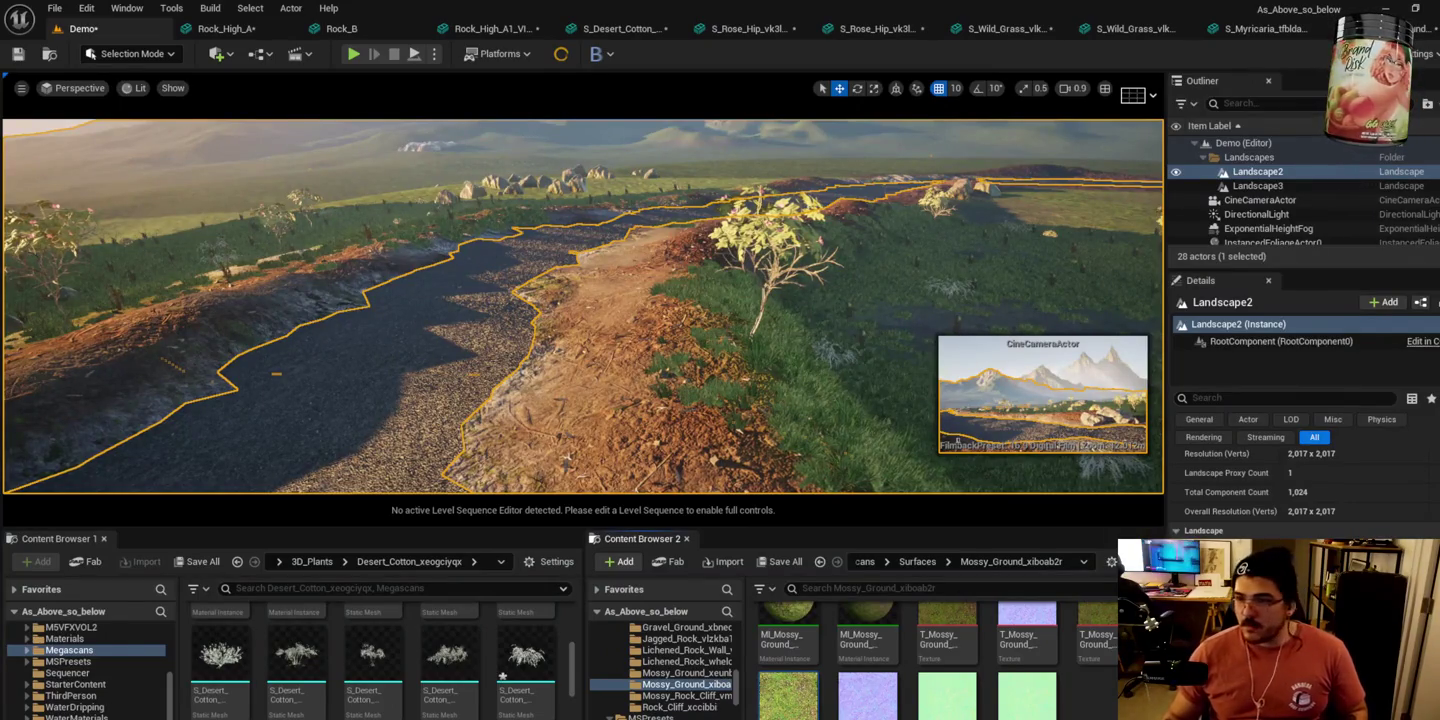
{"action": "key", "text": "s"}
{"action": "key", "text": "w"}
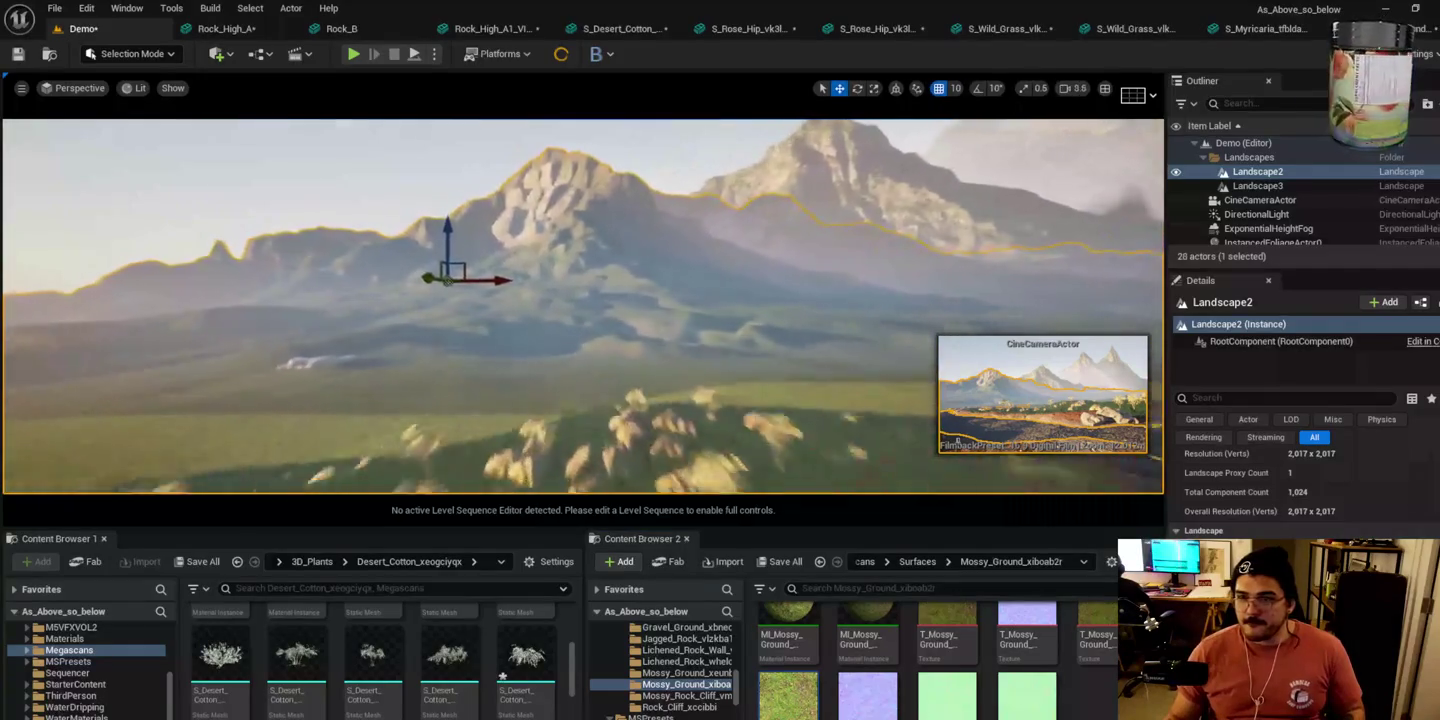
{"action": "key", "text": "w"}
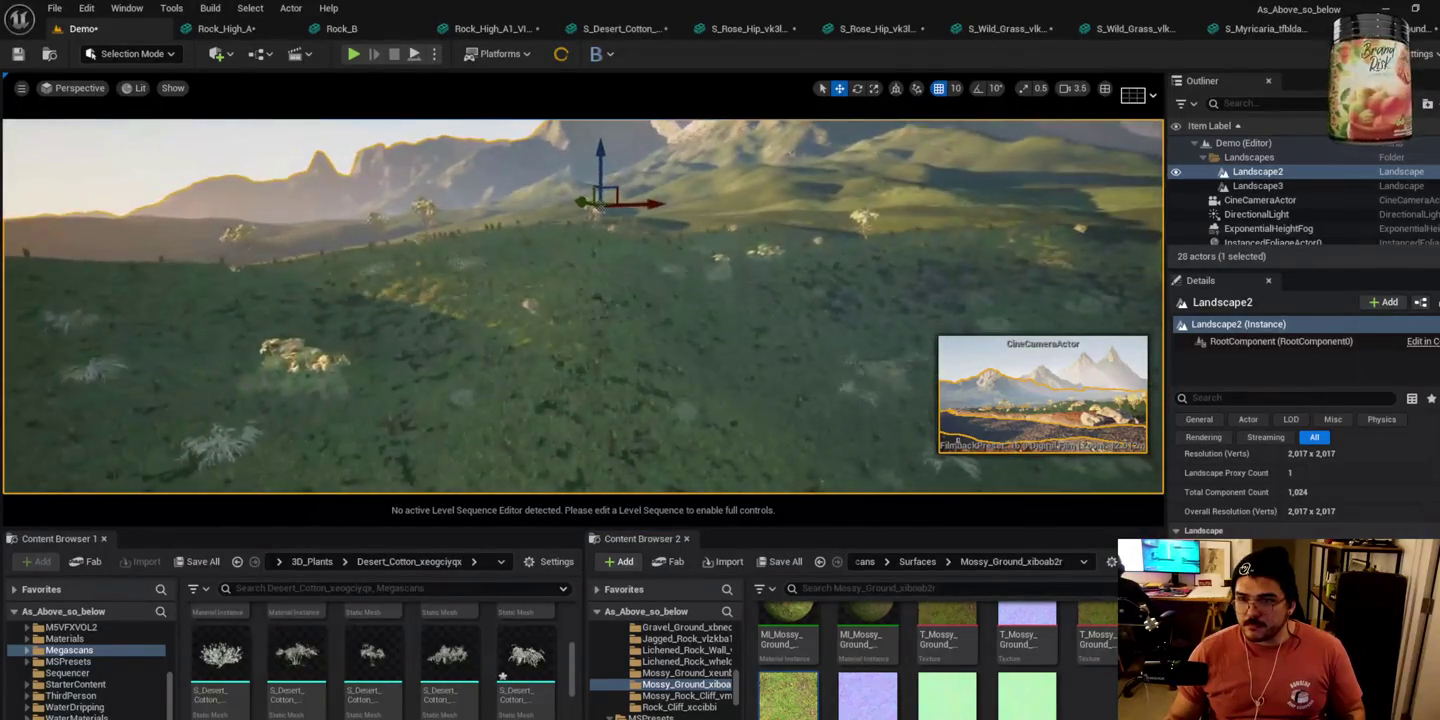
{"action": "left_click", "coordinate": [145, 54]}
Step: Switch the editor from the Modes list to Landscape mode
{"action": "left_click", "coordinate": [142, 100]}
{"action": "left_click", "coordinate": [122, 56]}
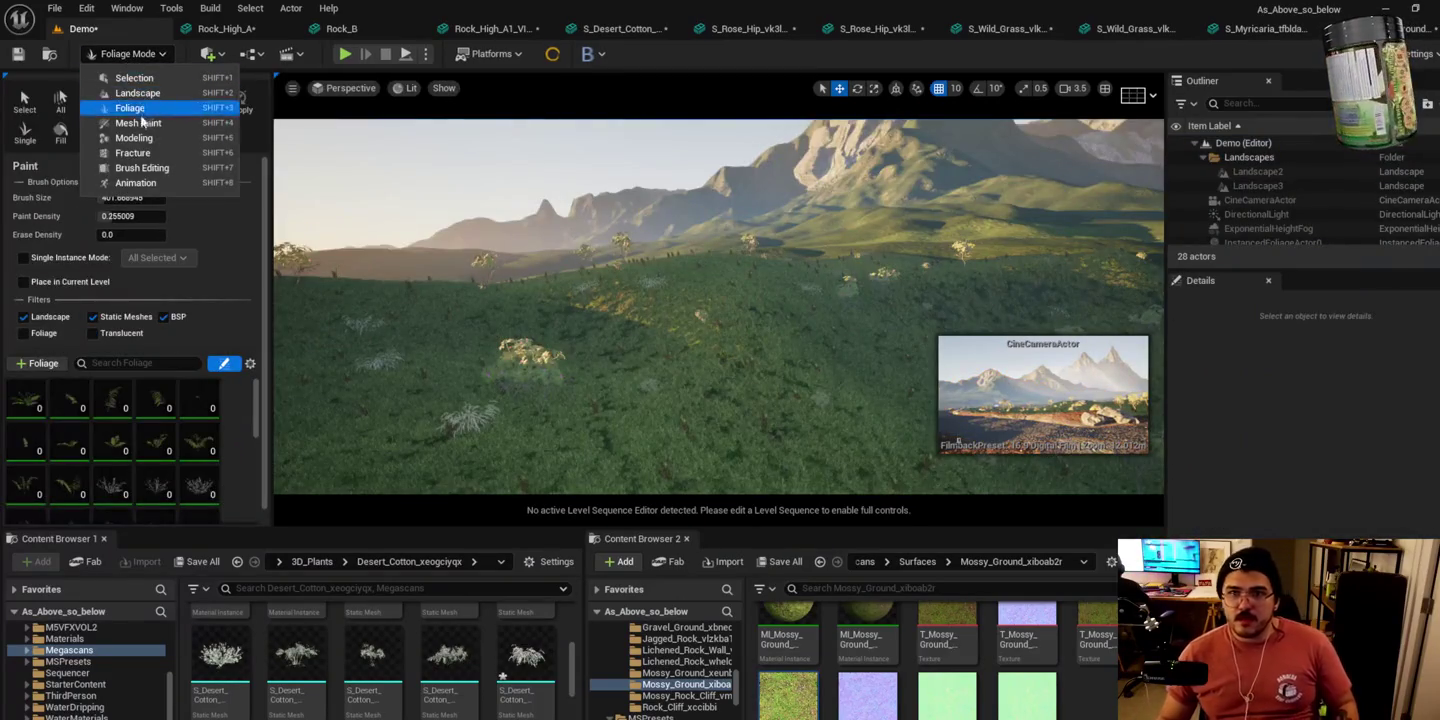
{"action": "left_click", "coordinate": [138, 94]}
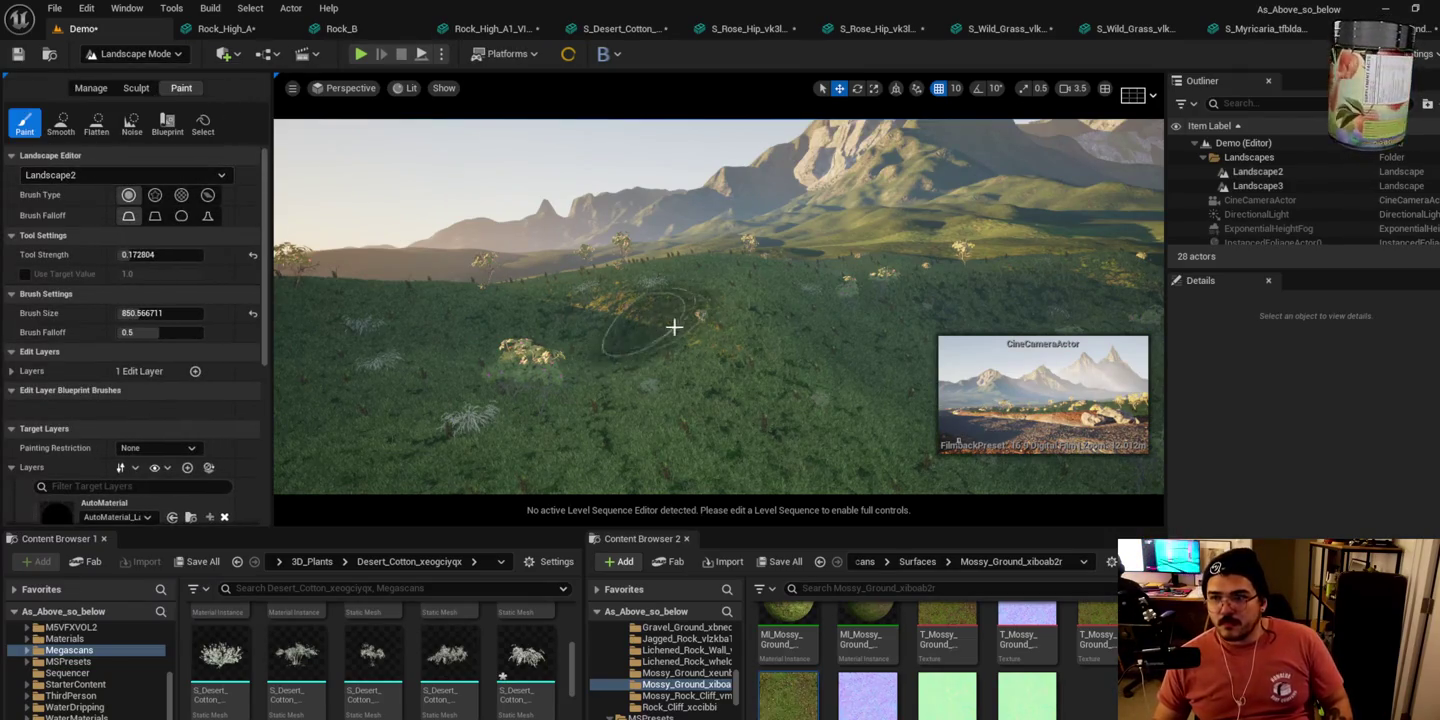
Step: Open the AutoMaterial_LayerInfo asset, then go back to the Demo level
{"action": "scroll", "coordinate": [211, 346], "scroll_direction": "down", "scroll_amount": 5}
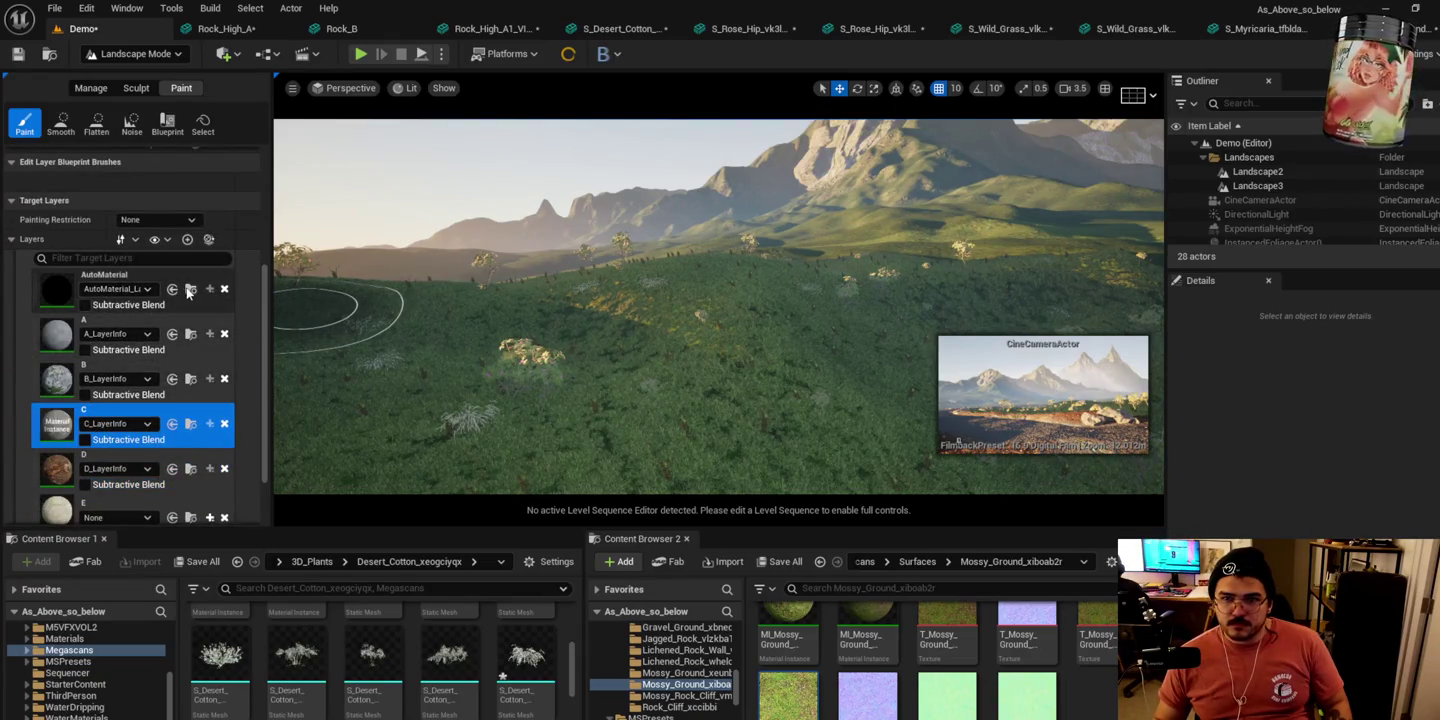
{"action": "left_click", "coordinate": [190, 289]}
{"action": "double_click", "coordinate": [849, 645]}
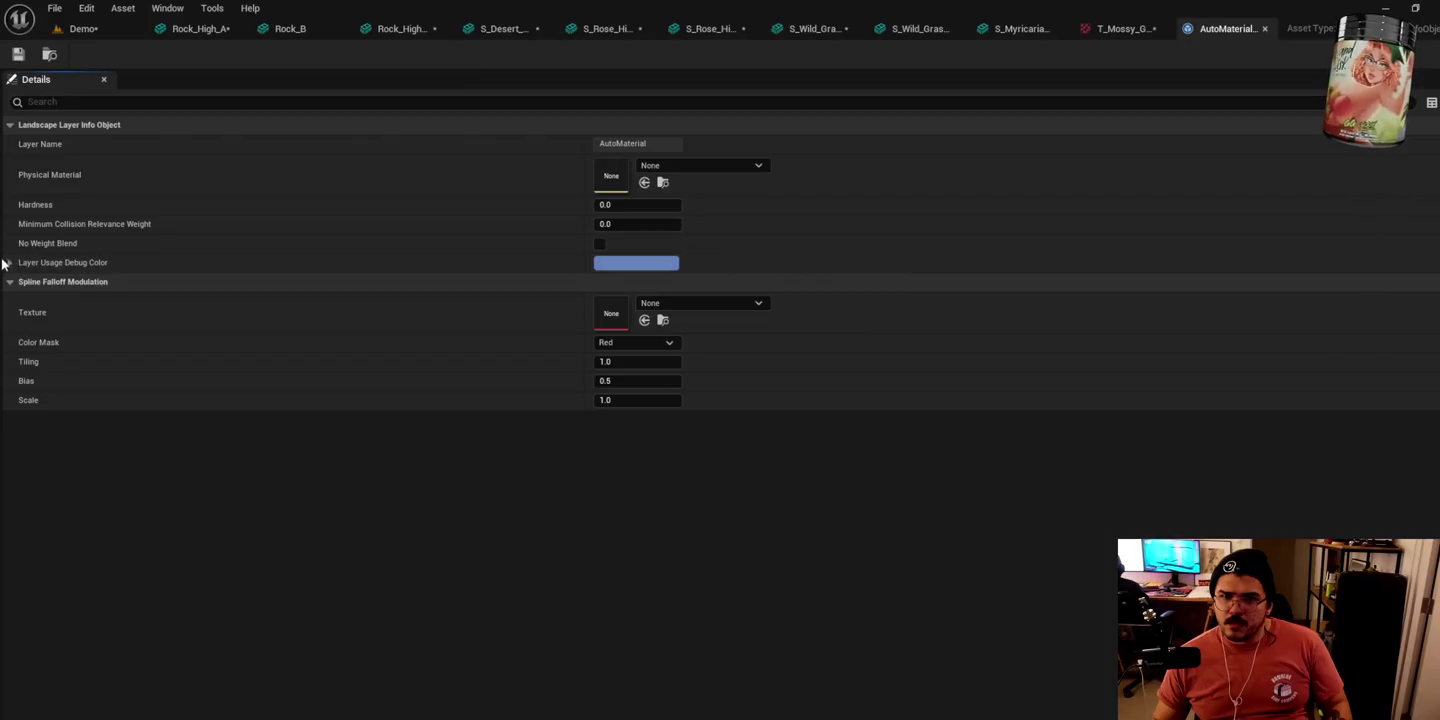
{"action": "mouse_move", "coordinate": [1201, 4]}
{"action": "left_mouse_down"}
{"action": "mouse_move", "coordinate": [215, 336]}
{"action": "mouse_move", "coordinate": [1107, 5]}
{"action": "mouse_move", "coordinate": [1215, 30]}
{"action": "left_mouse_up"}
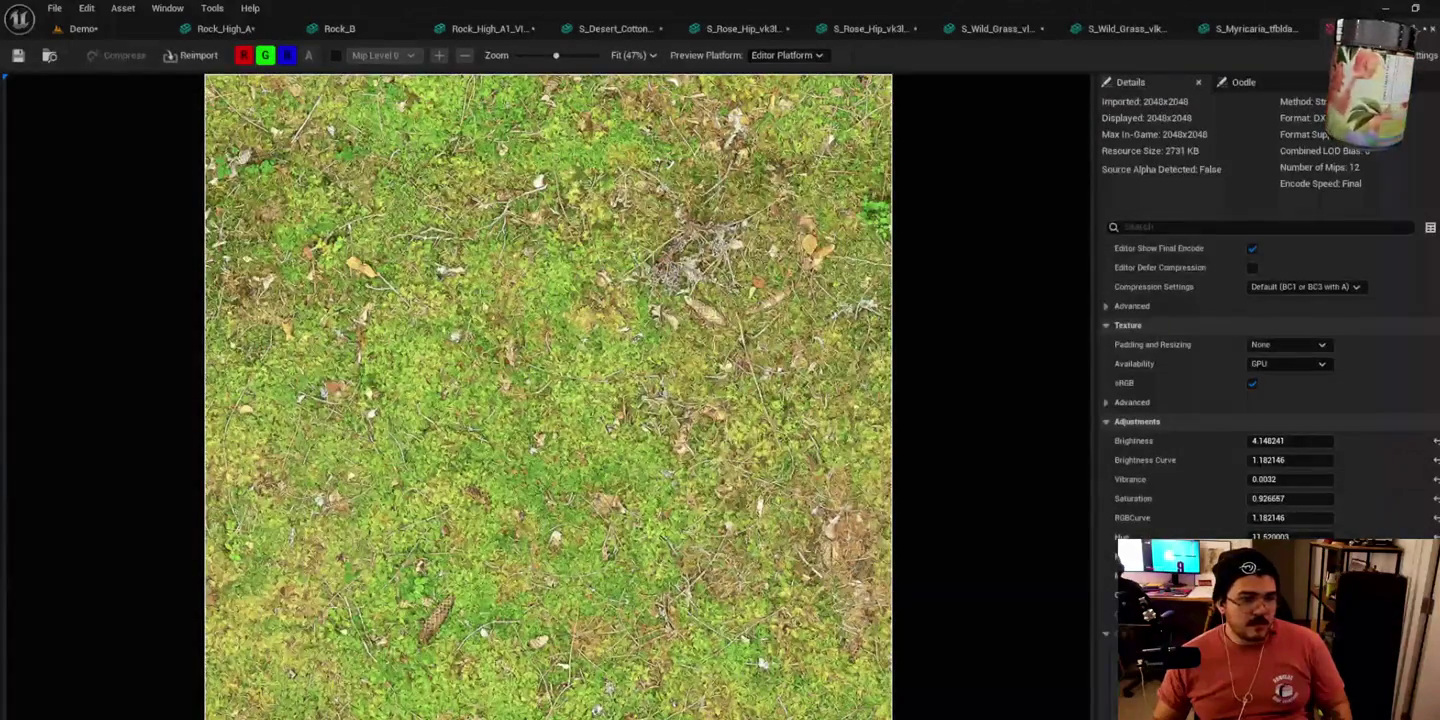
{"action": "left_click", "coordinate": [83, 28]}
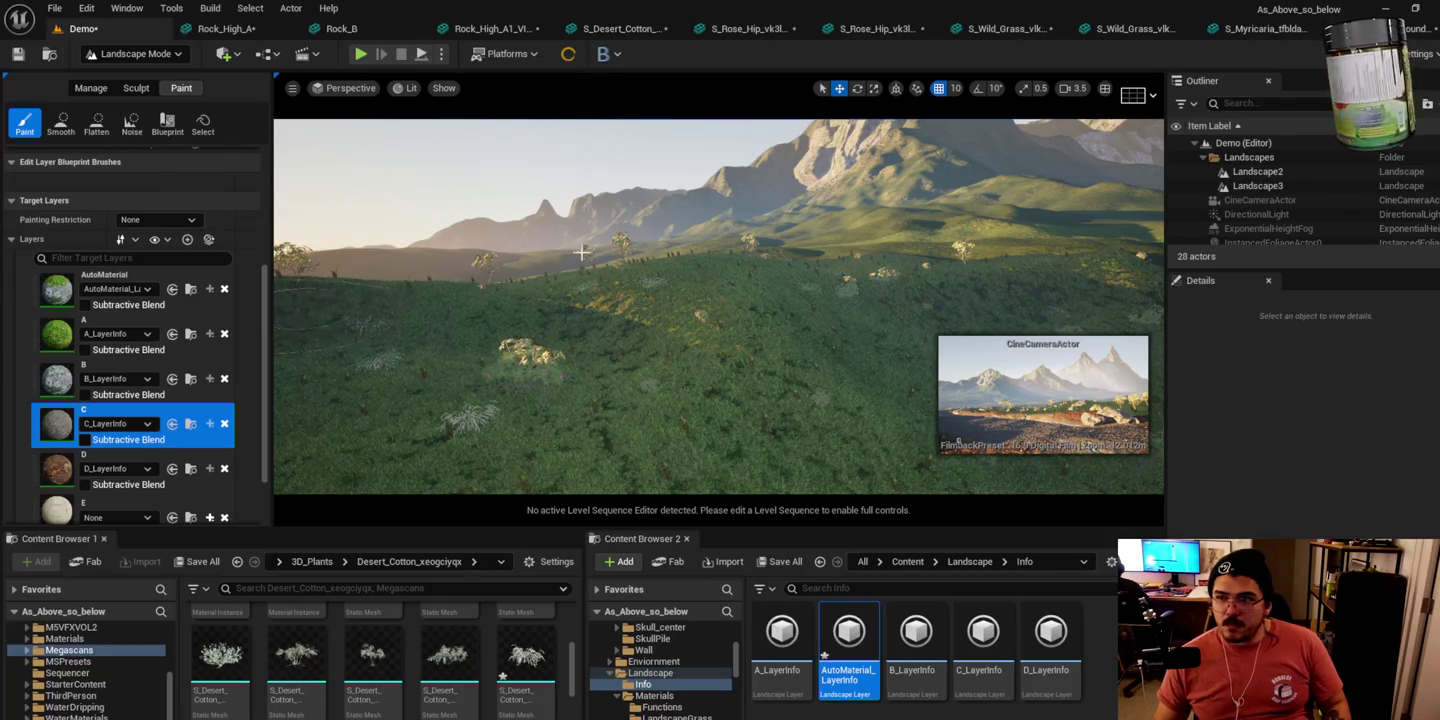
Step: Make B_LayerInfo the target layer and paint it across a hillside patch
{"action": "scroll", "coordinate": [340, 310], "scroll_direction": "up", "scroll_amount": 5}
{"action": "scroll", "coordinate": [694, 323], "scroll_direction": "up", "scroll_amount": 5}
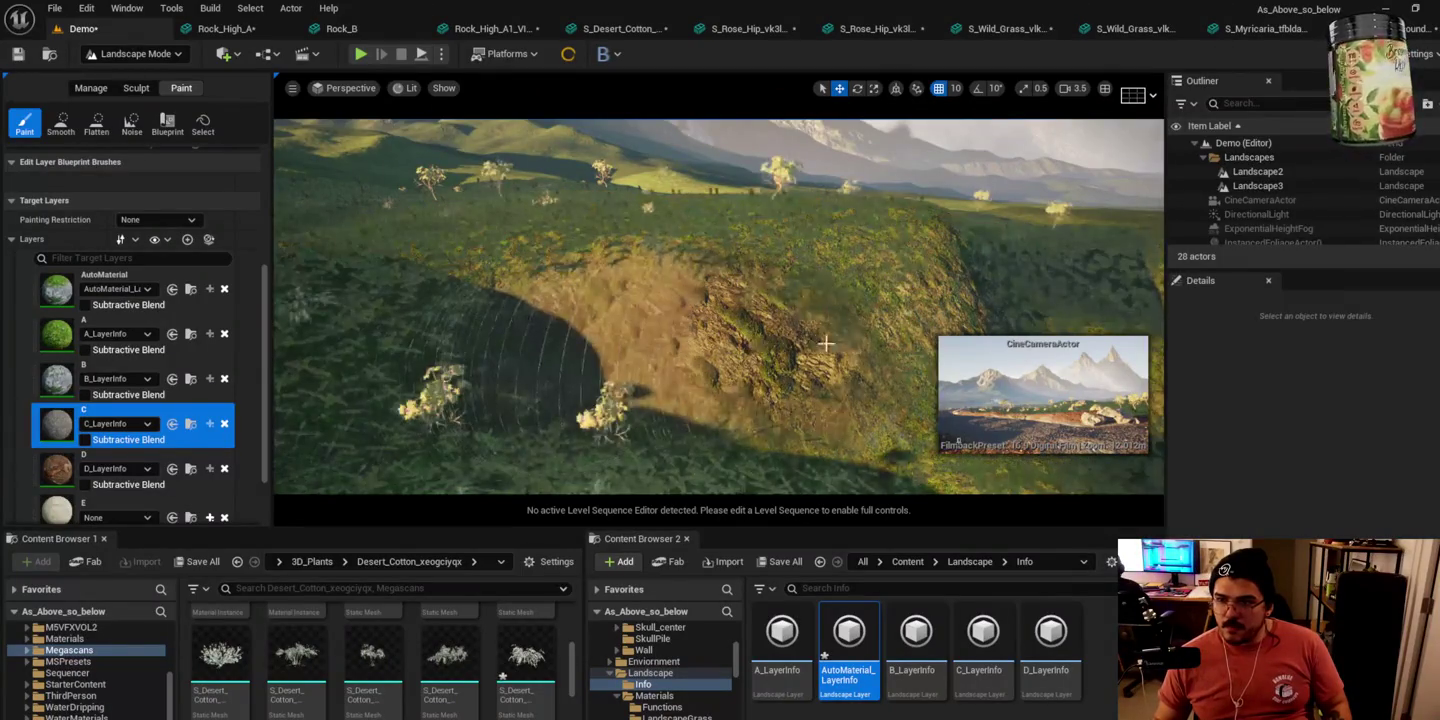
{"action": "scroll", "coordinate": [884, 341], "scroll_direction": "up", "scroll_amount": 5}
{"action": "scroll", "coordinate": [843, 348], "scroll_direction": "down", "scroll_amount": 5}
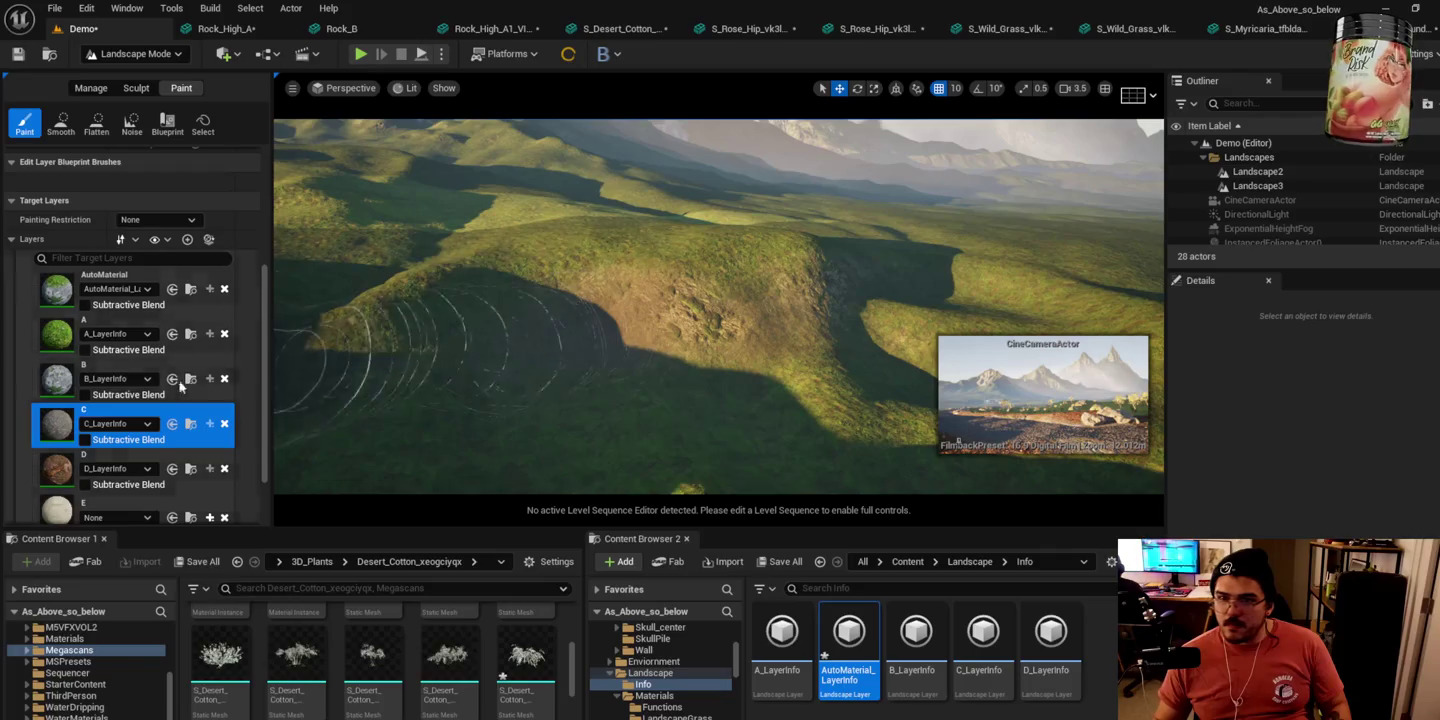
{"action": "left_click", "coordinate": [135, 379]}
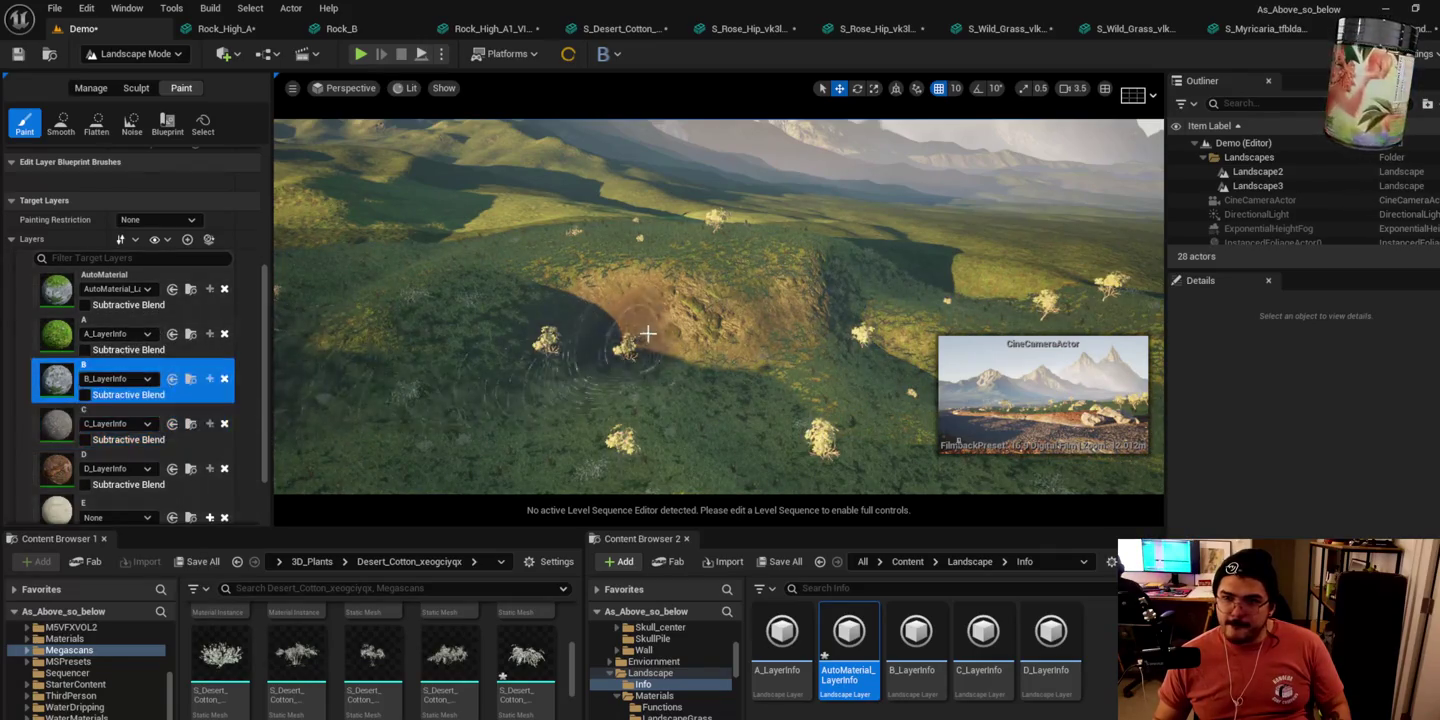
{"action": "left_click_drag", "start_coordinate": [644, 334], "coordinate": [540, 345]}
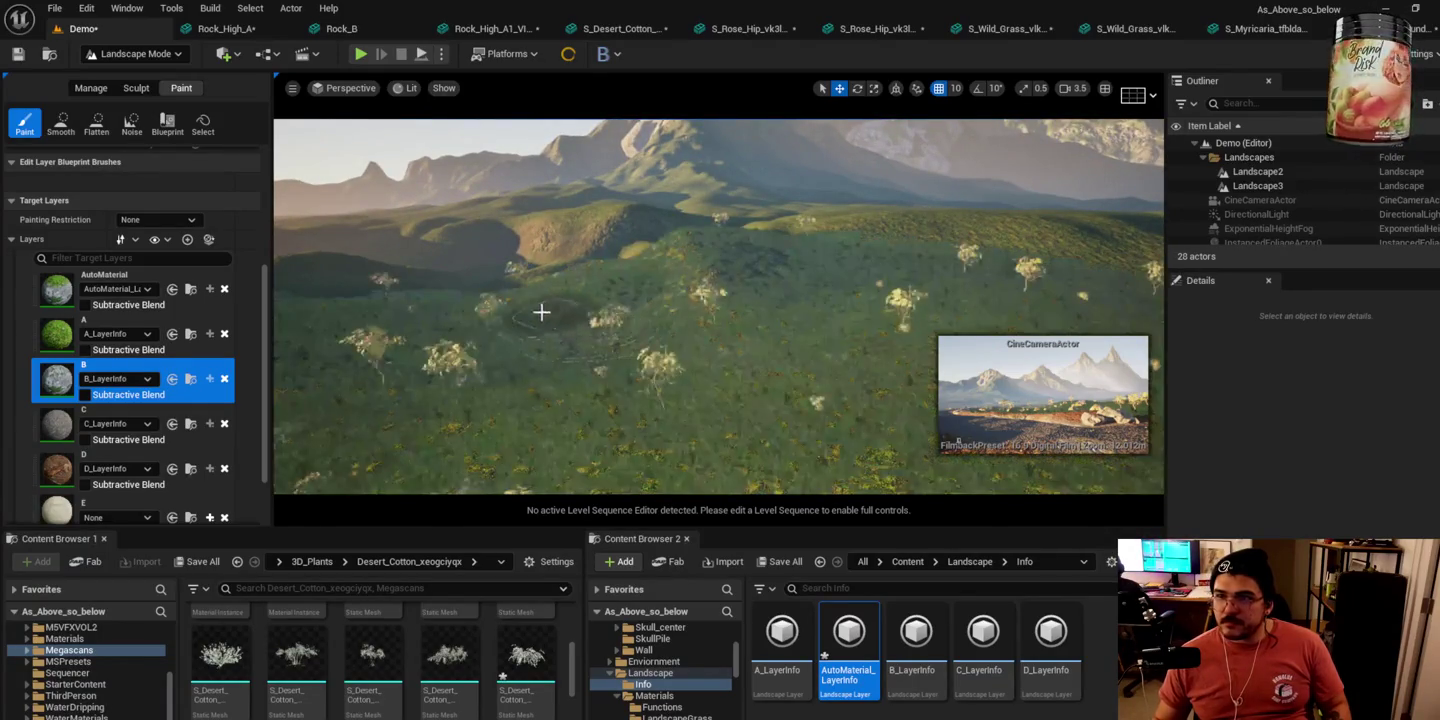
{"action": "scroll", "coordinate": [139, 240], "scroll_direction": "up", "scroll_amount": 5}
Step: Raise paint strength to about 0.3 and paint rocky ground down the grassy slopes
{"action": "left_click", "coordinate": [150, 254]}
{"action": "left_click_drag", "start_coordinate": [159, 254], "coordinate": [176, 255]}
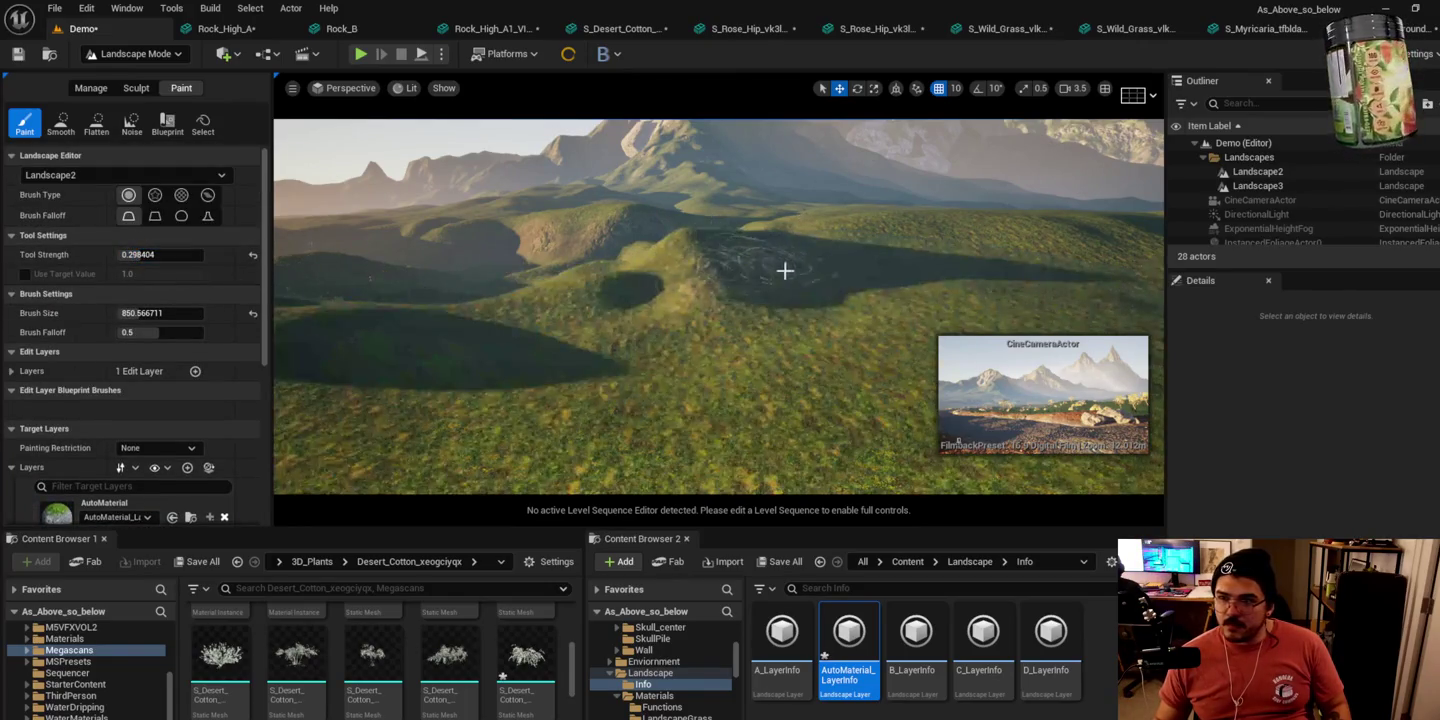
{"action": "mouse_move", "coordinate": [757, 270]}
{"action": "left_mouse_down"}
{"action": "mouse_move", "coordinate": [812, 308]}
{"action": "mouse_move", "coordinate": [645, 301]}
{"action": "mouse_move", "coordinate": [671, 304]}
{"action": "mouse_move", "coordinate": [370, 347]}
{"action": "mouse_move", "coordinate": [462, 358]}
{"action": "left_mouse_up"}
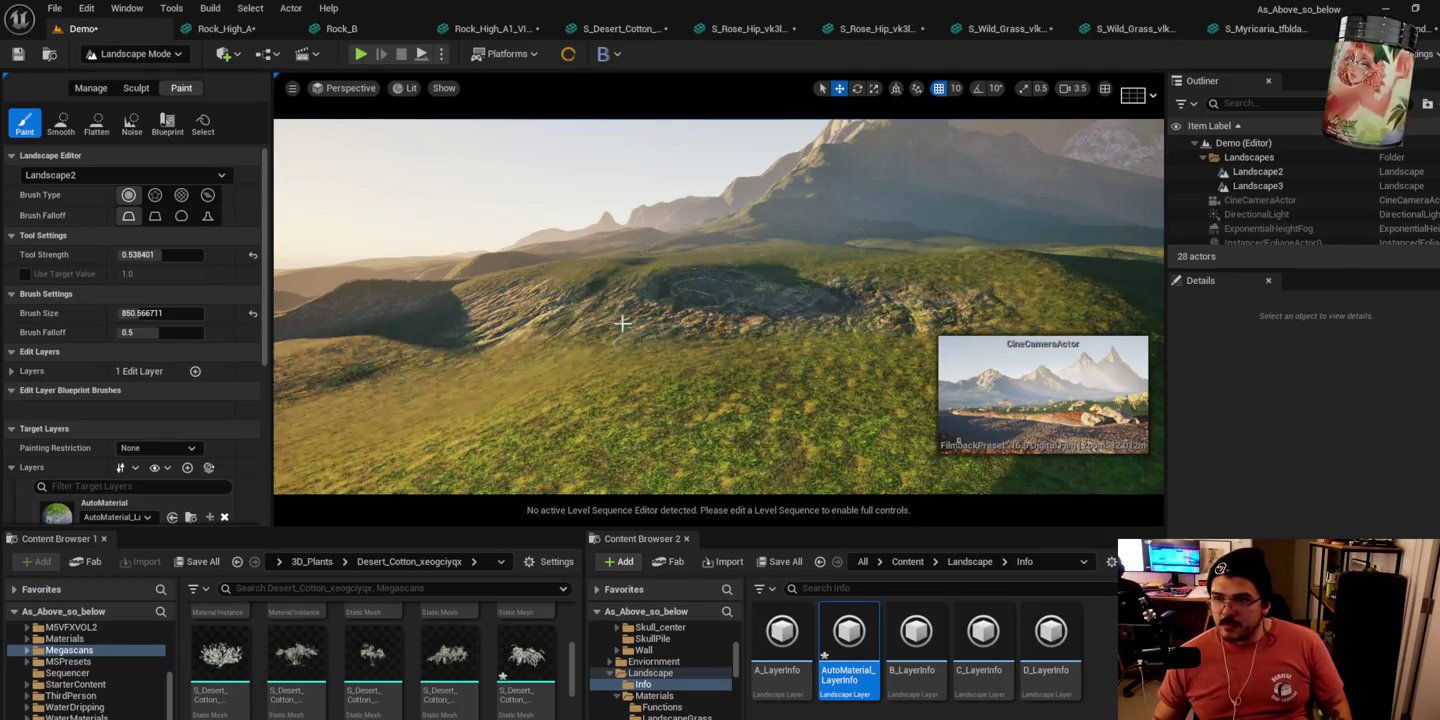
{"action": "mouse_move", "coordinate": [708, 366]}
{"action": "left_mouse_down"}
{"action": "mouse_move", "coordinate": [960, 315]}
{"action": "mouse_move", "coordinate": [851, 419]}
{"action": "mouse_move", "coordinate": [606, 402]}
{"action": "left_mouse_up"}
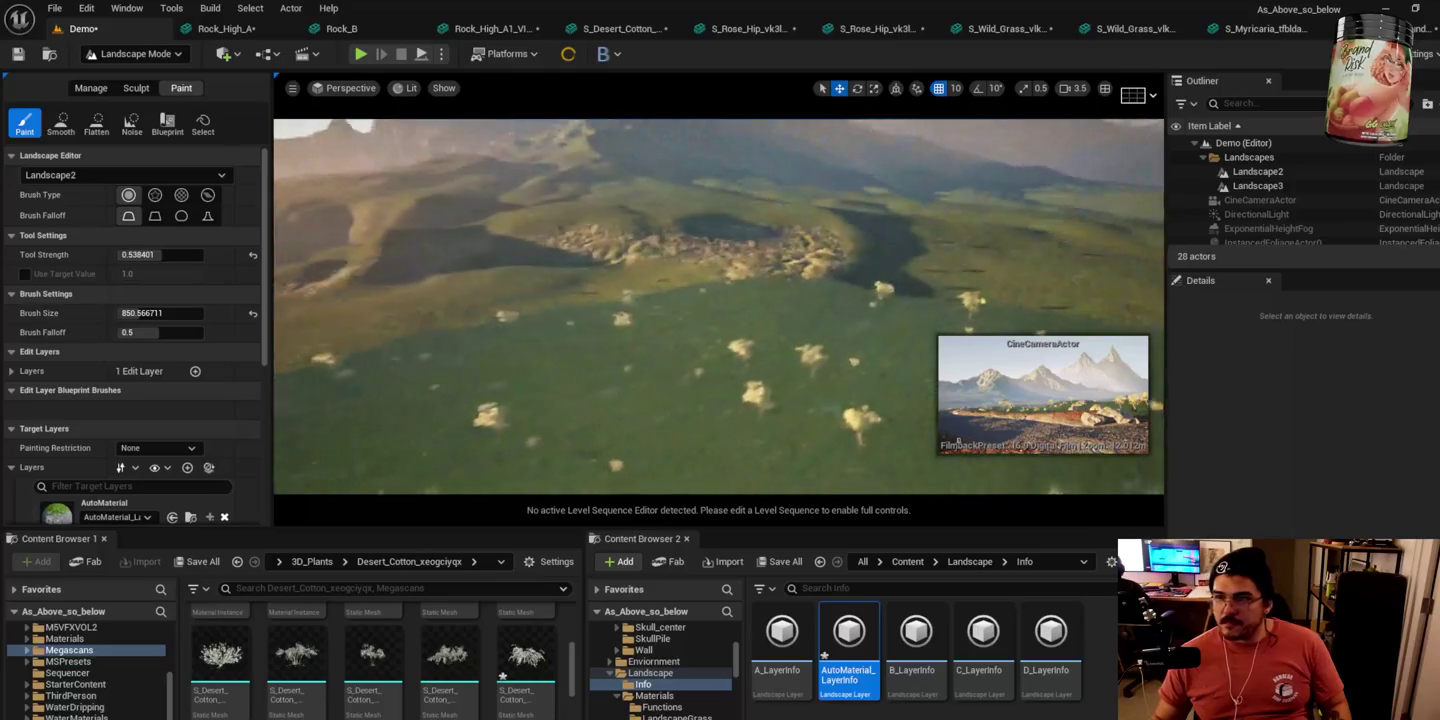
{"action": "mouse_move", "coordinate": [642, 315]}
{"action": "left_mouse_down"}
{"action": "mouse_move", "coordinate": [550, 425]}
{"action": "mouse_move", "coordinate": [491, 455]}
{"action": "left_mouse_up"}
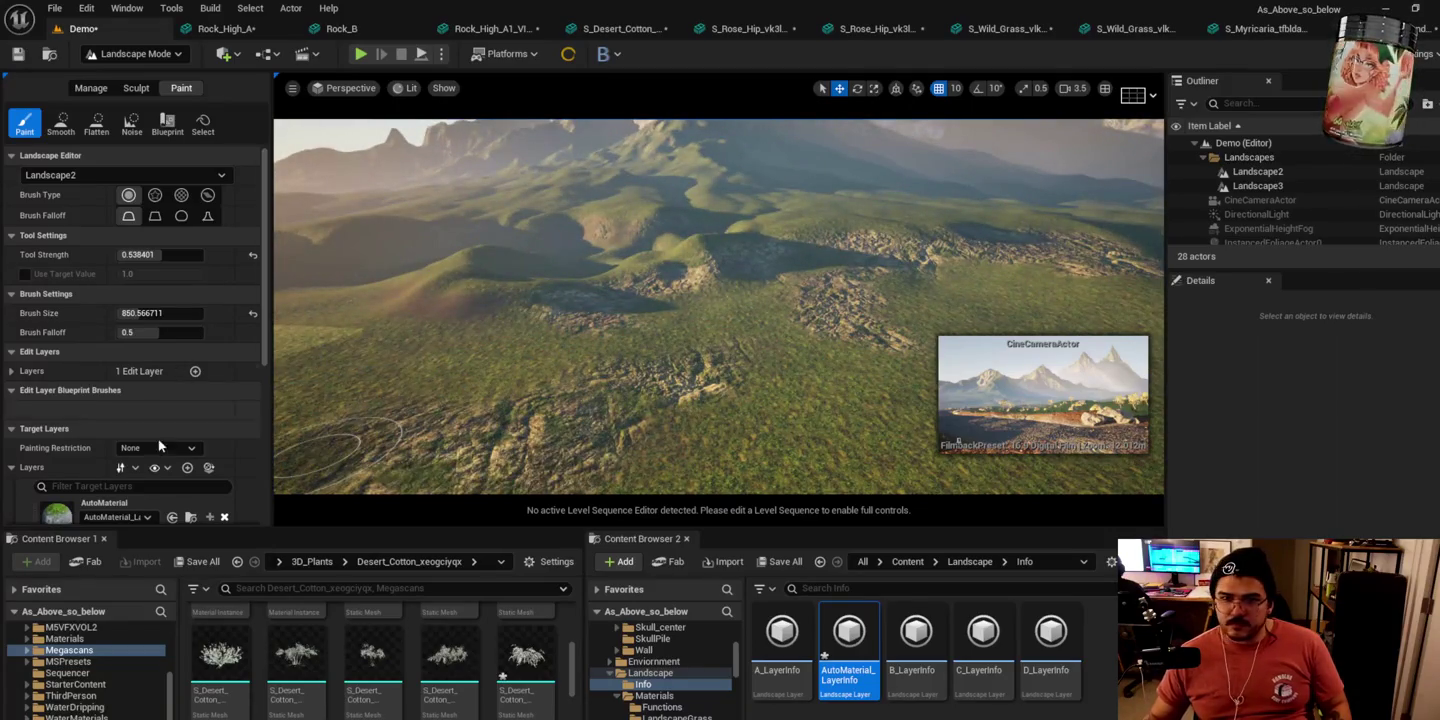
Step: Undo a bad dark stroke, then paint layer C over the brown dirt patch
{"action": "scroll", "coordinate": [161, 437], "scroll_direction": "down", "scroll_amount": 5}
{"action": "mouse_move", "coordinate": [455, 420]}
{"action": "left_mouse_down"}
{"action": "mouse_move", "coordinate": [481, 409]}
{"action": "mouse_move", "coordinate": [512, 446]}
{"action": "mouse_move", "coordinate": [613, 418]}
{"action": "left_mouse_up"}
{"action": "key", "text": "ctrl+z"}
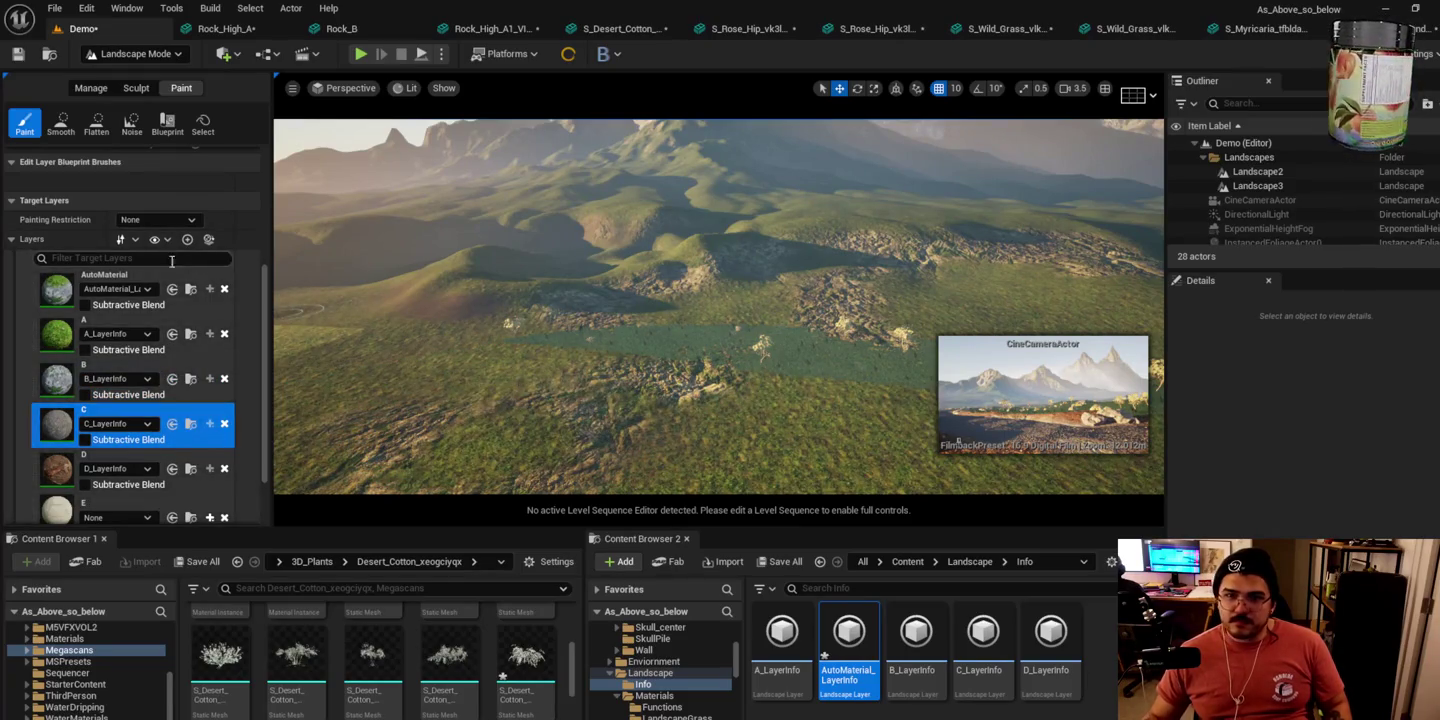
{"action": "scroll", "coordinate": [155, 236], "scroll_direction": "up", "scroll_amount": 3}
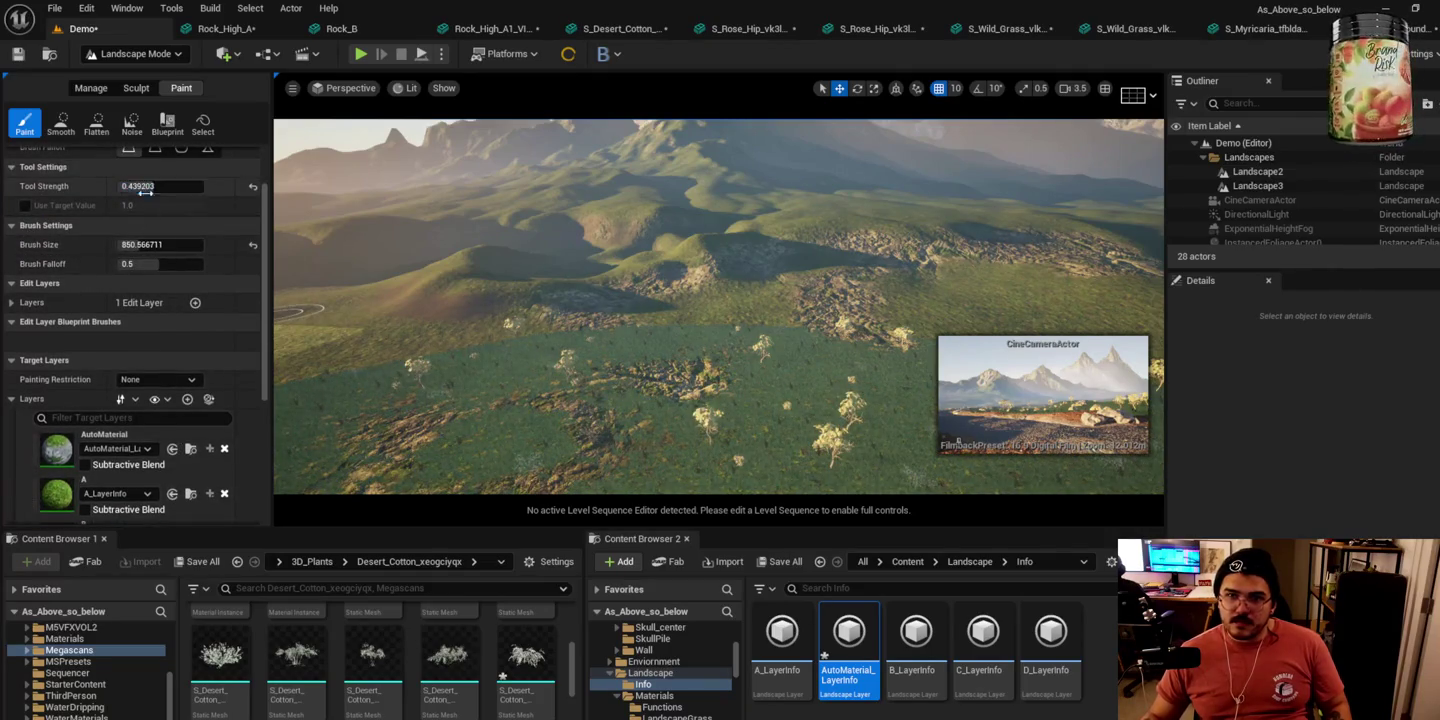
{"action": "scroll", "coordinate": [783, 377], "scroll_direction": "down", "scroll_amount": 5}
{"action": "mouse_move", "coordinate": [691, 353]}
{"action": "left_mouse_down"}
{"action": "mouse_move", "coordinate": [611, 305]}
{"action": "mouse_move", "coordinate": [554, 334]}
{"action": "mouse_move", "coordinate": [491, 500]}
{"action": "left_mouse_up"}
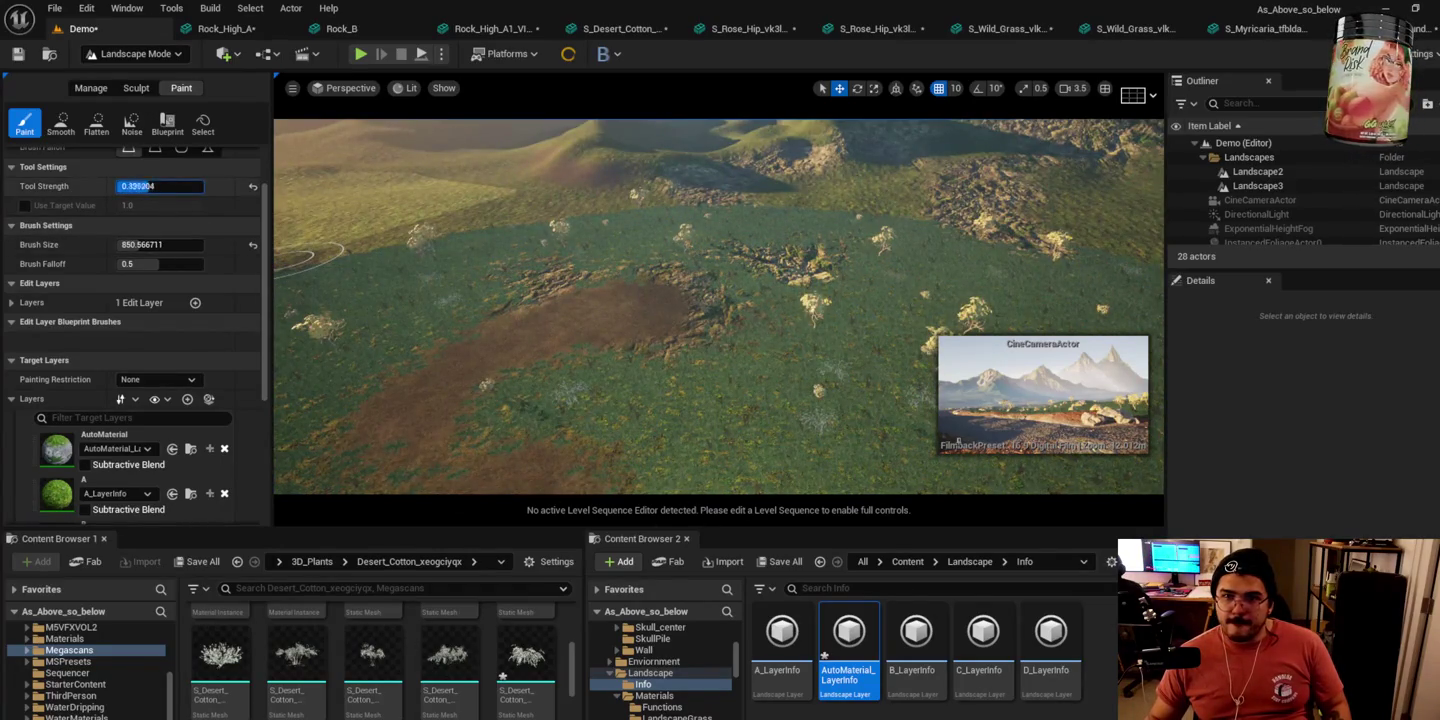
{"action": "scroll", "coordinate": [119, 423], "scroll_direction": "down", "scroll_amount": 2}
{"action": "left_click", "coordinate": [130, 480]}
{"action": "mouse_move", "coordinate": [411, 419]}
{"action": "left_mouse_down"}
{"action": "mouse_move", "coordinate": [481, 439]}
{"action": "mouse_move", "coordinate": [454, 369]}
{"action": "mouse_move", "coordinate": [524, 346]}
{"action": "mouse_move", "coordinate": [546, 402]}
{"action": "mouse_move", "coordinate": [466, 363]}
{"action": "mouse_move", "coordinate": [769, 424]}
{"action": "mouse_move", "coordinate": [646, 399]}
{"action": "mouse_move", "coordinate": [850, 255]}
{"action": "mouse_move", "coordinate": [895, 337]}
{"action": "mouse_move", "coordinate": [779, 473]}
{"action": "mouse_move", "coordinate": [948, 253]}
{"action": "left_mouse_up"}
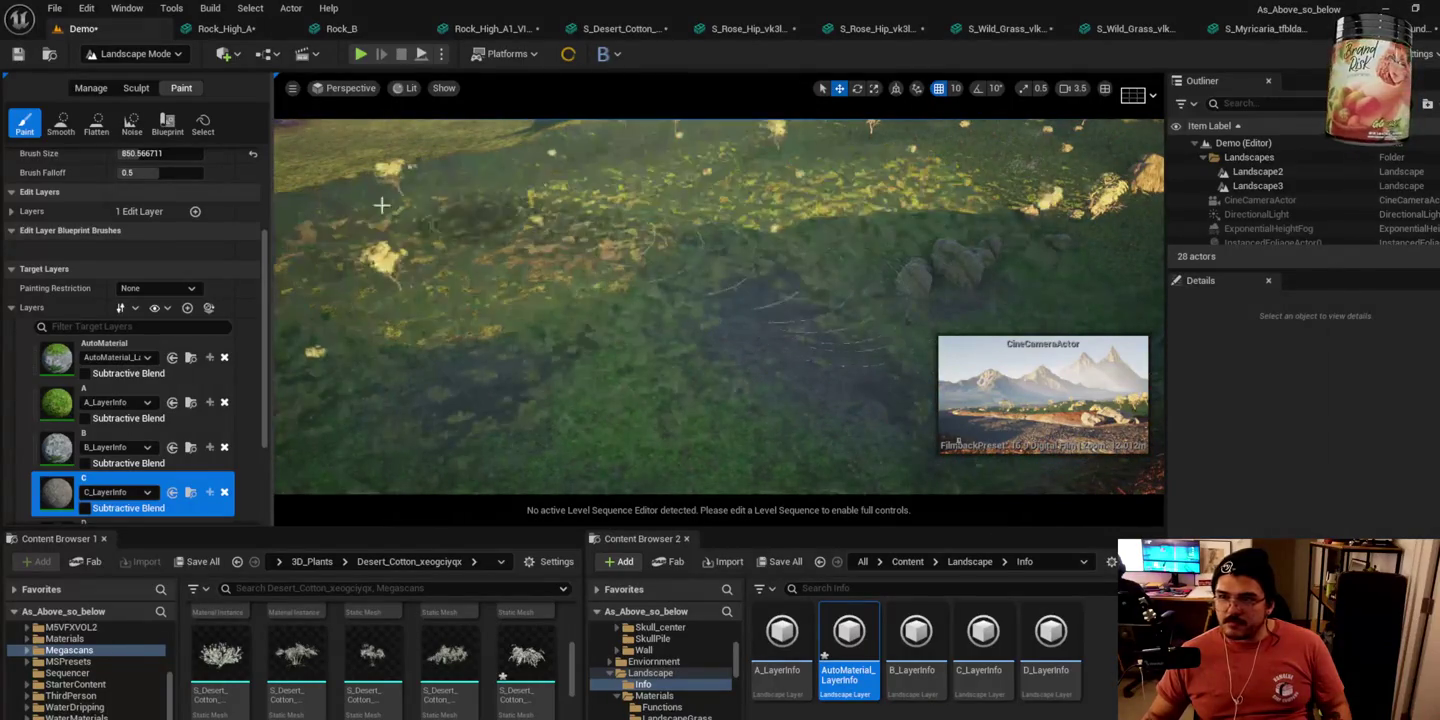
{"action": "scroll", "coordinate": [162, 300], "scroll_direction": "up", "scroll_amount": 4}
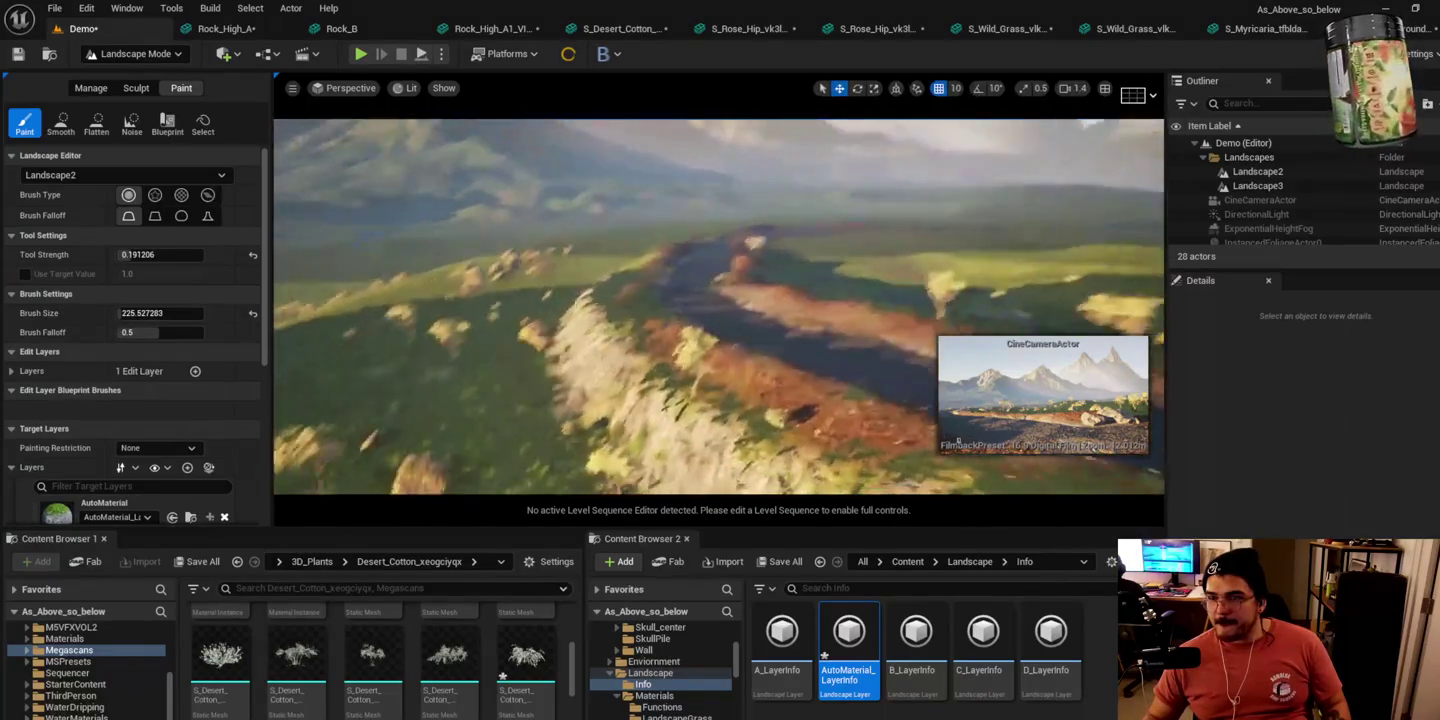
Step: Paint the grass layer over the ground near the shrubs
{"action": "scroll", "coordinate": [718, 306], "scroll_direction": "up", "scroll_amount": 3}
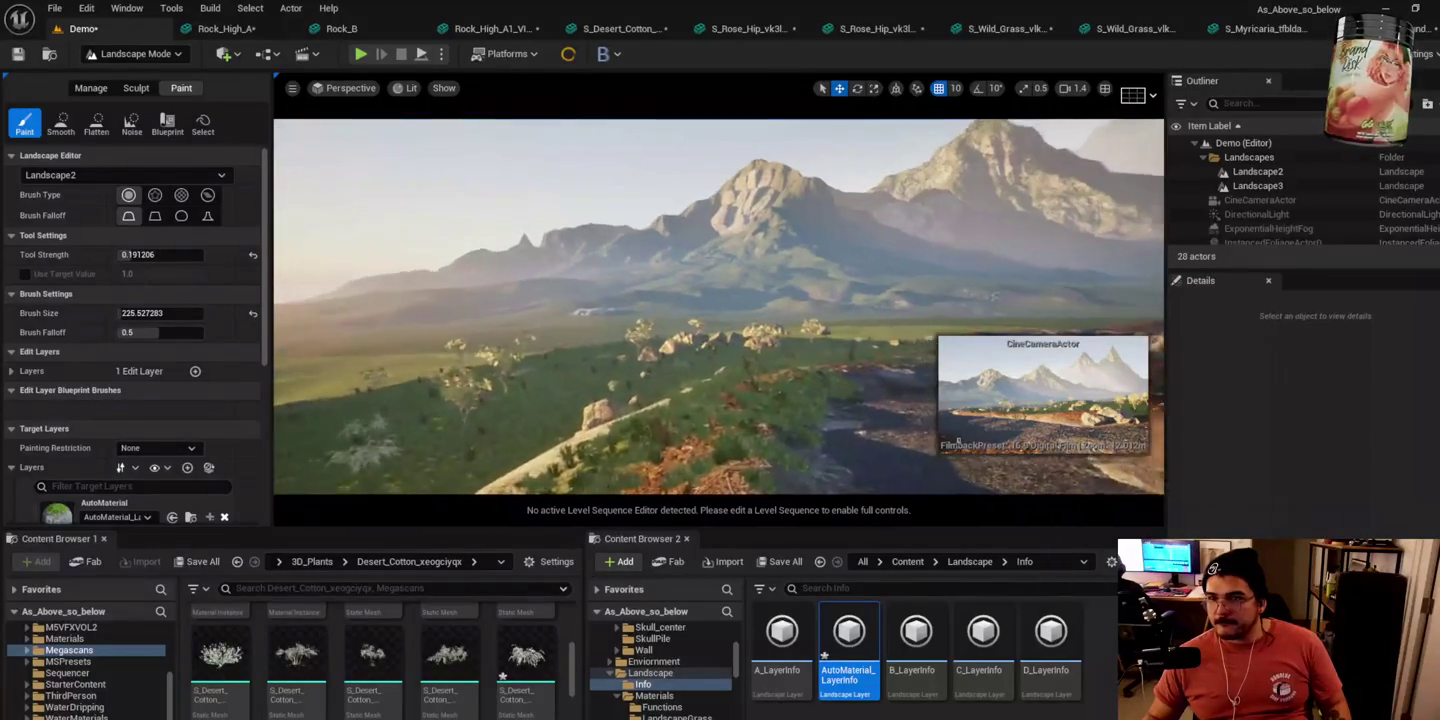
{"action": "scroll", "coordinate": [897, 368], "scroll_direction": "up", "scroll_amount": 1}
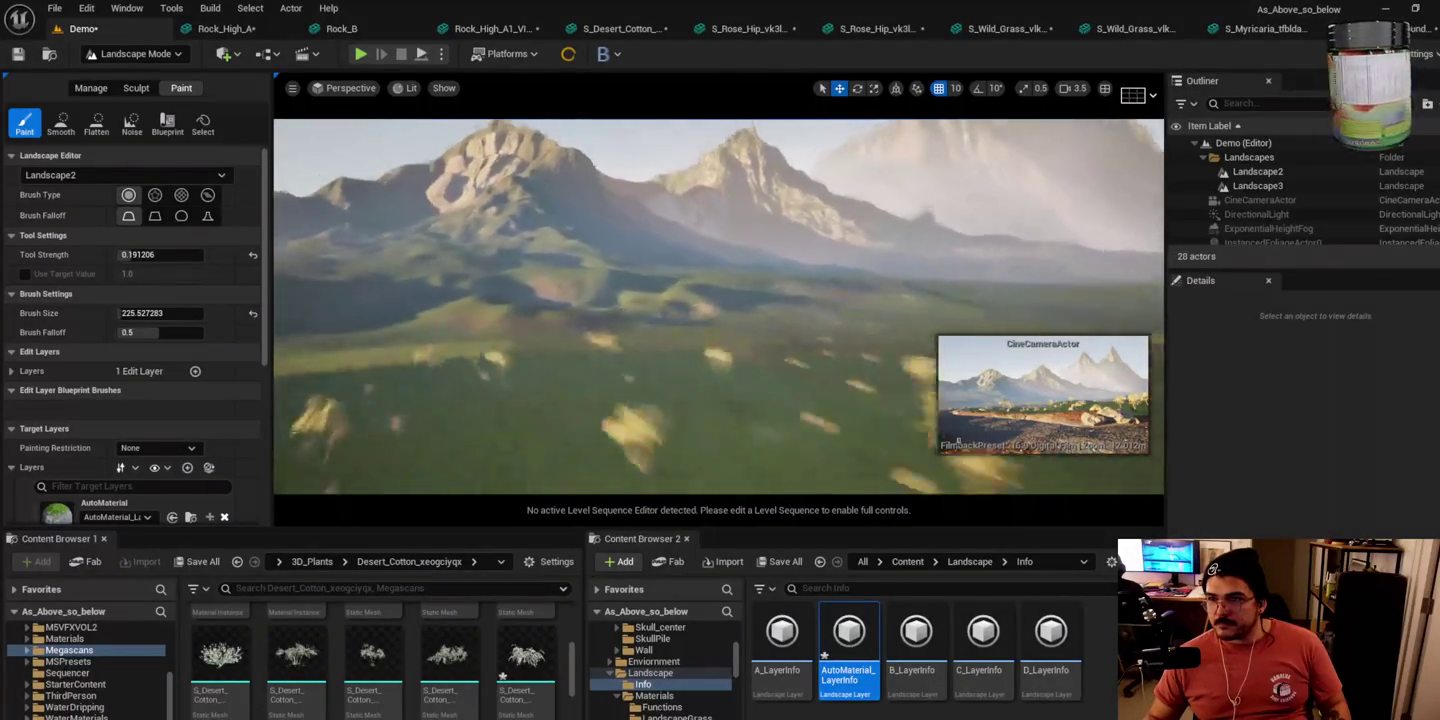
{"action": "left_click_drag", "start_coordinate": [896, 368], "coordinate": [785, 355]}
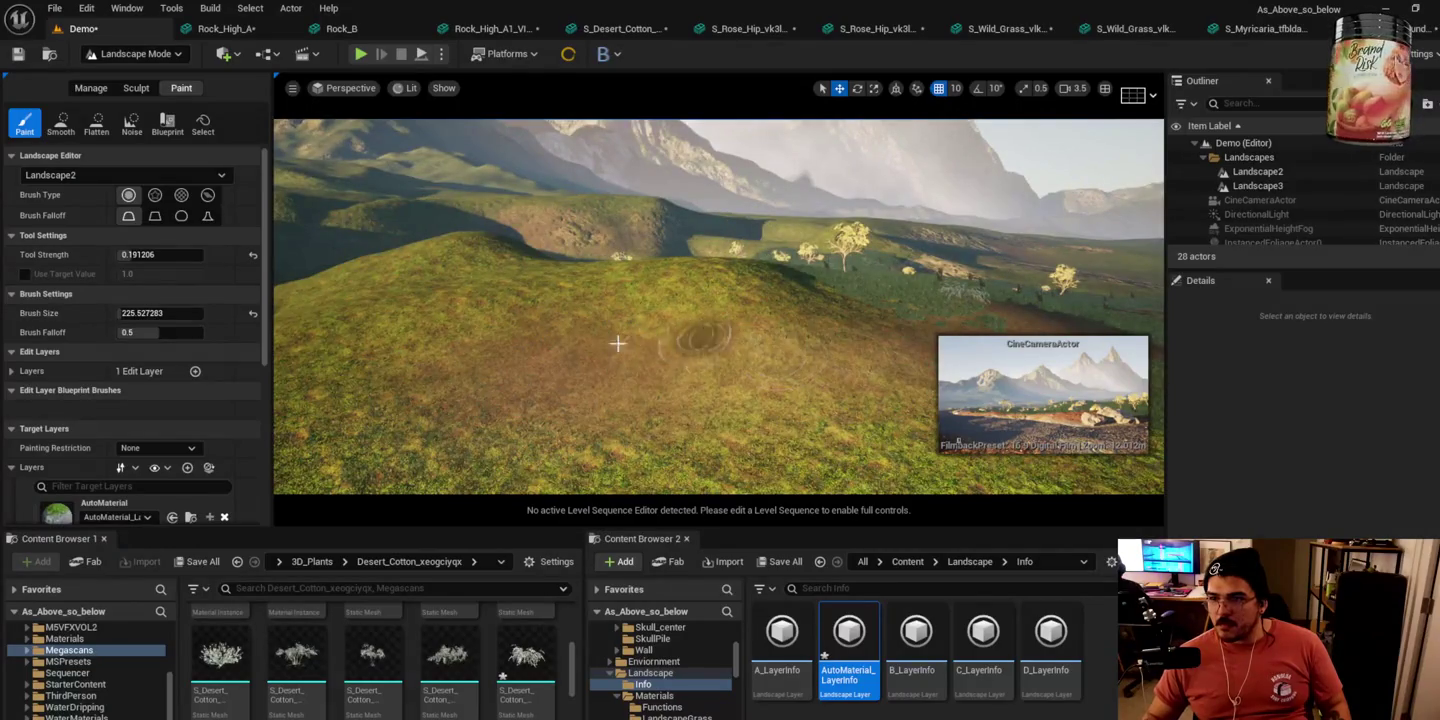
{"action": "scroll", "coordinate": [245, 301], "scroll_direction": "down", "scroll_amount": 3}
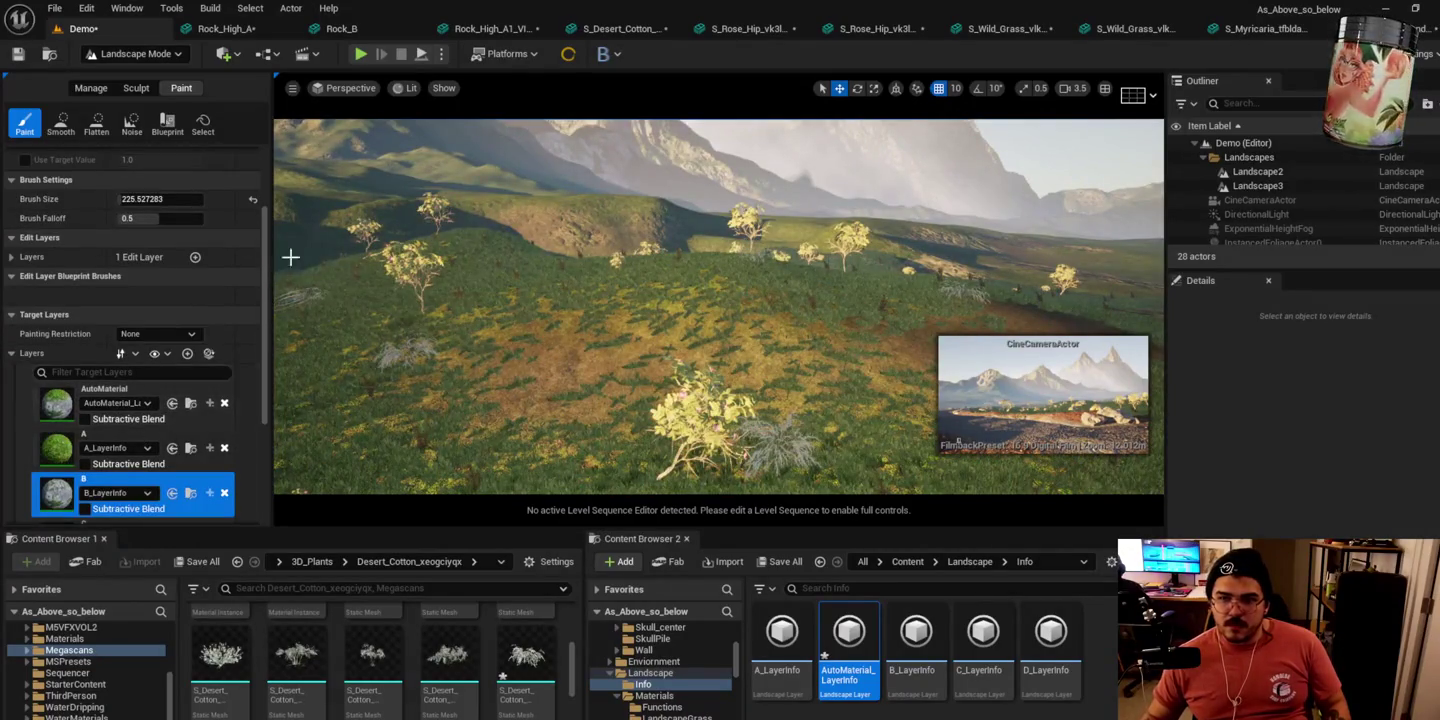
Step: Shrink the brush to about 537.79 and paint rock across the hill's centre
{"action": "left_click_drag", "start_coordinate": [150, 200], "coordinate": [150, 222]}
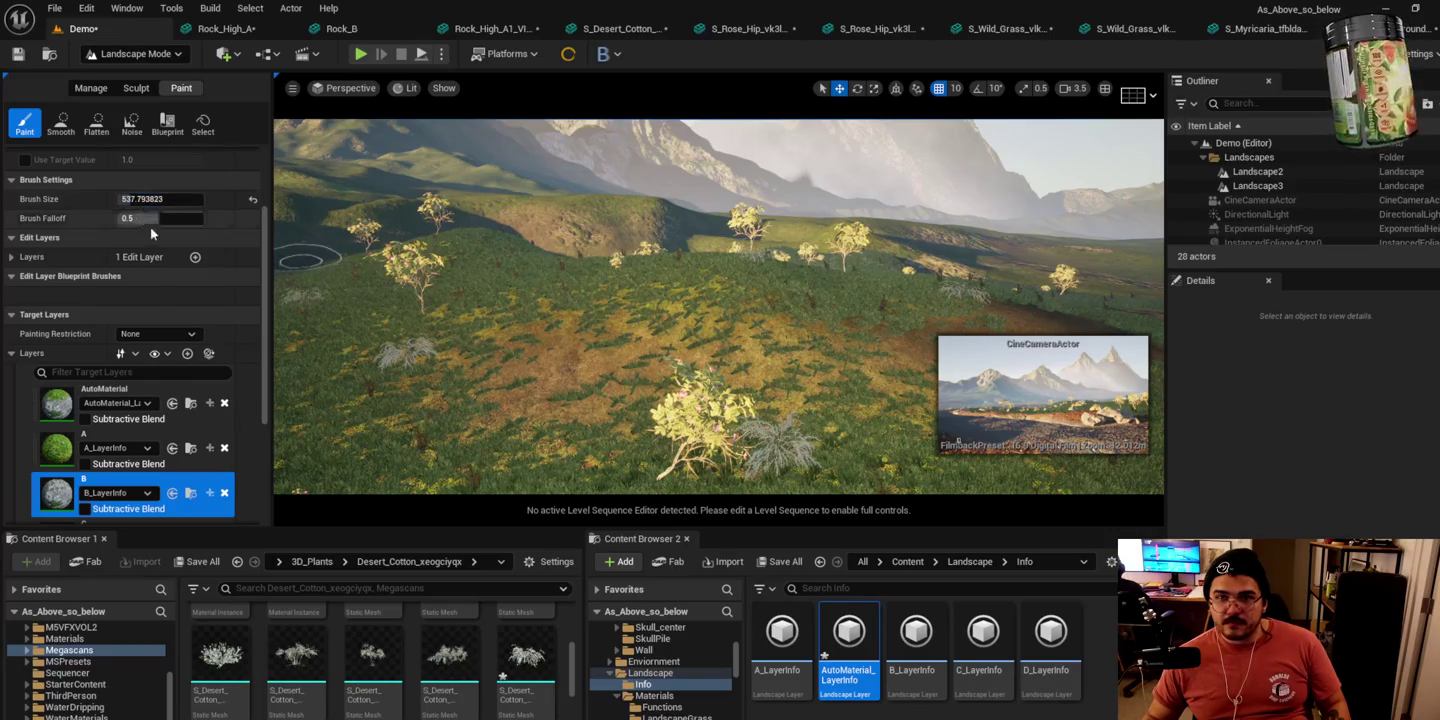
{"action": "scroll", "coordinate": [150, 270], "scroll_direction": "up", "scroll_amount": 2}
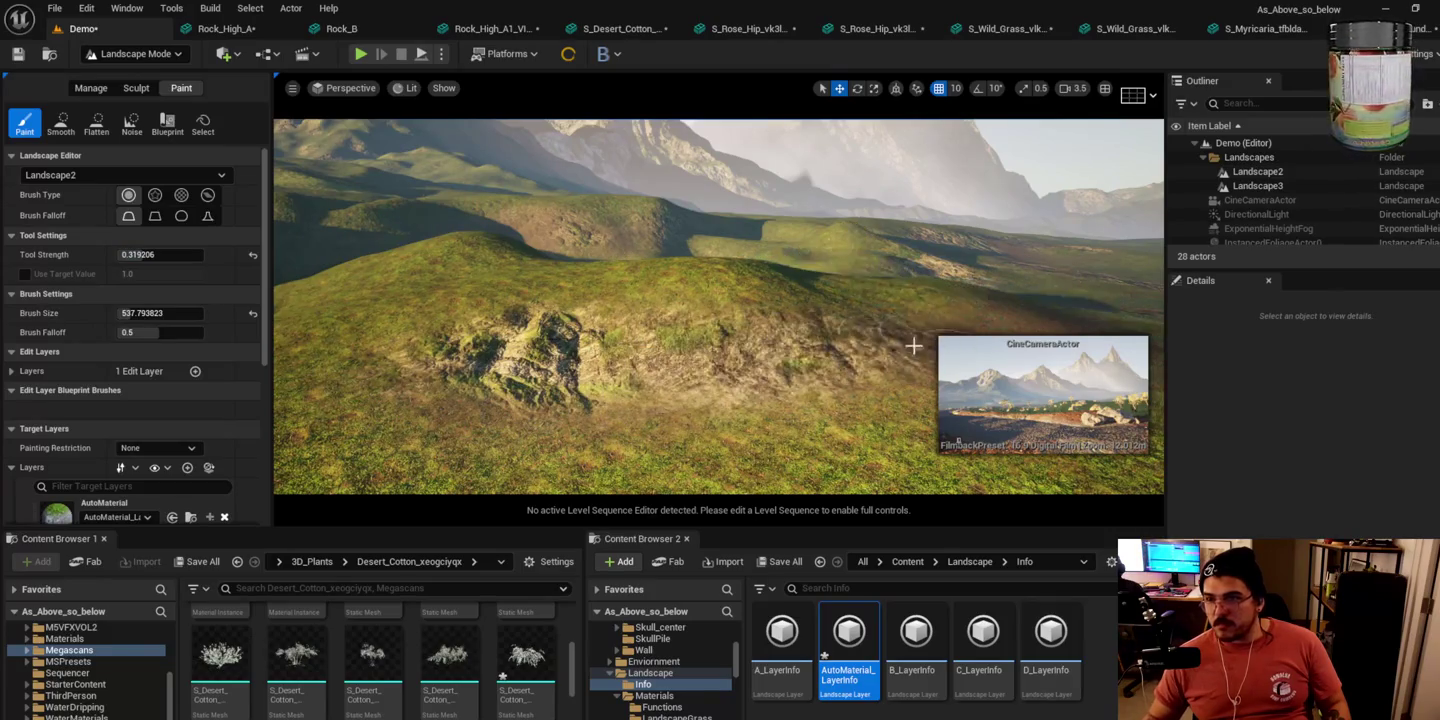
{"action": "mouse_move", "coordinate": [893, 318]}
{"action": "left_mouse_down"}
{"action": "mouse_move", "coordinate": [770, 301]}
{"action": "mouse_move", "coordinate": [500, 312]}
{"action": "mouse_move", "coordinate": [457, 404]}
{"action": "mouse_move", "coordinate": [300, 395]}
{"action": "mouse_move", "coordinate": [340, 460]}
{"action": "mouse_move", "coordinate": [650, 450]}
{"action": "mouse_move", "coordinate": [814, 370]}
{"action": "left_mouse_up"}
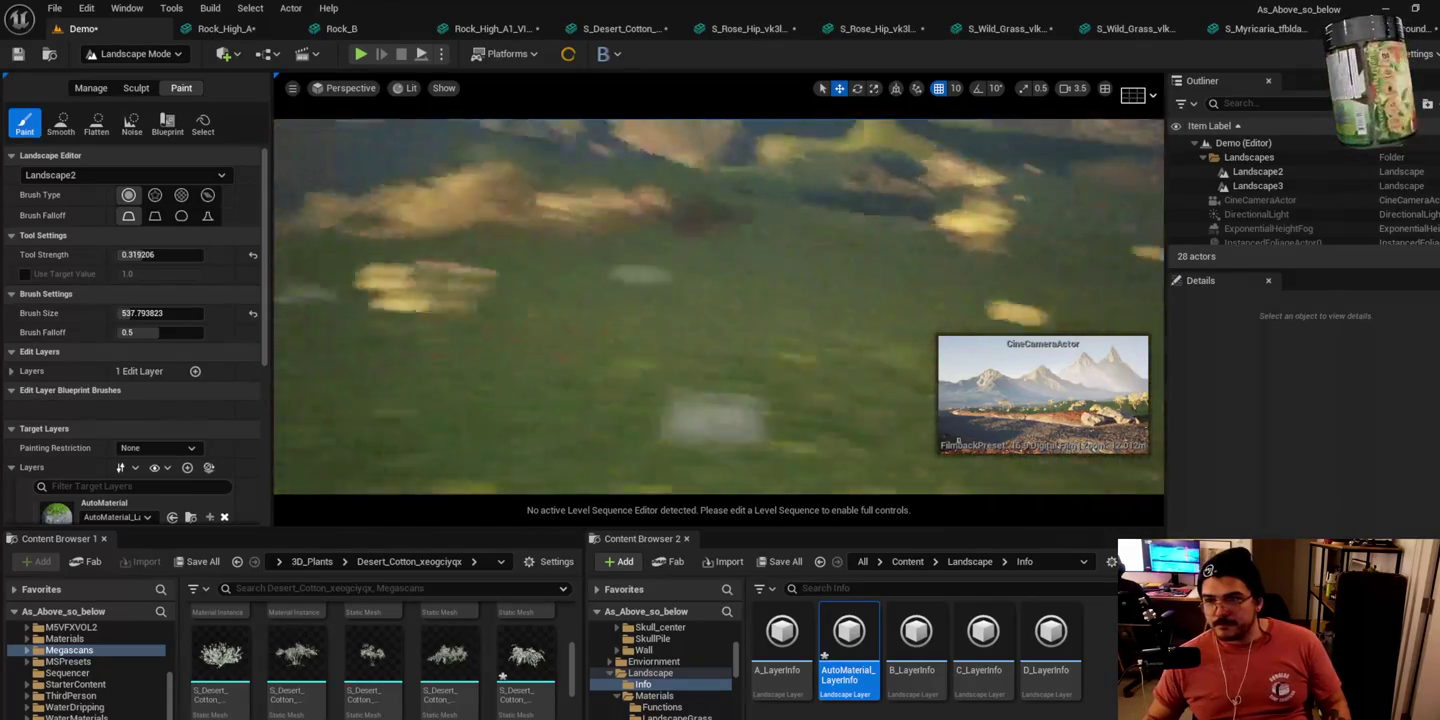
{"action": "mouse_move", "coordinate": [796, 338]}
{"action": "left_mouse_down"}
{"action": "mouse_move", "coordinate": [852, 331]}
{"action": "mouse_move", "coordinate": [727, 391]}
{"action": "left_mouse_up"}
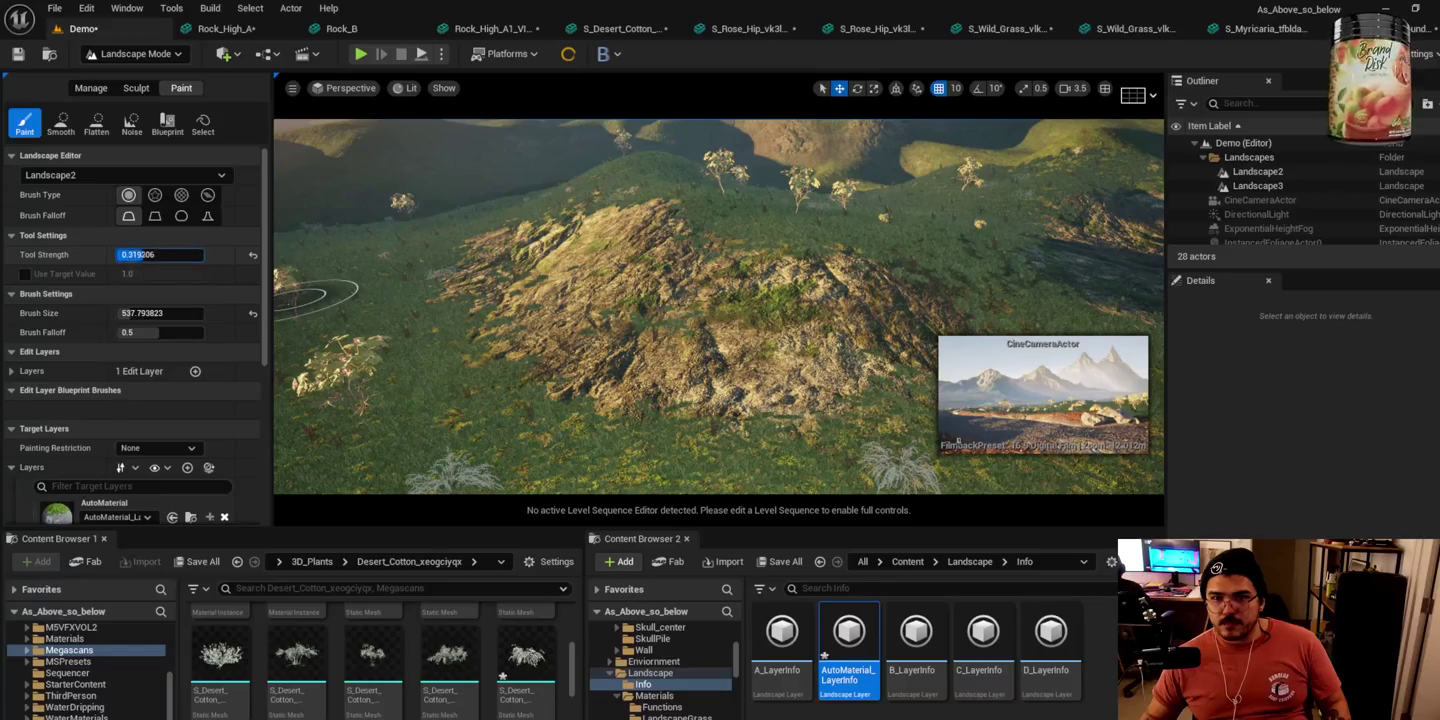
{"action": "scroll", "coordinate": [166, 401], "scroll_direction": "down", "scroll_amount": 5}
{"action": "left_click", "coordinate": [121, 439]}
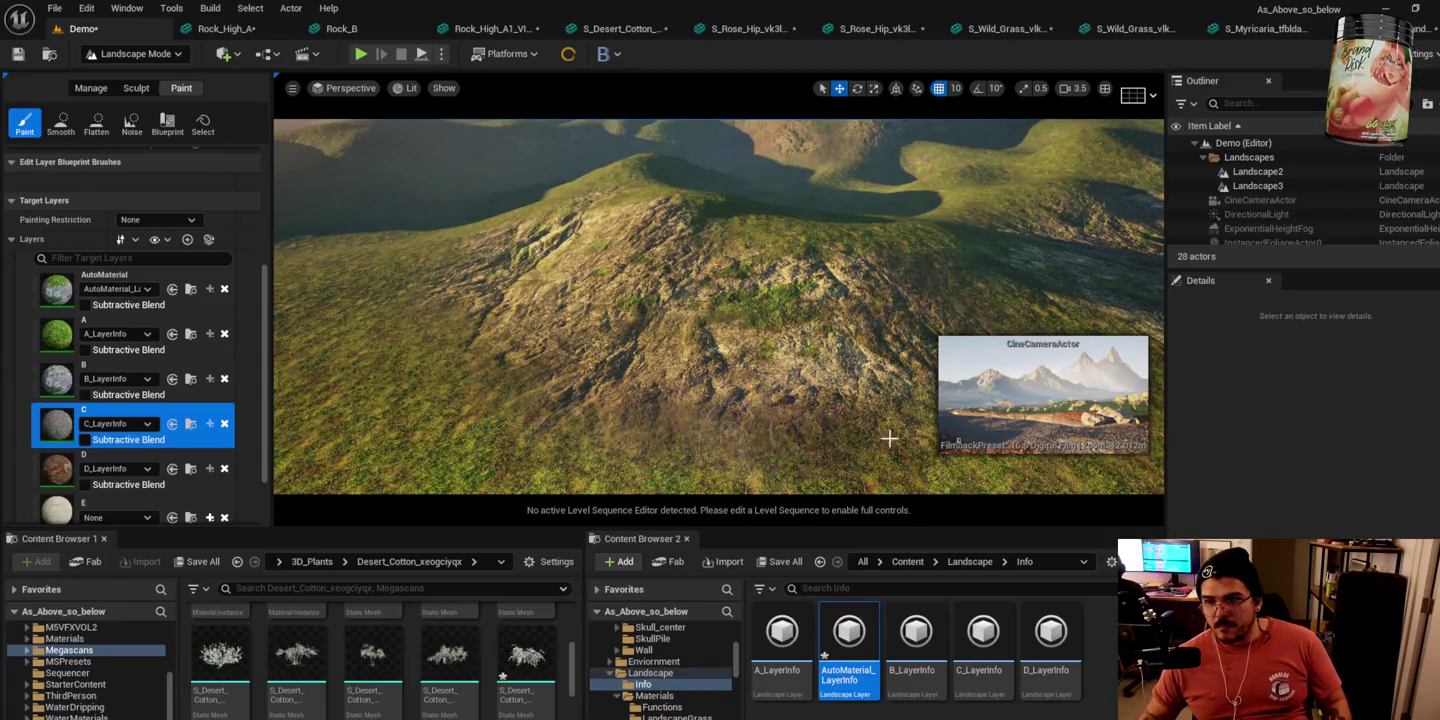
Step: Enlarge the brown layer C dirt patch, then make layer B the paint target again
{"action": "scroll", "coordinate": [749, 357], "scroll_direction": "up", "scroll_amount": 5}
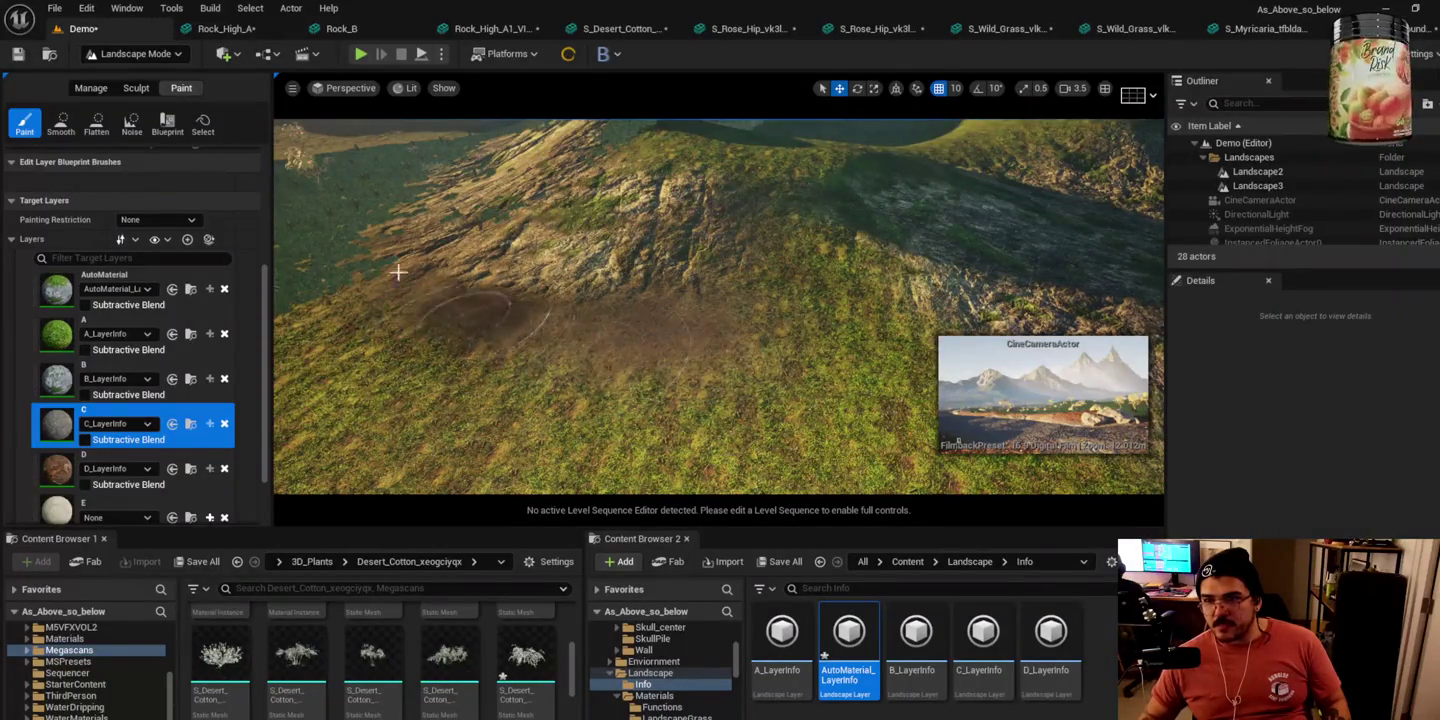
{"action": "scroll", "coordinate": [420, 286], "scroll_direction": "up", "scroll_amount": 5}
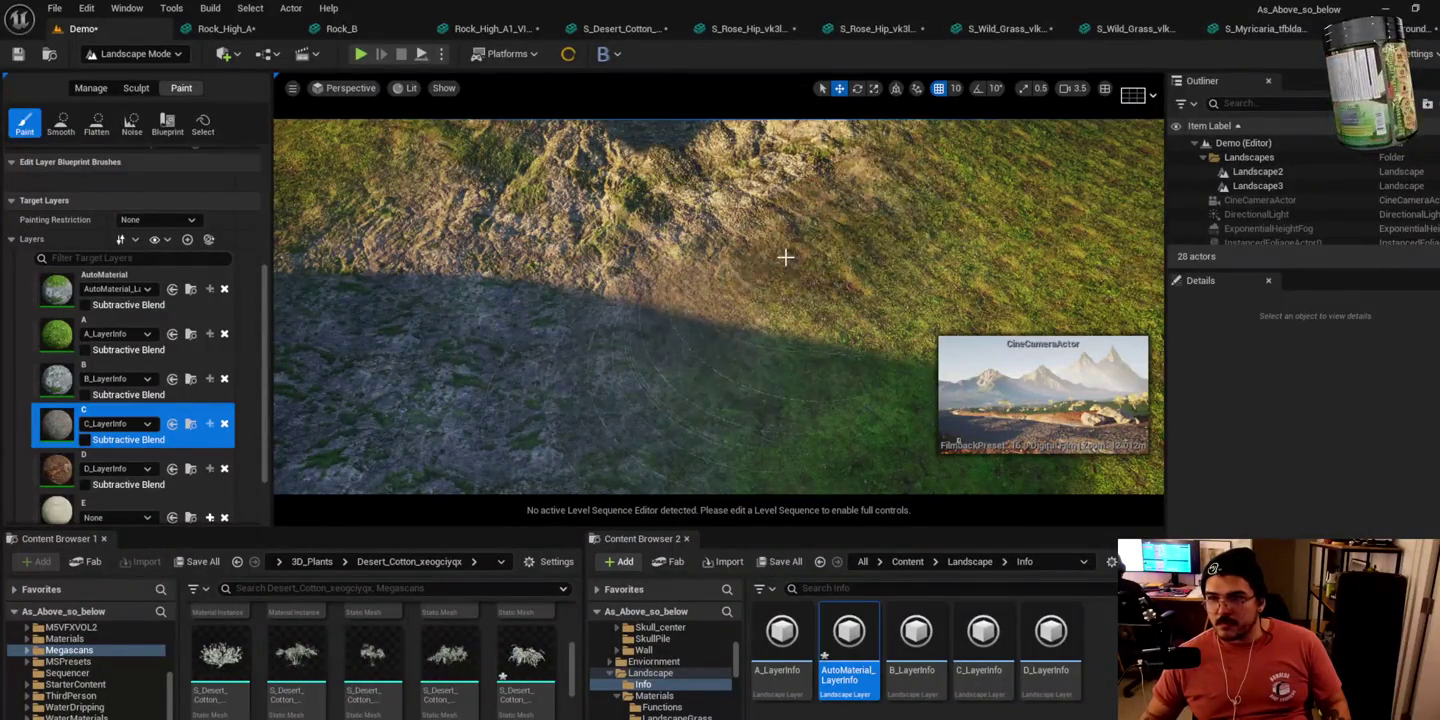
{"action": "scroll", "coordinate": [560, 420], "scroll_direction": "down", "scroll_amount": 3}
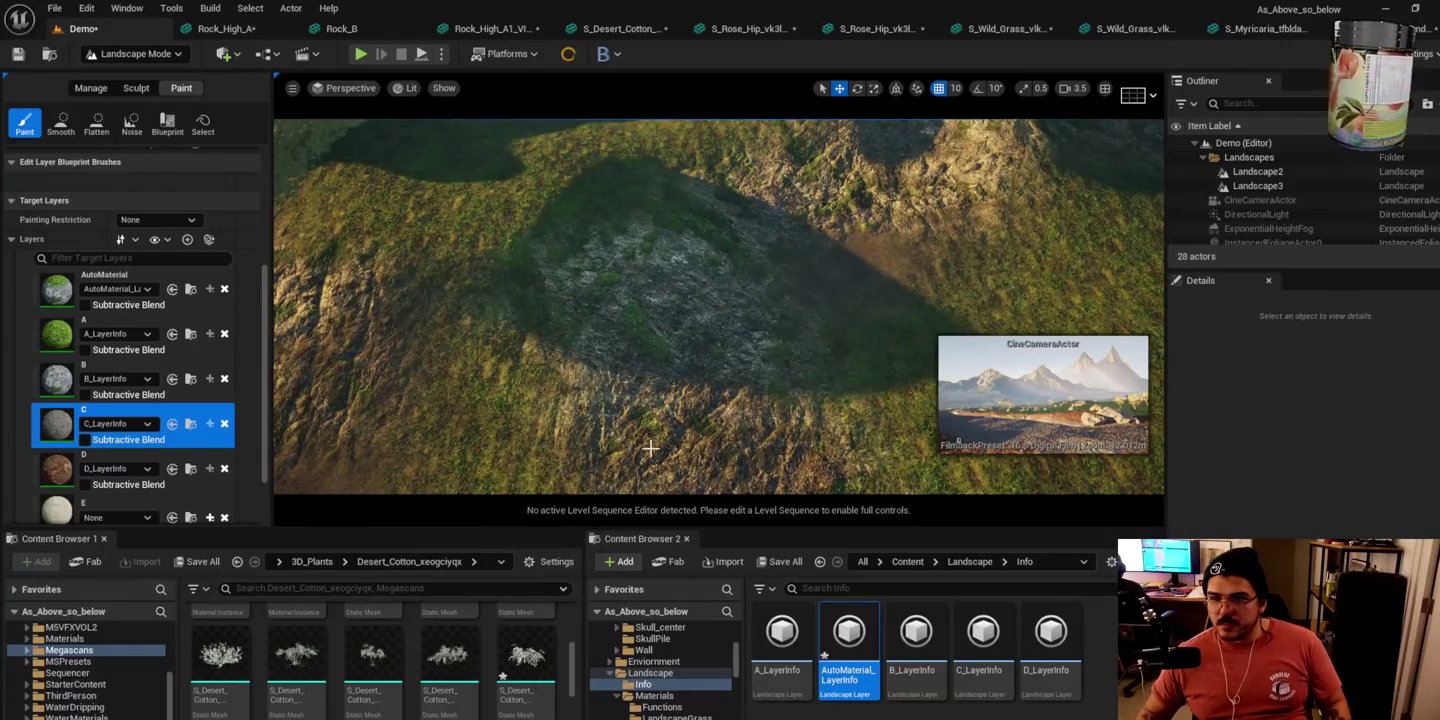
{"action": "scroll", "coordinate": [827, 480], "scroll_direction": "down", "scroll_amount": 3}
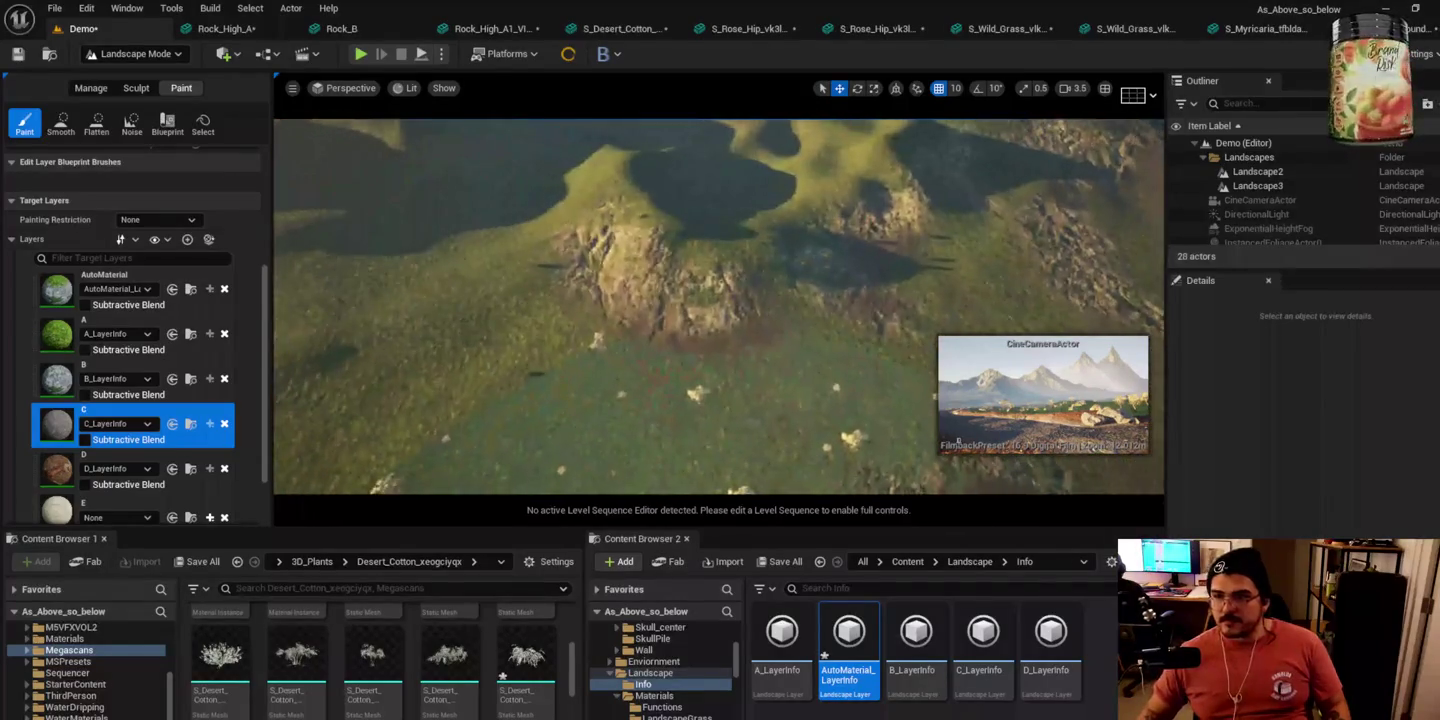
{"action": "scroll", "coordinate": [827, 479], "scroll_direction": "up", "scroll_amount": 5}
{"action": "scroll", "coordinate": [824, 466], "scroll_direction": "up", "scroll_amount": 3}
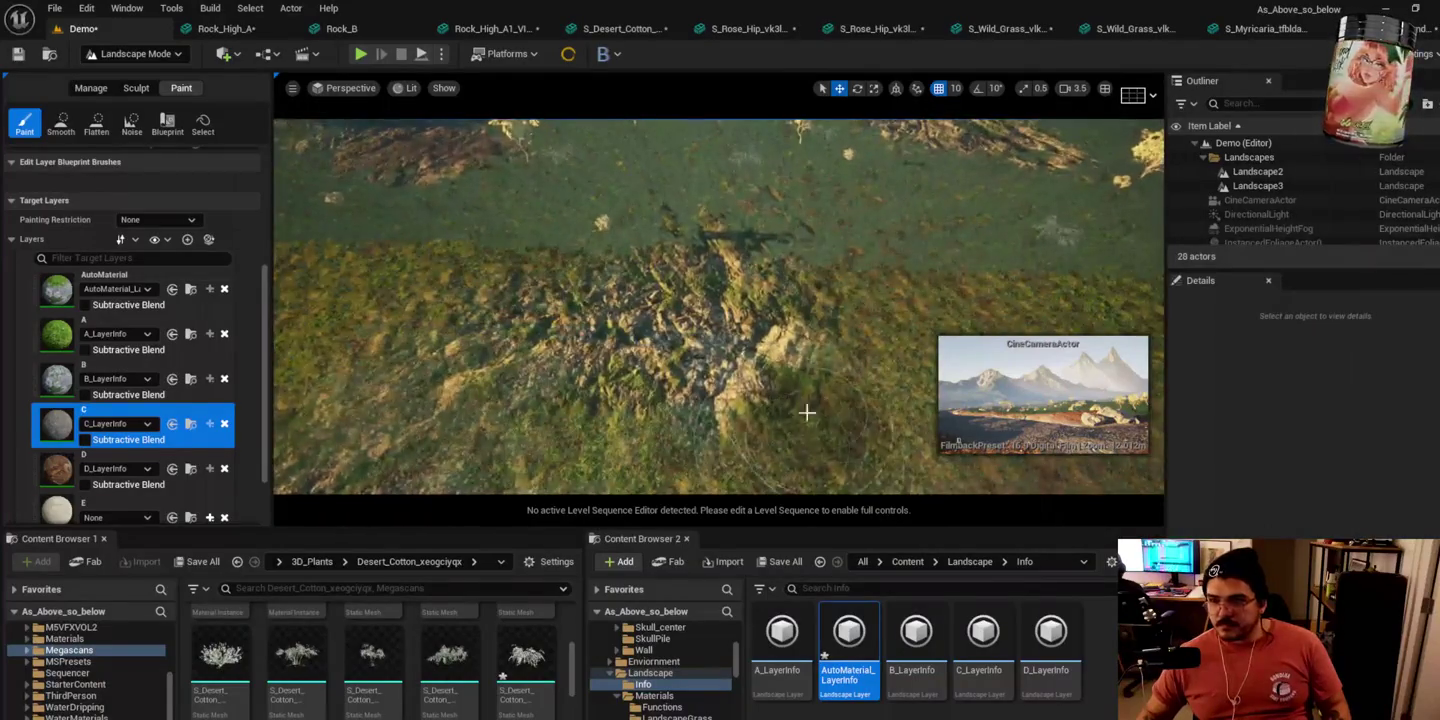
{"action": "scroll", "coordinate": [765, 380], "scroll_direction": "down", "scroll_amount": 2}
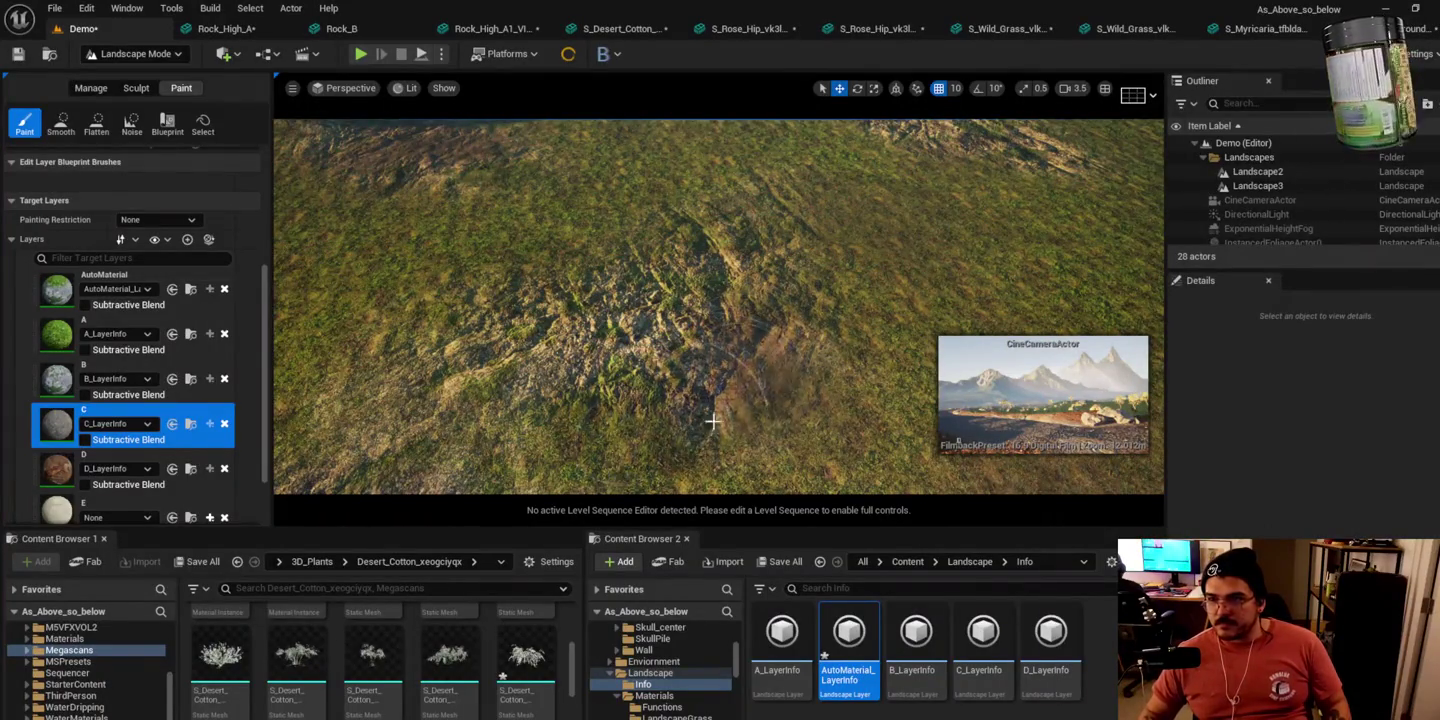
{"action": "scroll", "coordinate": [686, 409], "scroll_direction": "down", "scroll_amount": 3}
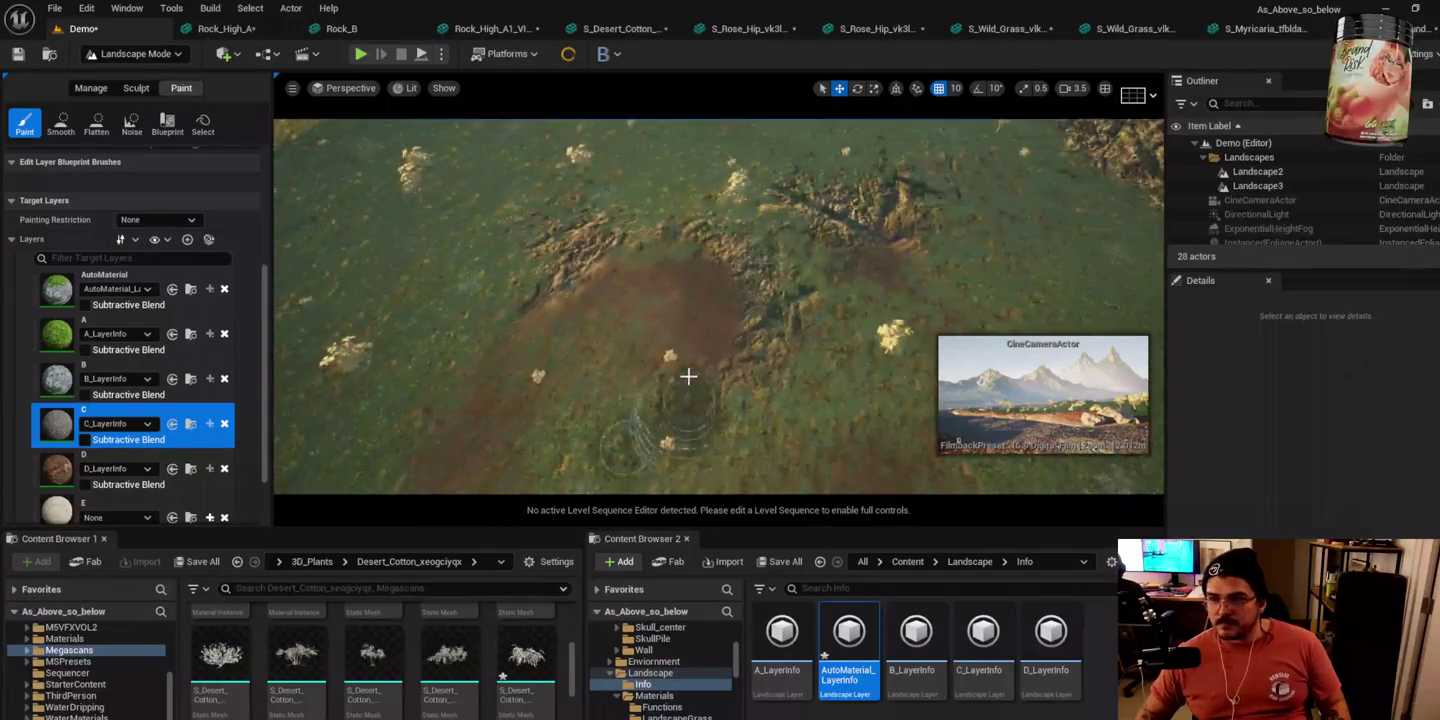
{"action": "left_click_drag", "start_coordinate": [668, 320], "coordinate": [686, 285]}
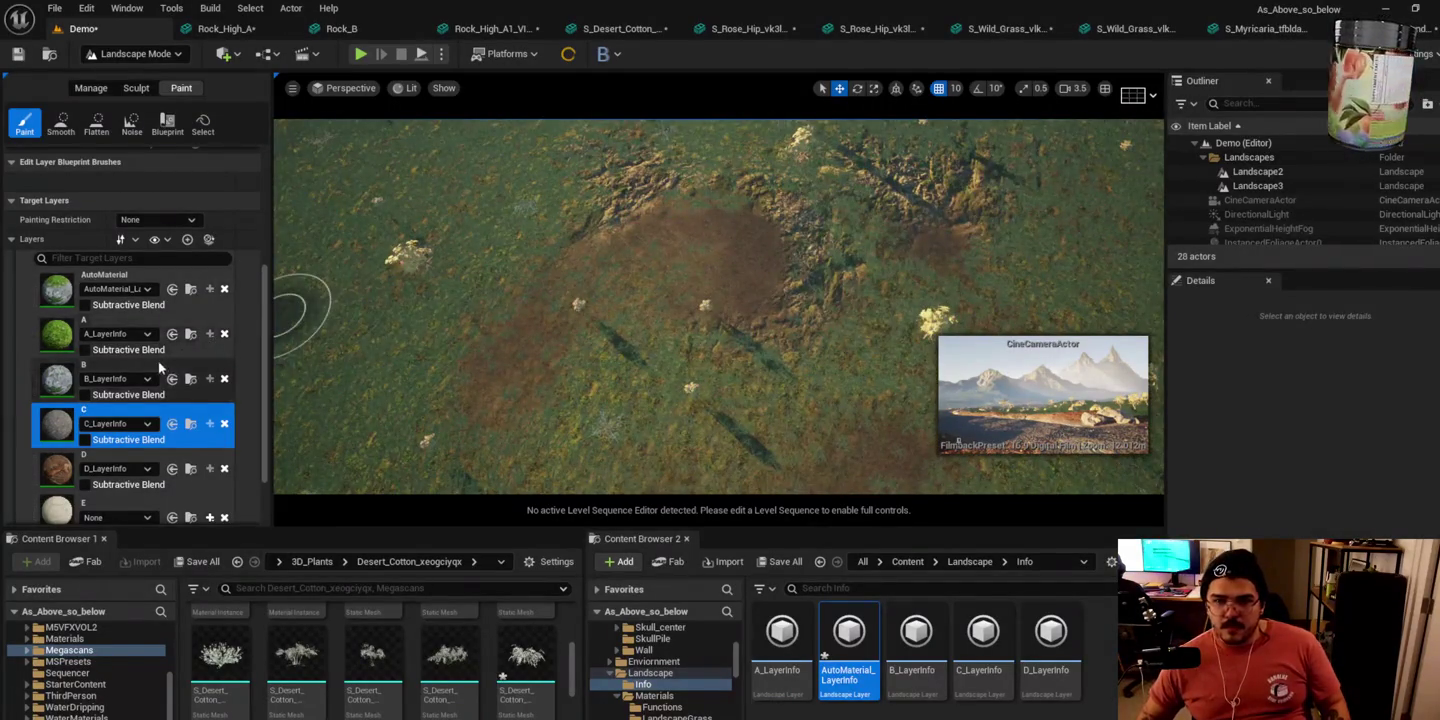
{"action": "left_click", "coordinate": [120, 388]}
{"action": "scroll", "coordinate": [657, 247], "scroll_direction": "up", "scroll_amount": 3}
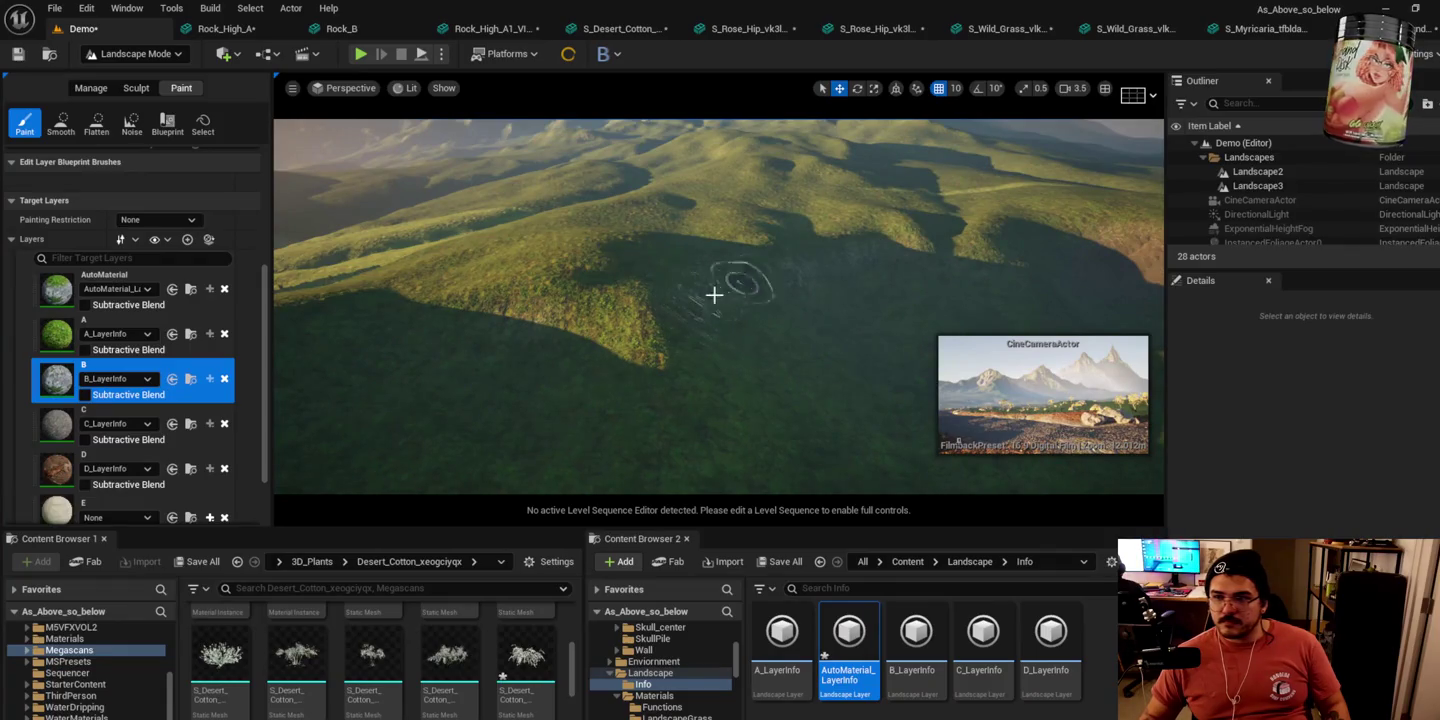
{"action": "scroll", "coordinate": [212, 228], "scroll_direction": "up", "scroll_amount": 3}
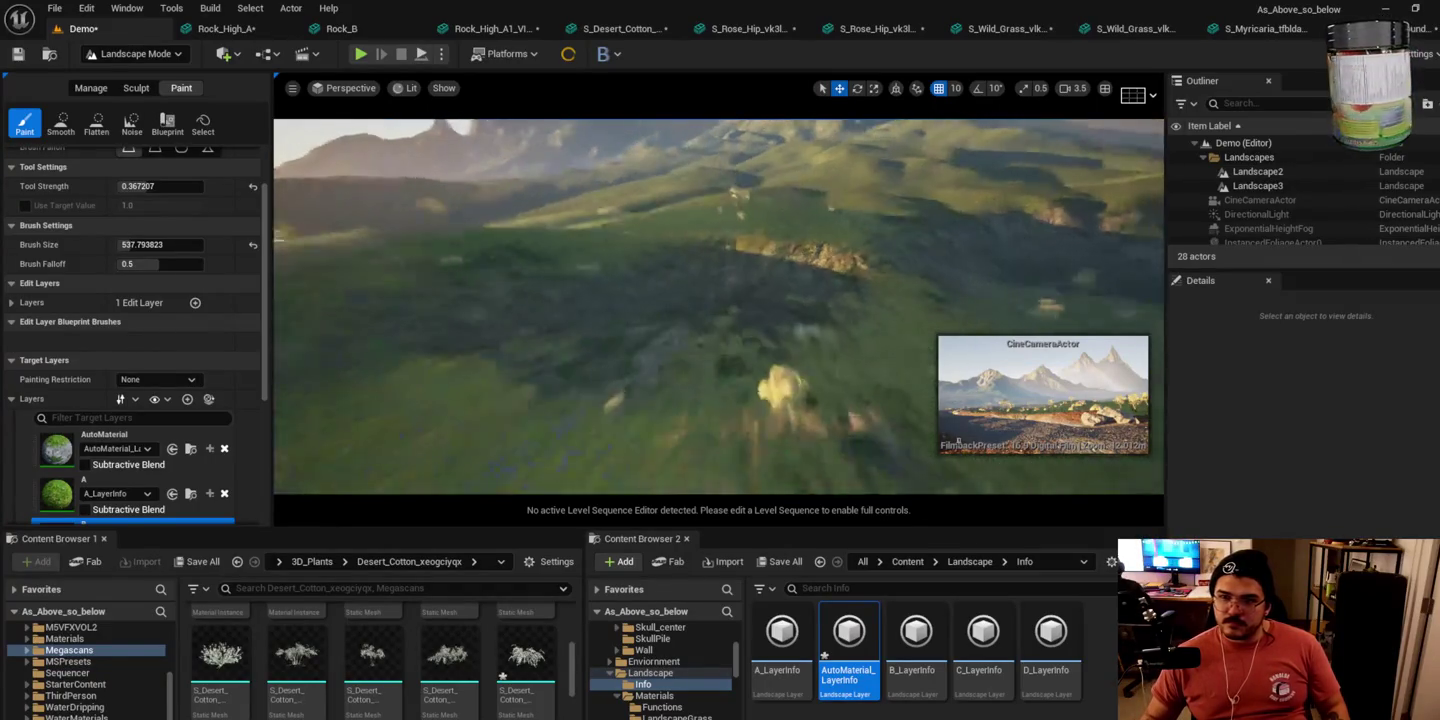
Step: Paint exposed rock over the grass and trees along the ridge slopes
{"action": "left_click_drag", "start_coordinate": [334, 414], "coordinate": [304, 421]}
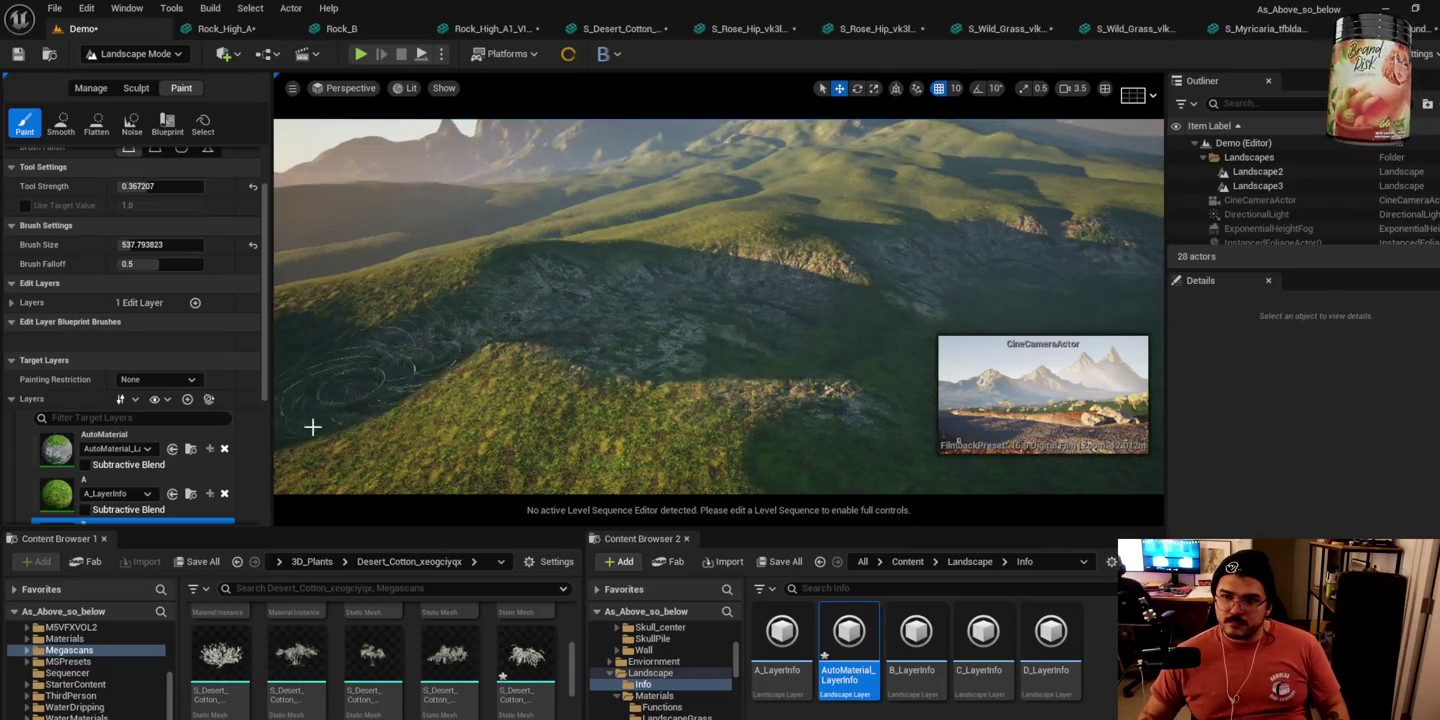
{"action": "left_click_drag", "start_coordinate": [519, 431], "coordinate": [752, 408]}
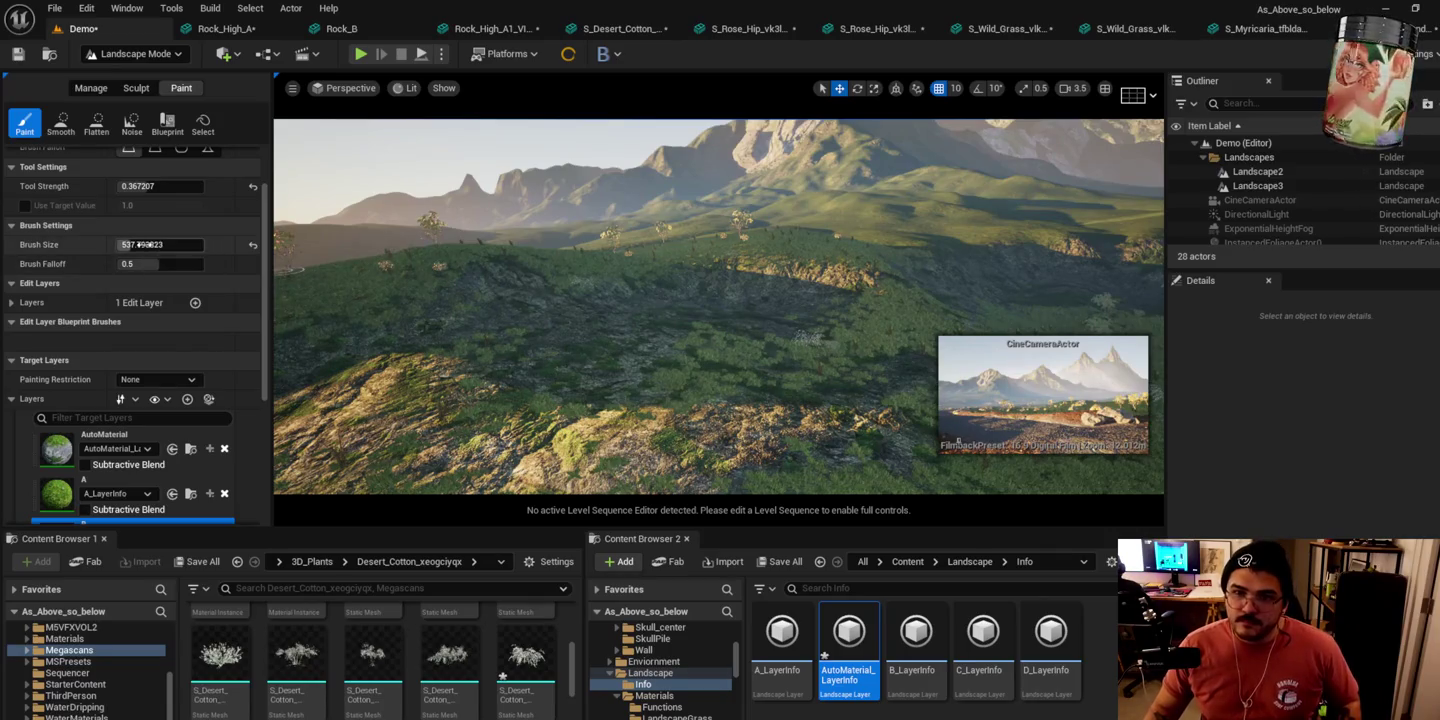
{"action": "mouse_move", "coordinate": [773, 281]}
{"action": "left_mouse_down"}
{"action": "mouse_move", "coordinate": [761, 300]}
{"action": "mouse_move", "coordinate": [773, 282]}
{"action": "left_mouse_up"}
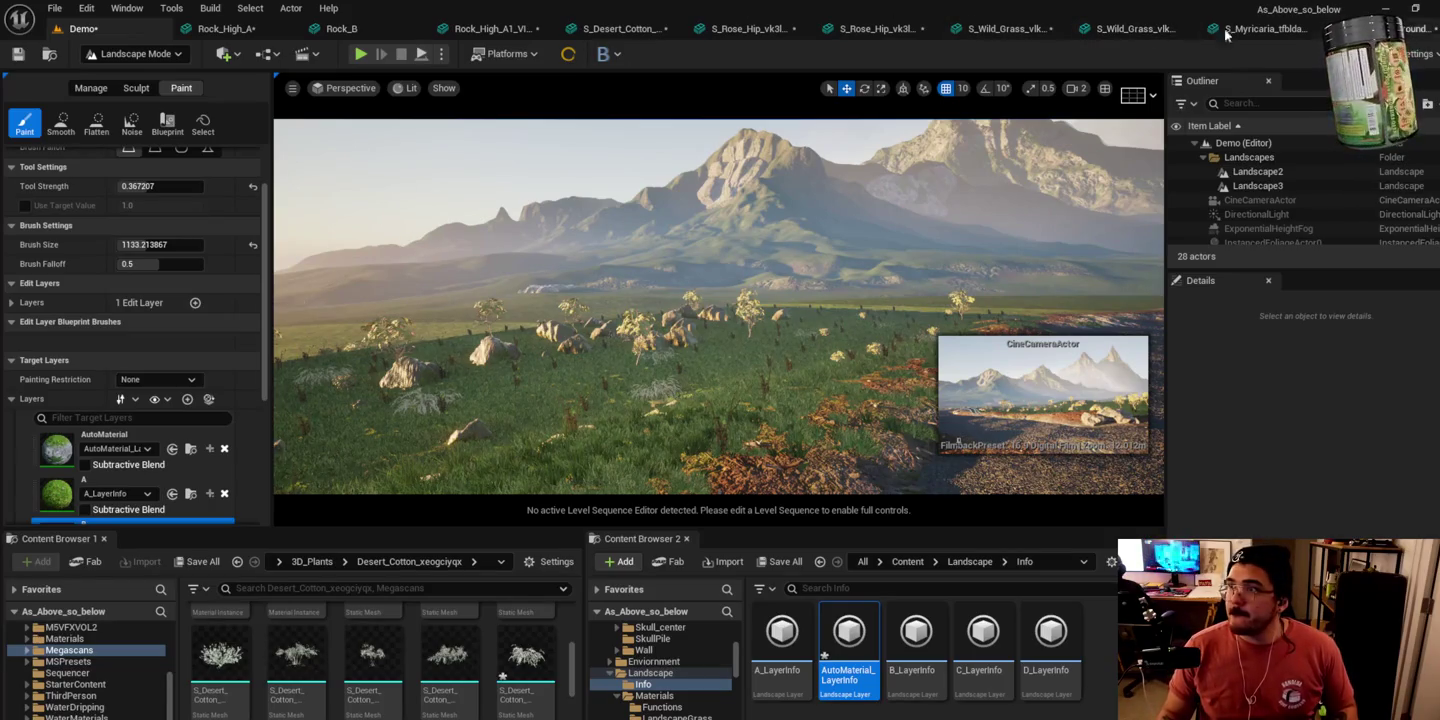
Step: Close the nine rock, desert cotton, rose hip, wild grass and myricaria asset tabs
{"action": "left_click", "coordinate": [287, 29]}
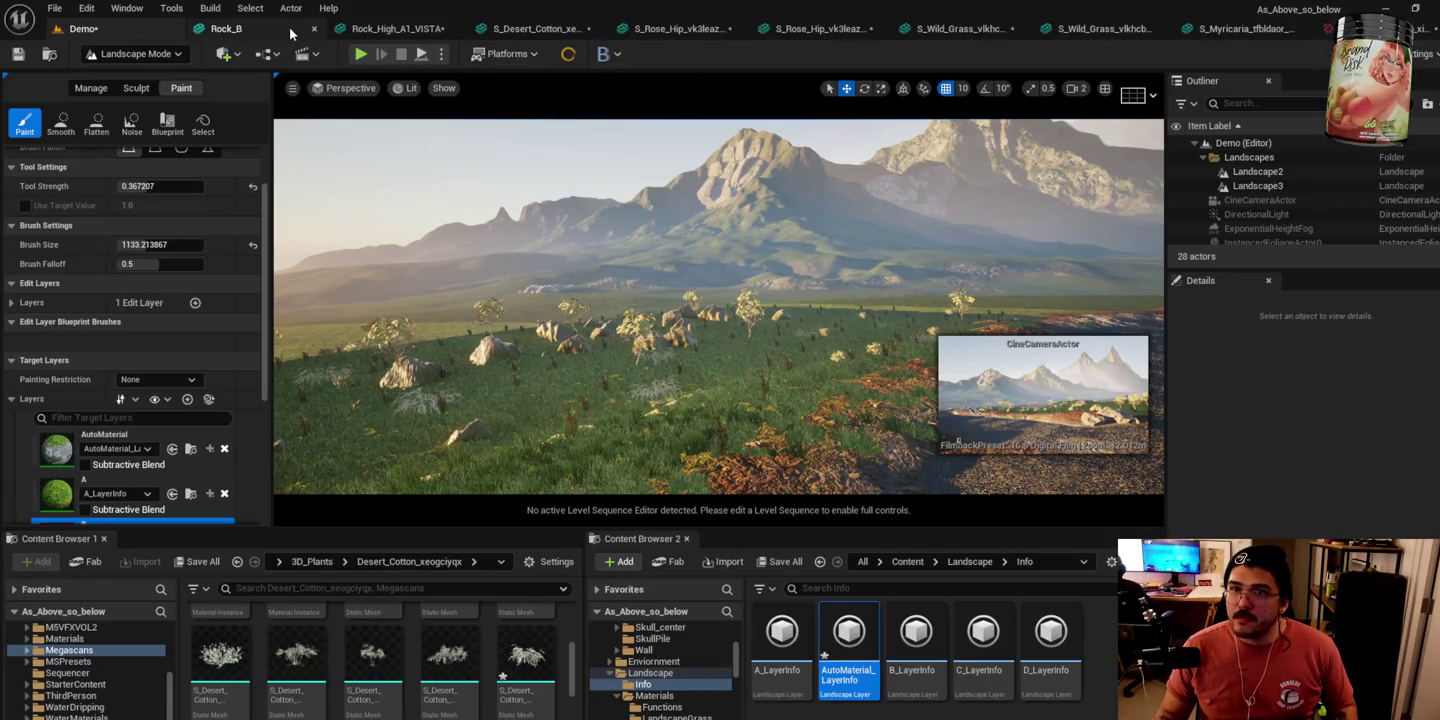
{"action": "left_click", "coordinate": [316, 31]}
{"action": "left_click", "coordinate": [333, 30]}
{"action": "left_click", "coordinate": [335, 30]}
{"action": "left_click", "coordinate": [334, 30]}
{"action": "left_click", "coordinate": [334, 30]}
{"action": "left_click", "coordinate": [334, 29]}
{"action": "left_click", "coordinate": [335, 30]}
{"action": "left_click", "coordinate": [335, 29]}
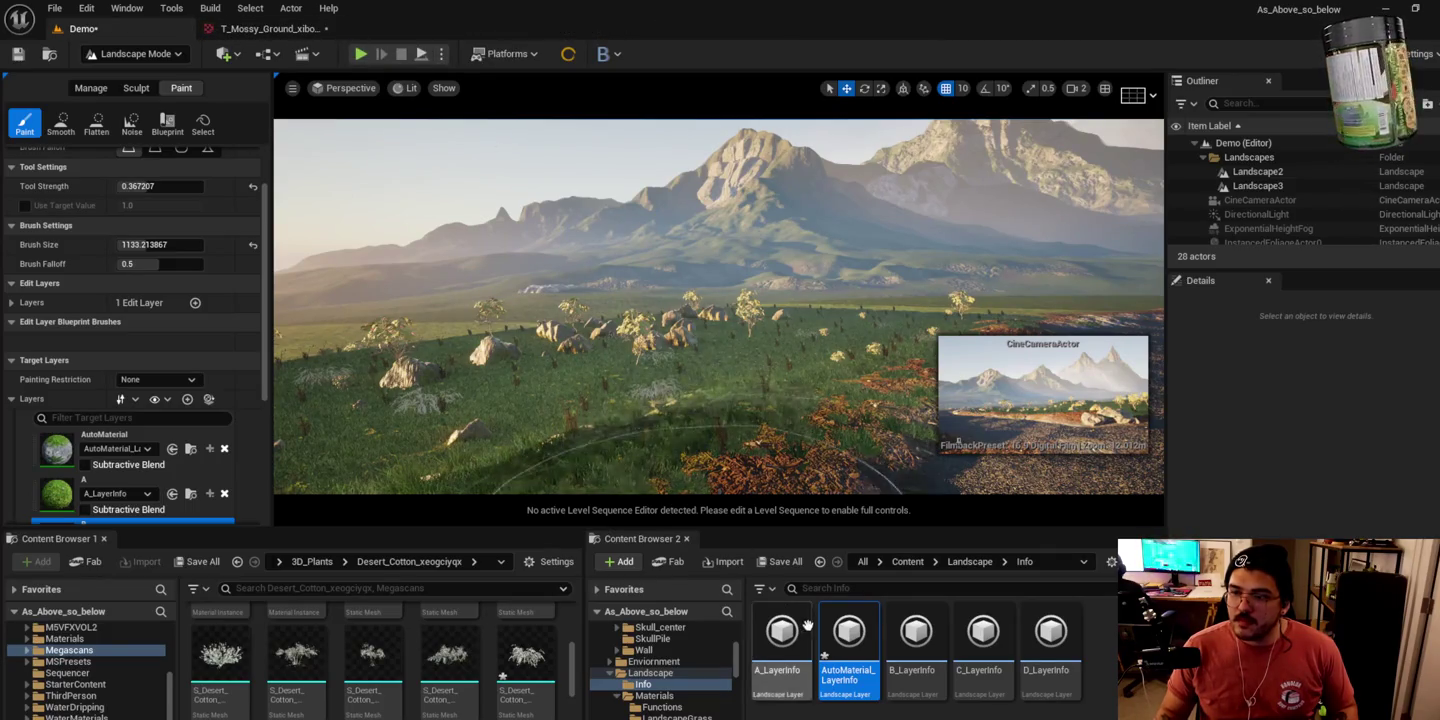
Step: Inspect and close A_LayerInfo, then go back to the Demo level
{"action": "double_click", "coordinate": [781, 640]}
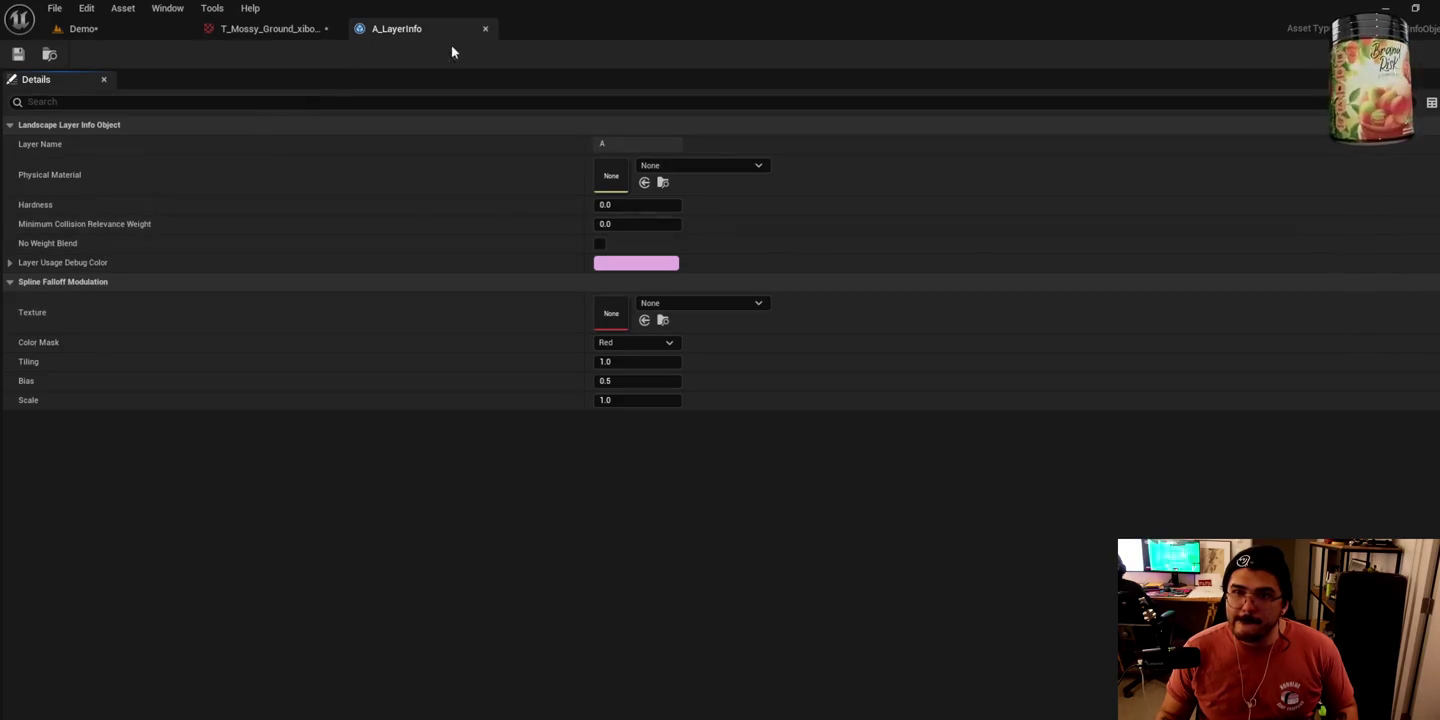
{"action": "left_click", "coordinate": [484, 29]}
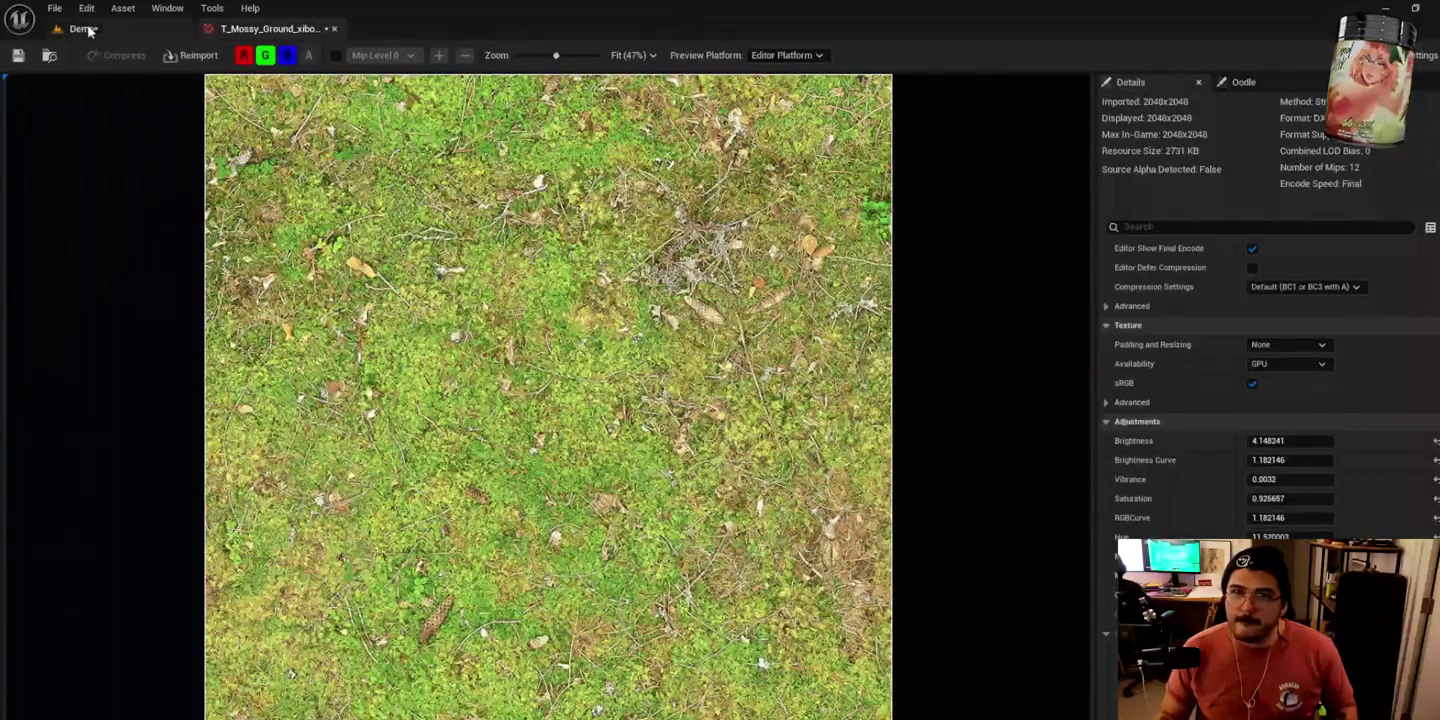
{"action": "left_click", "coordinate": [84, 28]}
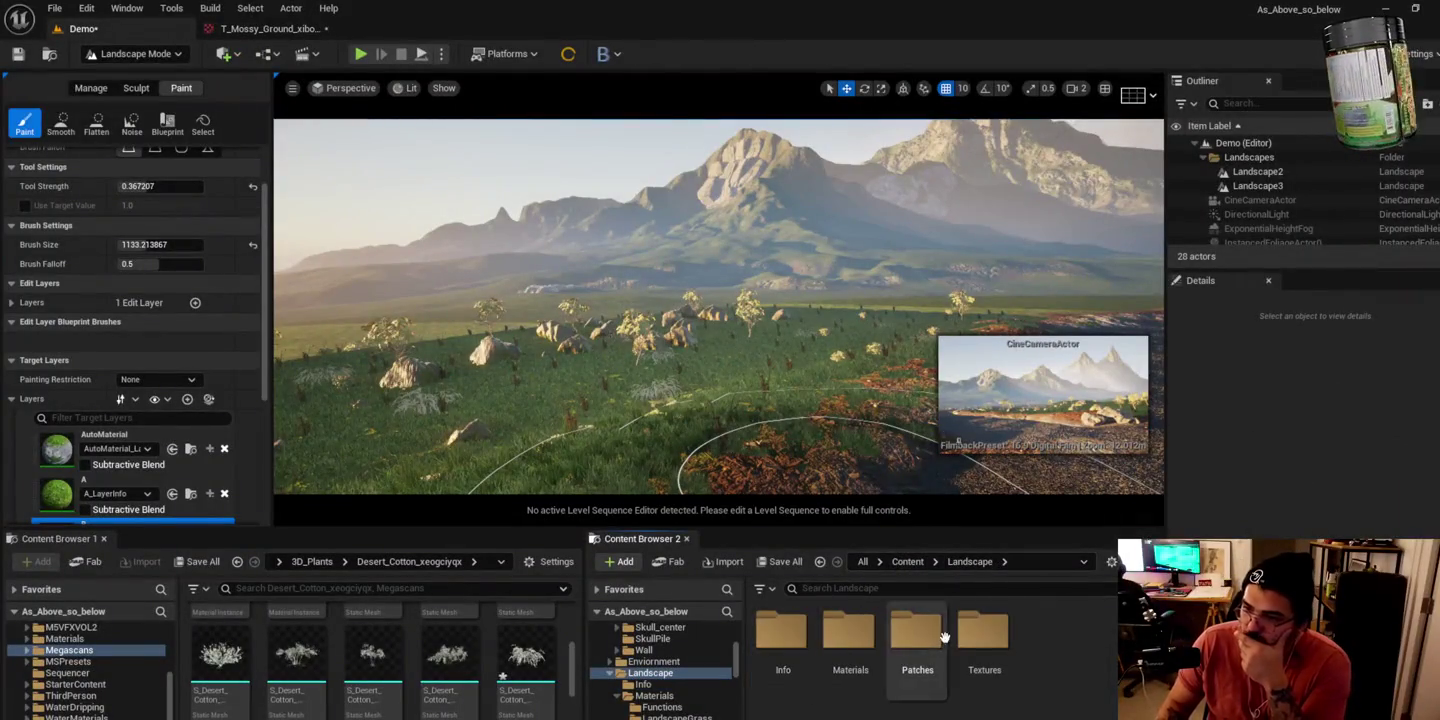
Step: Browse Content Browser 2 to the Landscape > Materials > LandscapeGrass folder
{"action": "double_click", "coordinate": [923, 644]}
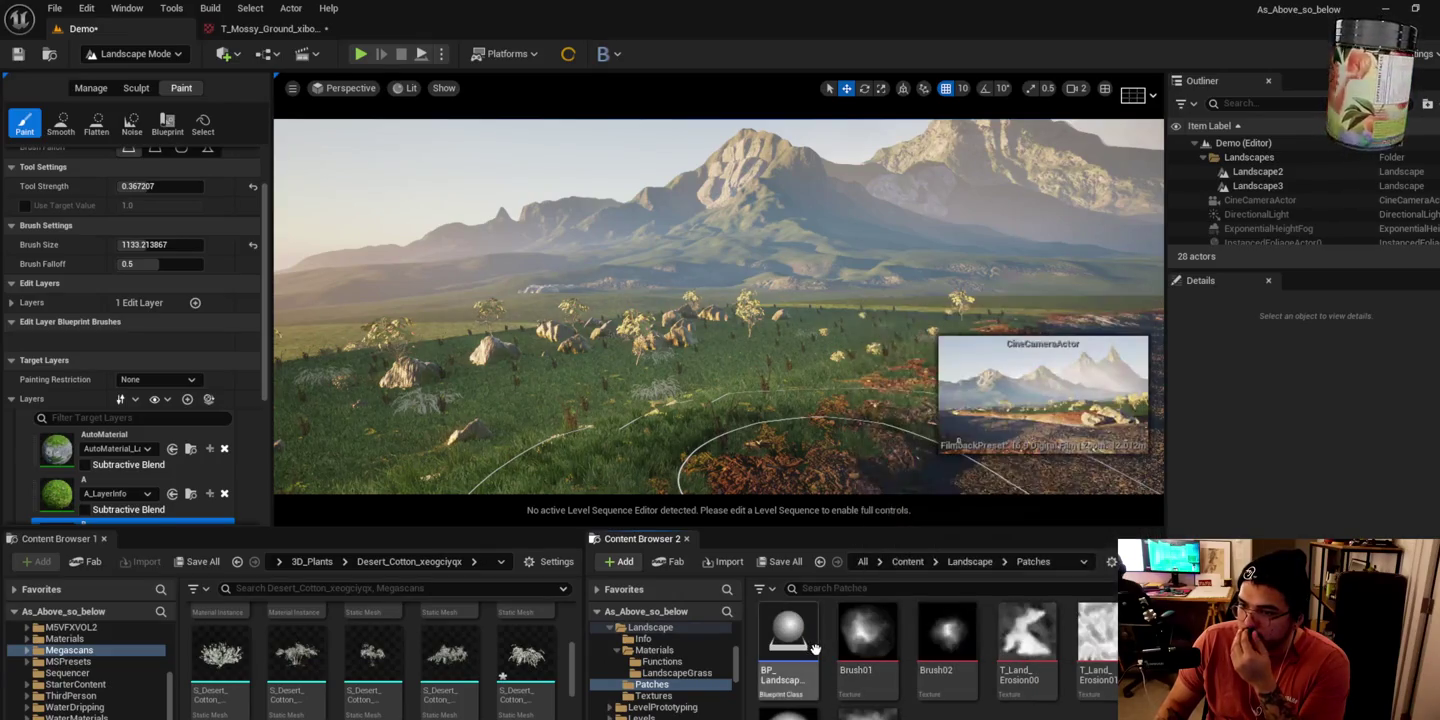
{"action": "left_click", "coordinate": [968, 562]}
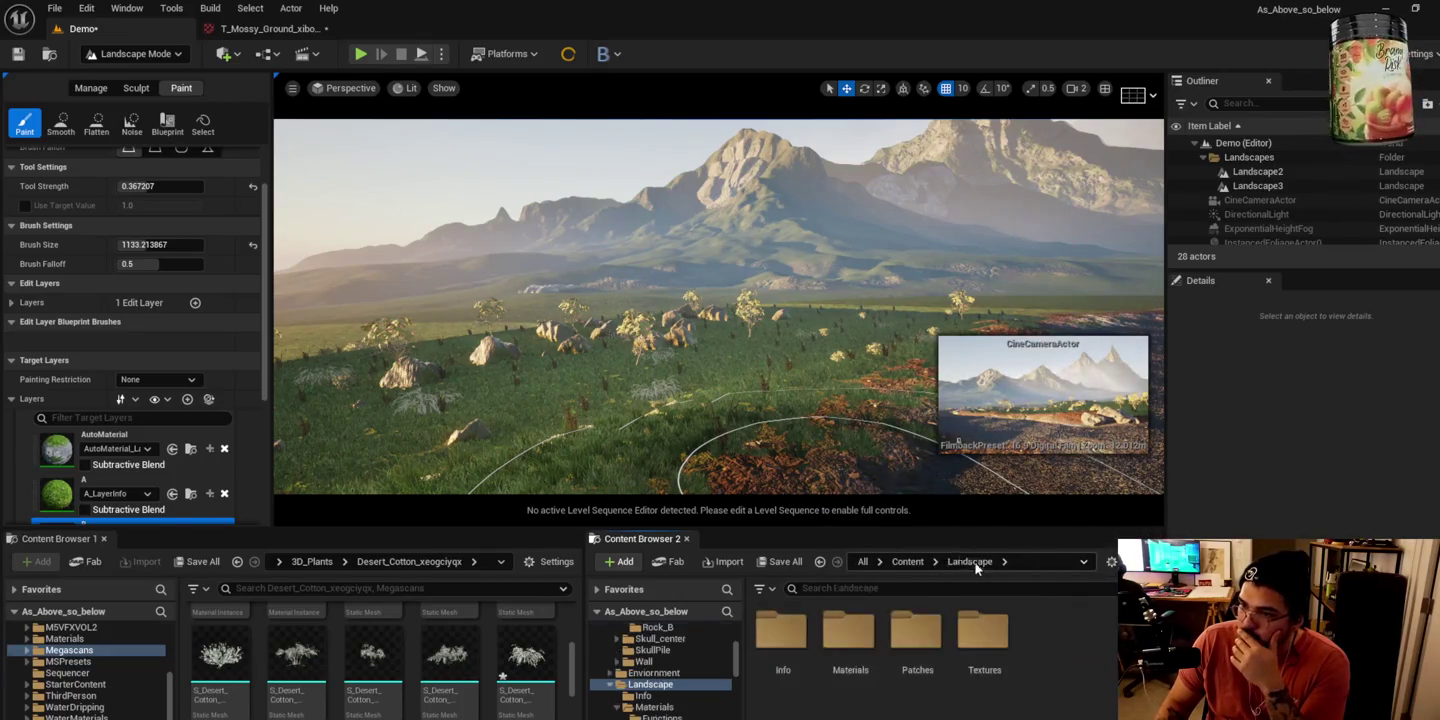
{"action": "double_click", "coordinate": [1027, 635]}
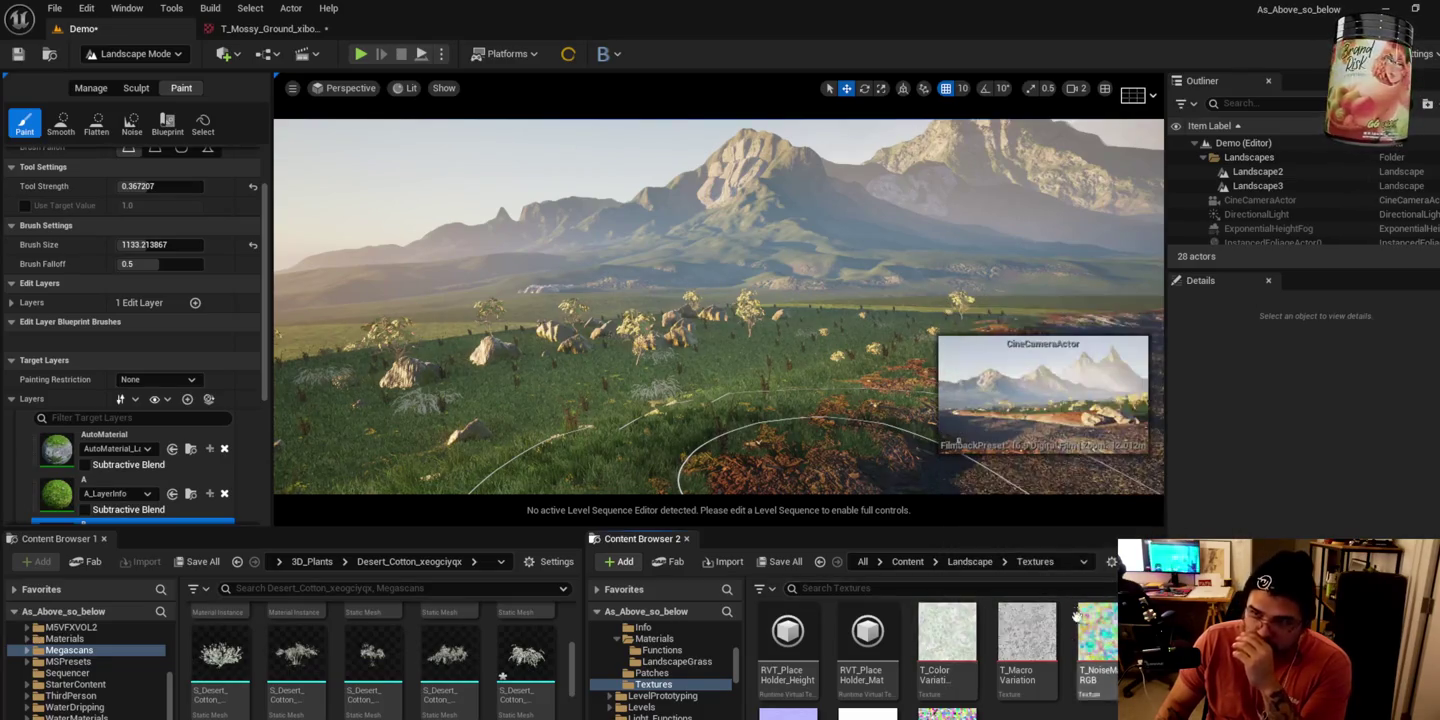
{"action": "left_click", "coordinate": [970, 562]}
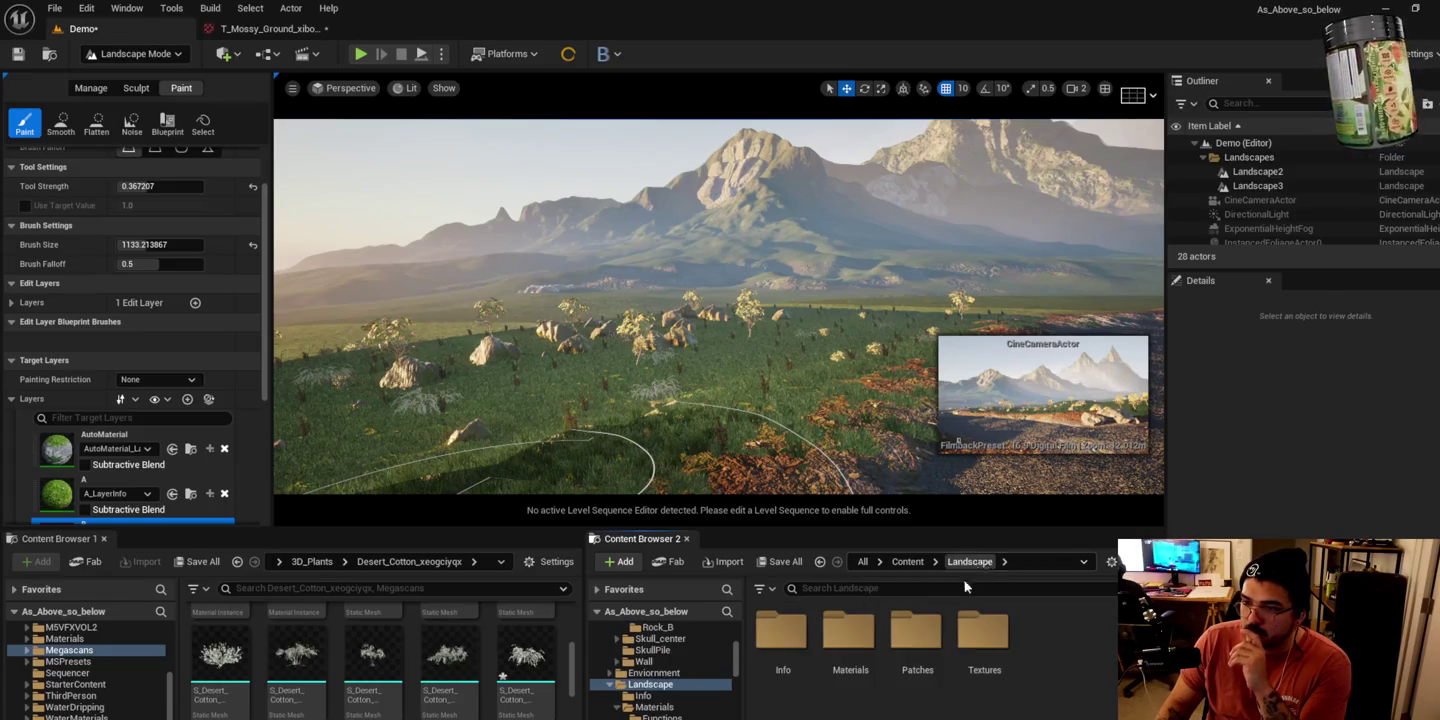
{"action": "double_click", "coordinate": [851, 638]}
{"action": "double_click", "coordinate": [849, 645]}
Step: Inspect LG_A's Index [0] grass variety, close it, and go back to the Demo level
{"action": "double_click", "coordinate": [780, 642]}
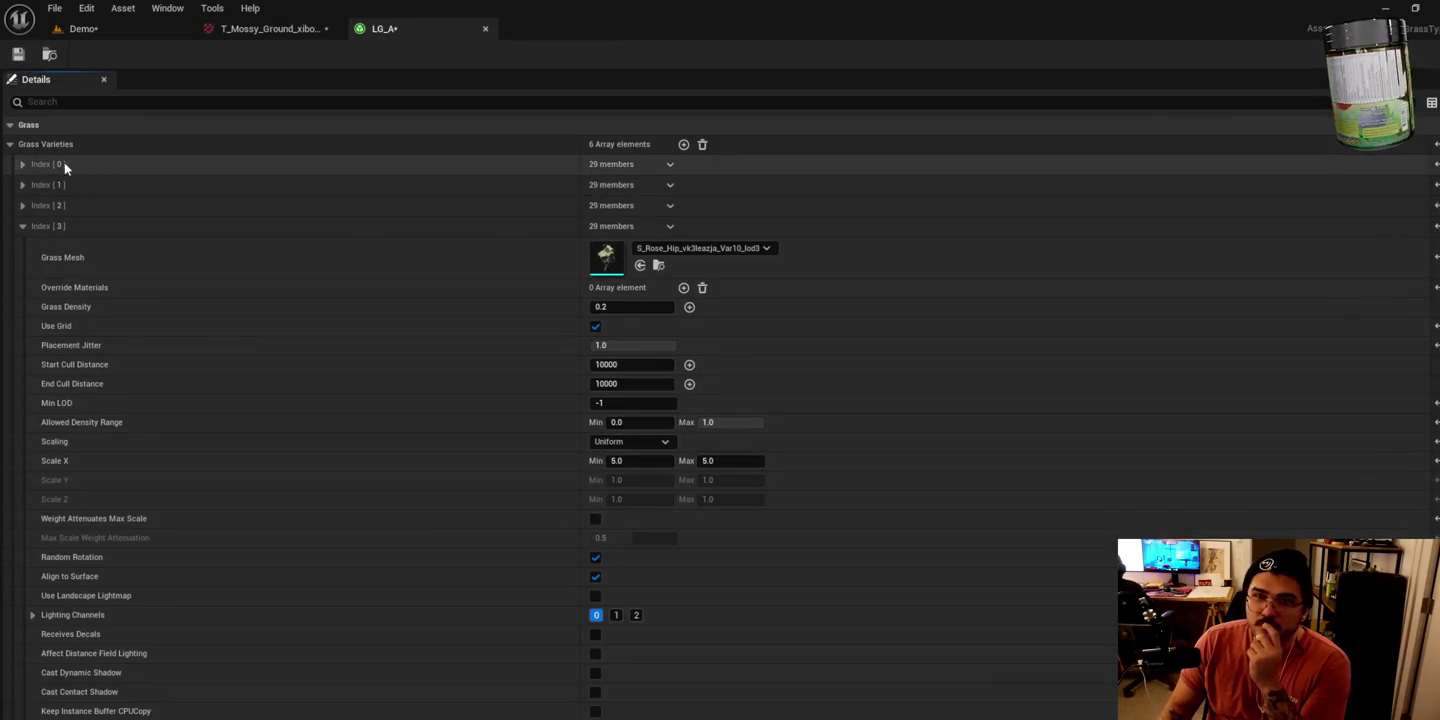
{"action": "left_click", "coordinate": [22, 166]}
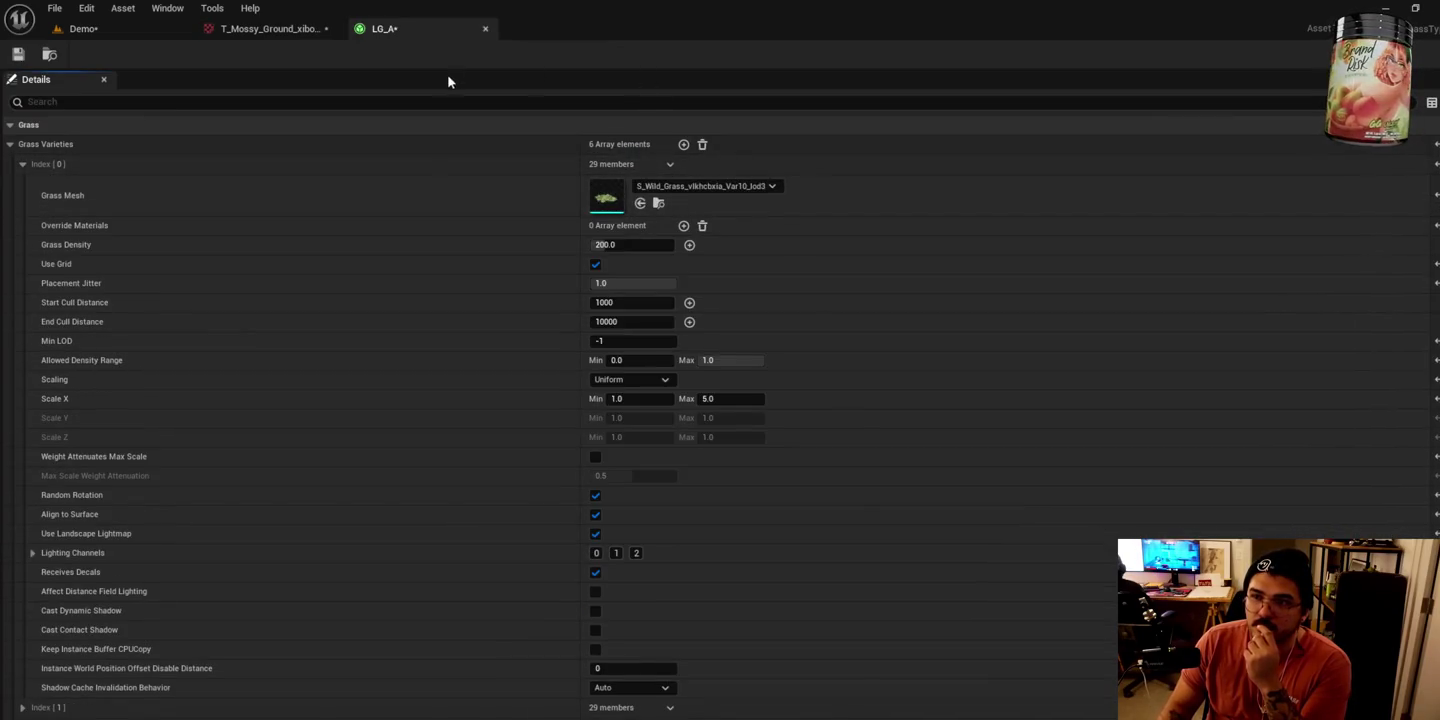
{"action": "middle_click", "coordinate": [400, 29]}
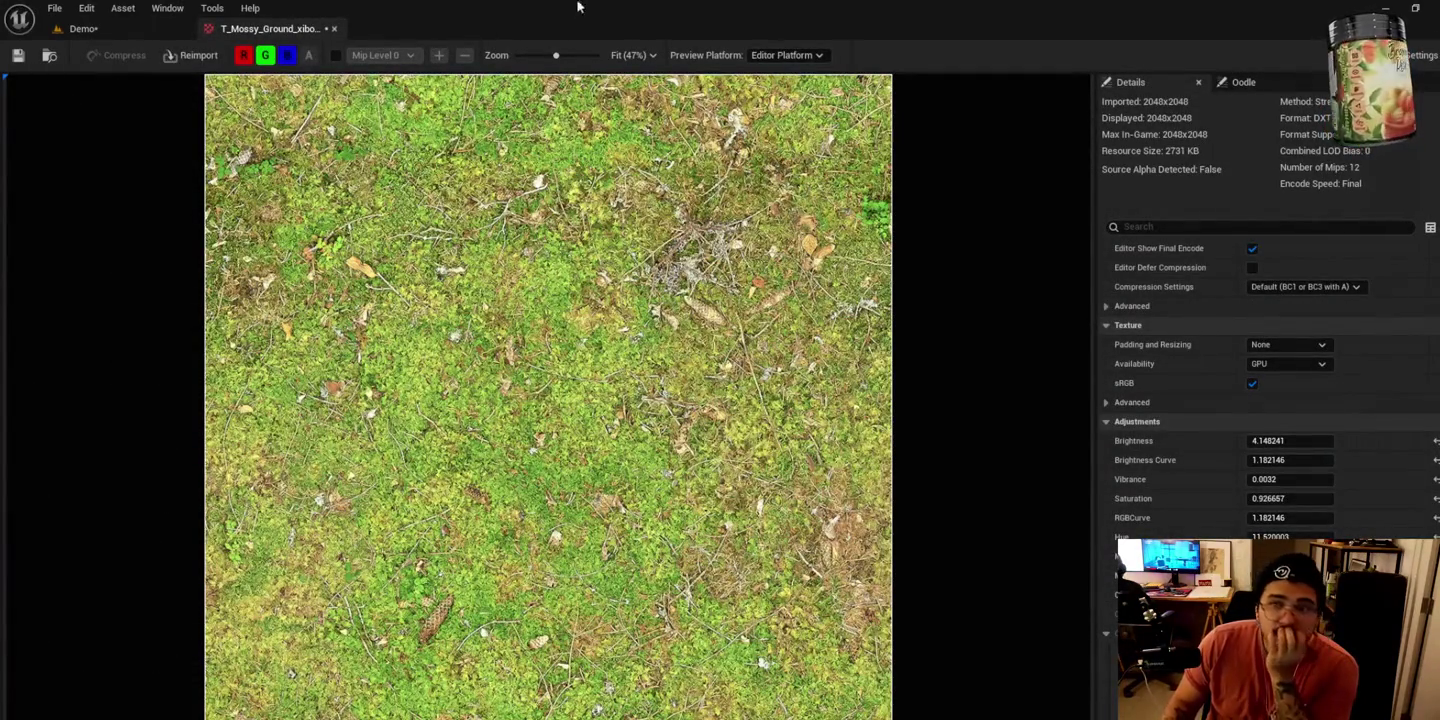
{"action": "left_click", "coordinate": [83, 28]}
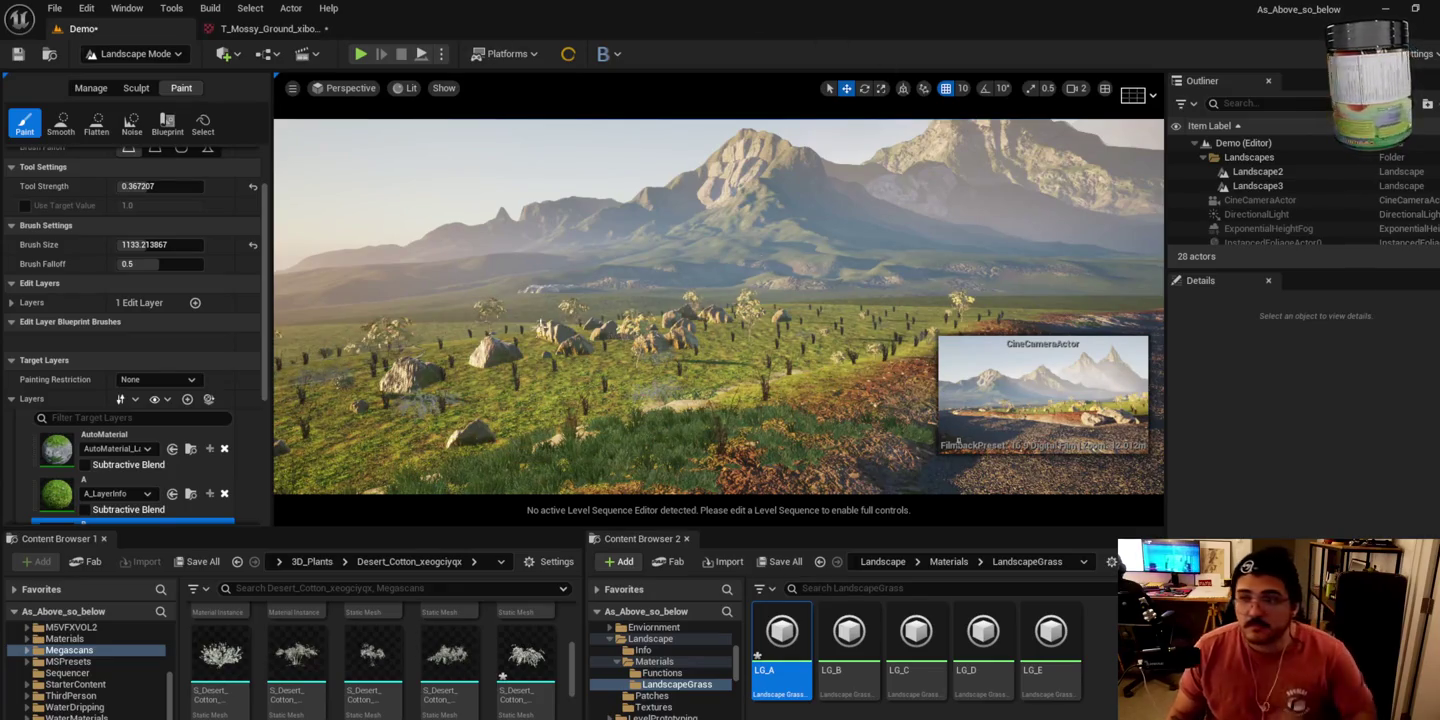
{"action": "left_click_drag", "start_coordinate": [720, 311], "coordinate": [694, 322]}
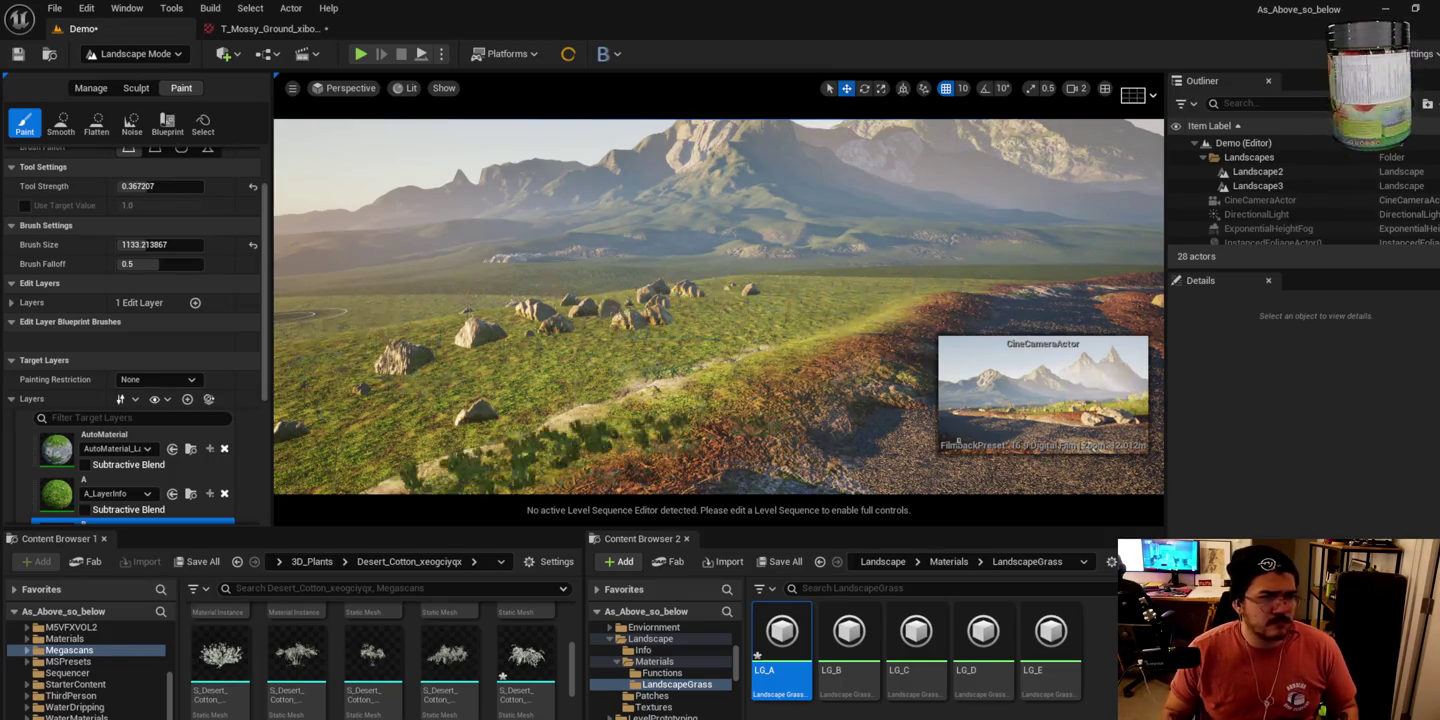
{"action": "left_click_drag", "start_coordinate": [694, 321], "coordinate": [698, 324]}
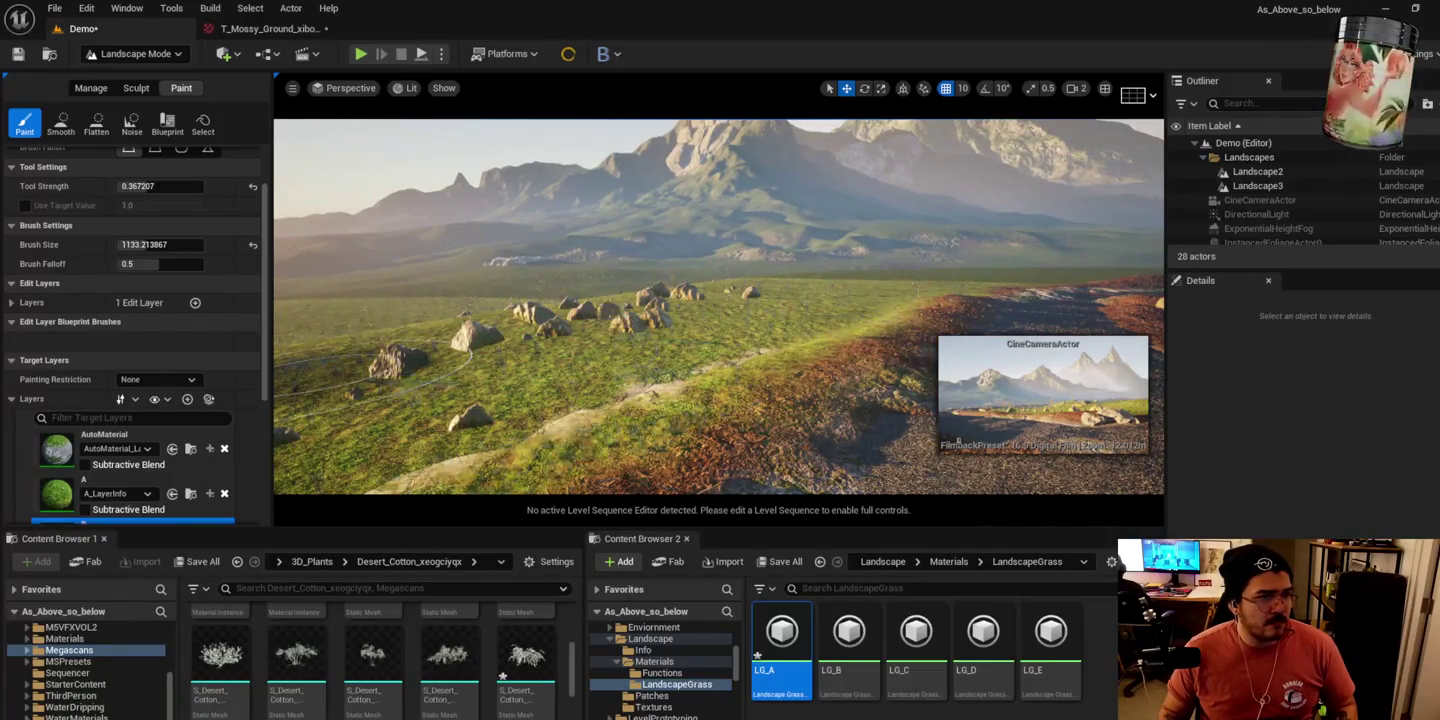
{"action": "left_click_drag", "start_coordinate": [698, 325], "coordinate": [698, 324]}
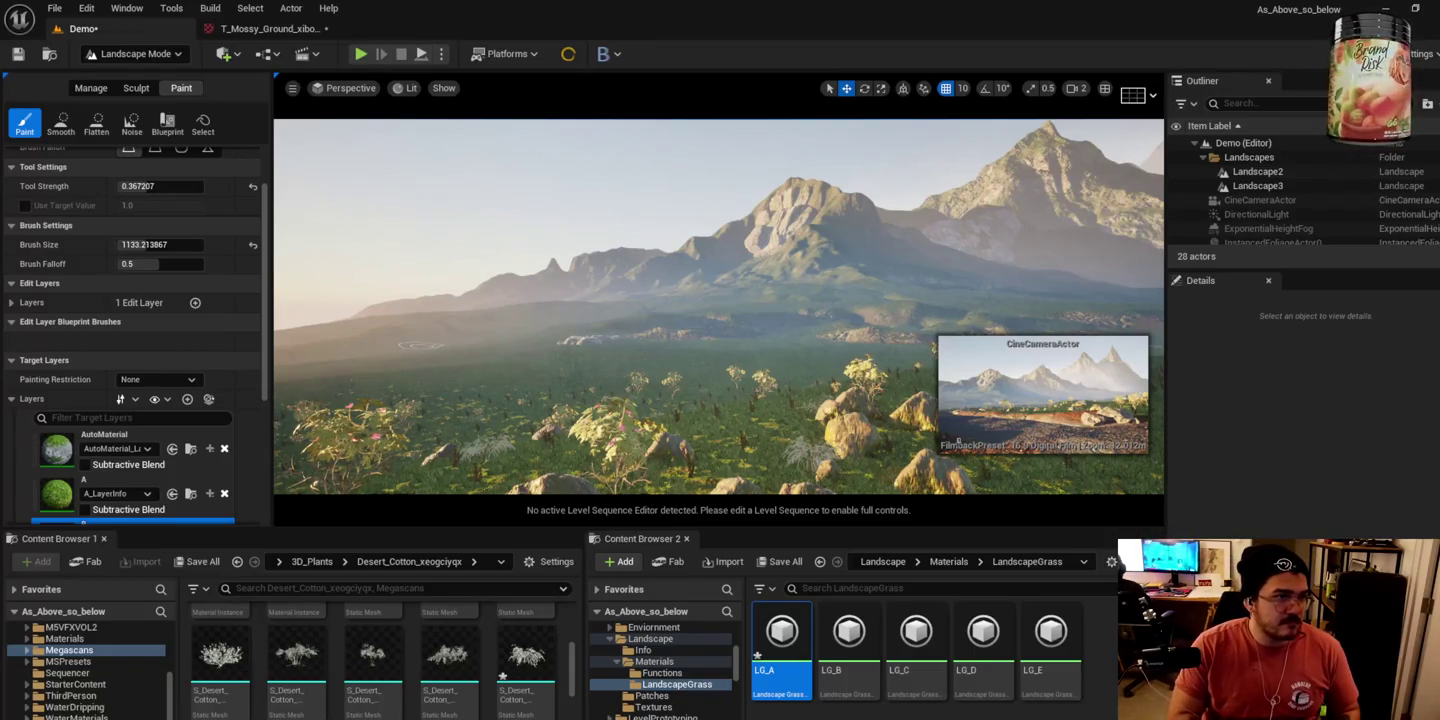
{"action": "left_click_drag", "start_coordinate": [698, 324], "coordinate": [697, 324]}
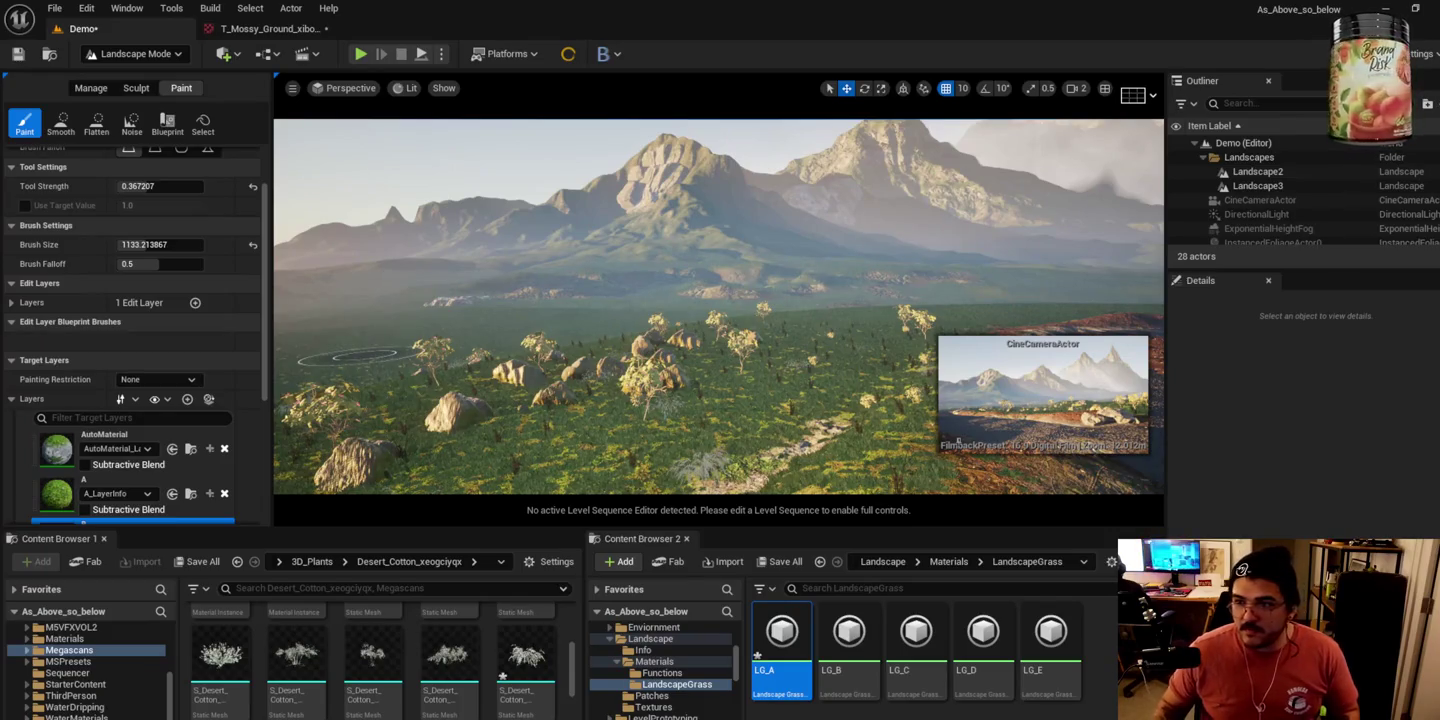
{"action": "key", "text": "w"}
{"action": "key", "text": "w"}
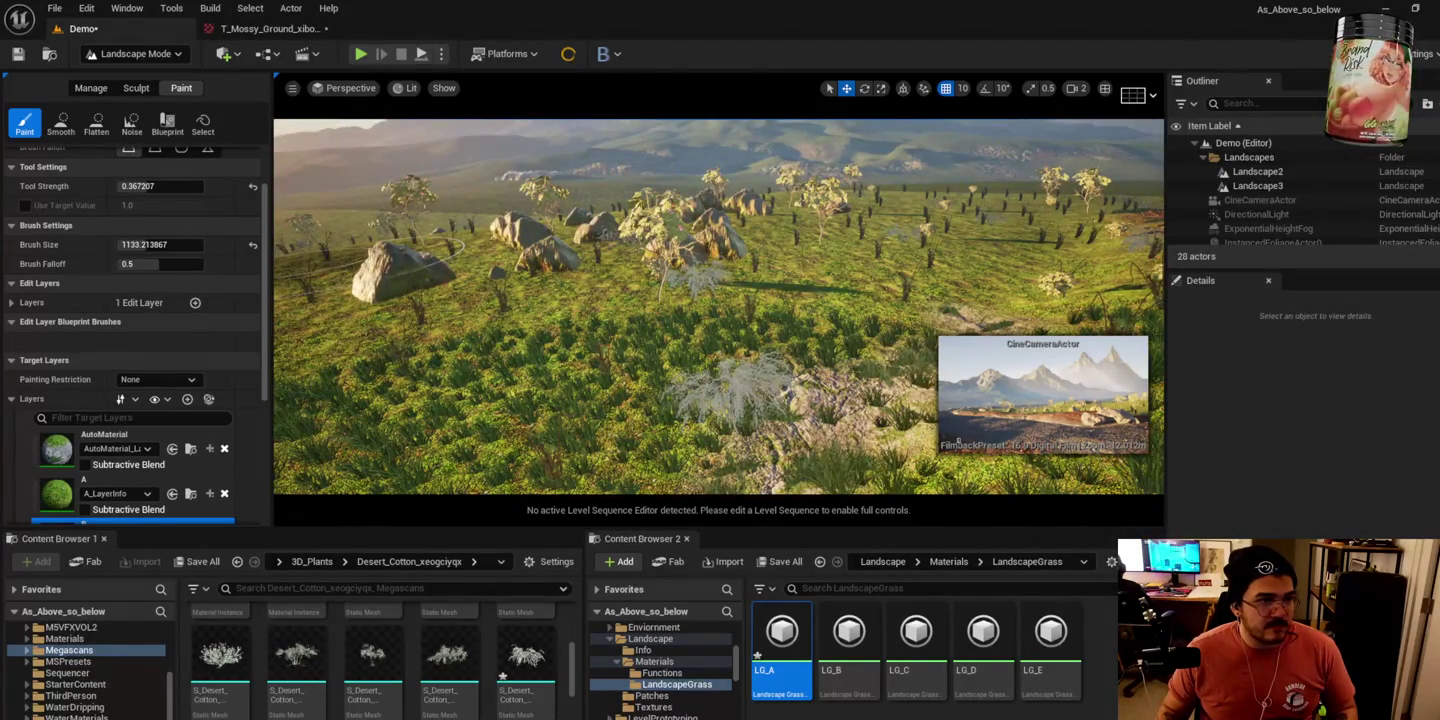
{"action": "key", "text": "w"}
{"action": "key", "text": "w"}
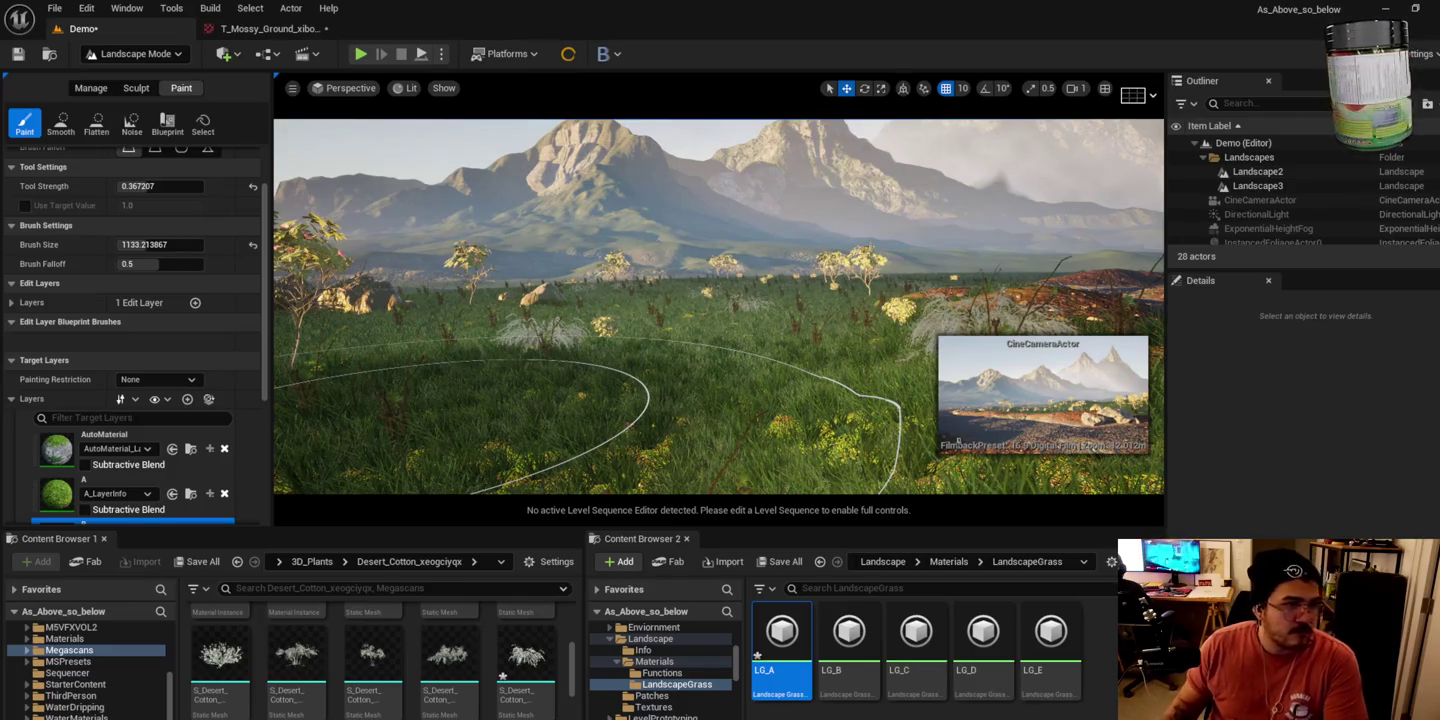
{"action": "key", "text": "w"}
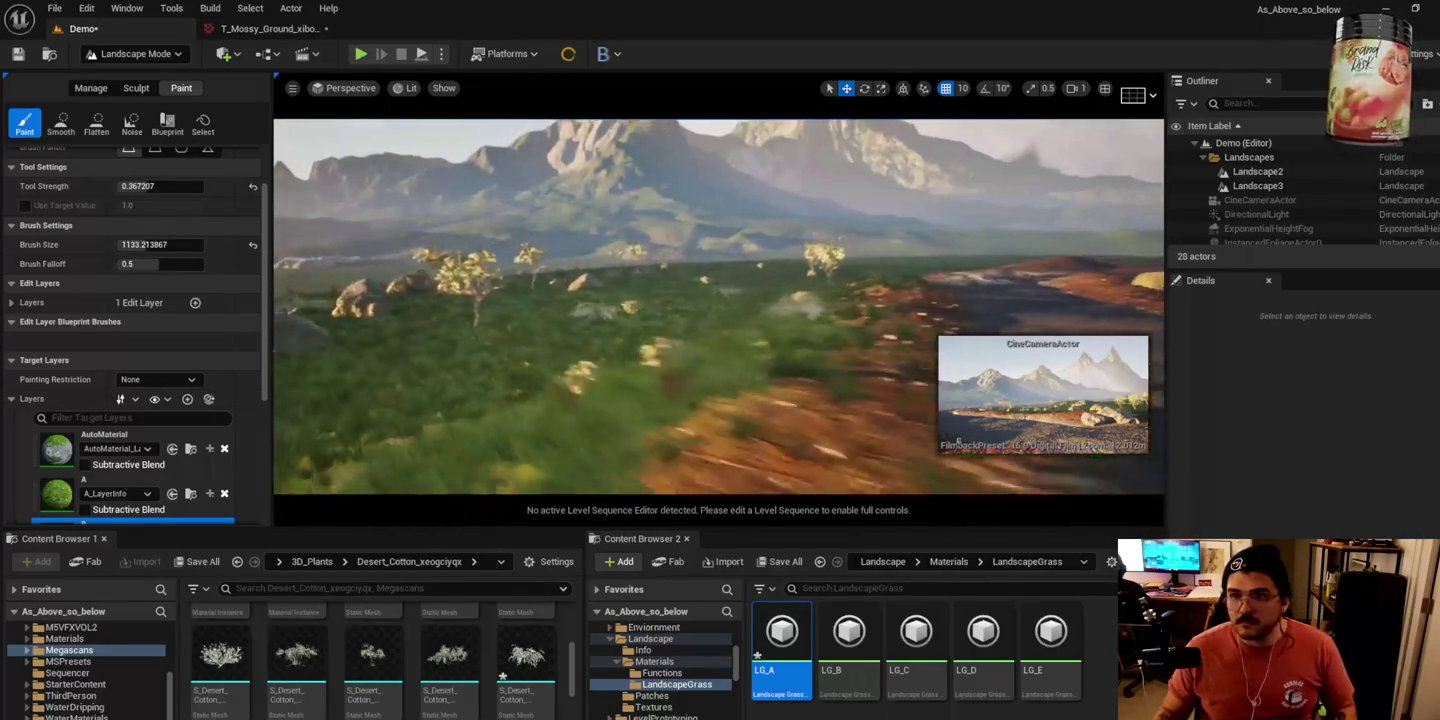
{"action": "key", "text": "w"}
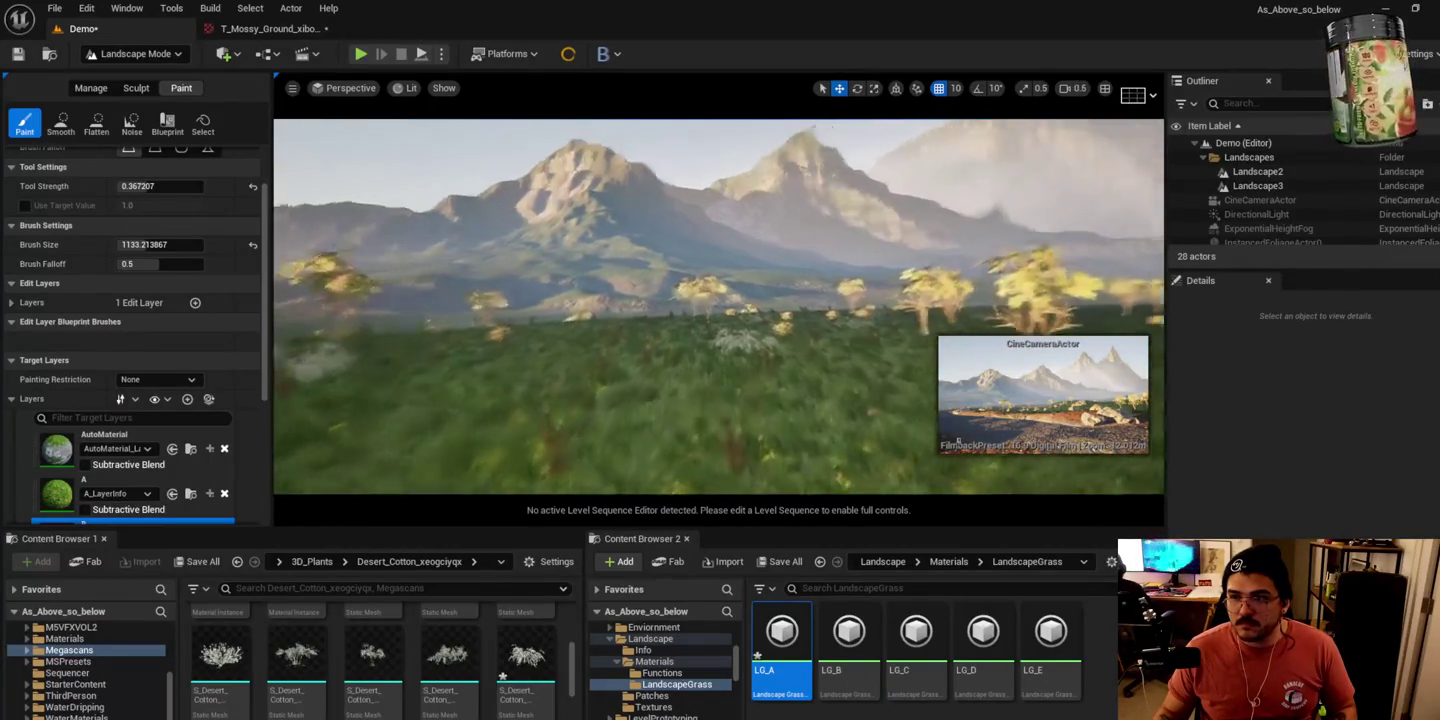
{"action": "key", "text": "w"}
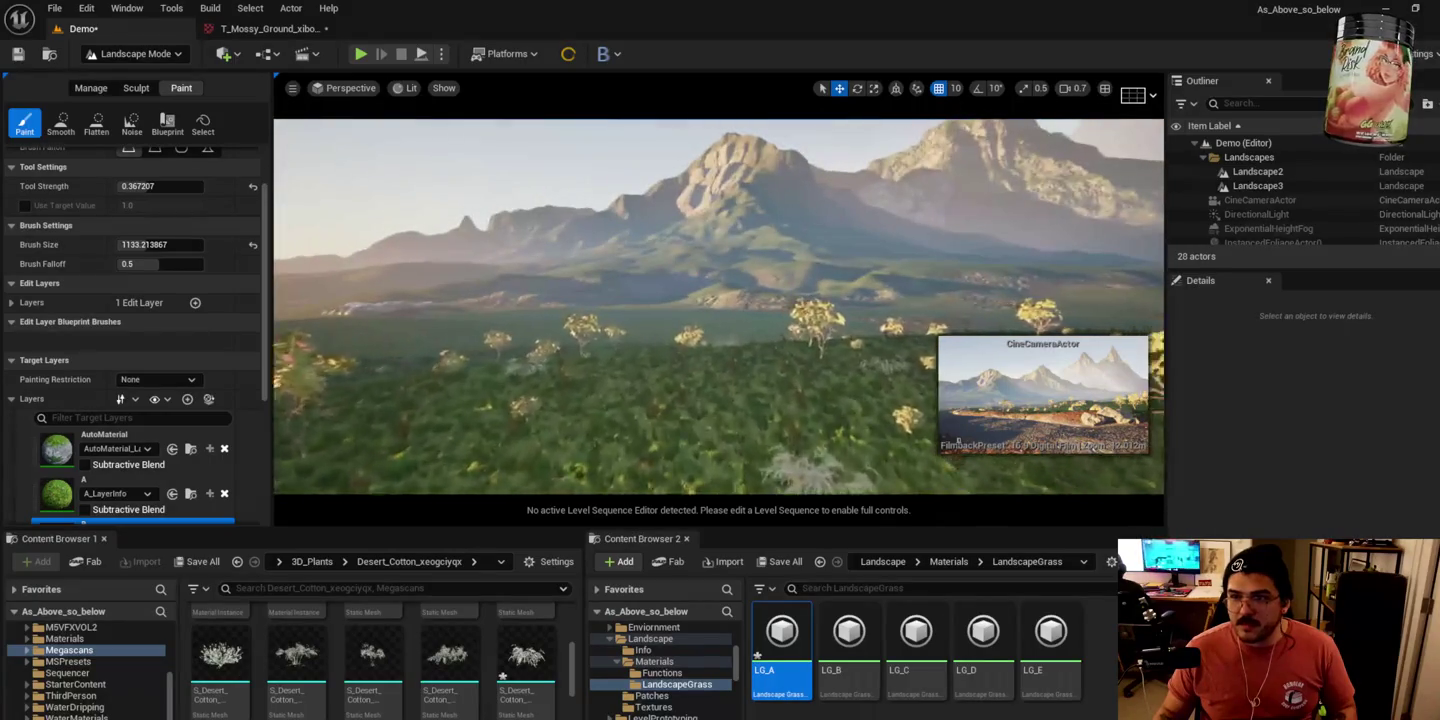
{"action": "key", "text": "w"}
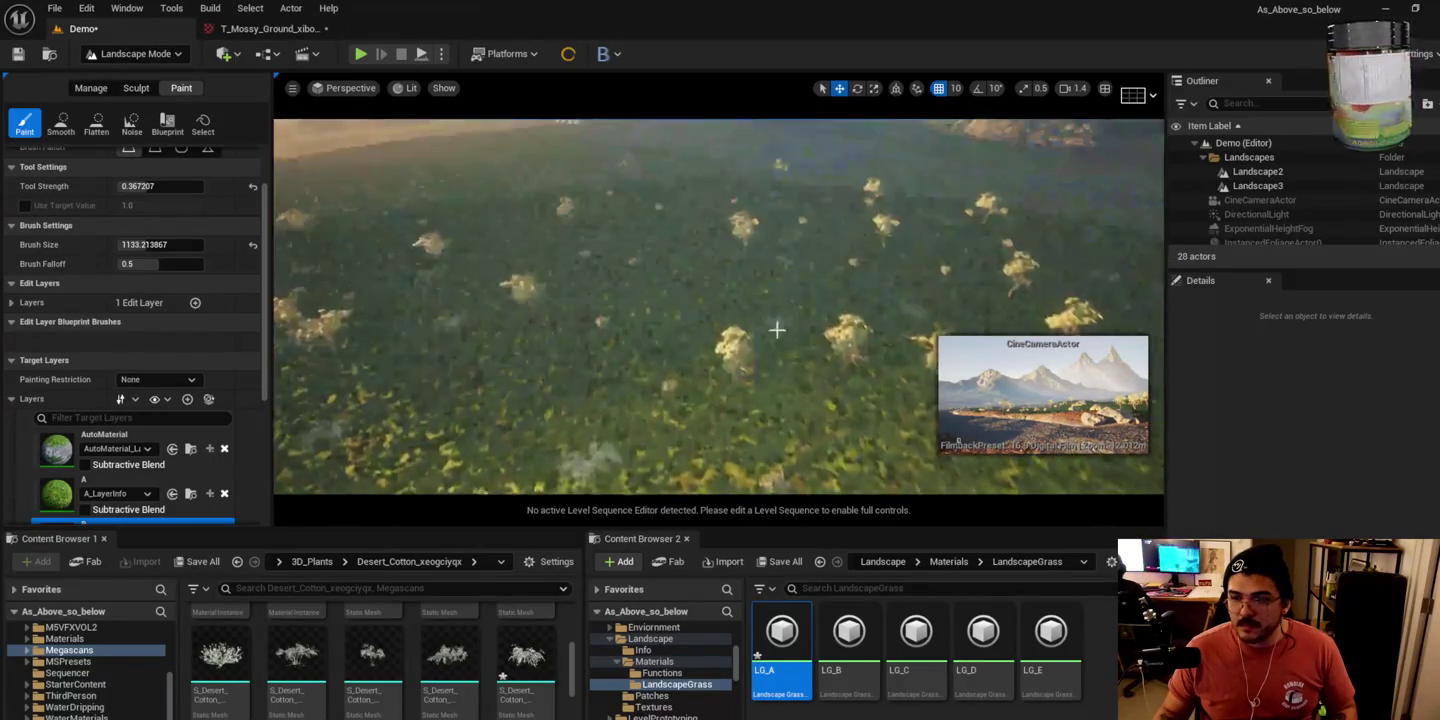
{"action": "key", "text": "w"}
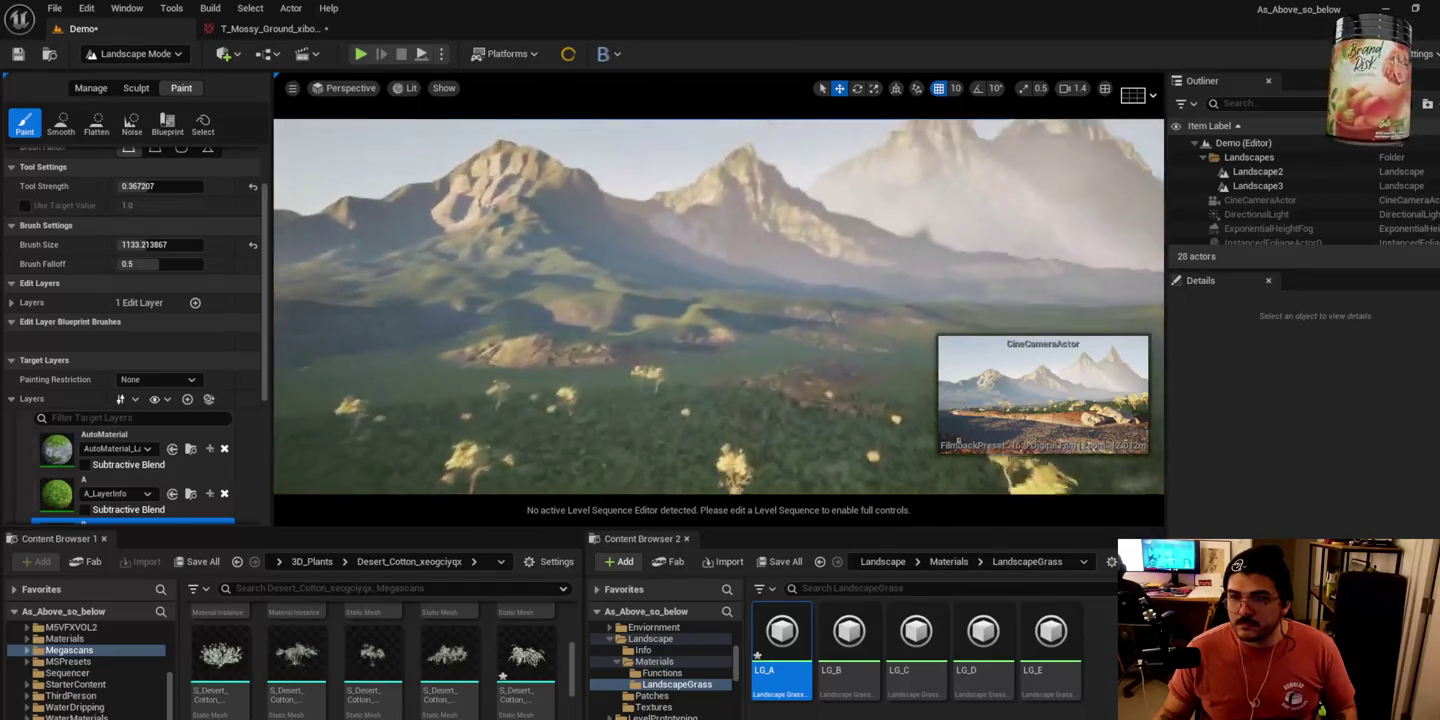
{"action": "scroll", "coordinate": [718, 306], "scroll_direction": "up", "scroll_amount": 1}
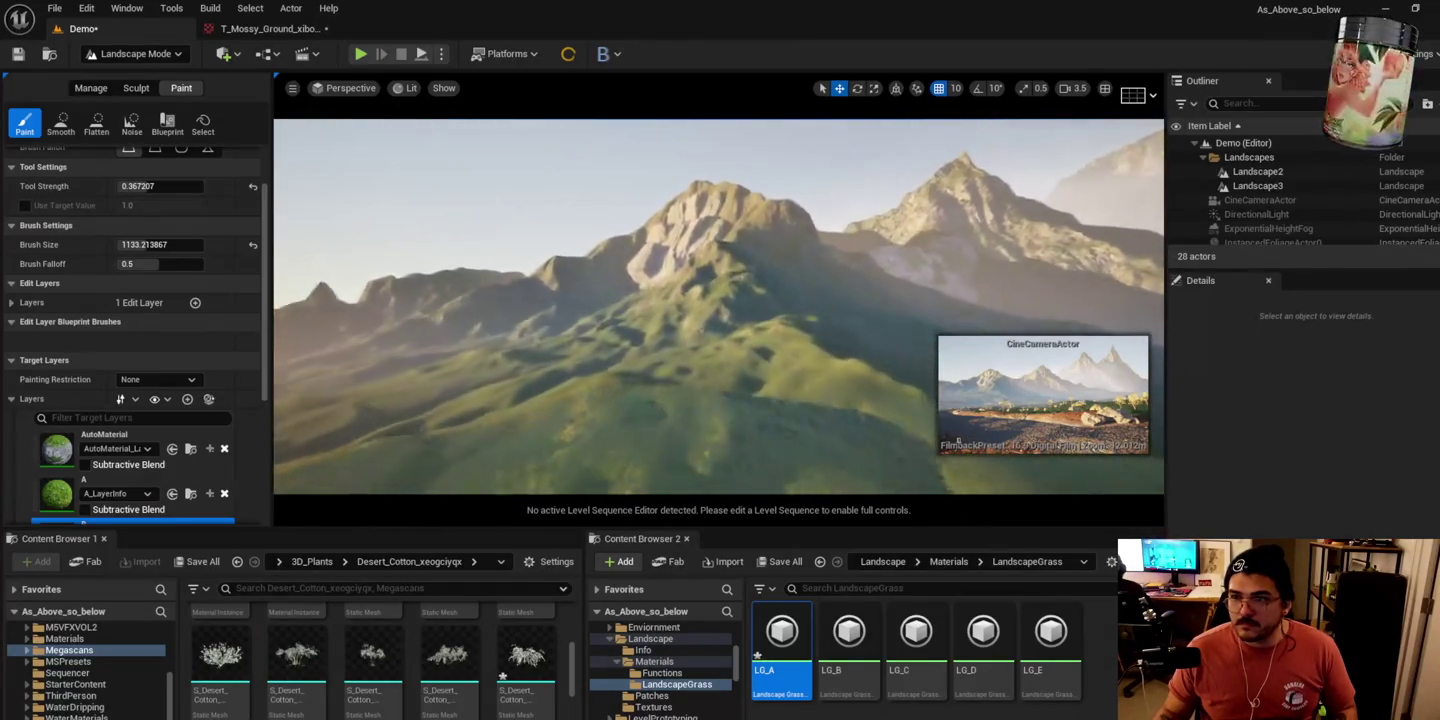
{"action": "key", "text": "w"}
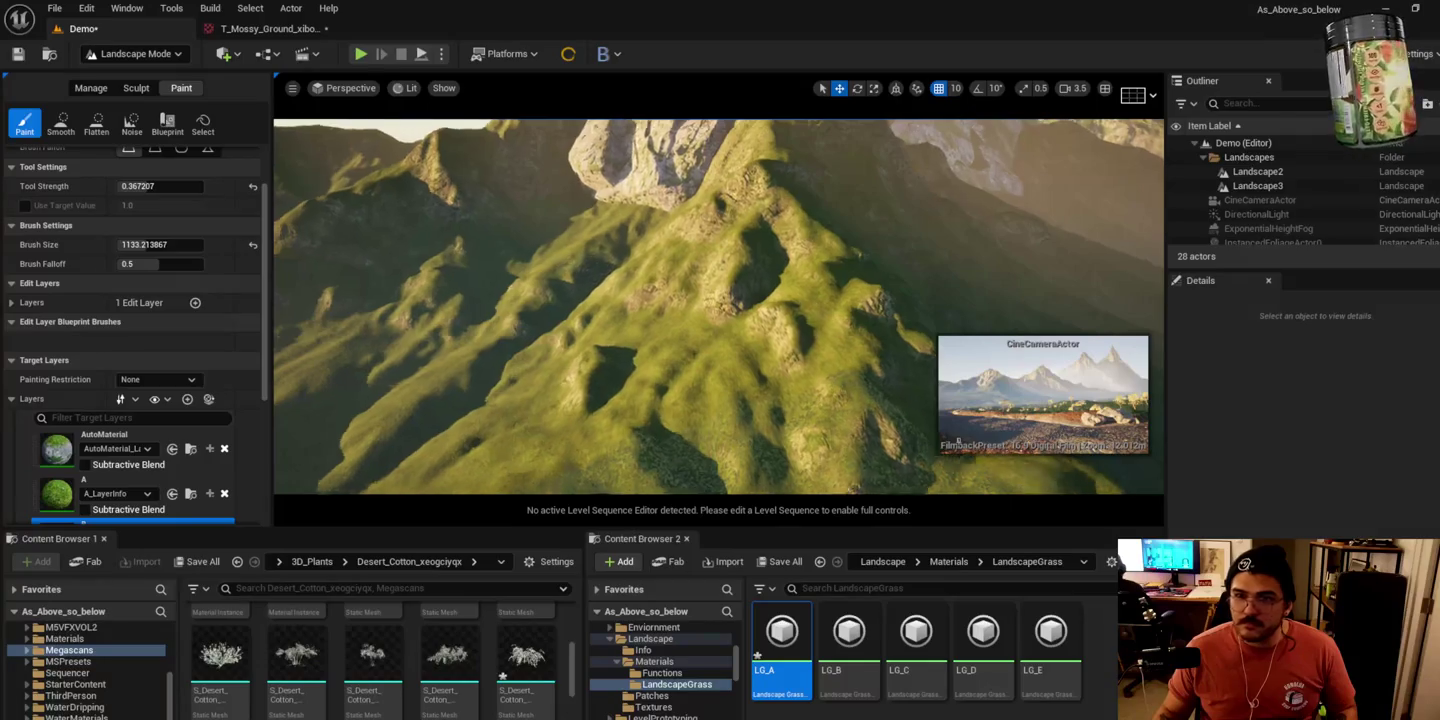
{"action": "scroll", "coordinate": [153, 481], "scroll_direction": "down", "scroll_amount": 2}
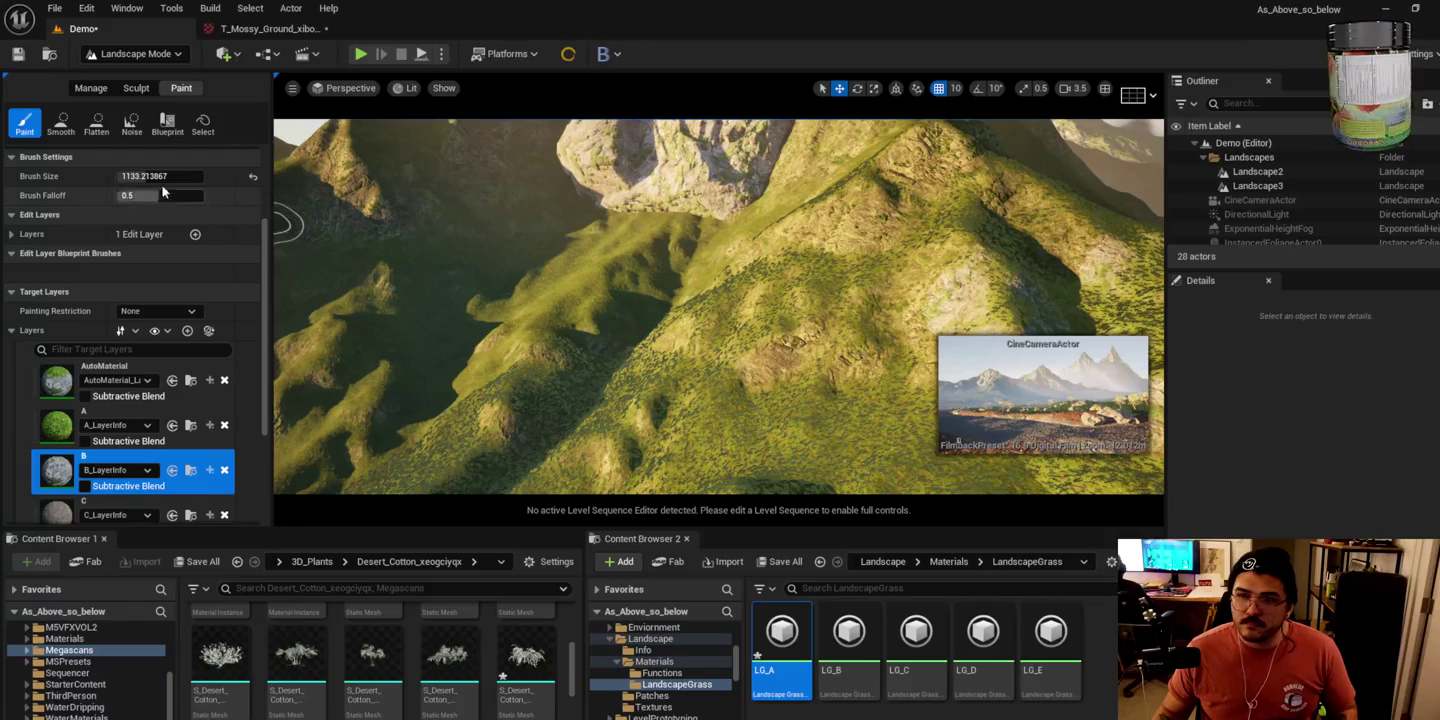
Step: Enlarge the paint brush to about 4915 and paint layer B over a wide slope
{"action": "left_click_drag", "start_coordinate": [160, 175], "coordinate": [200, 176]}
{"action": "left_click_drag", "start_coordinate": [519, 303], "coordinate": [660, 290]}
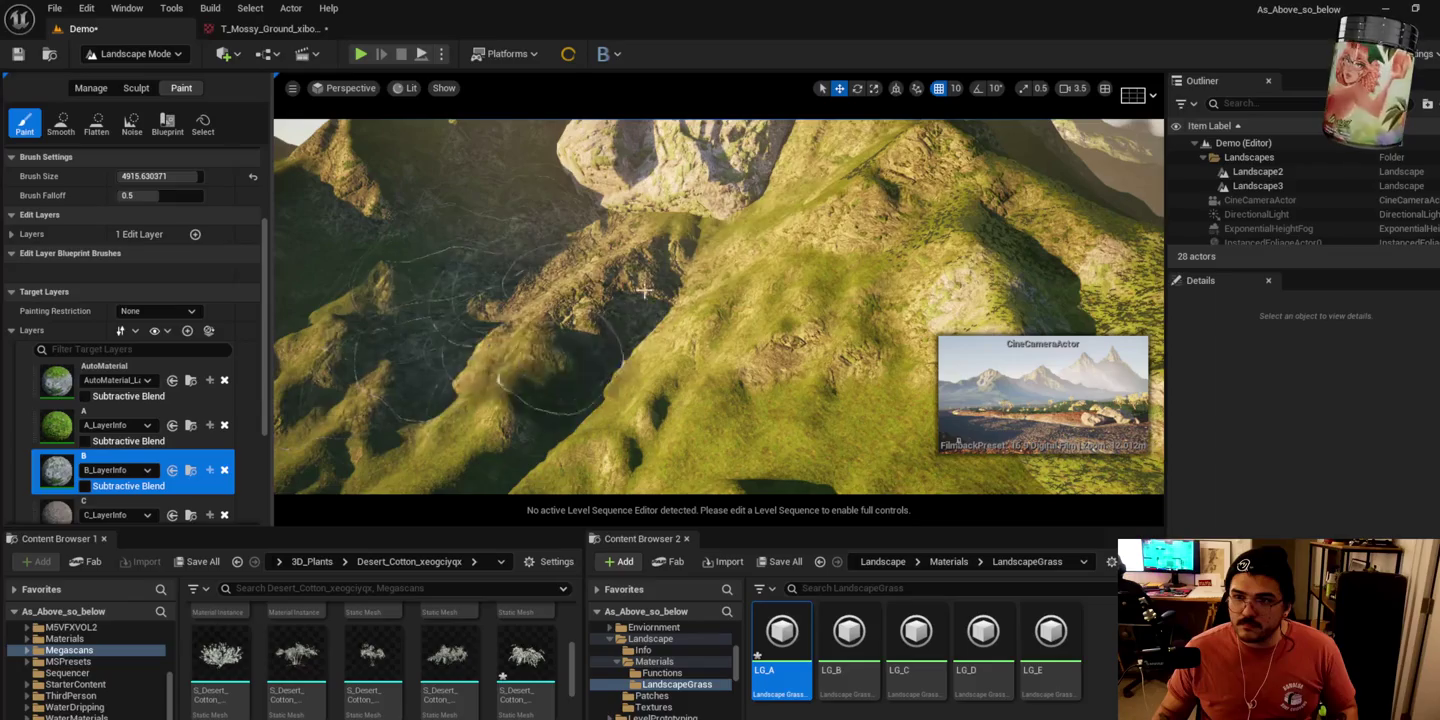
{"action": "mouse_move", "coordinate": [384, 367]}
{"action": "left_mouse_down"}
{"action": "mouse_move", "coordinate": [275, 296]}
{"action": "mouse_move", "coordinate": [815, 289]}
{"action": "left_mouse_up"}
{"action": "mouse_move", "coordinate": [948, 314]}
{"action": "left_mouse_down"}
{"action": "mouse_move", "coordinate": [732, 421]}
{"action": "mouse_move", "coordinate": [720, 381]}
{"action": "mouse_move", "coordinate": [761, 360]}
{"action": "mouse_move", "coordinate": [765, 337]}
{"action": "mouse_move", "coordinate": [690, 296]}
{"action": "left_mouse_up"}
{"action": "mouse_move", "coordinate": [1065, 337]}
{"action": "left_mouse_down"}
{"action": "mouse_move", "coordinate": [970, 310]}
{"action": "mouse_move", "coordinate": [720, 321]}
{"action": "left_mouse_up"}
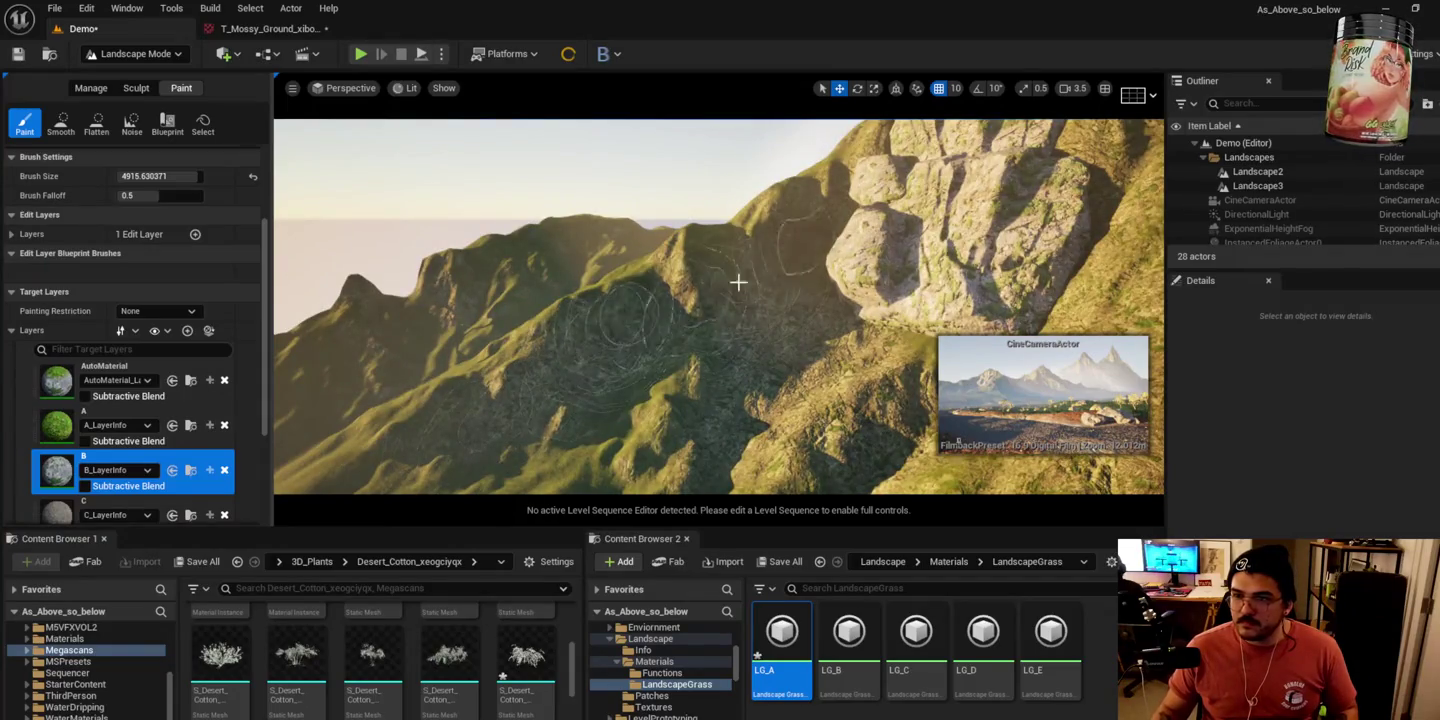
{"action": "left_click_drag", "start_coordinate": [689, 320], "coordinate": [699, 285]}
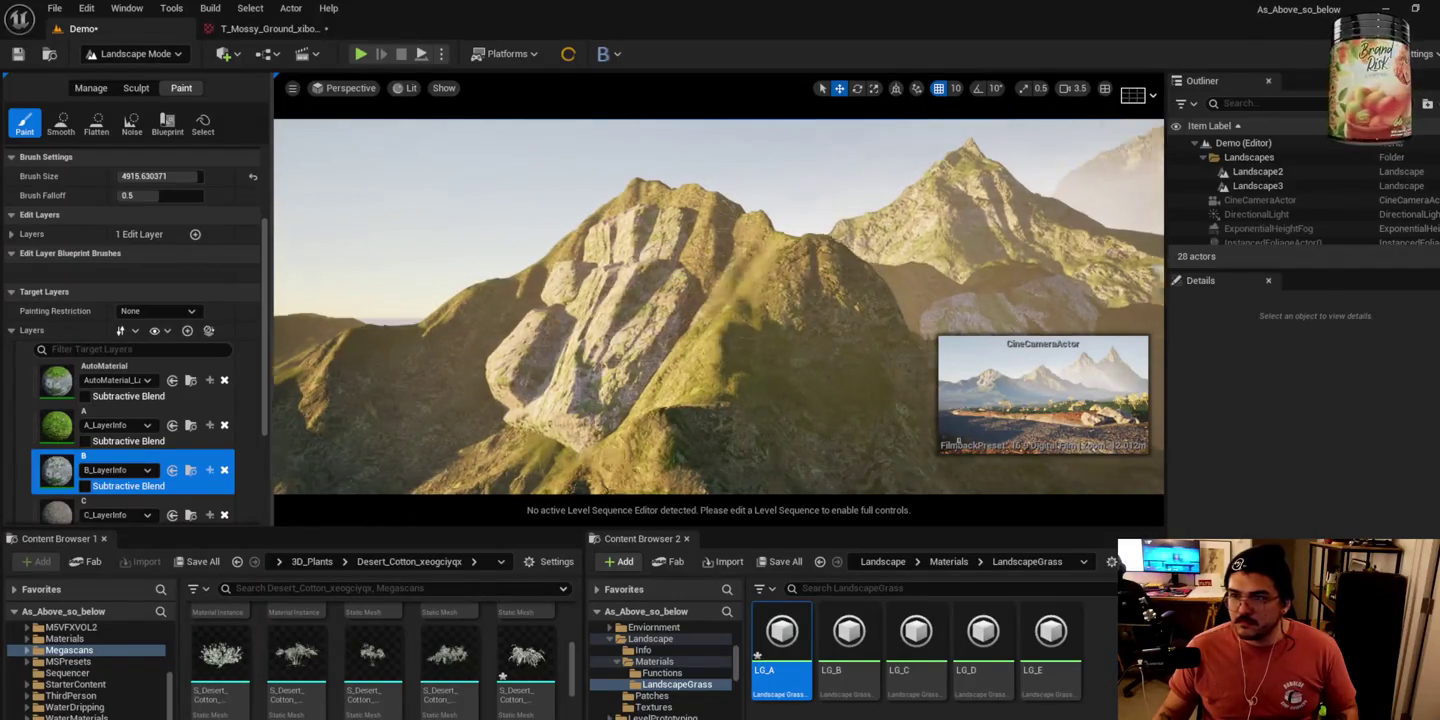
Step: Paint the grassy slope beneath the rocky peak with layer B
{"action": "scroll", "coordinate": [717, 304], "scroll_direction": "up", "scroll_amount": 10}
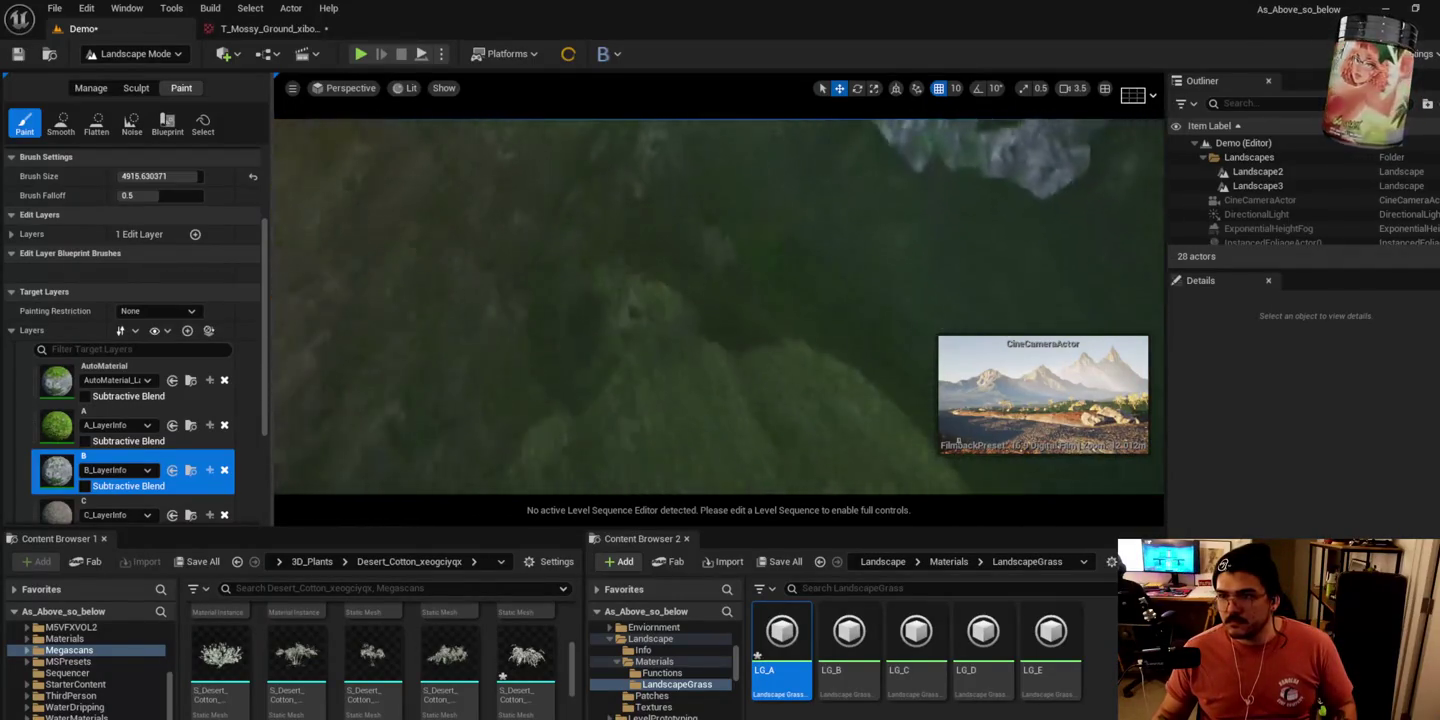
{"action": "scroll", "coordinate": [774, 308], "scroll_direction": "down", "scroll_amount": 5}
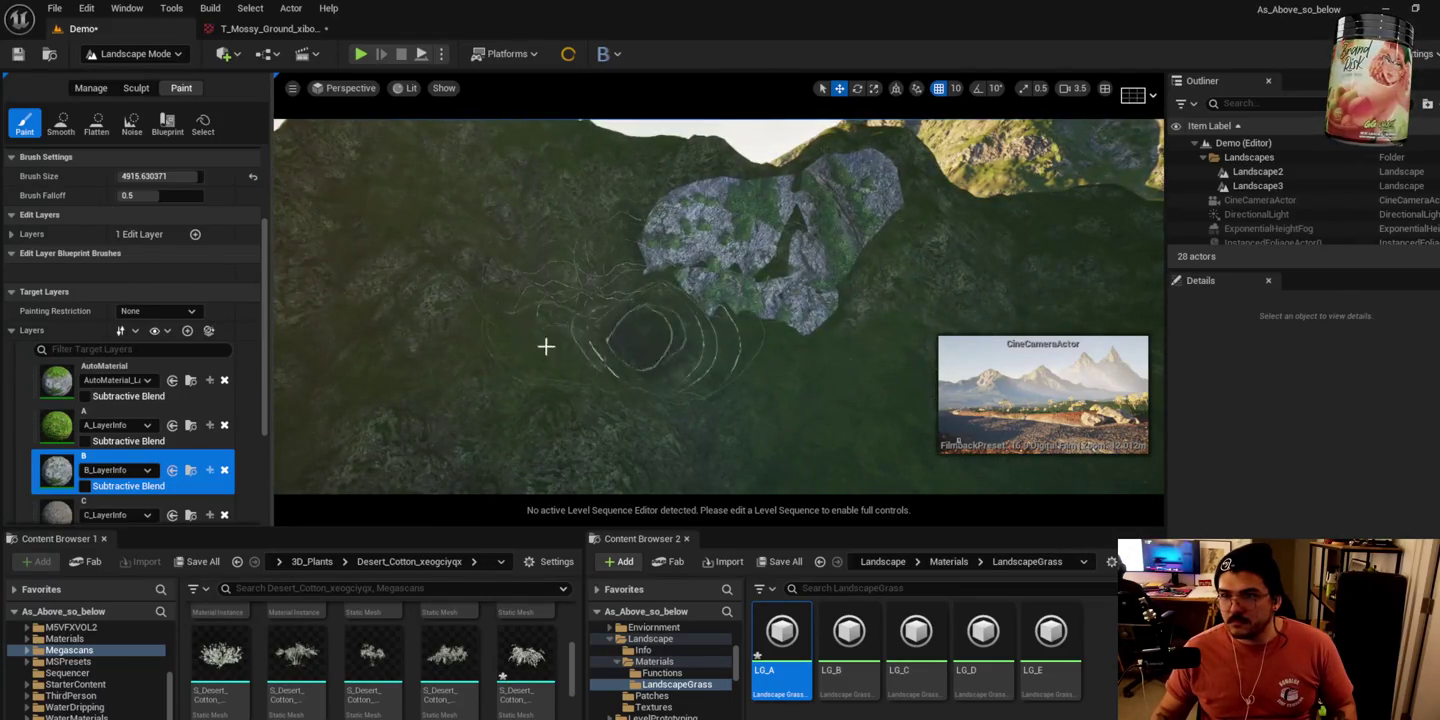
{"action": "scroll", "coordinate": [882, 394], "scroll_direction": "up", "scroll_amount": 5}
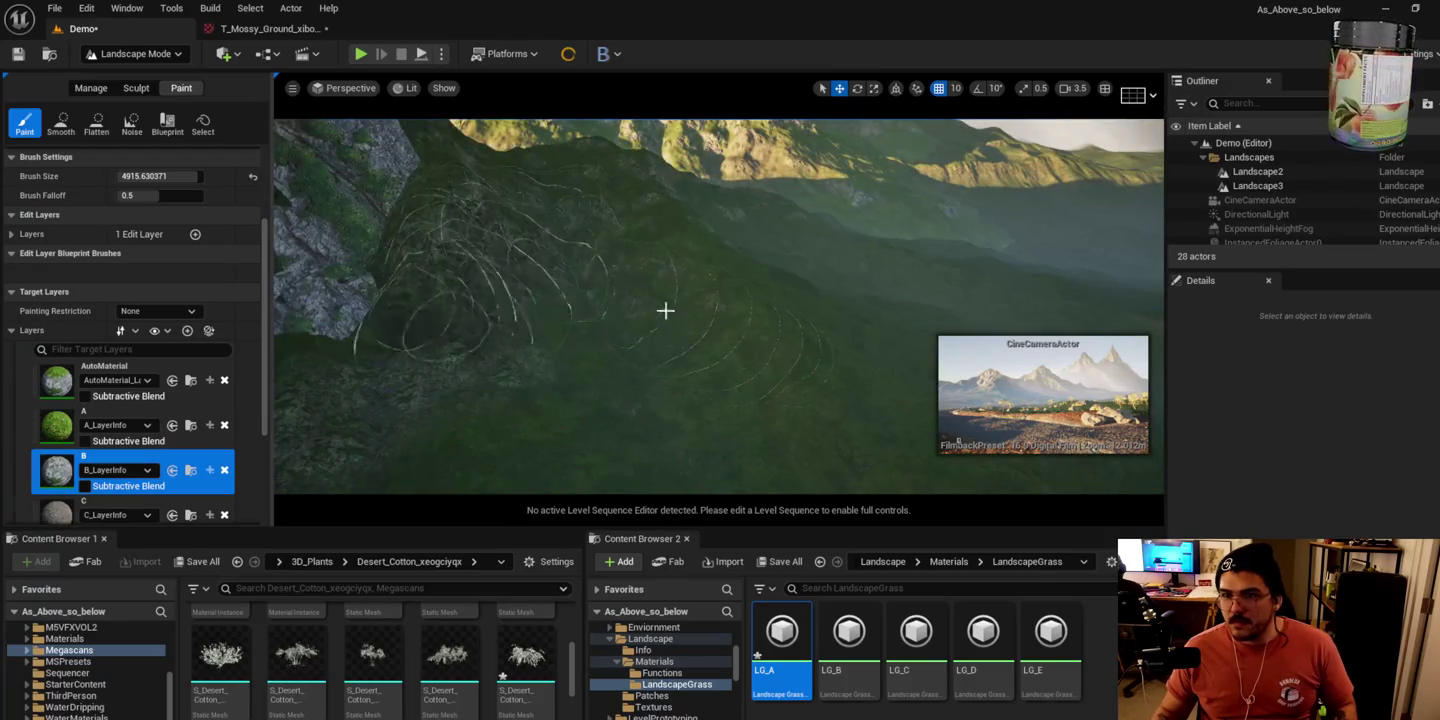
{"action": "scroll", "coordinate": [707, 427], "scroll_direction": "down", "scroll_amount": 8}
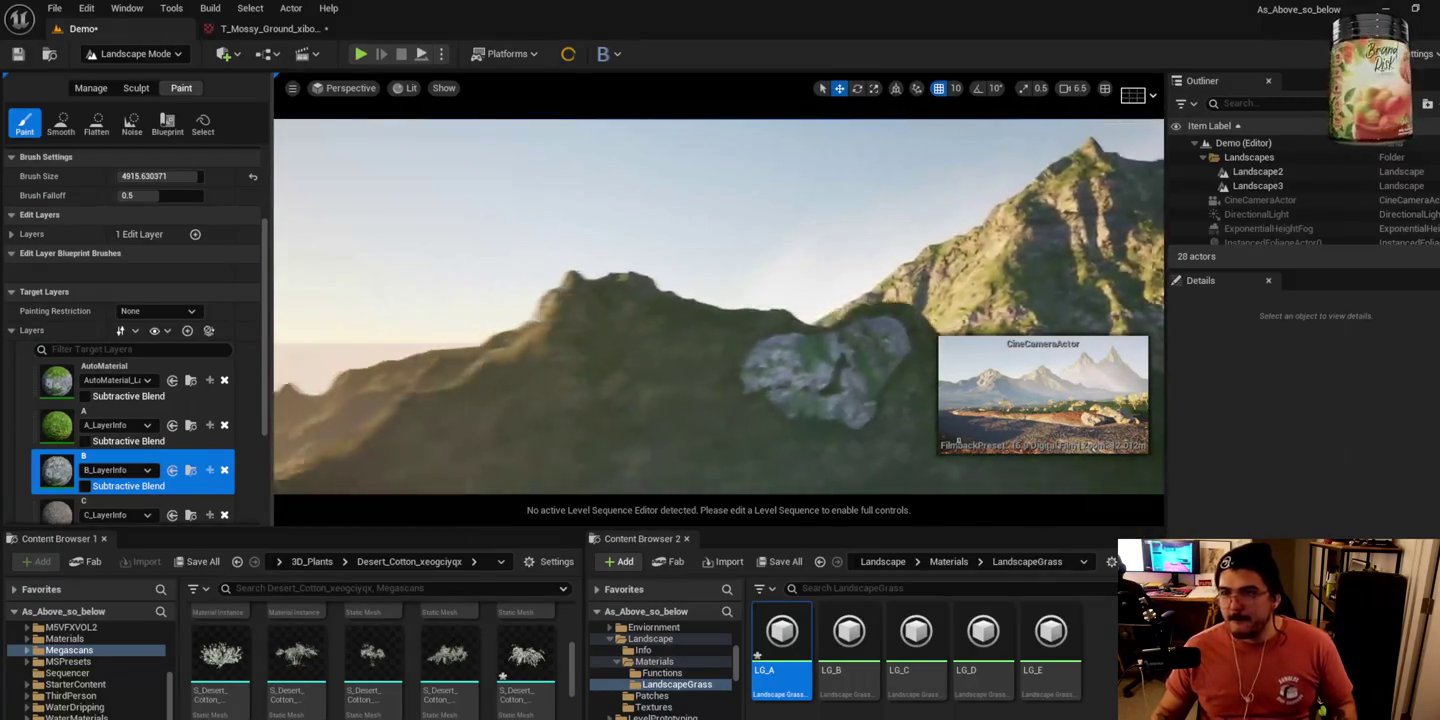
{"action": "scroll", "coordinate": [717, 305], "scroll_direction": "up", "scroll_amount": 4}
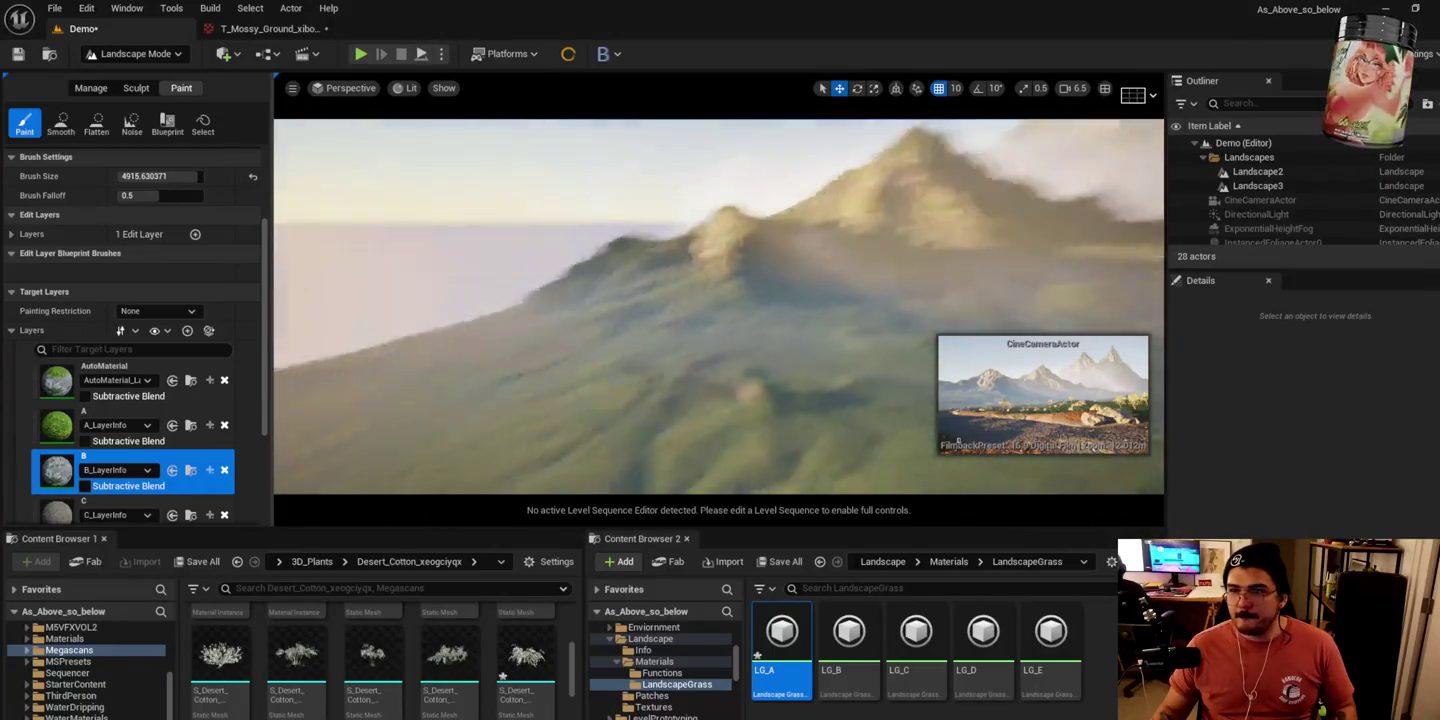
{"action": "scroll", "coordinate": [482, 424], "scroll_direction": "up", "scroll_amount": 6}
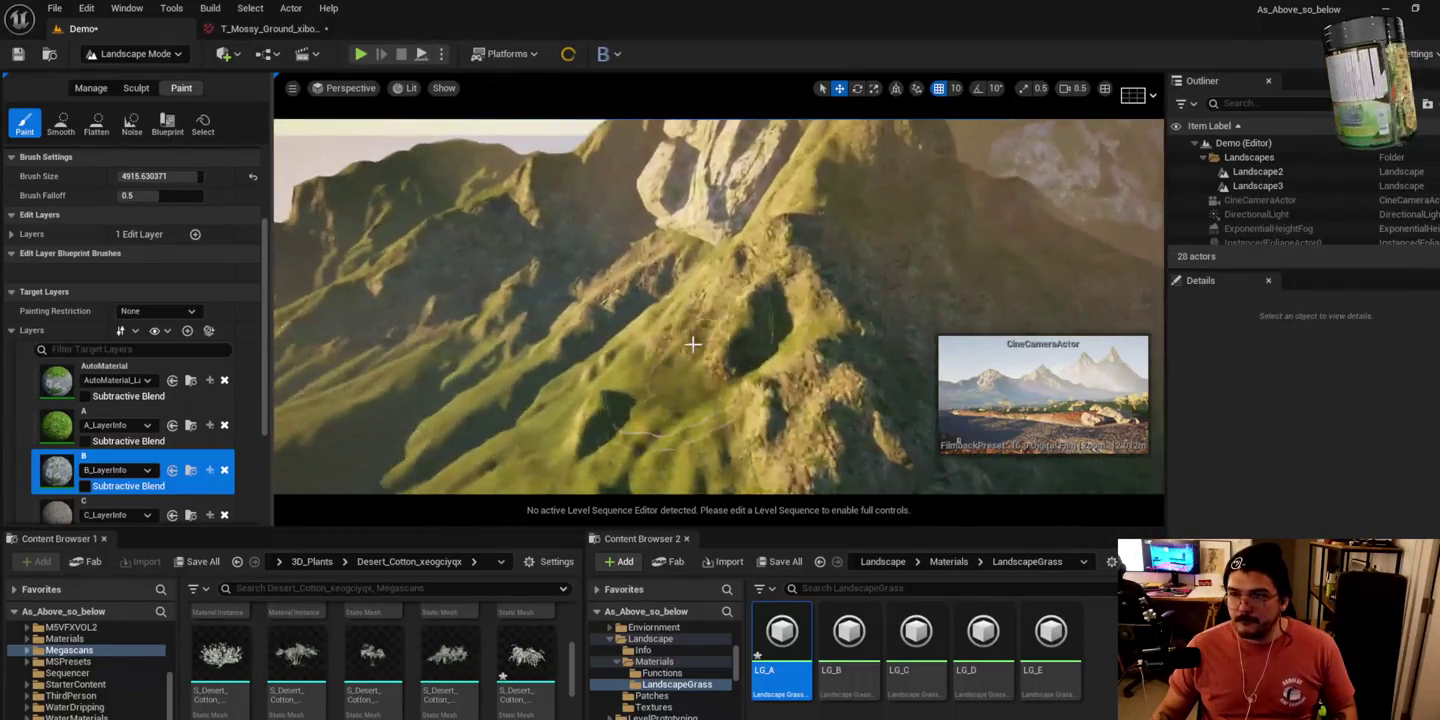
{"action": "mouse_move", "coordinate": [481, 424]}
{"action": "left_mouse_down"}
{"action": "mouse_move", "coordinate": [456, 386]}
{"action": "mouse_move", "coordinate": [368, 366]}
{"action": "left_mouse_up"}
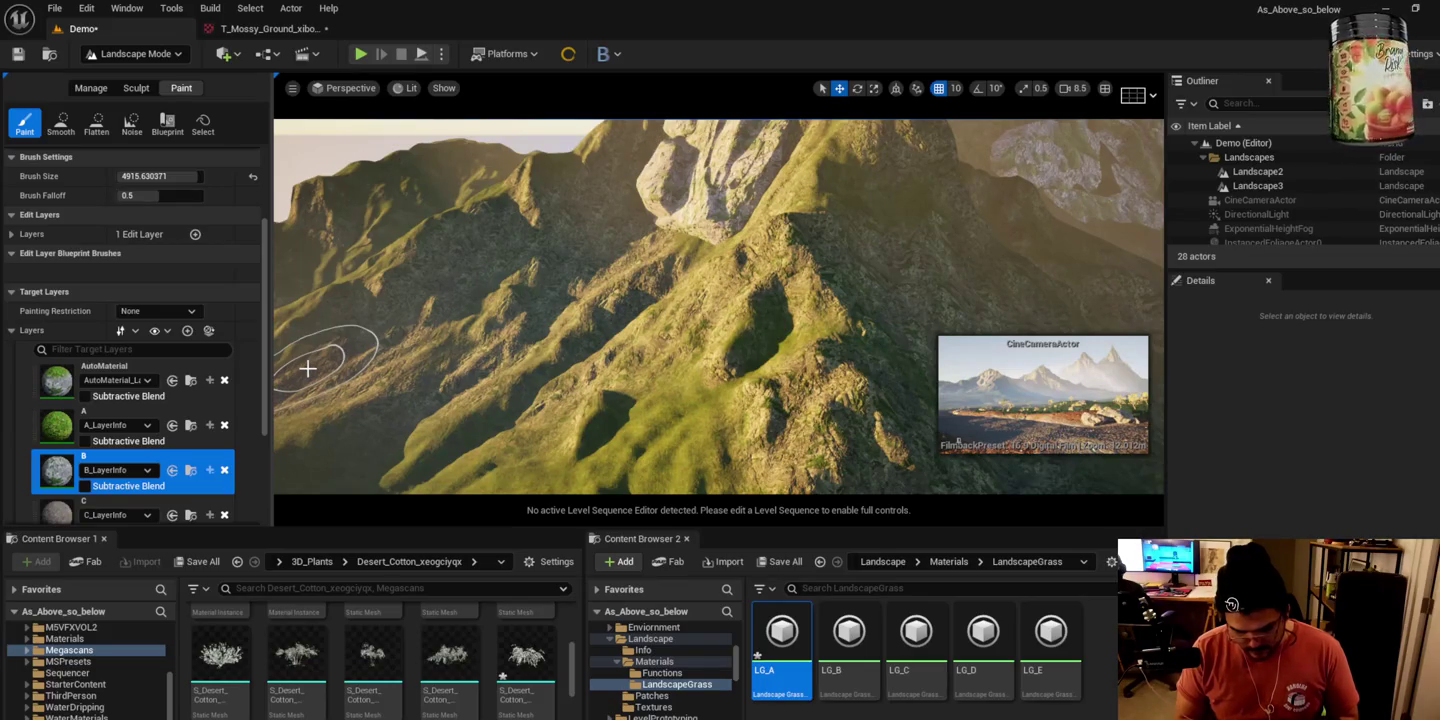
{"action": "scroll", "coordinate": [401, 330], "scroll_direction": "up", "scroll_amount": 5}
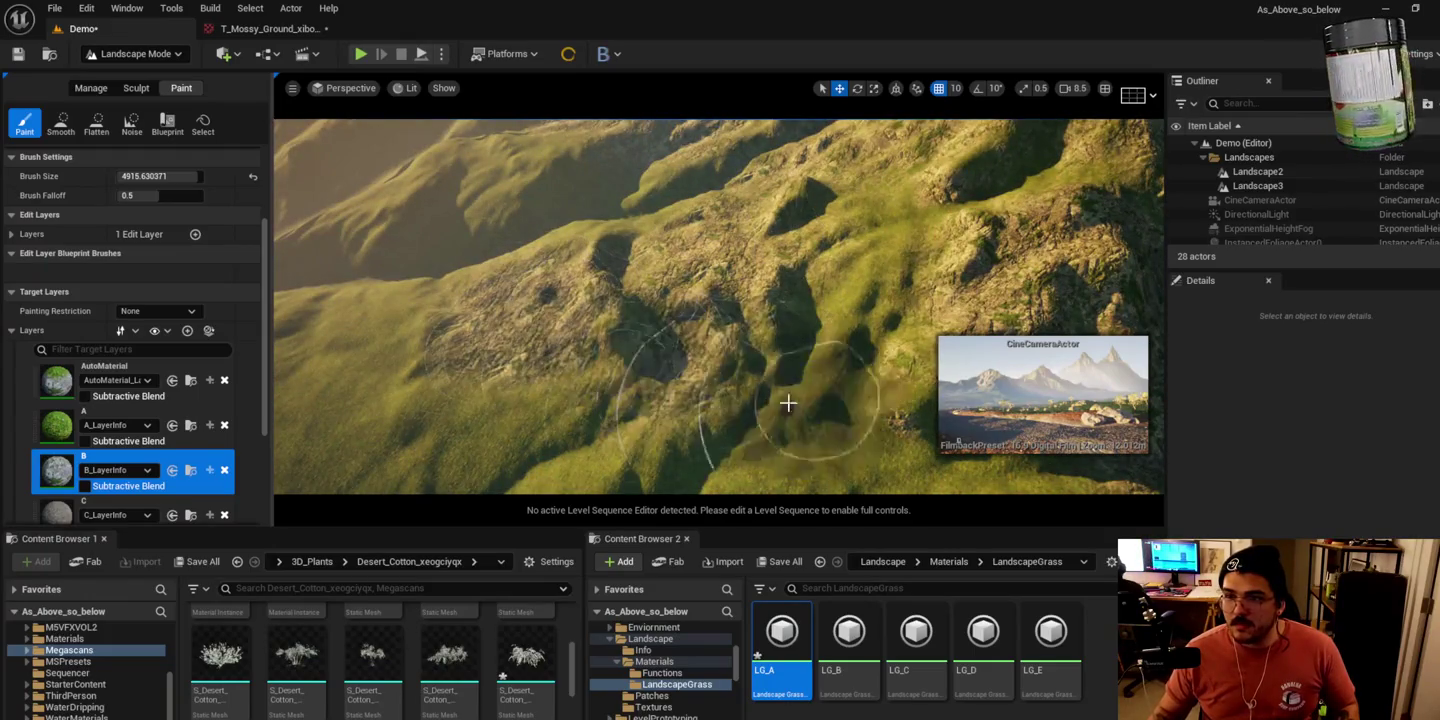
{"action": "scroll", "coordinate": [545, 312], "scroll_direction": "up", "scroll_amount": 5}
{"action": "scroll", "coordinate": [718, 306], "scroll_direction": "up", "scroll_amount": 5}
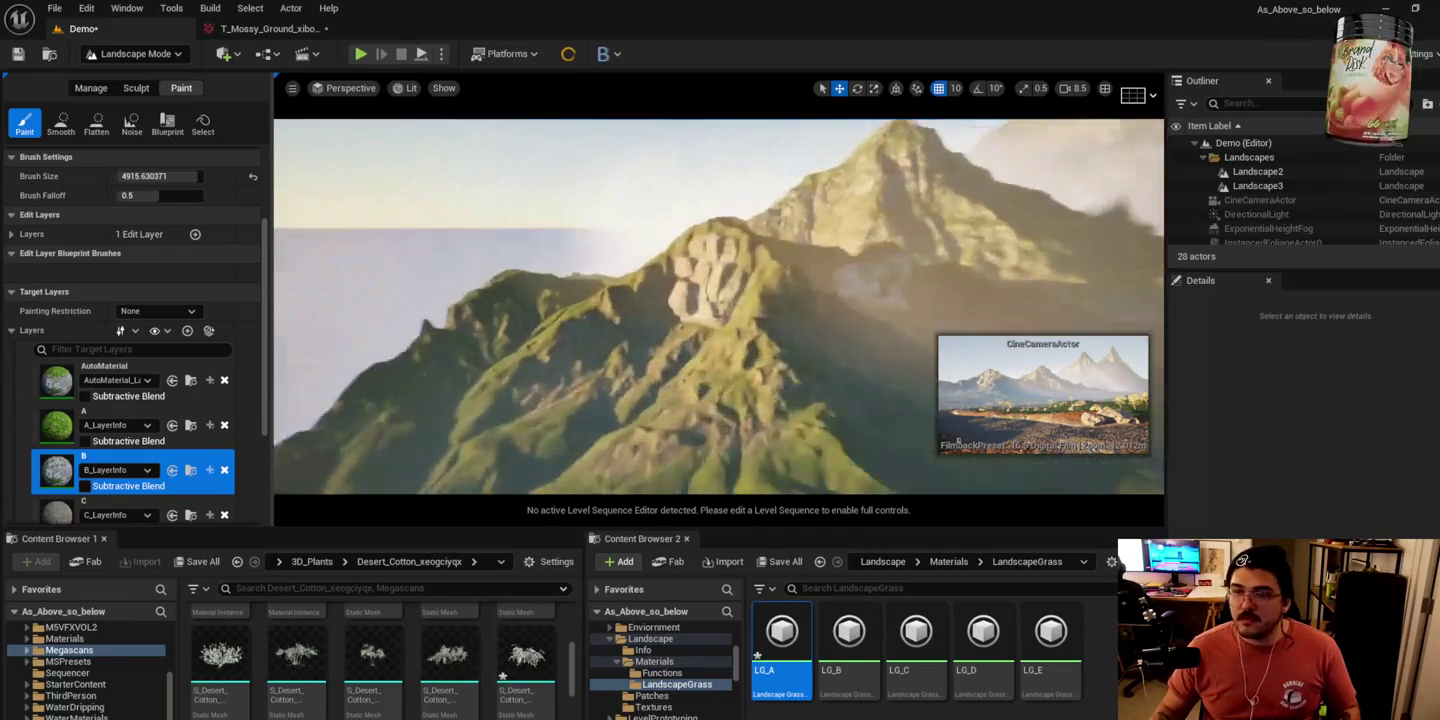
{"action": "scroll", "coordinate": [718, 306], "scroll_direction": "down", "scroll_amount": 5}
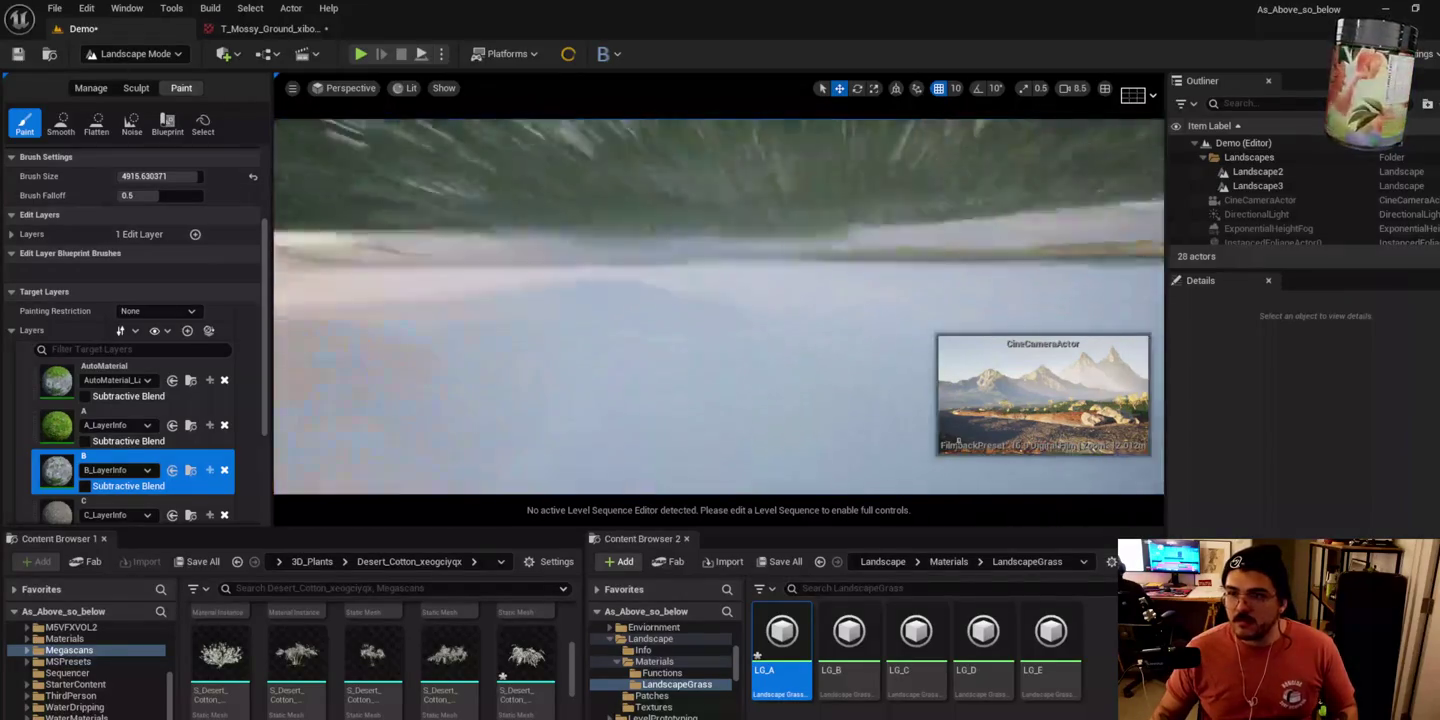
{"action": "scroll", "coordinate": [718, 306], "scroll_direction": "down", "scroll_amount": 2}
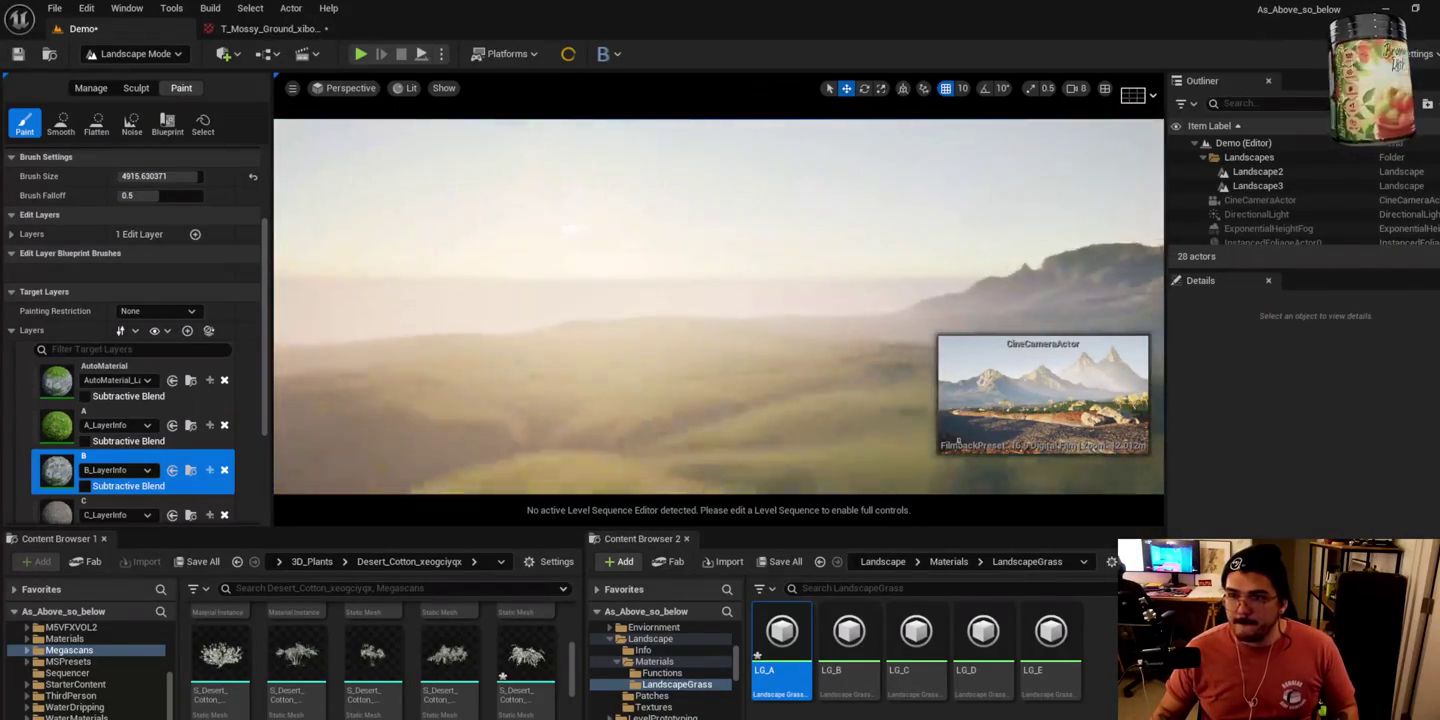
{"action": "scroll", "coordinate": [718, 306], "scroll_direction": "down", "scroll_amount": 2}
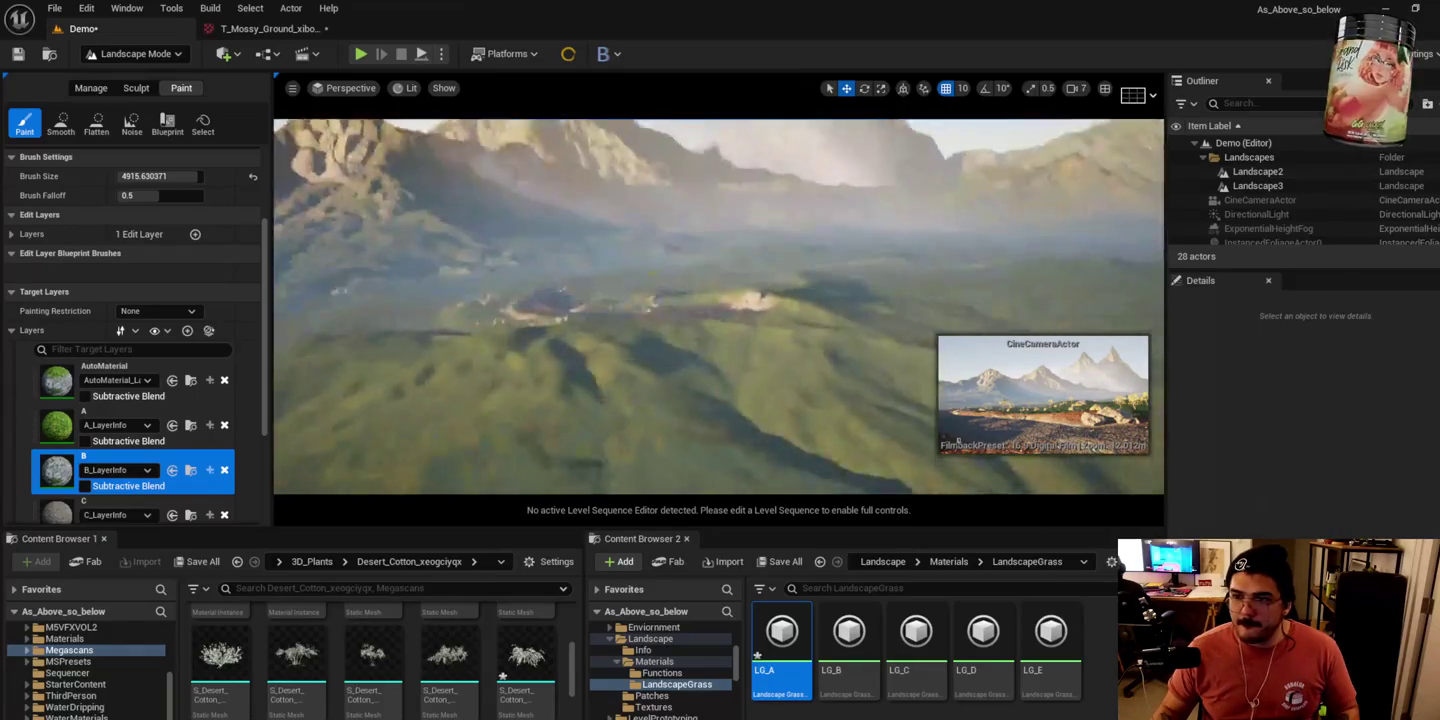
{"action": "scroll", "coordinate": [718, 306], "scroll_direction": "down", "scroll_amount": 3}
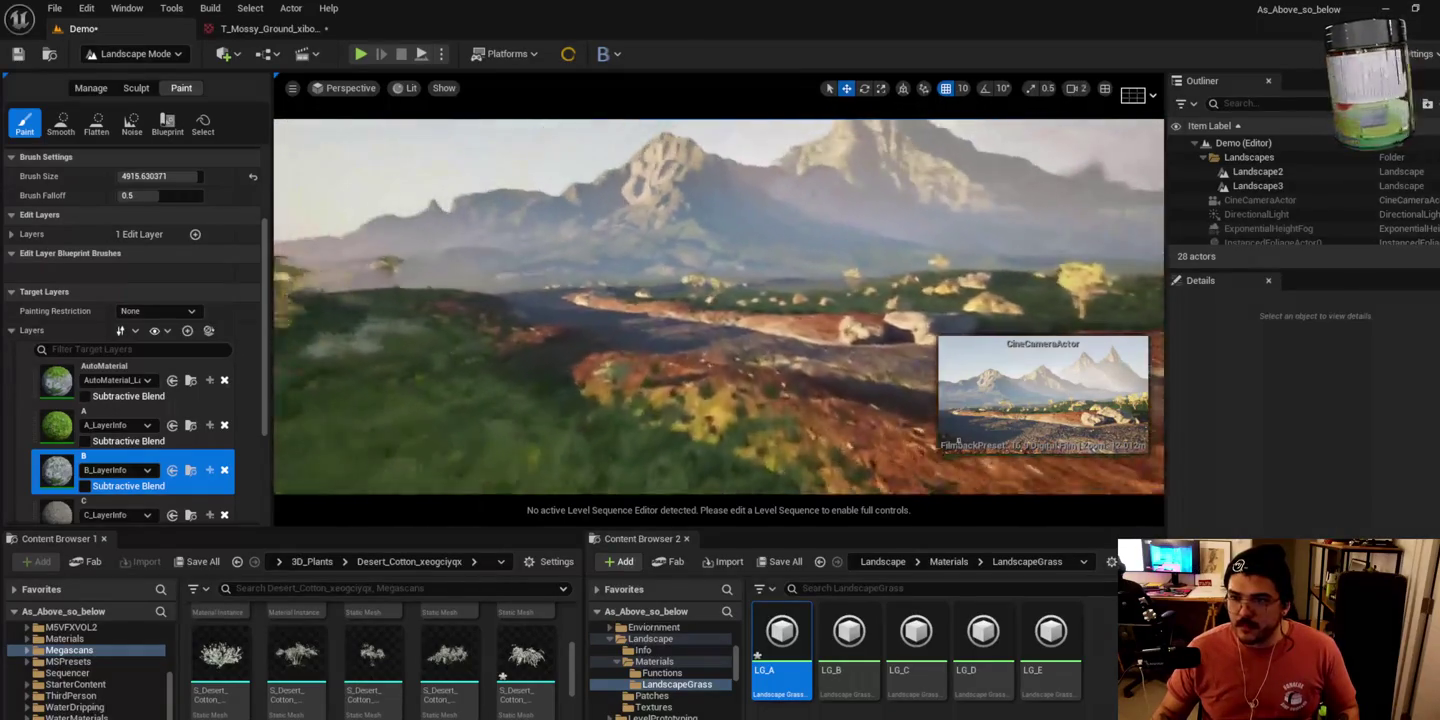
Step: Fly down to the gravel road and bring up Landscape mode's Sculpt tools
{"action": "key", "text": "w"}
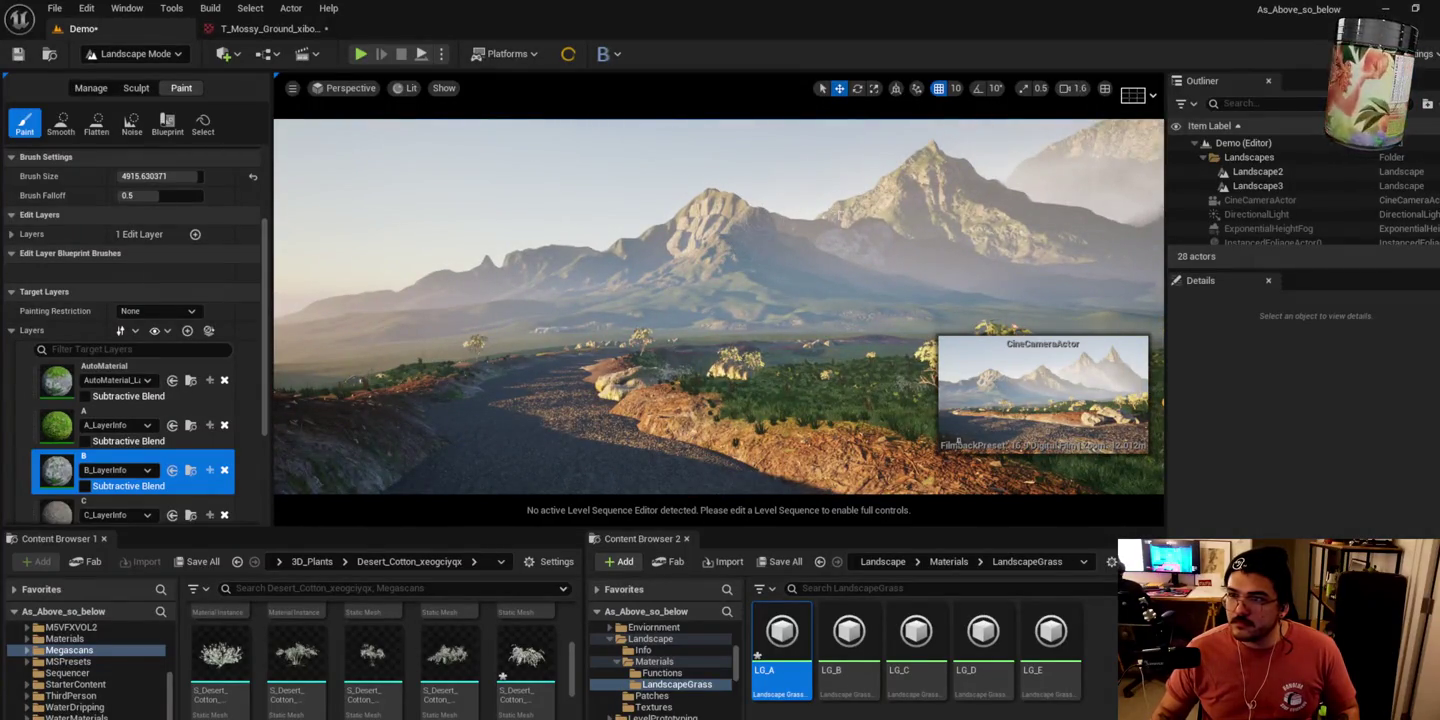
{"action": "key", "text": "w"}
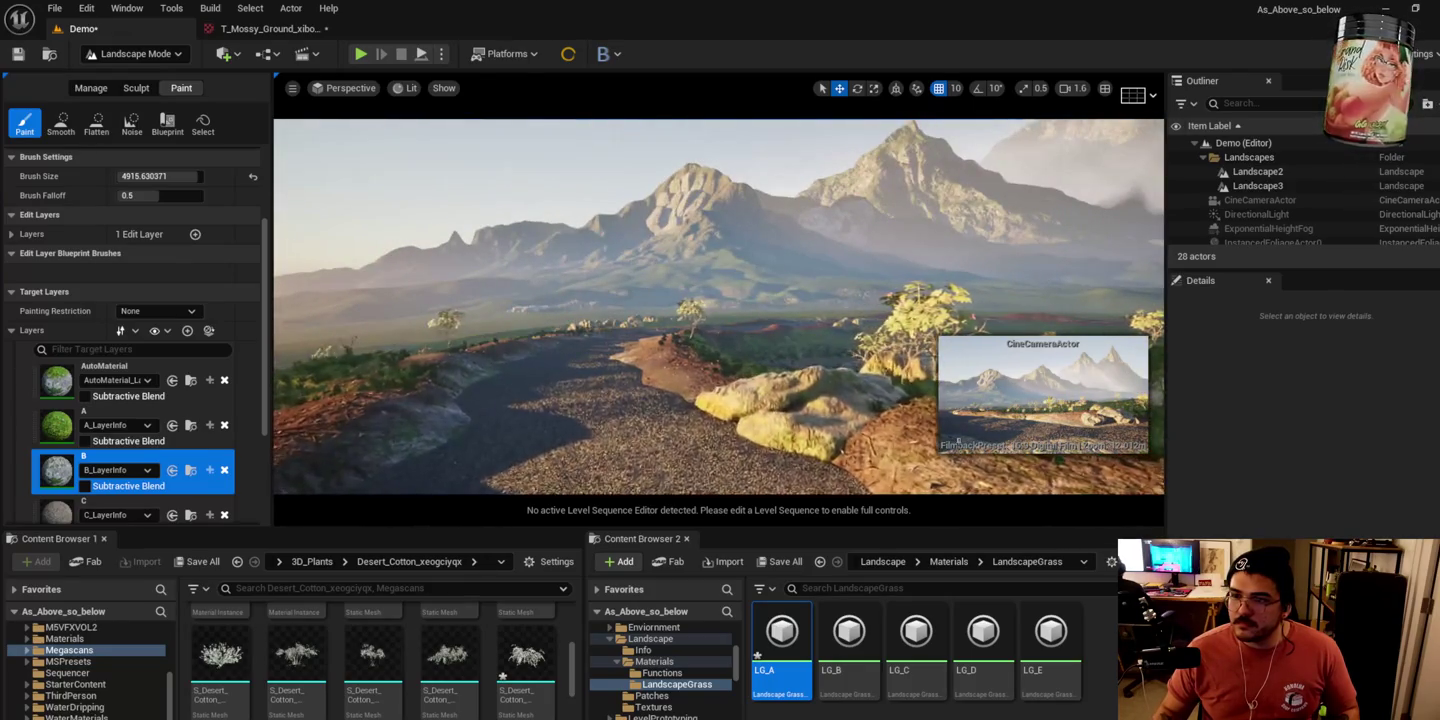
{"action": "key", "text": "w"}
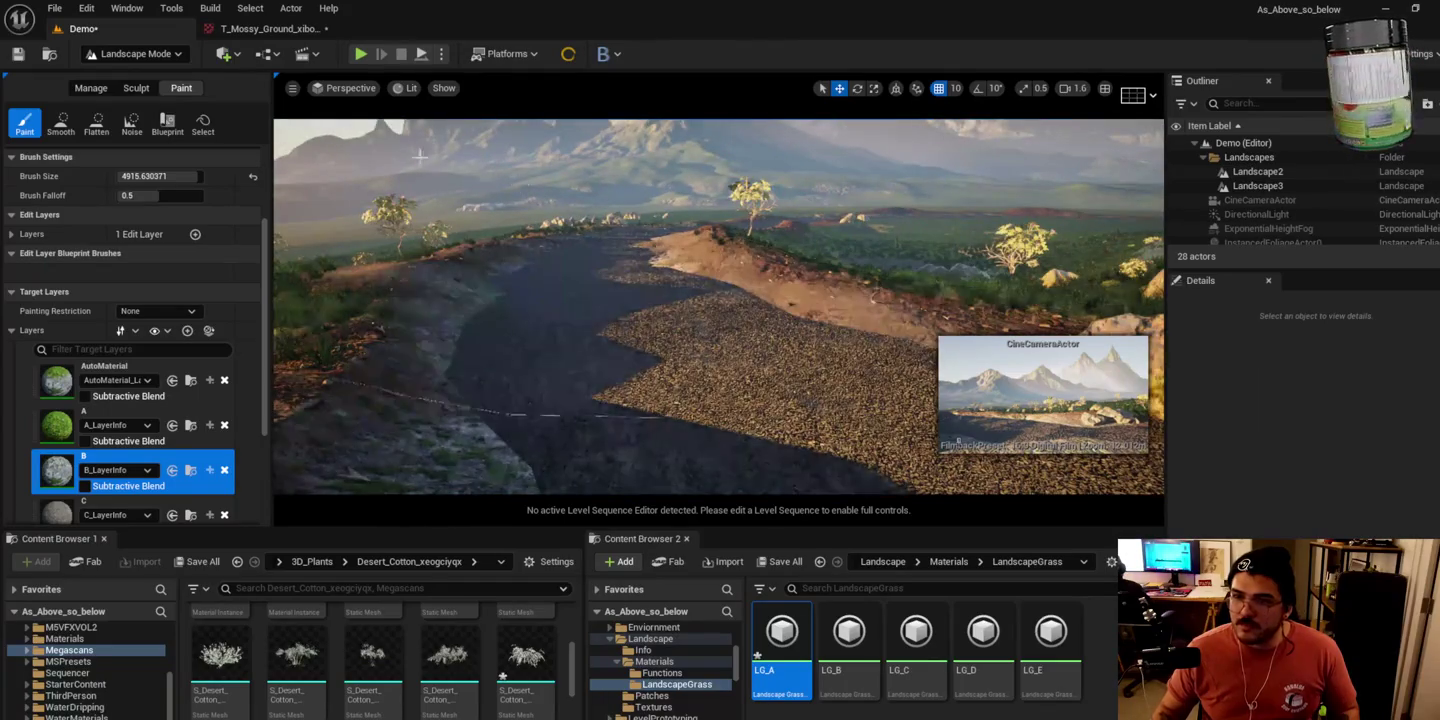
{"action": "left_click", "coordinate": [155, 55]}
{"action": "left_click", "coordinate": [140, 75]}
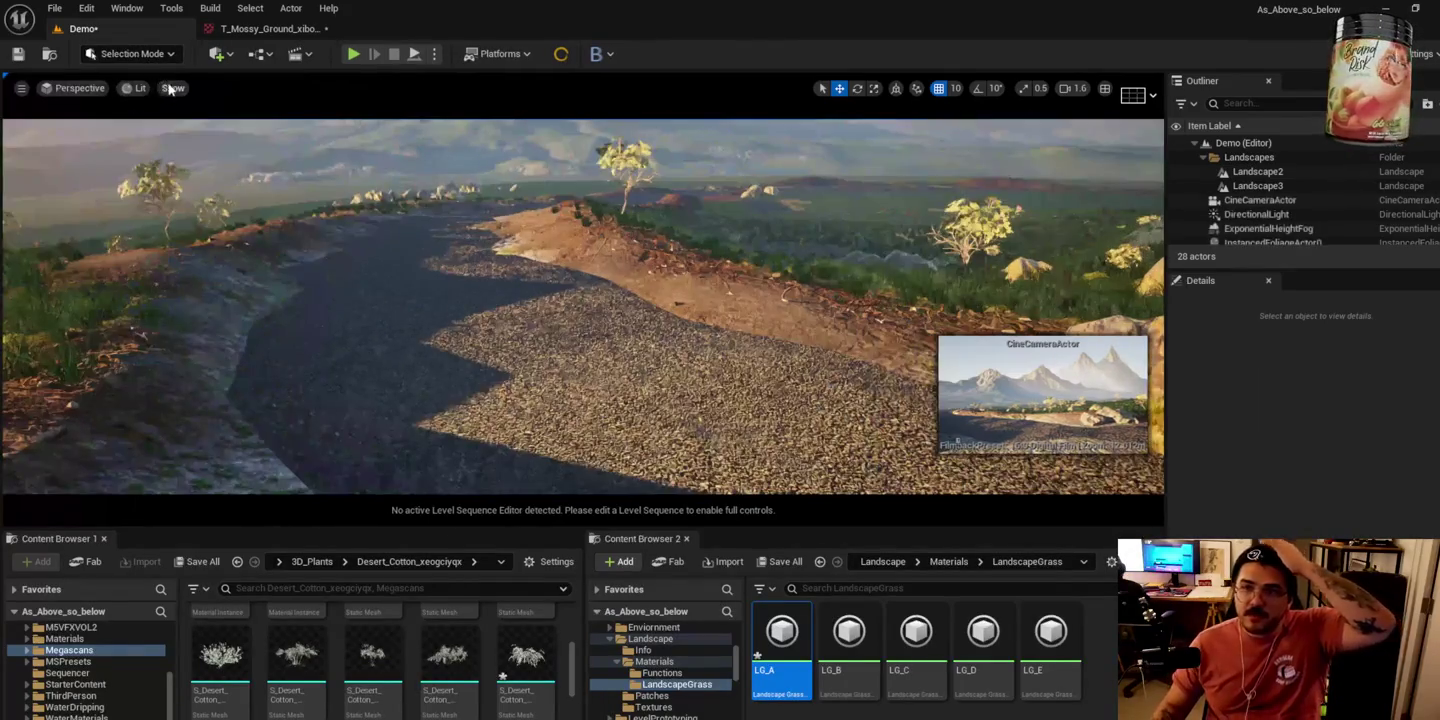
{"action": "left_click", "coordinate": [145, 56]}
{"action": "left_click", "coordinate": [140, 73]}
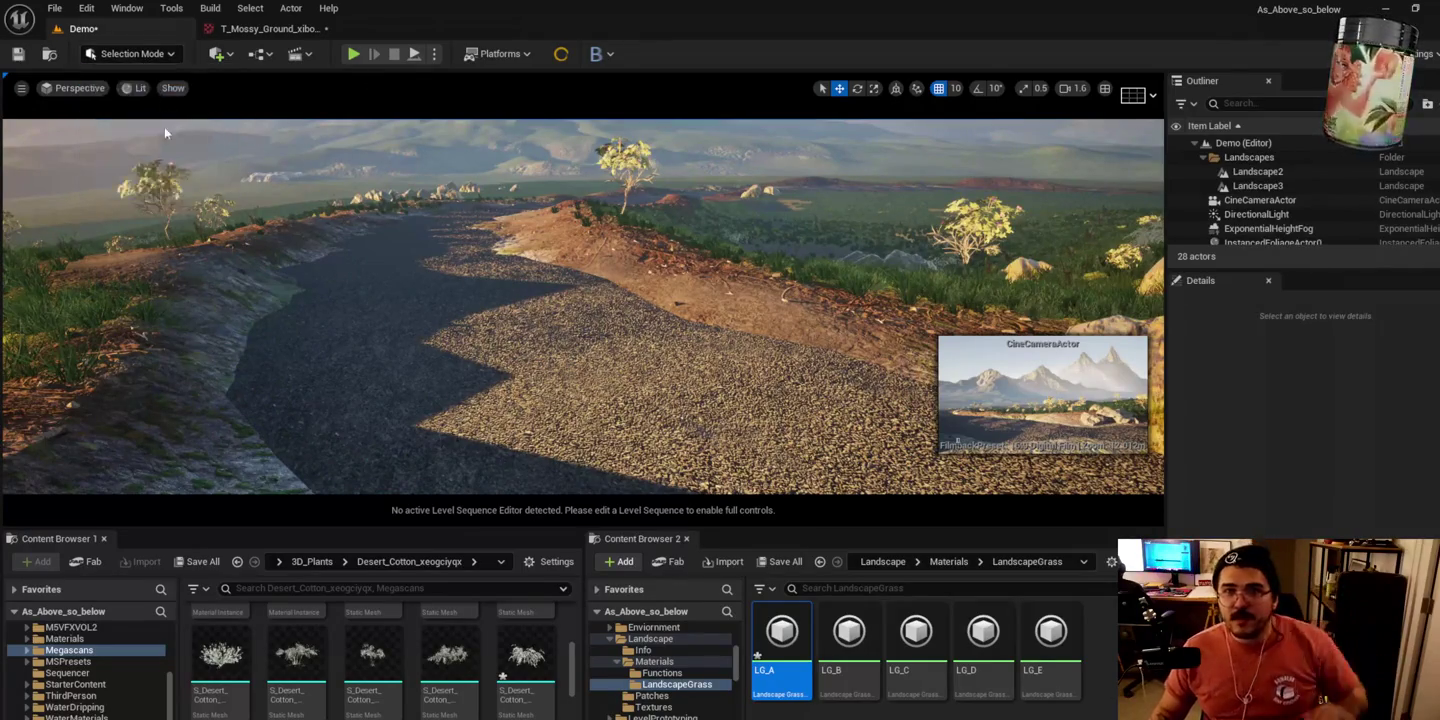
{"action": "key", "text": "shift+2"}
{"action": "left_click", "coordinate": [136, 88]}
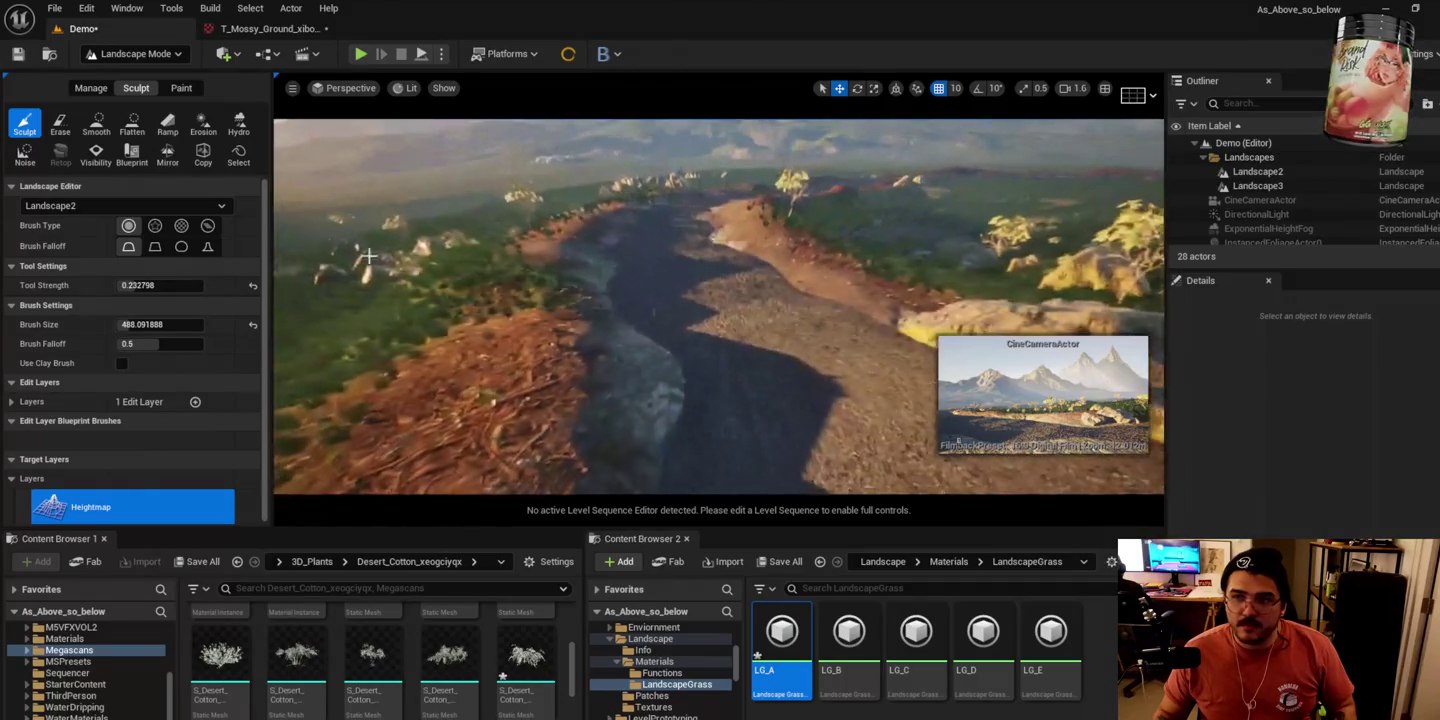
Step: Lower sculpt strength to about 0.097 and raise the bank along the gravel road
{"action": "scroll", "coordinate": [139, 282], "scroll_direction": "down", "scroll_amount": 1}
{"action": "left_click_drag", "start_coordinate": [127, 283], "coordinate": [126, 320]}
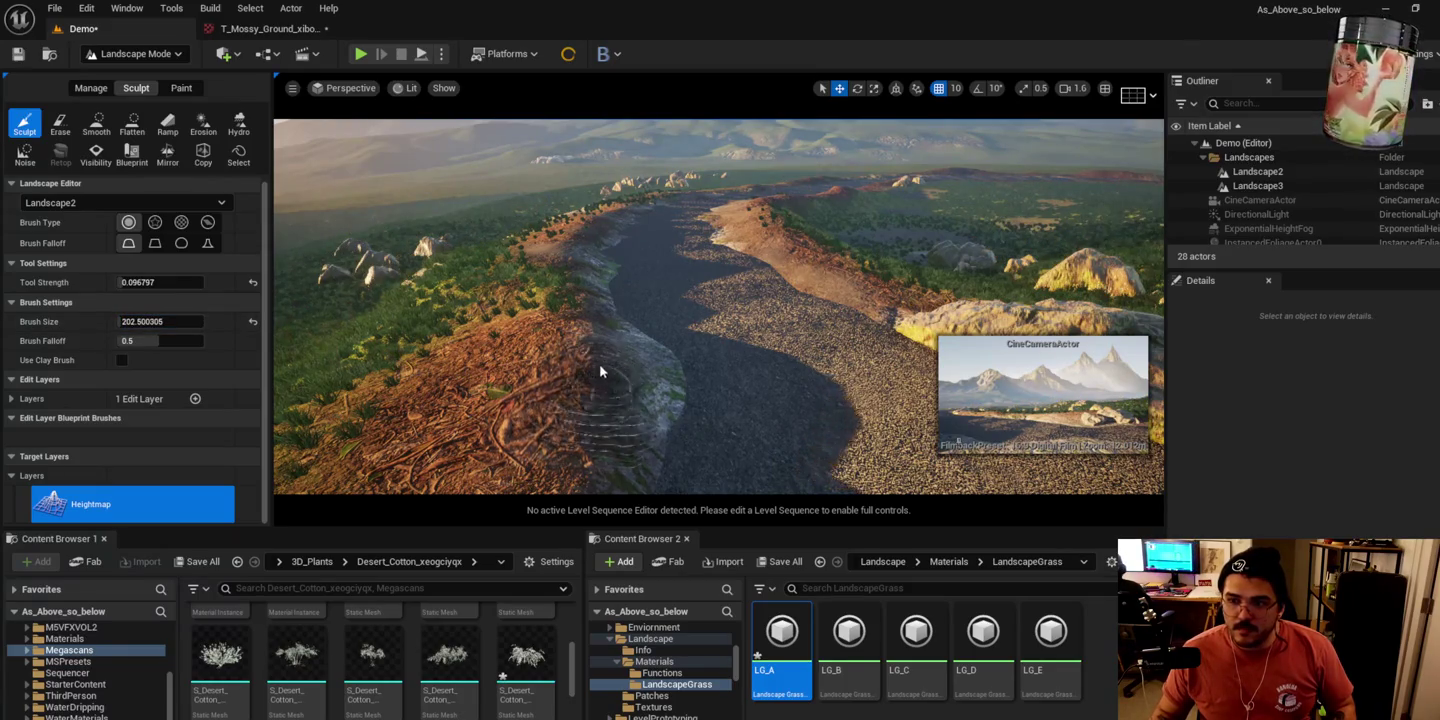
{"action": "mouse_move", "coordinate": [669, 354]}
{"action": "left_mouse_down"}
{"action": "mouse_move", "coordinate": [676, 376]}
{"action": "mouse_move", "coordinate": [650, 369]}
{"action": "left_mouse_up"}
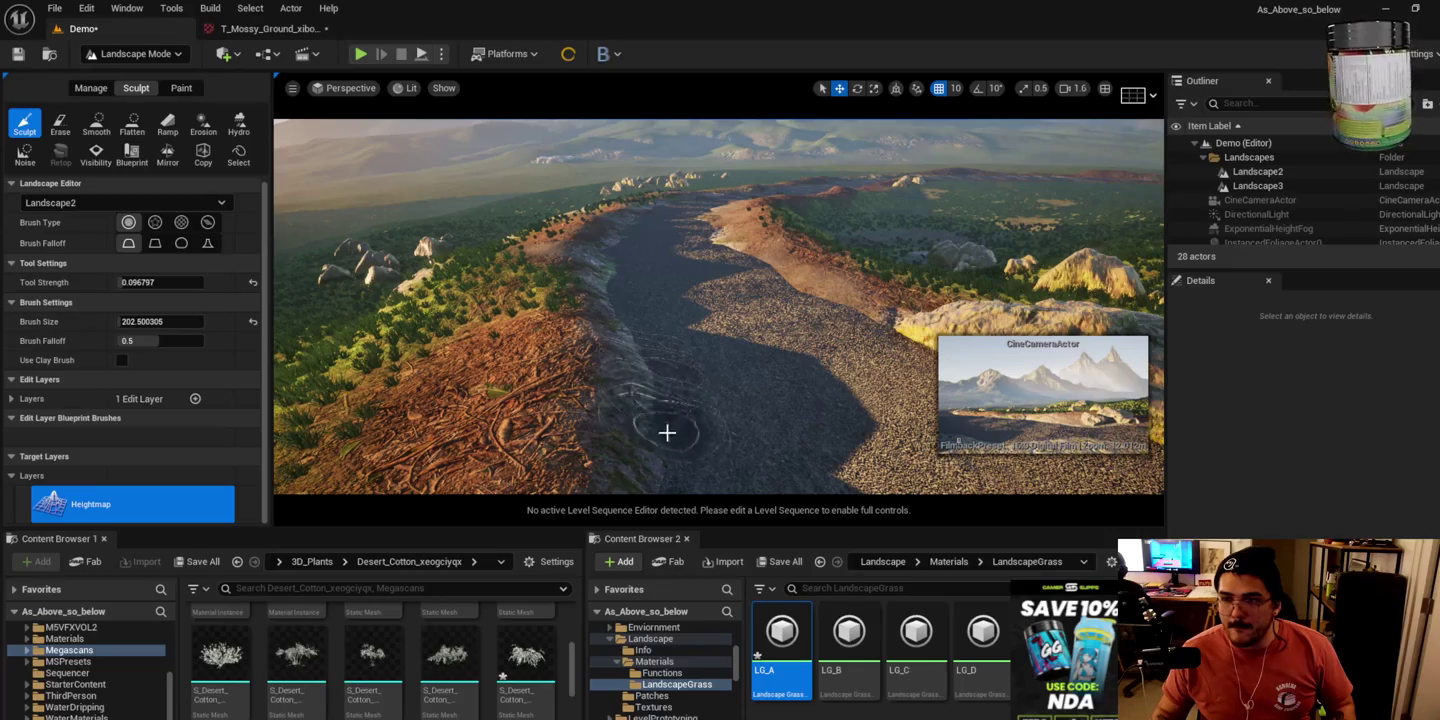
{"action": "left_click_drag", "start_coordinate": [700, 370], "coordinate": [786, 301]}
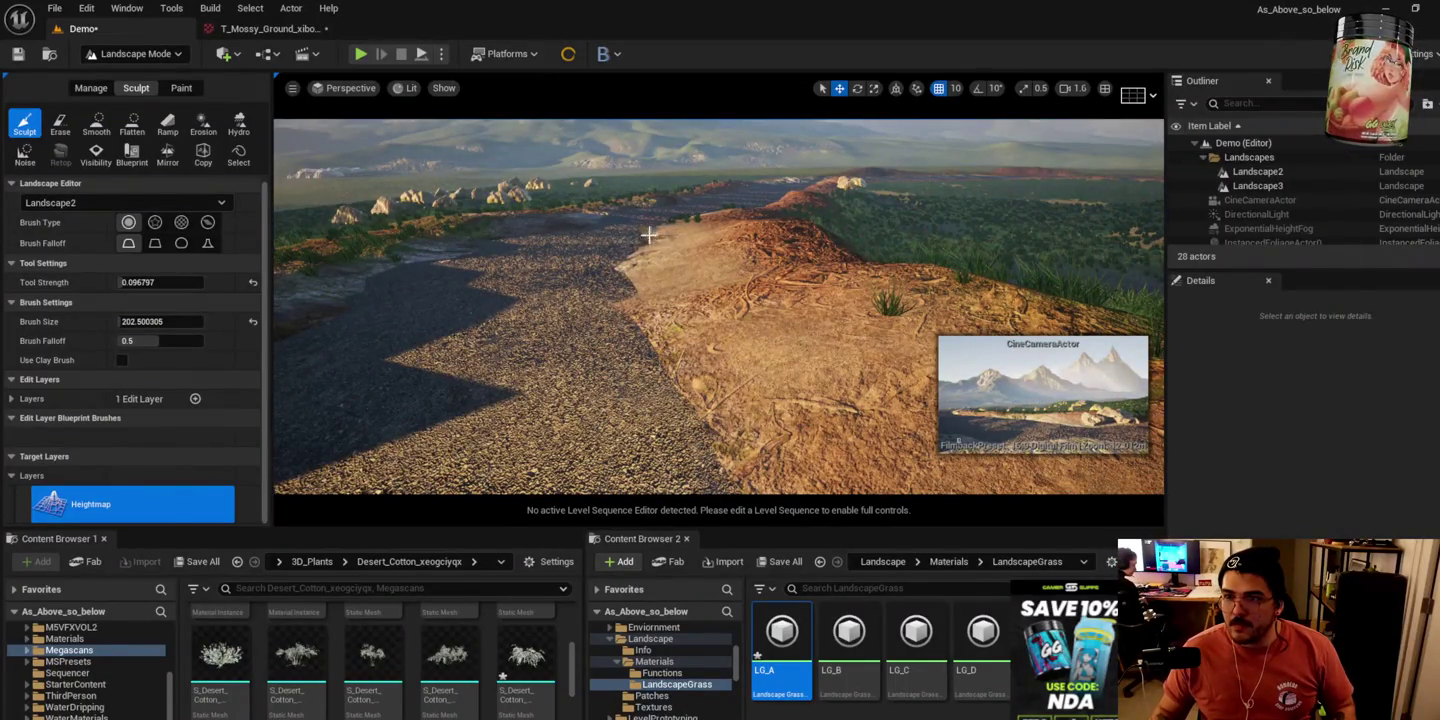
{"action": "scroll", "coordinate": [651, 239], "scroll_direction": "up", "scroll_amount": 5}
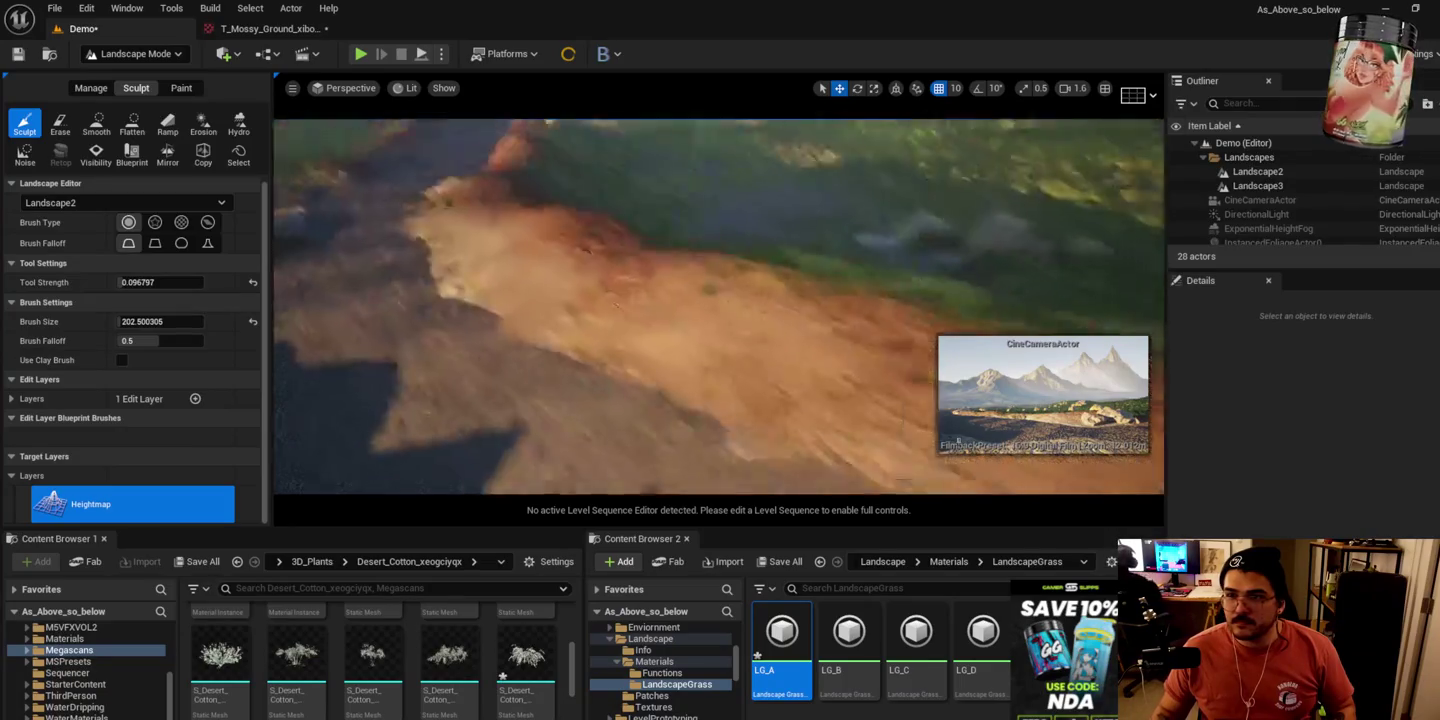
Step: Enlarge the sculpt brush to about 248.7 and raise the road banks and dark path into smooth mounds
{"action": "left_click_drag", "start_coordinate": [563, 375], "coordinate": [516, 273]}
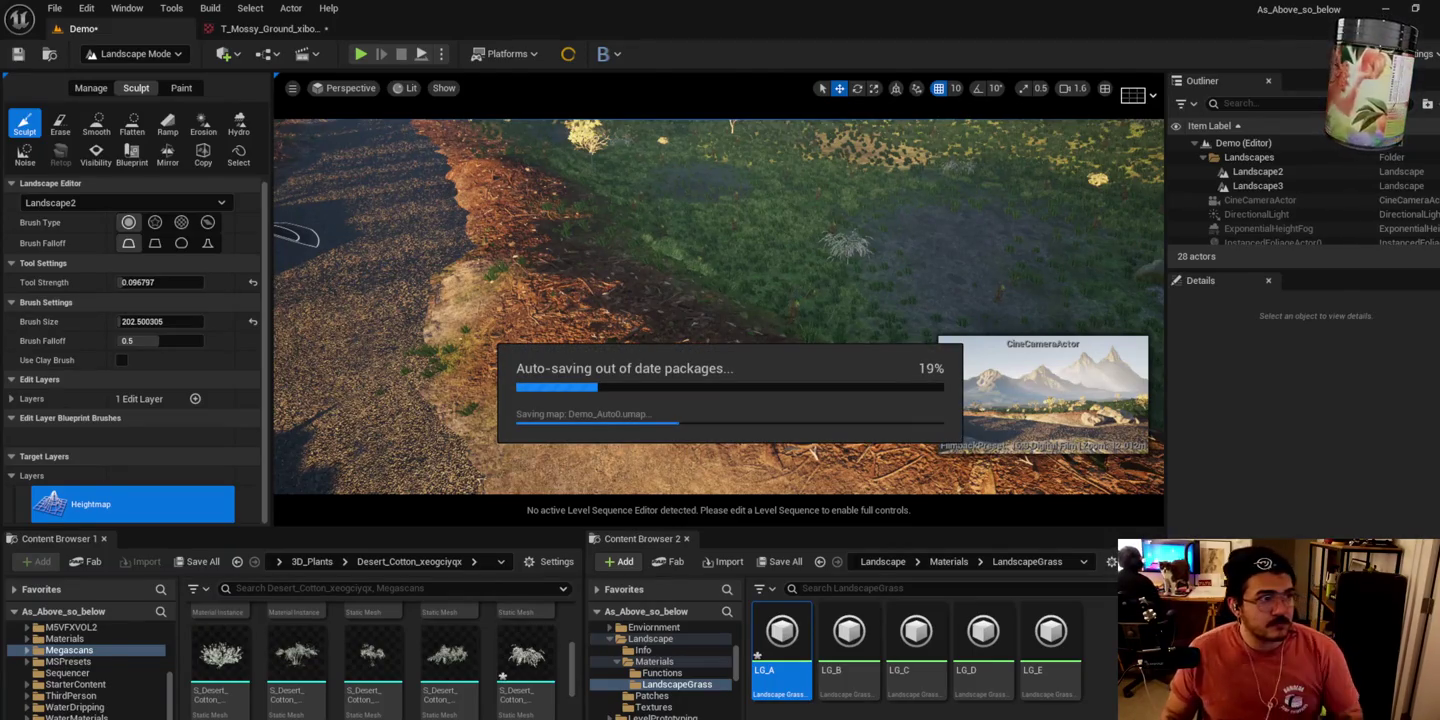
{"action": "mouse_move", "coordinate": [627, 244]}
{"action": "left_mouse_down"}
{"action": "mouse_move", "coordinate": [636, 303]}
{"action": "mouse_move", "coordinate": [771, 329]}
{"action": "left_mouse_up"}
{"action": "mouse_move", "coordinate": [659, 232]}
{"action": "left_mouse_down"}
{"action": "mouse_move", "coordinate": [725, 379]}
{"action": "mouse_move", "coordinate": [595, 418]}
{"action": "left_mouse_up"}
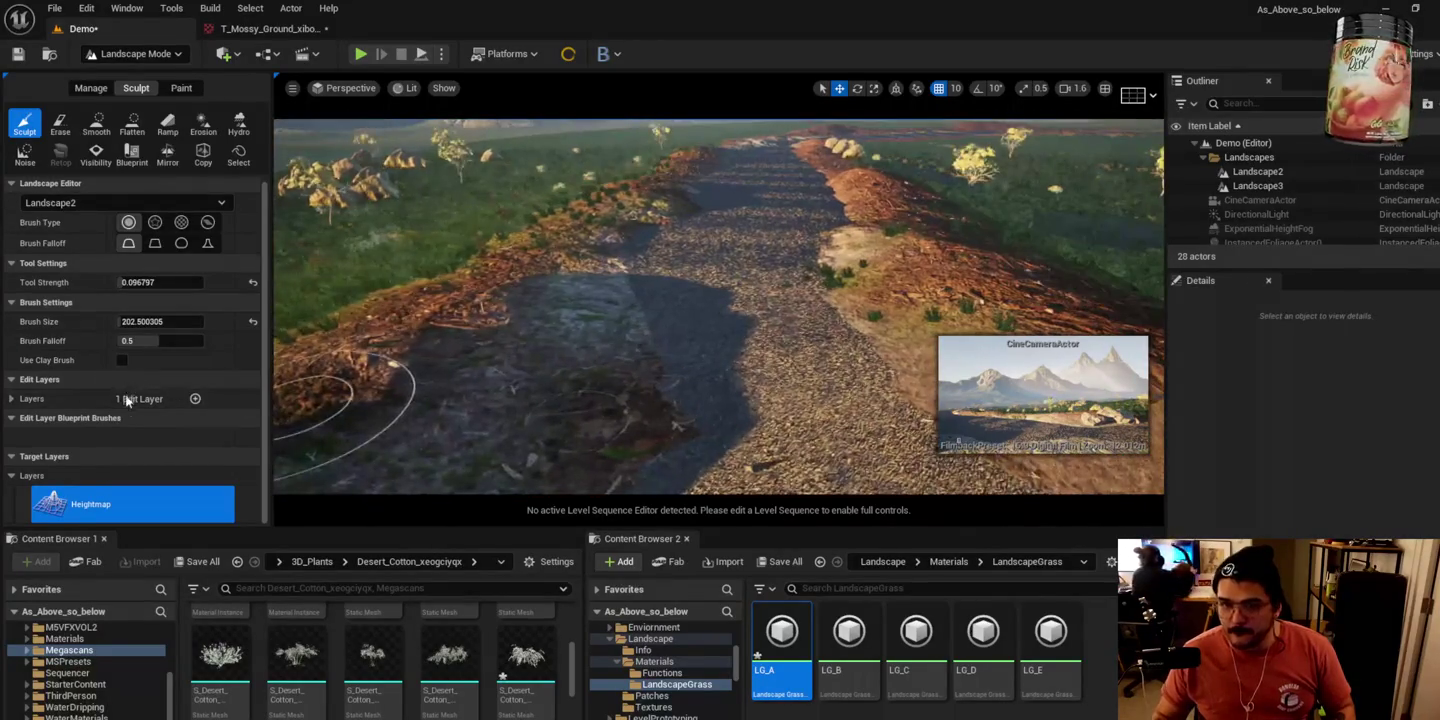
{"action": "left_click_drag", "start_coordinate": [149, 324], "coordinate": [181, 324]}
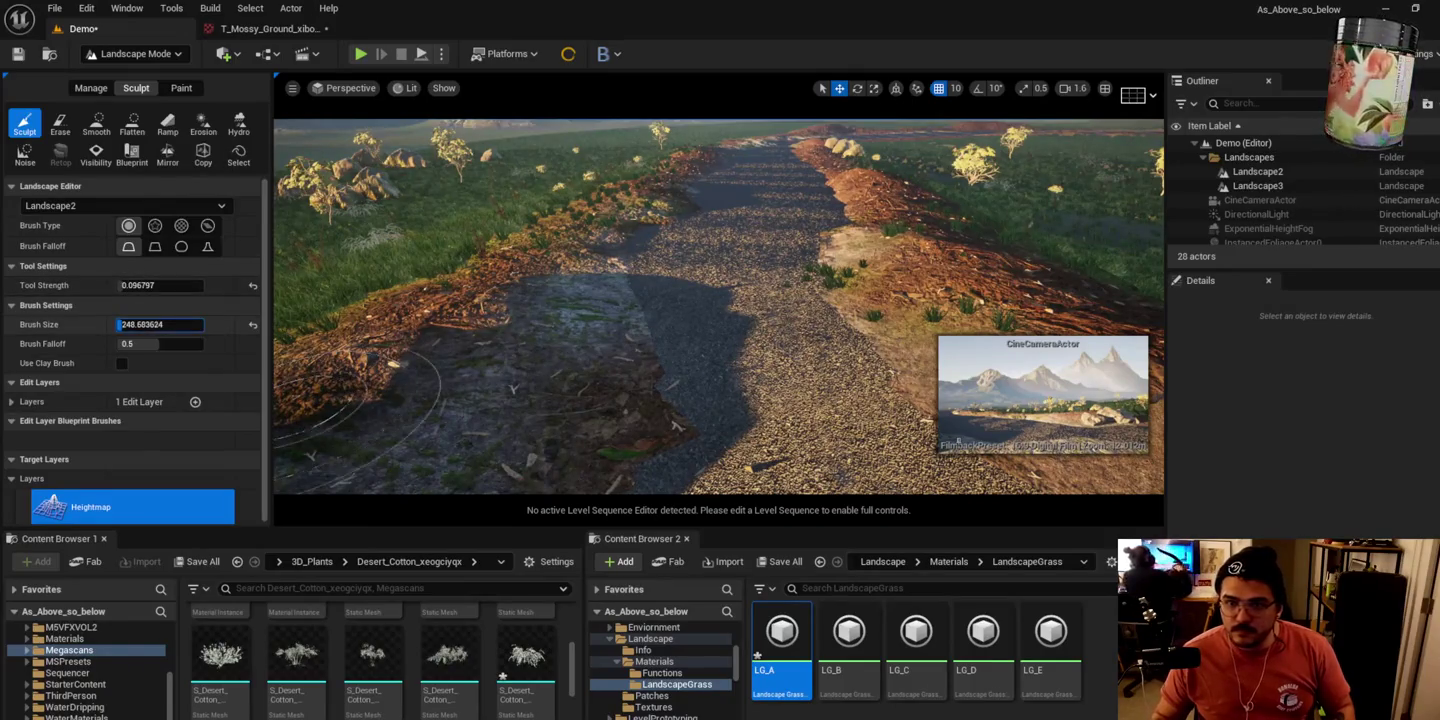
{"action": "mouse_move", "coordinate": [571, 284]}
{"action": "left_mouse_down"}
{"action": "mouse_move", "coordinate": [633, 379]}
{"action": "mouse_move", "coordinate": [611, 315]}
{"action": "mouse_move", "coordinate": [627, 362]}
{"action": "mouse_move", "coordinate": [575, 419]}
{"action": "mouse_move", "coordinate": [510, 290]}
{"action": "mouse_move", "coordinate": [470, 280]}
{"action": "mouse_move", "coordinate": [385, 363]}
{"action": "mouse_move", "coordinate": [588, 337]}
{"action": "mouse_move", "coordinate": [603, 408]}
{"action": "mouse_move", "coordinate": [708, 310]}
{"action": "mouse_move", "coordinate": [828, 244]}
{"action": "mouse_move", "coordinate": [861, 299]}
{"action": "mouse_move", "coordinate": [820, 360]}
{"action": "mouse_move", "coordinate": [996, 219]}
{"action": "left_mouse_up"}
{"action": "mouse_move", "coordinate": [718, 306]}
{"action": "left_mouse_down"}
{"action": "mouse_move", "coordinate": [695, 360]}
{"action": "mouse_move", "coordinate": [720, 250]}
{"action": "mouse_move", "coordinate": [710, 280]}
{"action": "left_mouse_up"}
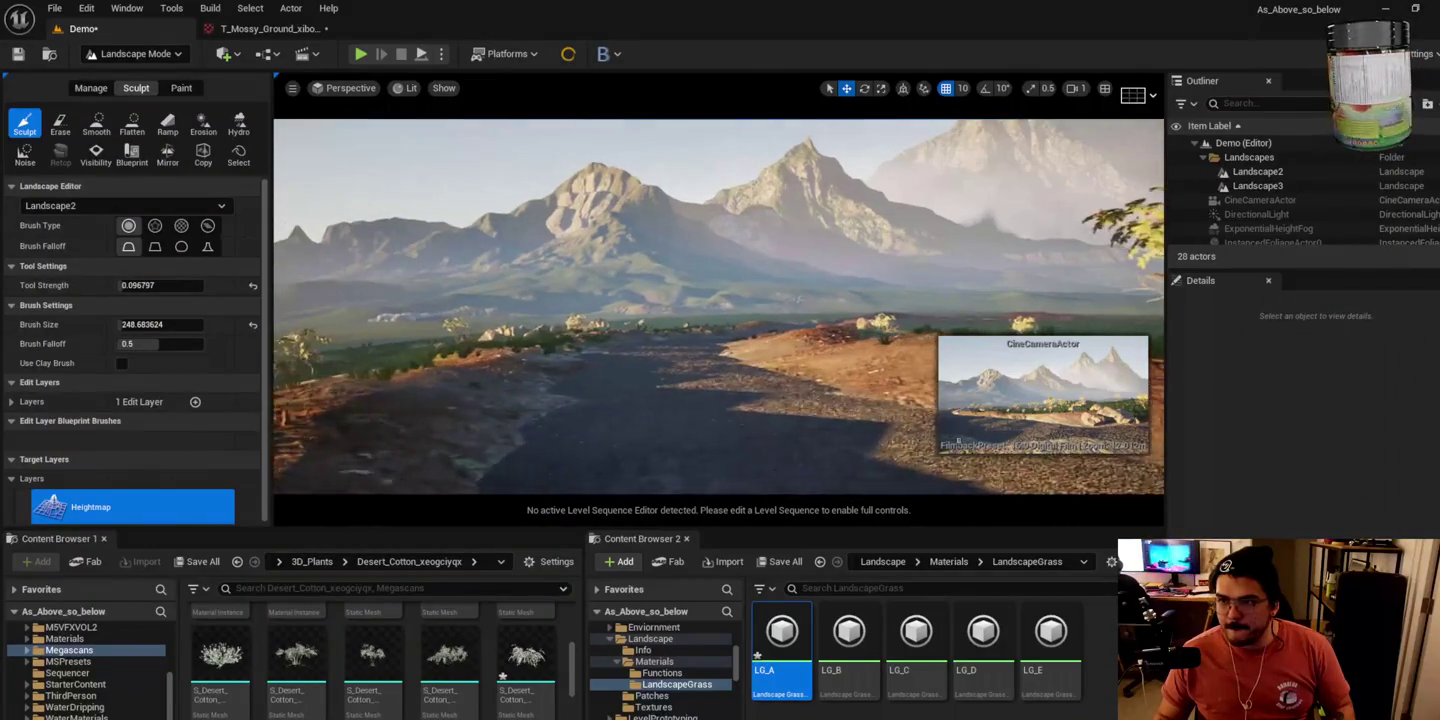
{"action": "left_click", "coordinate": [135, 52]}
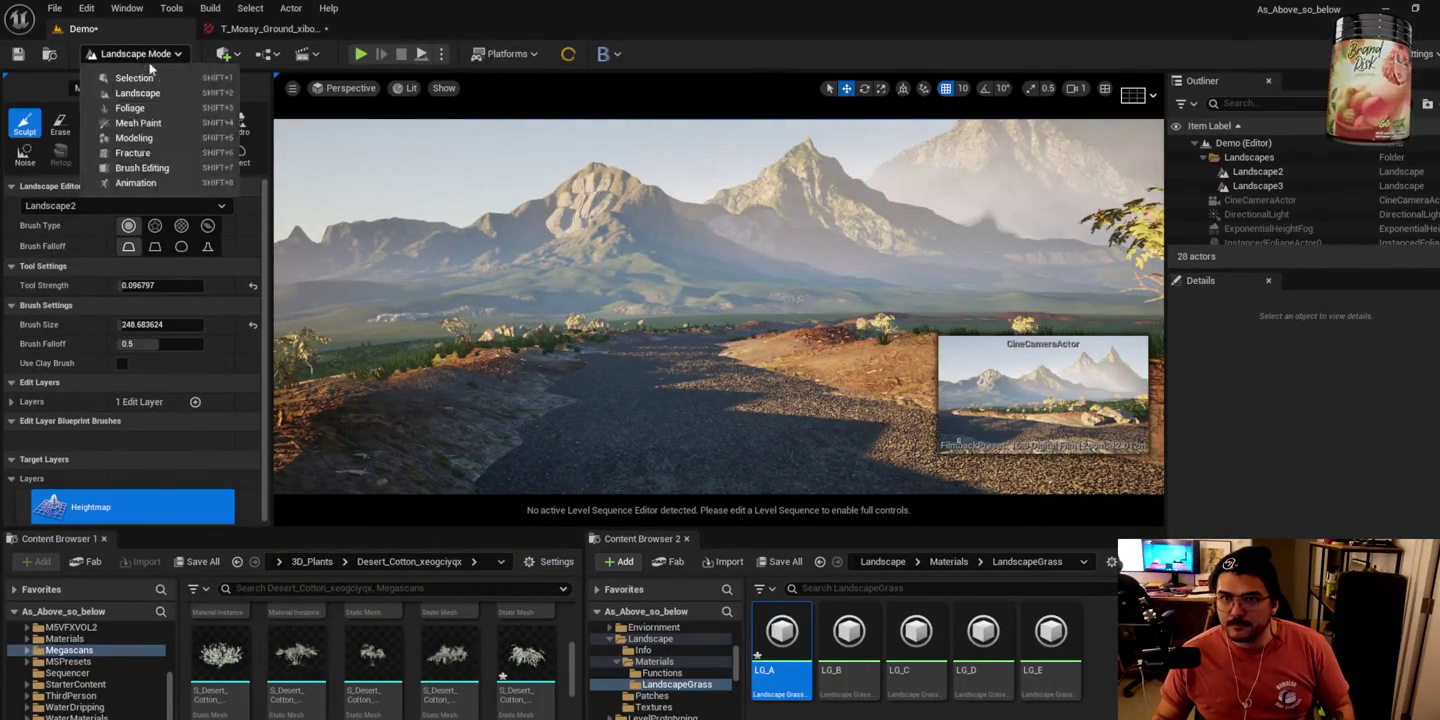
Step: Switch to Selection Mode and select the SM_easyFogCard_3 fog card toward the mountains
{"action": "left_click", "coordinate": [125, 79]}
{"action": "left_click_drag", "start_coordinate": [523, 239], "coordinate": [499, 242]}
{"action": "left_click", "coordinate": [500, 242]}
{"action": "scroll", "coordinate": [499, 242], "scroll_direction": "up", "scroll_amount": 5}
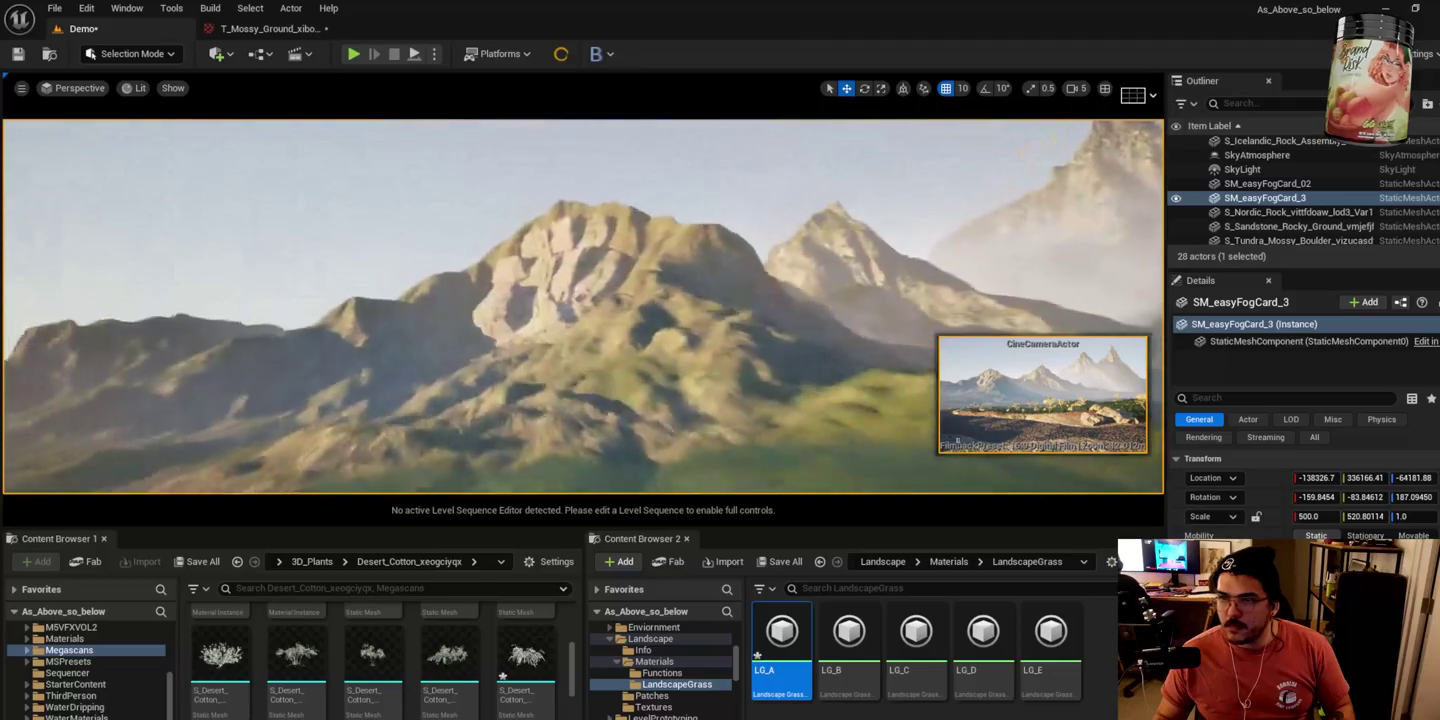
Step: Select Rock_High_A5, move it to a new spot on the slope, and show the Mossy_Rock_Cliff assets
{"action": "left_click", "coordinate": [544, 335]}
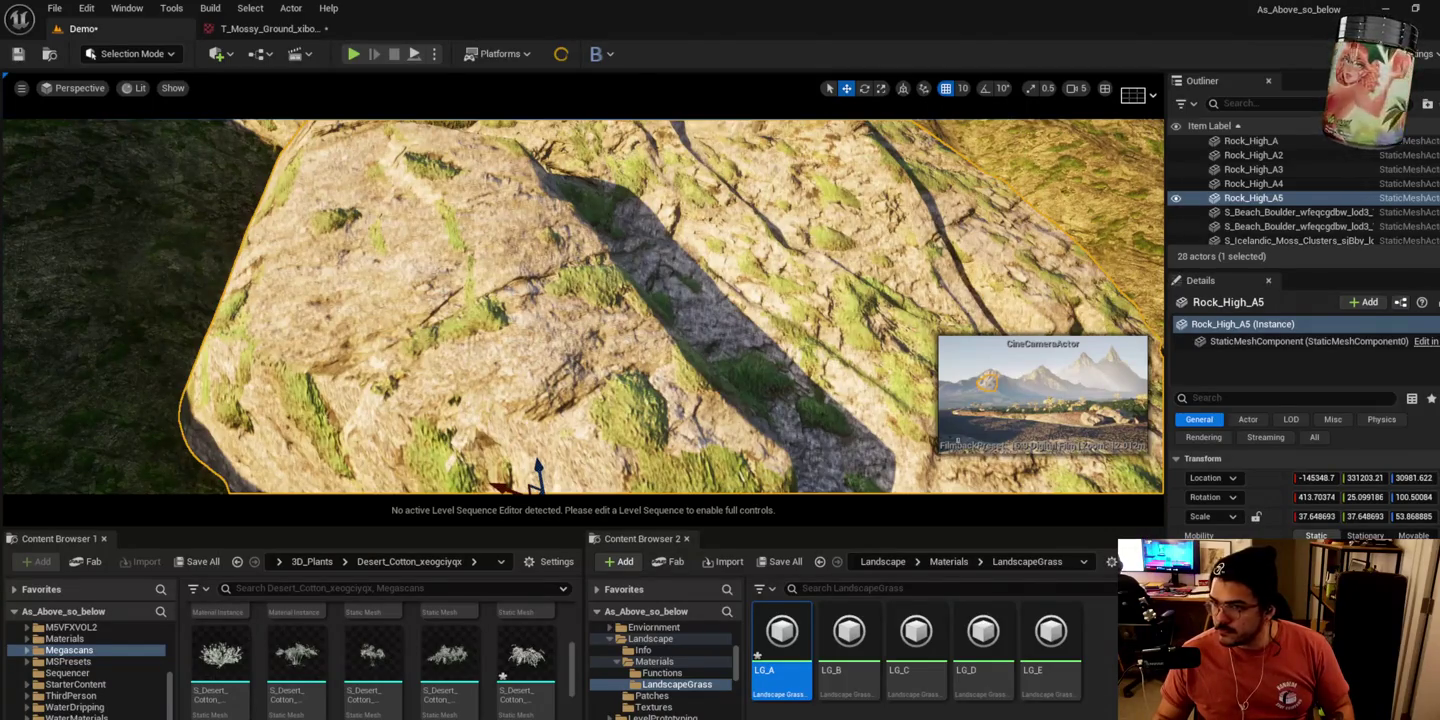
{"action": "key", "text": "f"}
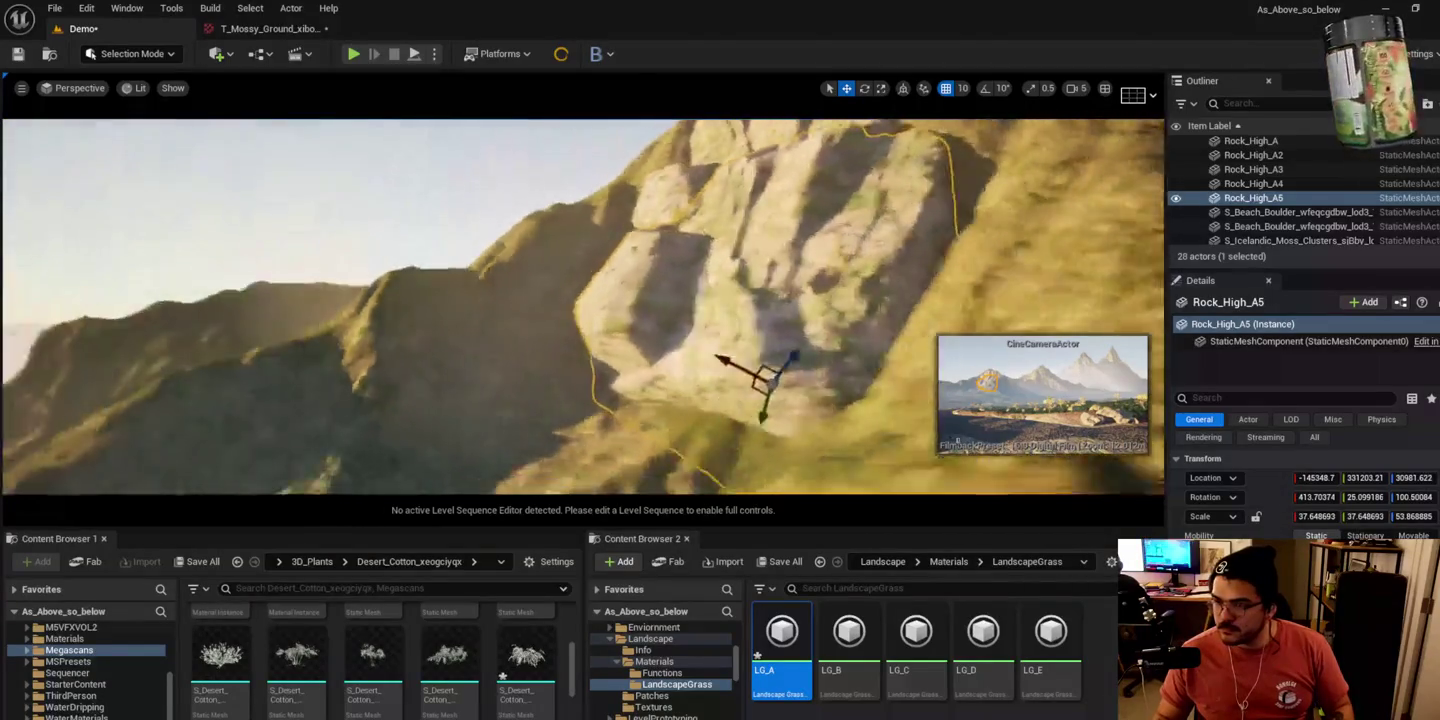
{"action": "mouse_move", "coordinate": [692, 364]}
{"action": "left_mouse_down"}
{"action": "mouse_move", "coordinate": [745, 393]}
{"action": "mouse_move", "coordinate": [735, 384]}
{"action": "mouse_move", "coordinate": [792, 373]}
{"action": "left_mouse_up"}
{"action": "key", "text": "e"}
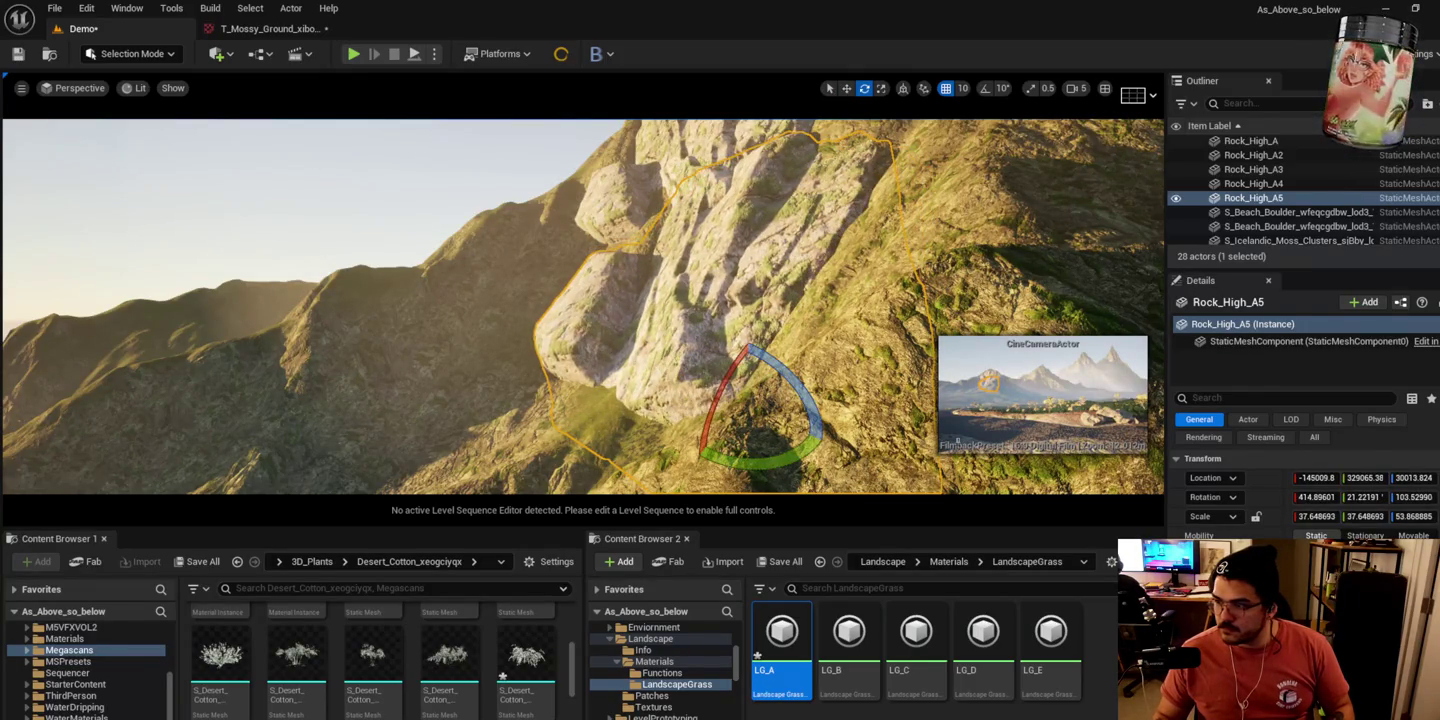
{"action": "key", "text": "alt+Left"}
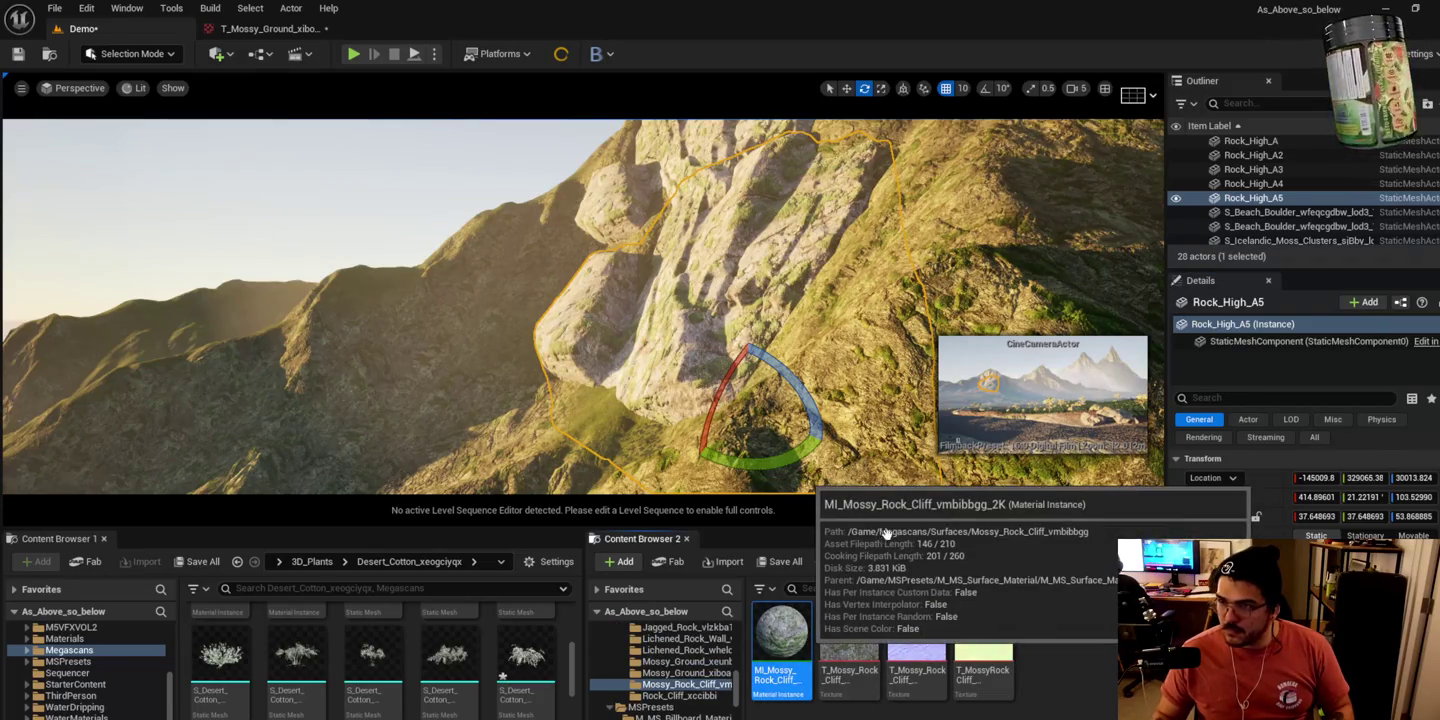
Step: Create and open a material instance of MI_Mossy_Rock_Cliff_vmbibbgg_2K, then return to the Demo level
{"action": "right_click", "coordinate": [795, 654]}
{"action": "left_click", "coordinate": [873, 337]}
{"action": "key", "text": "Return"}
{"action": "double_click", "coordinate": [850, 645]}
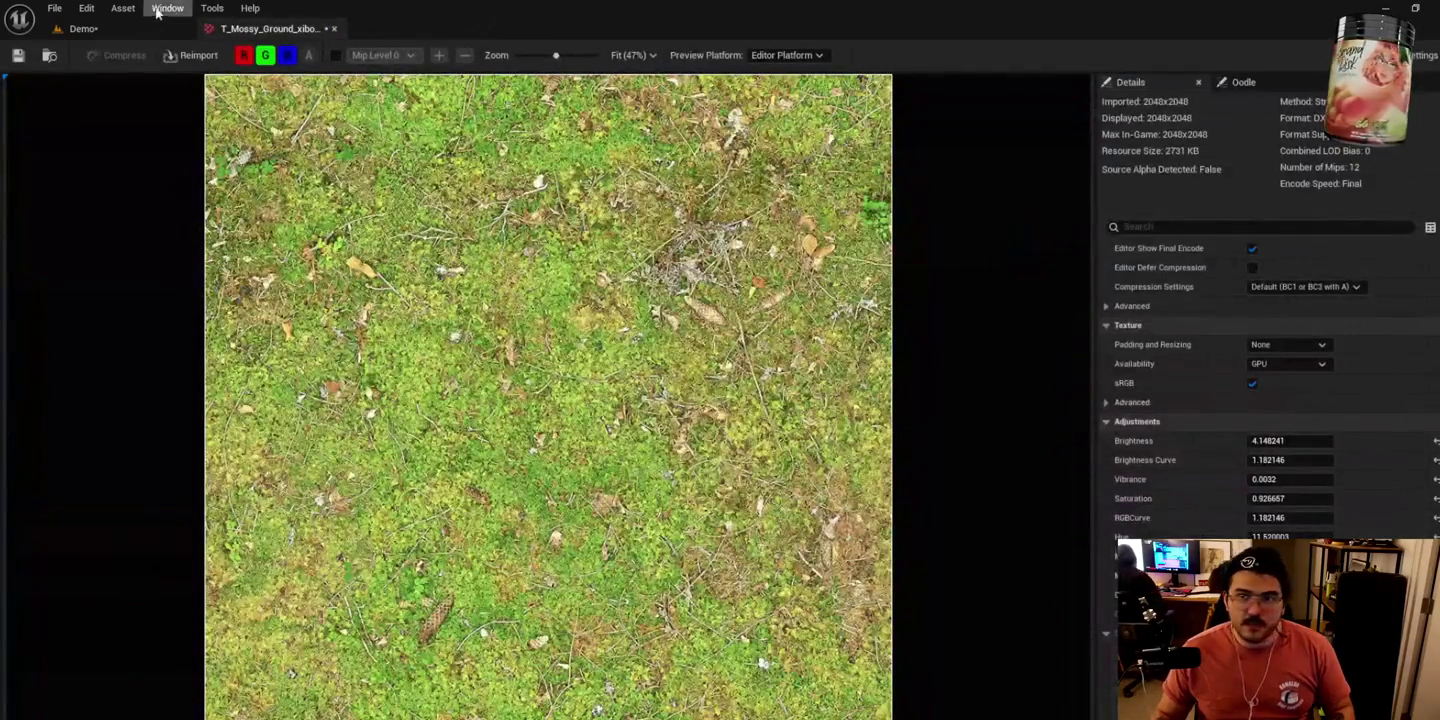
{"action": "left_click", "coordinate": [139, 31]}
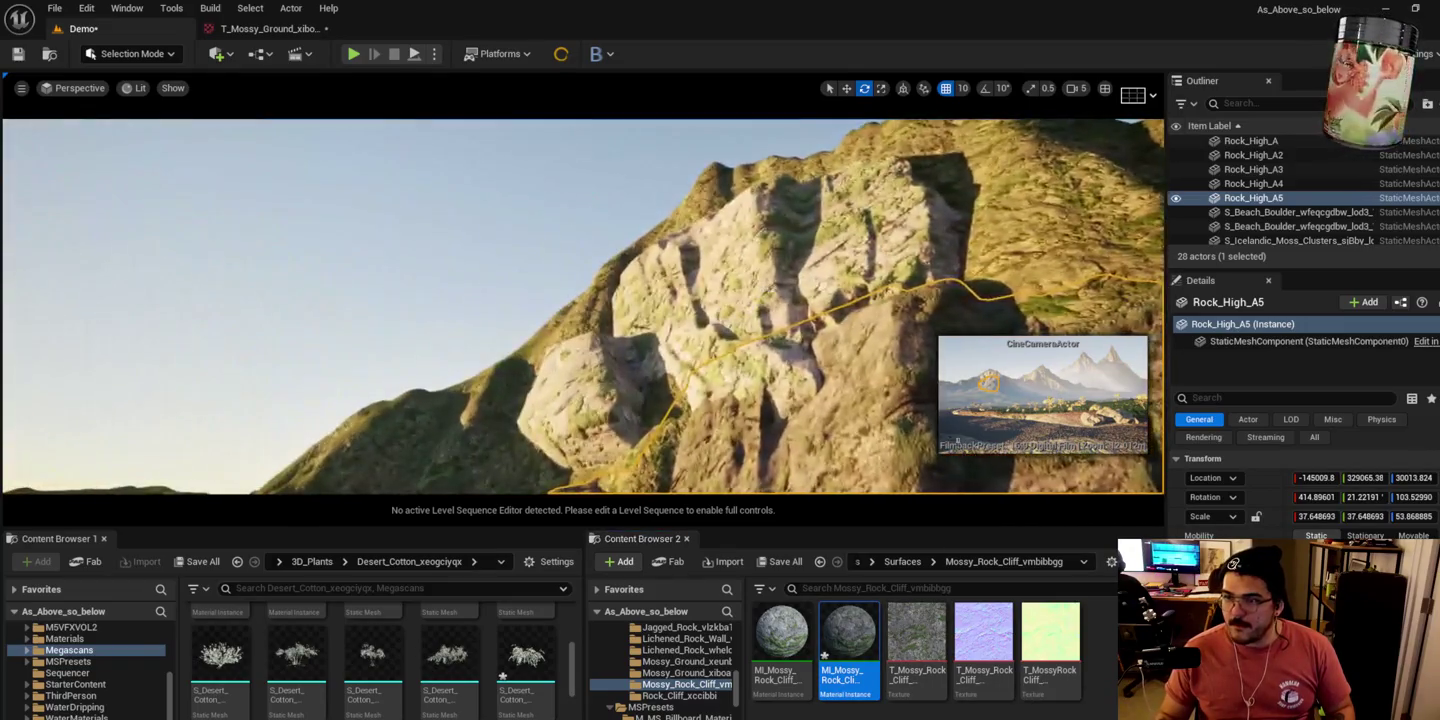
Step: Select the S_Tundra_Mossy_Boulder and tilt it slightly with the rotate gizmo
{"action": "left_click", "coordinate": [1253, 184]}
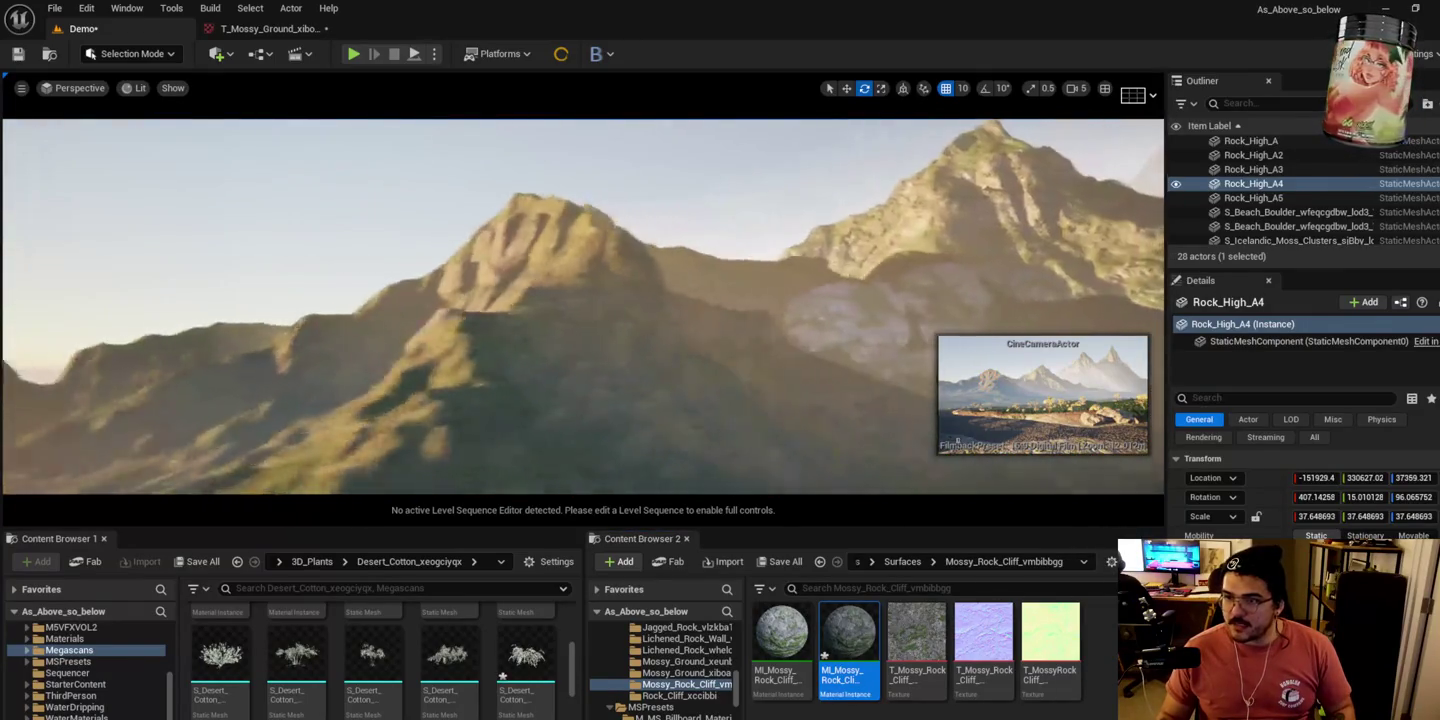
{"action": "left_click", "coordinate": [658, 300]}
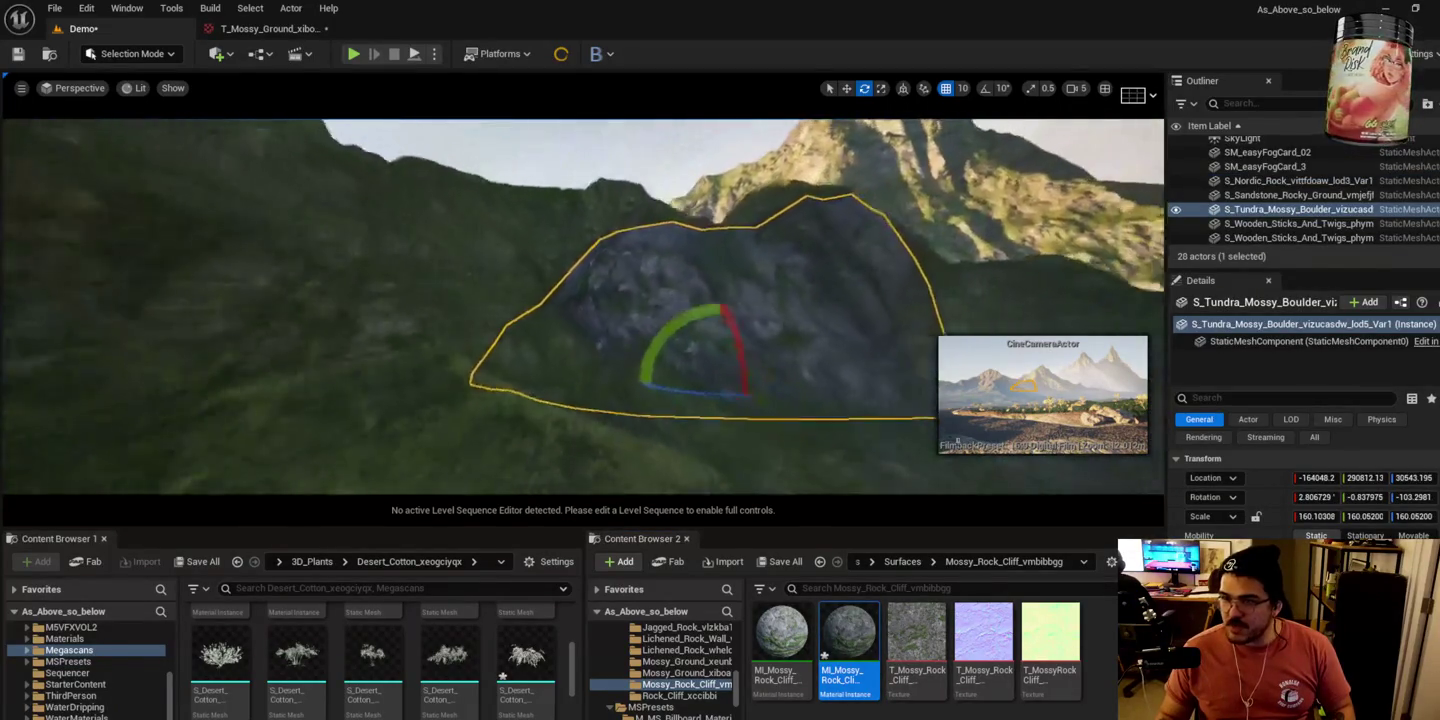
{"action": "left_click_drag", "start_coordinate": [718, 355], "coordinate": [720, 380]}
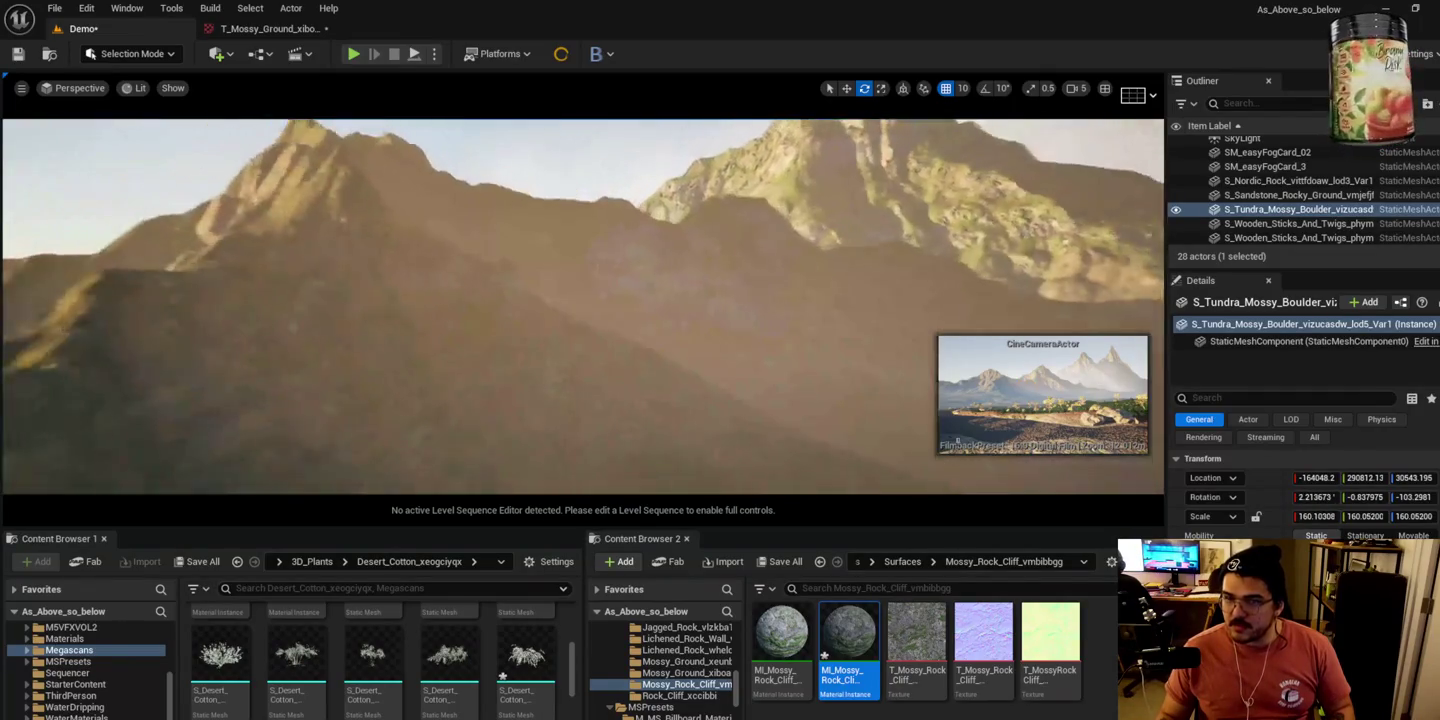
{"action": "left_click_drag", "start_coordinate": [725, 295], "coordinate": [700, 296]}
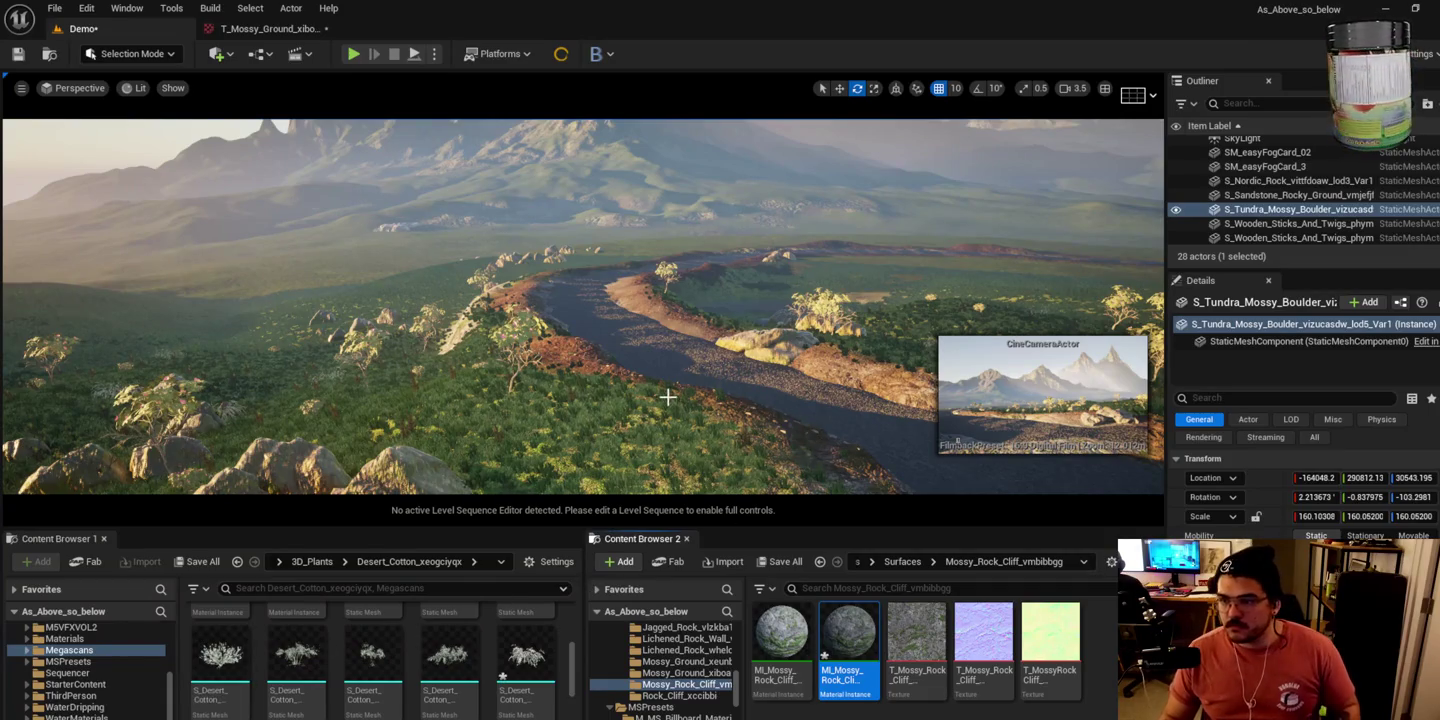
{"action": "scroll", "coordinate": [668, 397], "scroll_direction": "down", "scroll_amount": 3}
{"action": "key", "text": "w"}
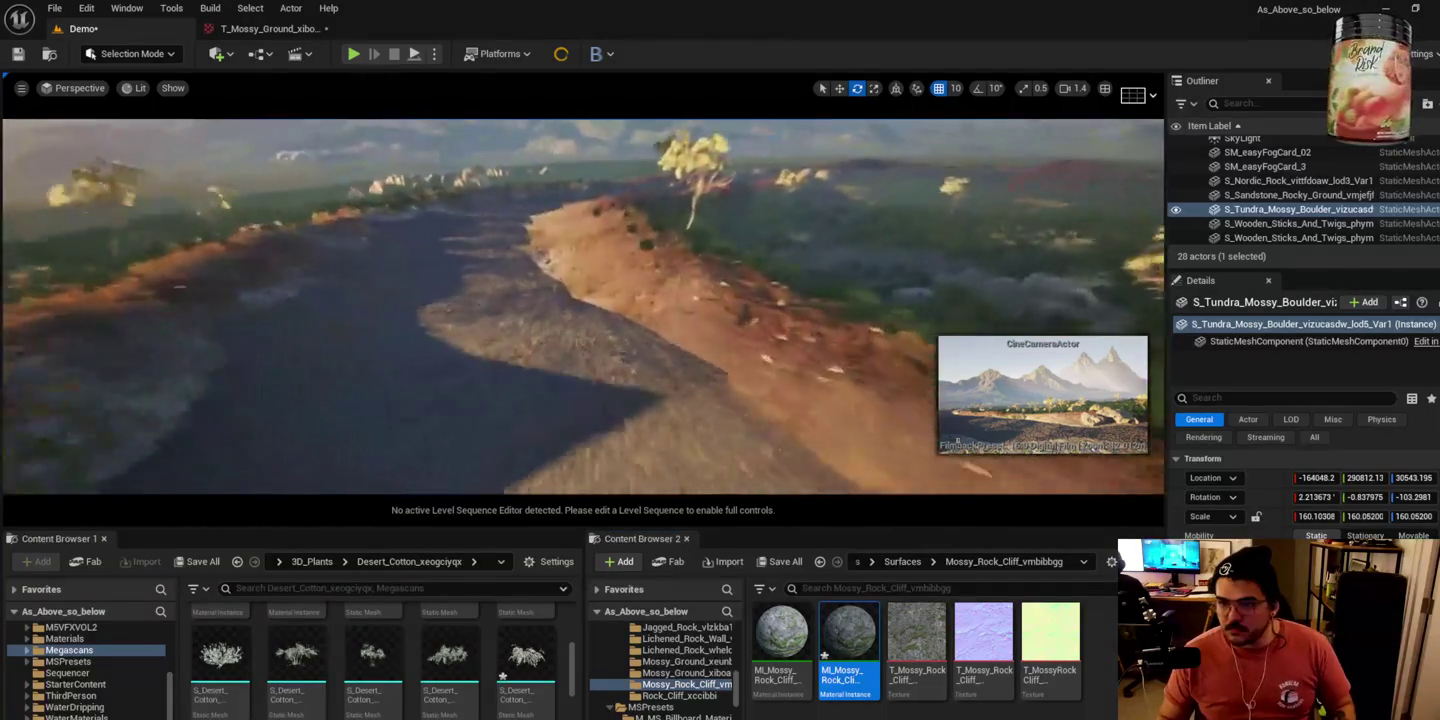
{"action": "left_click", "coordinate": [131, 53]}
{"action": "left_click", "coordinate": [137, 95]}
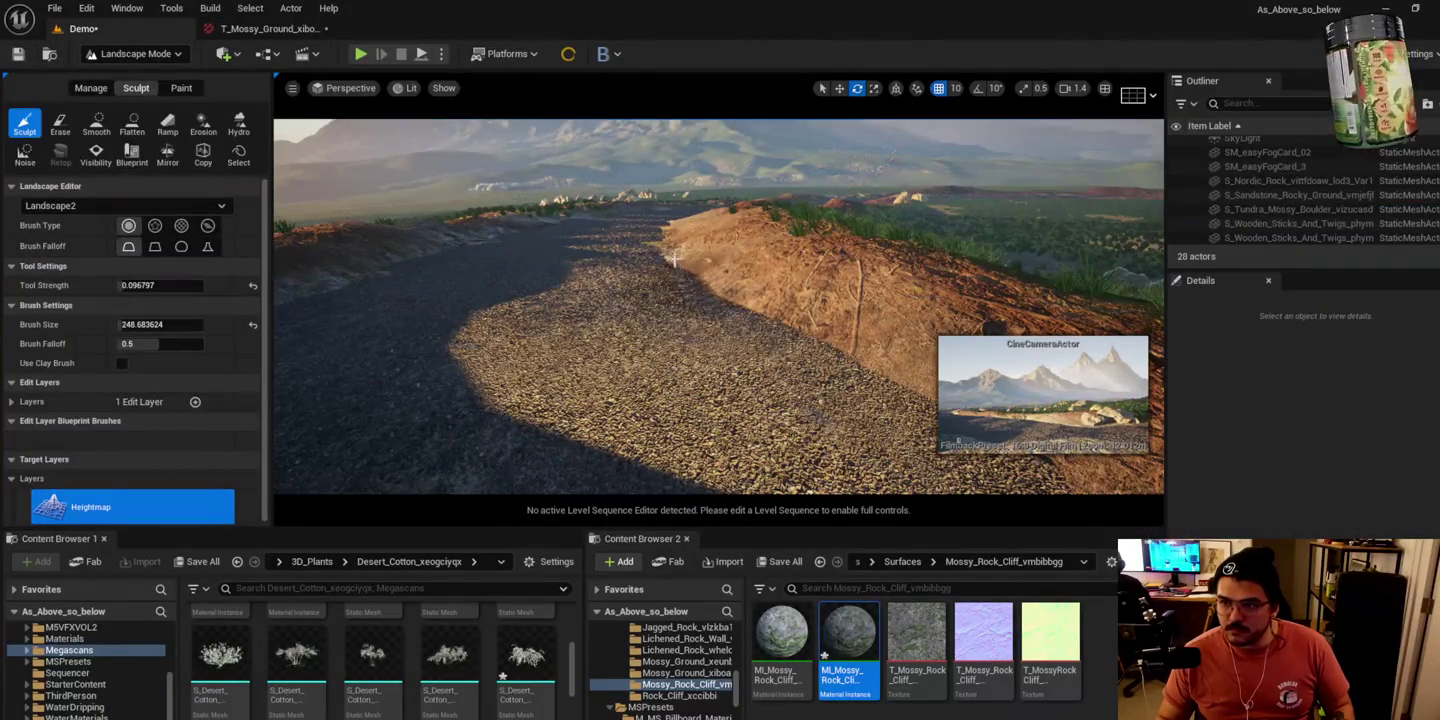
{"action": "left_click", "coordinate": [142, 57]}
{"action": "left_click", "coordinate": [140, 78]}
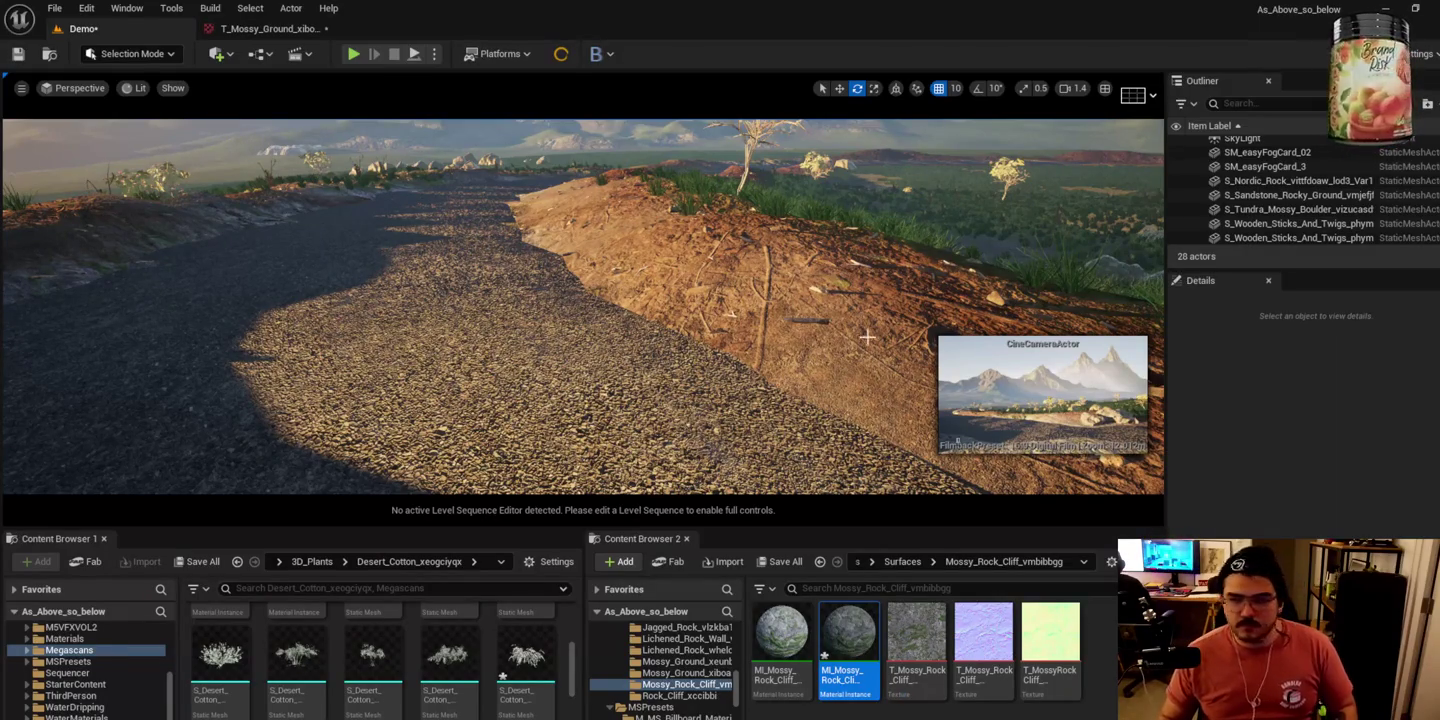
{"action": "mouse_move", "coordinate": [645, 330]}
{"action": "left_mouse_down"}
{"action": "mouse_move", "coordinate": [761, 300]}
{"action": "mouse_move", "coordinate": [645, 331]}
{"action": "left_mouse_up"}
Step: Select and focus the beach boulder beside the gravel road, then pull back toward the mountains
{"action": "mouse_move", "coordinate": [599, 368]}
{"action": "left_mouse_down"}
{"action": "mouse_move", "coordinate": [640, 350]}
{"action": "mouse_move", "coordinate": [599, 368]}
{"action": "left_mouse_up"}
{"action": "left_click", "coordinate": [598, 368]}
{"action": "key", "text": "f"}
{"action": "key", "text": "w"}
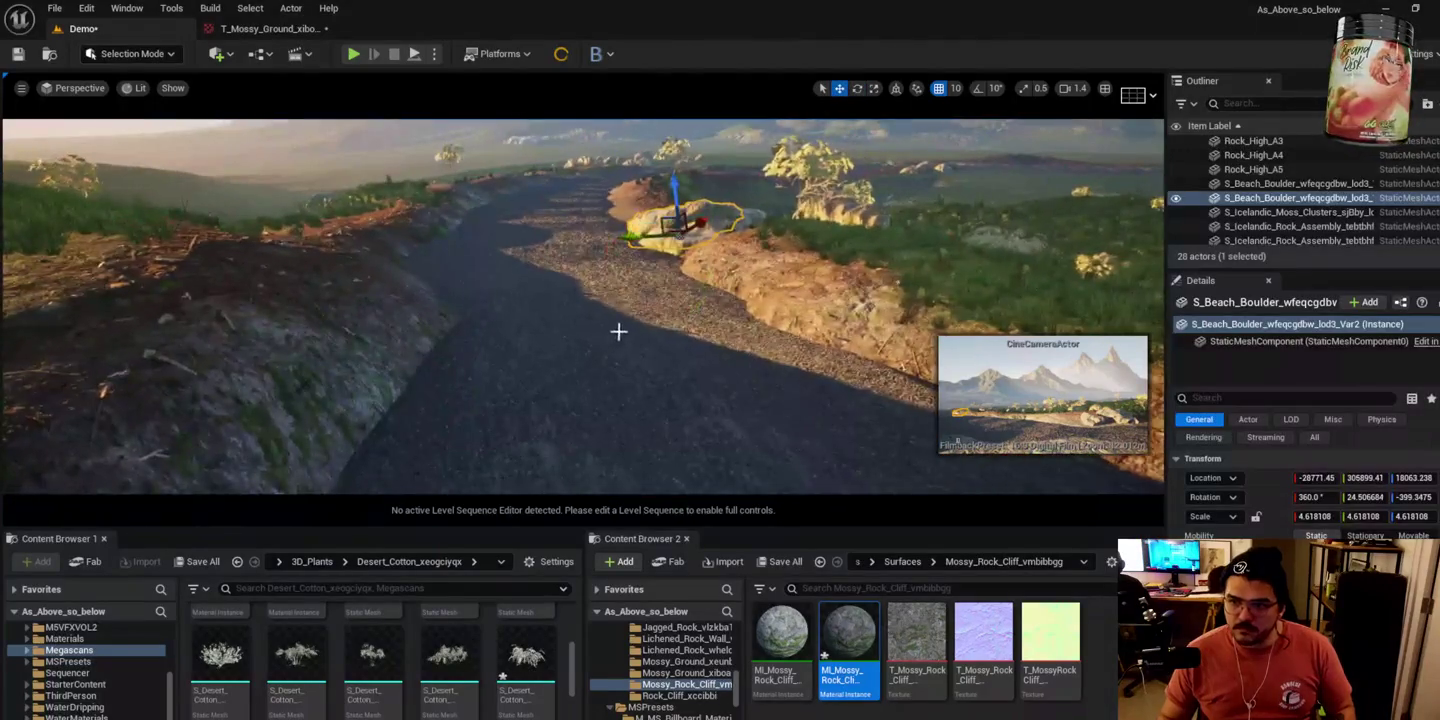
{"action": "scroll", "coordinate": [490, 346], "scroll_direction": "down", "scroll_amount": 3}
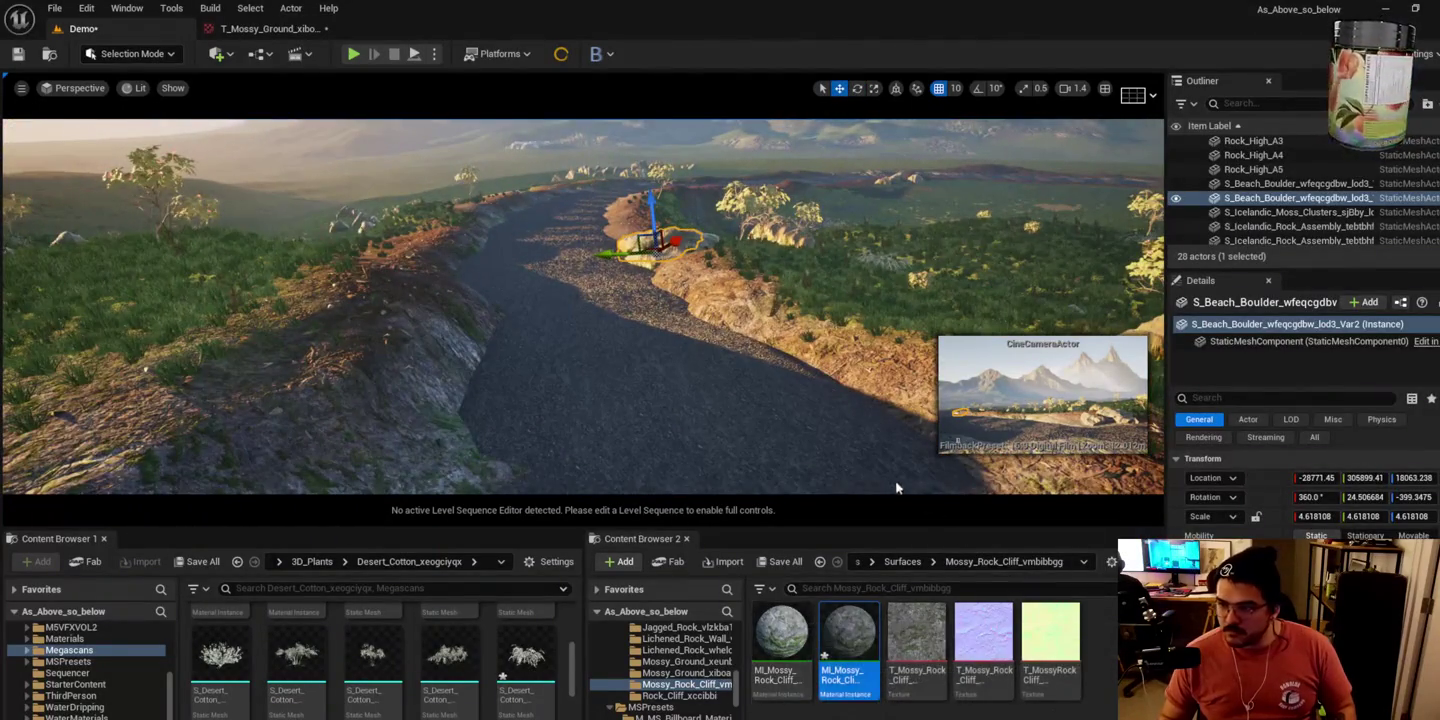
{"action": "left_click_drag", "start_coordinate": [906, 495], "coordinate": [752, 424]}
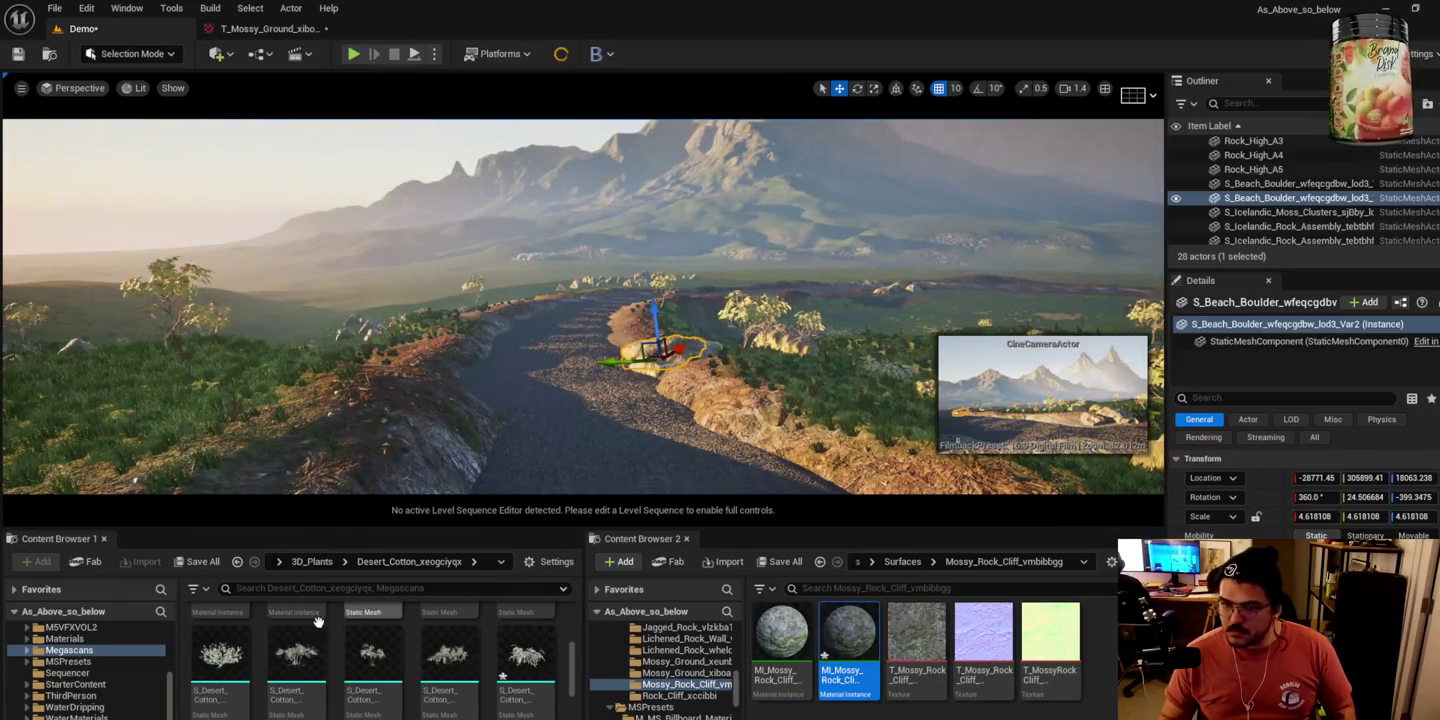
{"action": "scroll", "coordinate": [325, 622], "scroll_direction": "up", "scroll_amount": 1}
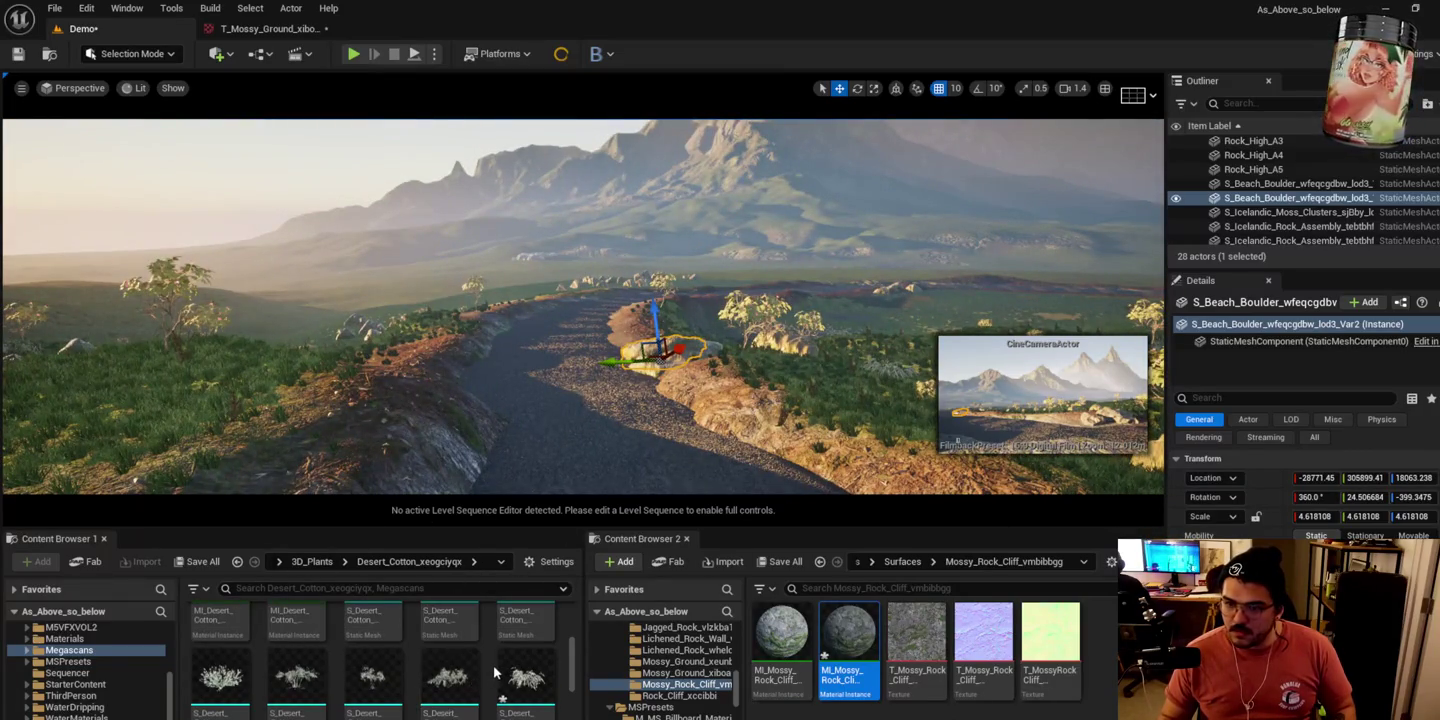
Step: Focus on the fog card and Rock_High_A5, then switch to Landscape editing mode
{"action": "left_click", "coordinate": [703, 141]}
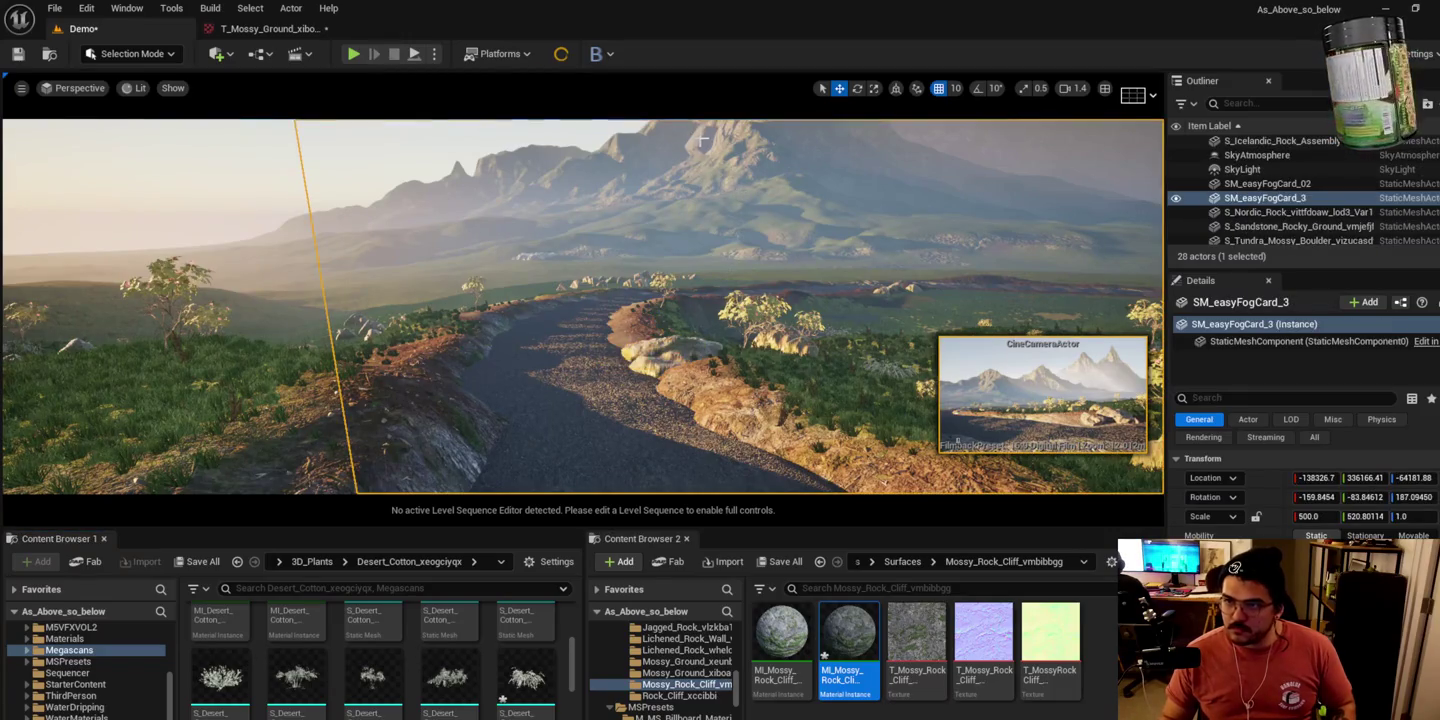
{"action": "key", "text": "f"}
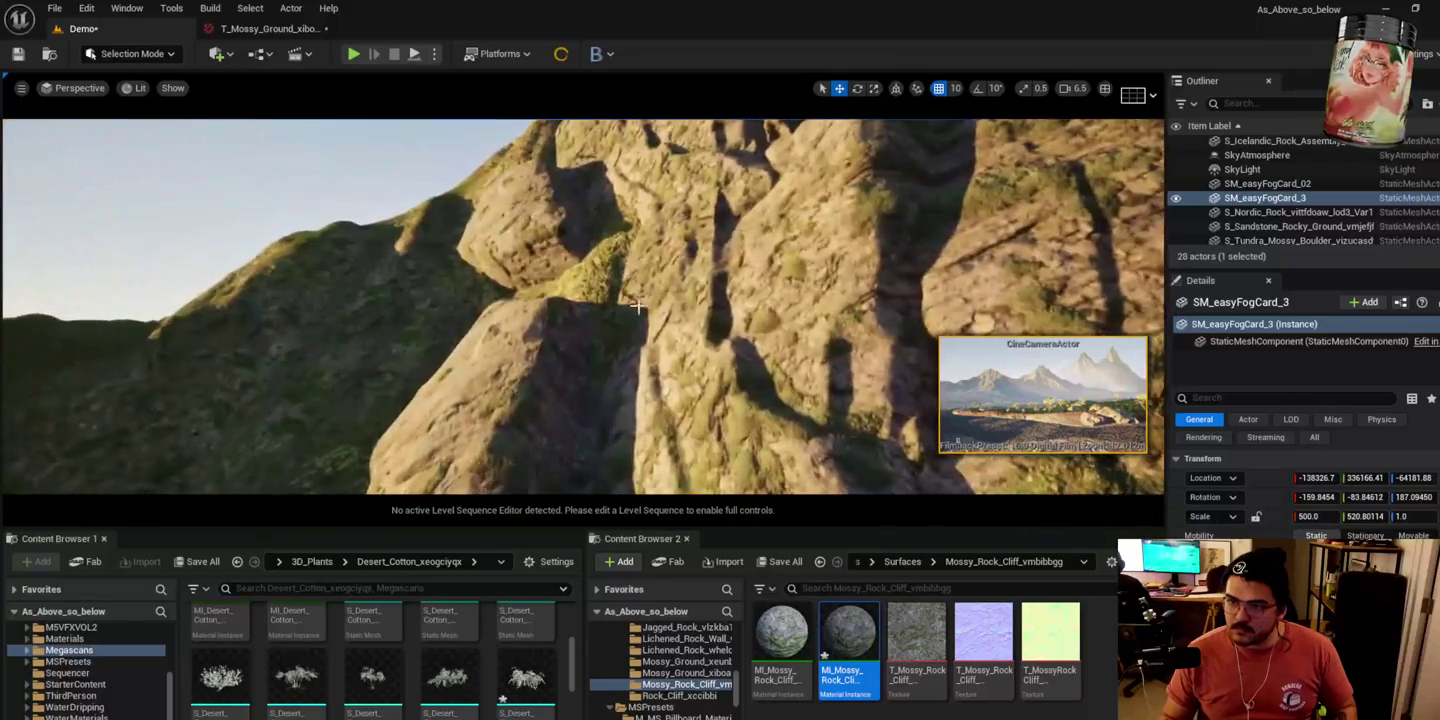
{"action": "left_click", "coordinate": [640, 350]}
{"action": "key", "text": "ctrl+b"}
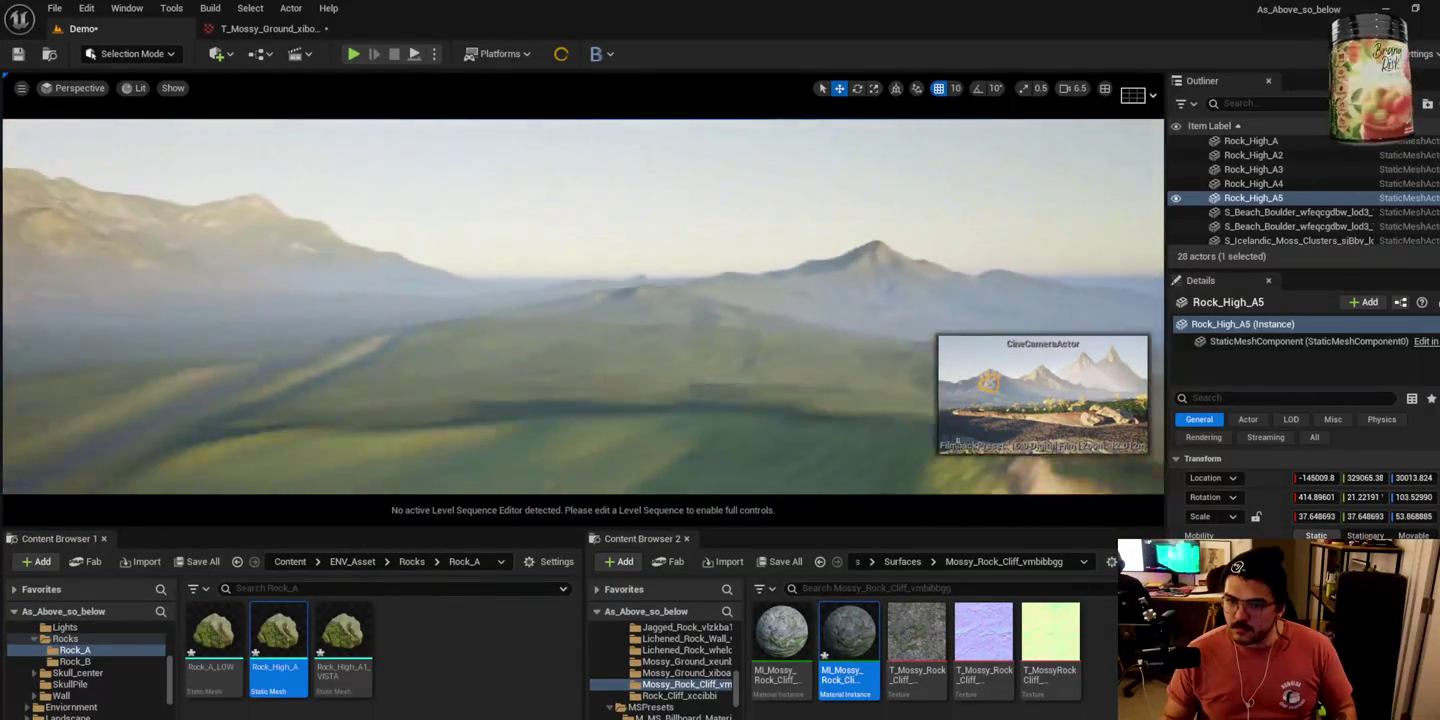
{"action": "key", "text": "f"}
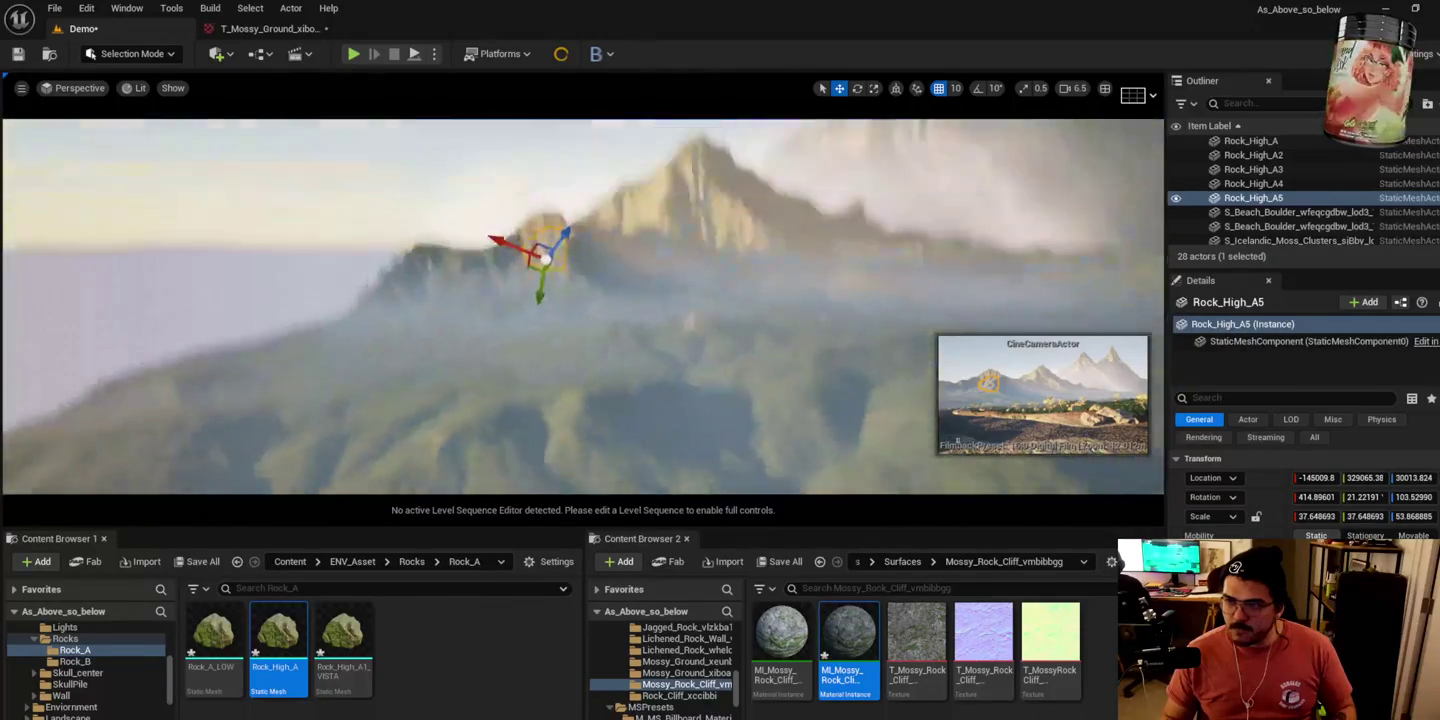
{"action": "scroll", "coordinate": [582, 306], "scroll_direction": "down", "scroll_amount": 3}
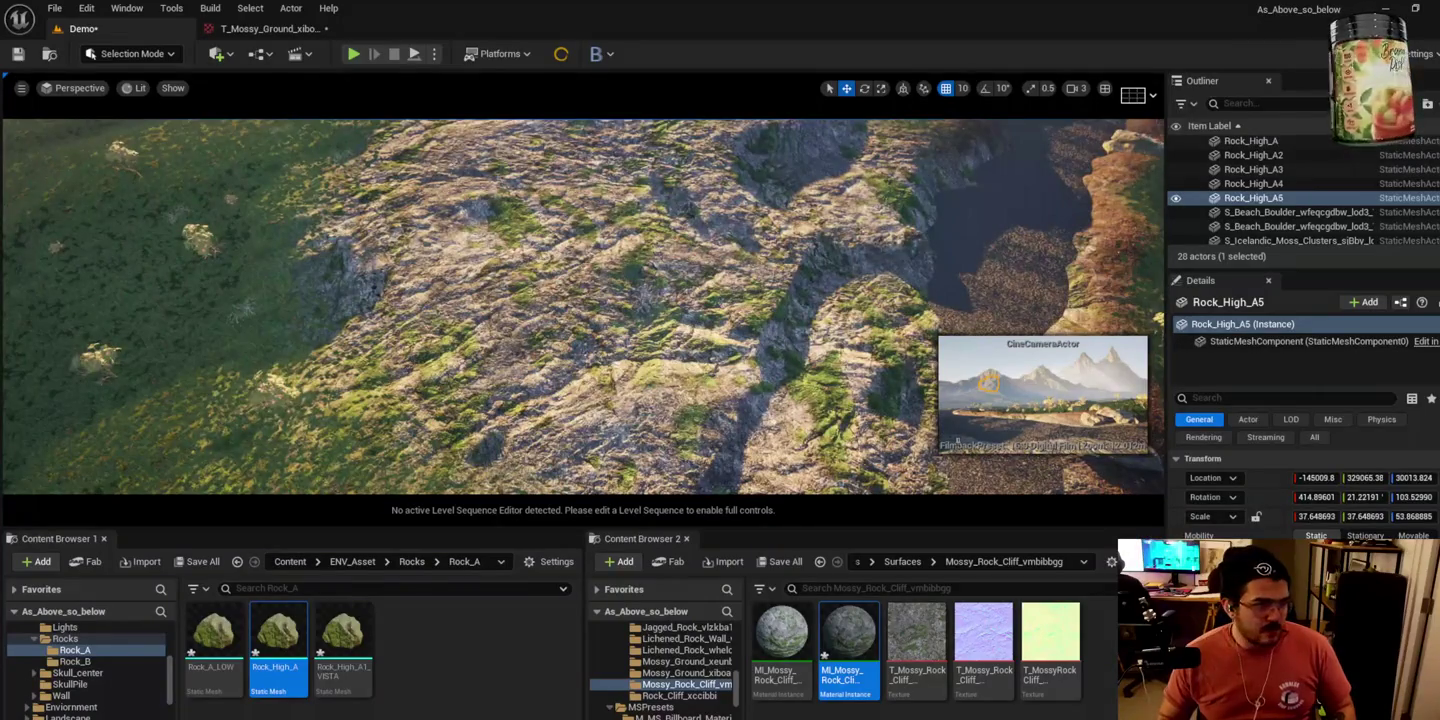
{"action": "left_click", "coordinate": [130, 54]}
{"action": "left_click", "coordinate": [142, 96]}
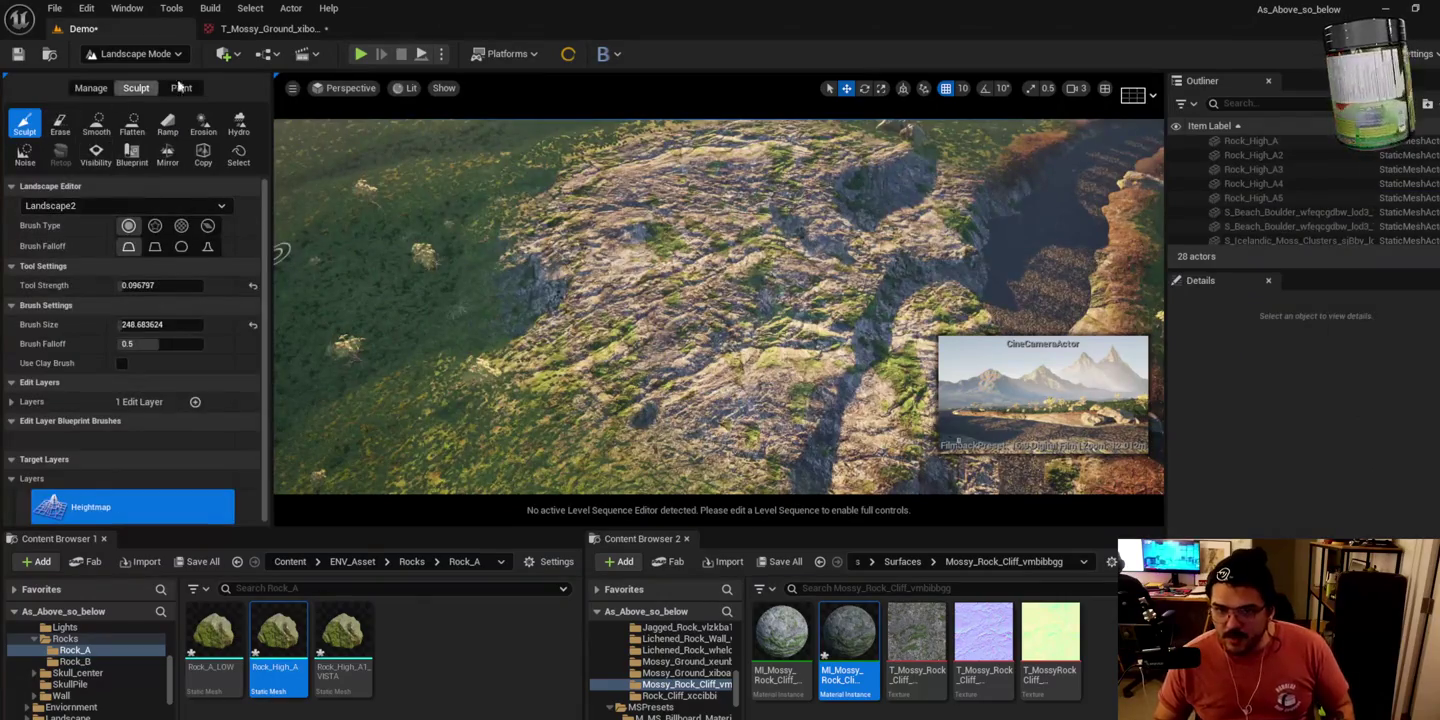
Step: Select ground layer A, shrink the paint brush to about 905, and paint grass over the rocky slope
{"action": "left_click", "coordinate": [185, 89]}
{"action": "scroll", "coordinate": [129, 413], "scroll_direction": "down", "scroll_amount": 5}
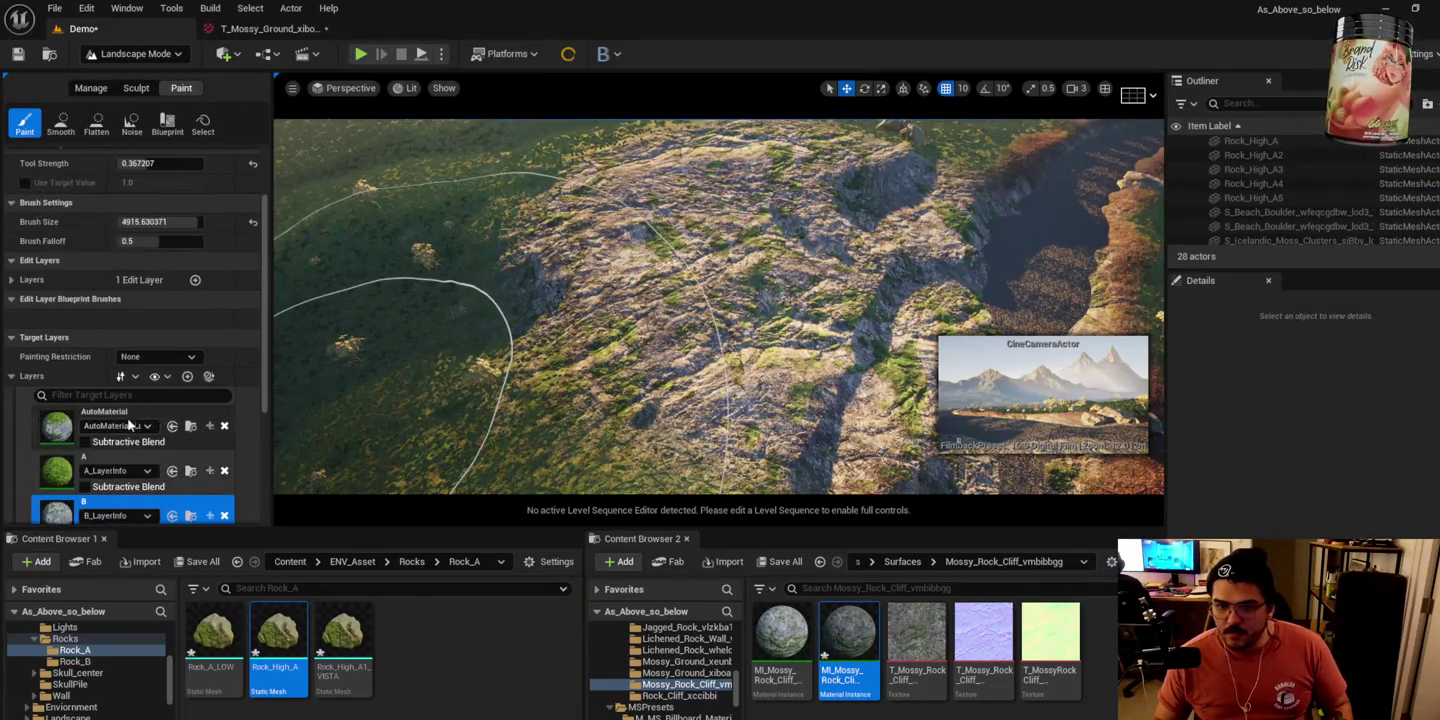
{"action": "left_click", "coordinate": [124, 435]}
{"action": "left_click", "coordinate": [139, 481]}
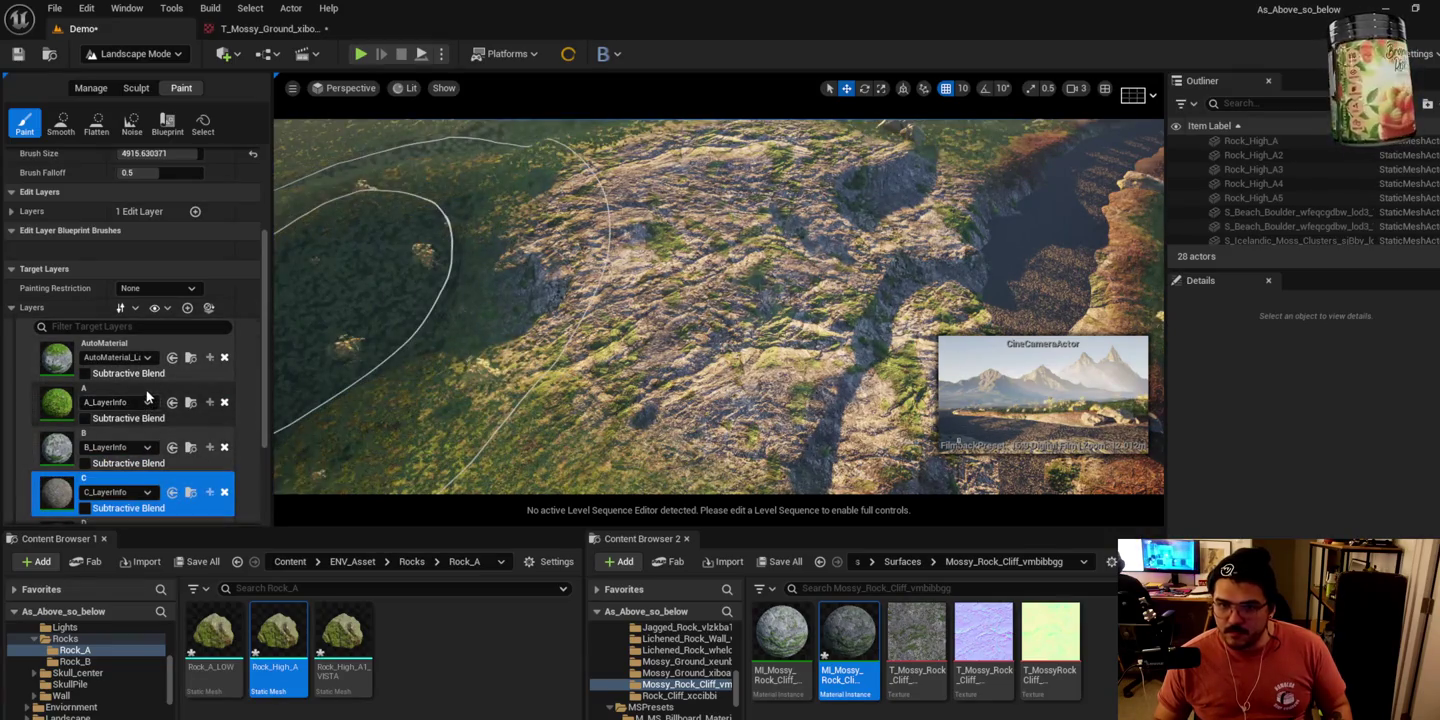
{"action": "left_click", "coordinate": [149, 395]}
{"action": "scroll", "coordinate": [160, 301], "scroll_direction": "up", "scroll_amount": 3}
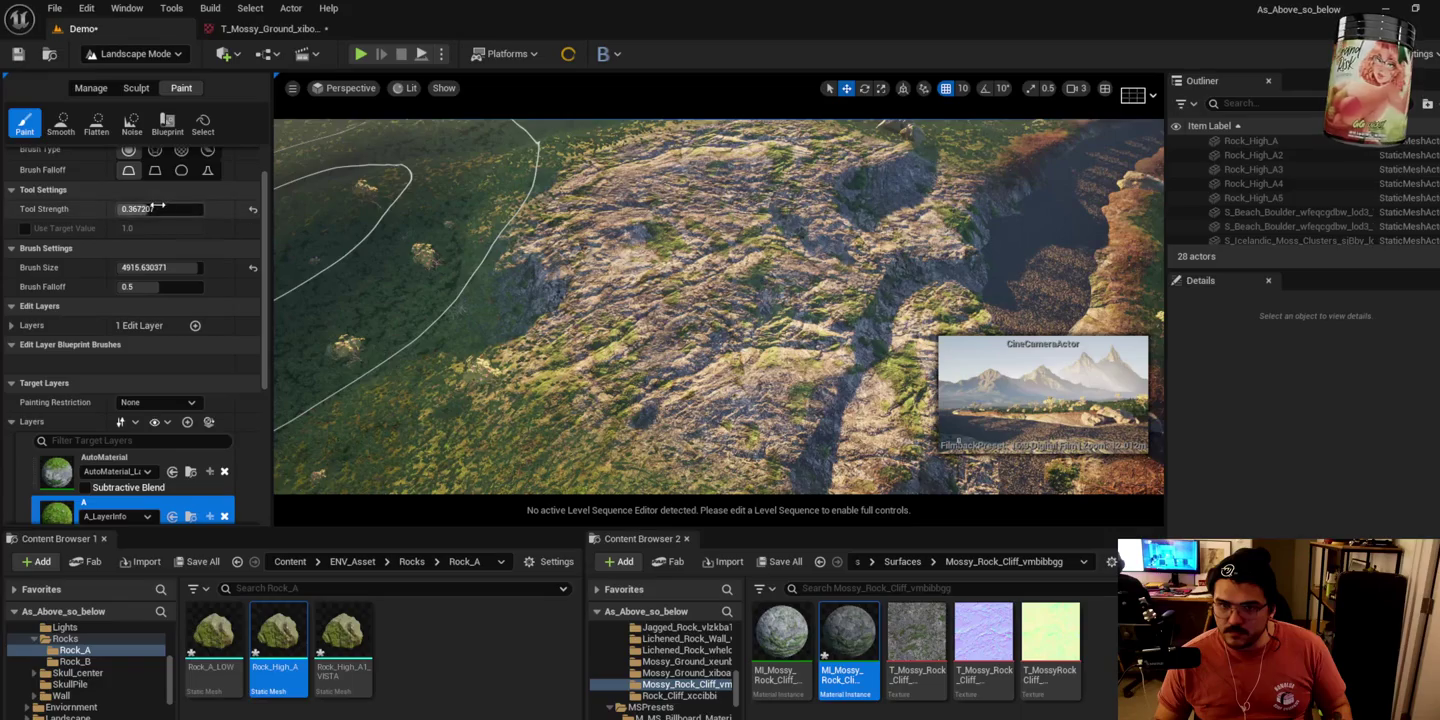
{"action": "left_click_drag", "start_coordinate": [159, 267], "coordinate": [121, 267]}
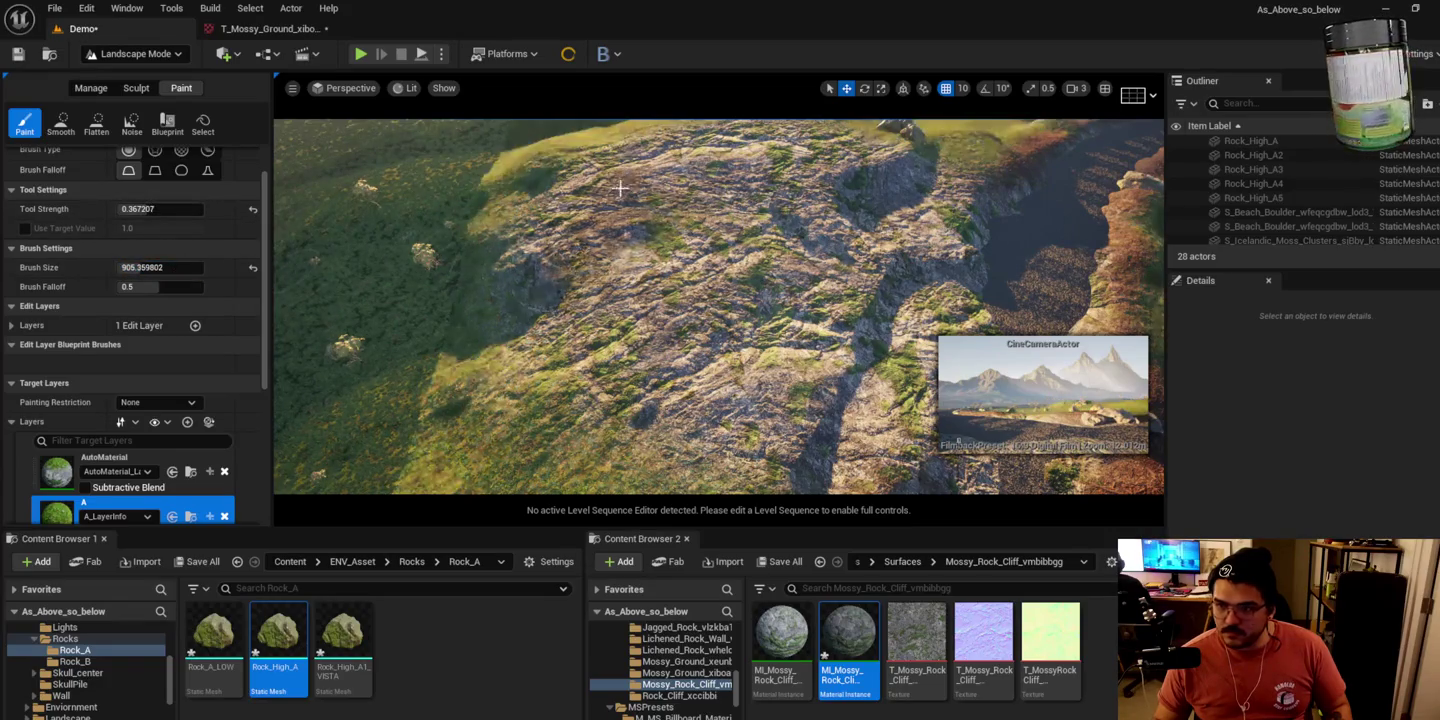
{"action": "mouse_move", "coordinate": [581, 193]}
{"action": "left_mouse_down"}
{"action": "mouse_move", "coordinate": [700, 259]}
{"action": "mouse_move", "coordinate": [671, 320]}
{"action": "mouse_move", "coordinate": [720, 400]}
{"action": "mouse_move", "coordinate": [740, 194]}
{"action": "mouse_move", "coordinate": [820, 170]}
{"action": "left_mouse_up"}
Step: Make layer C the paint target and nudge the brush size slider
{"action": "scroll", "coordinate": [820, 170], "scroll_direction": "up", "scroll_amount": 5}
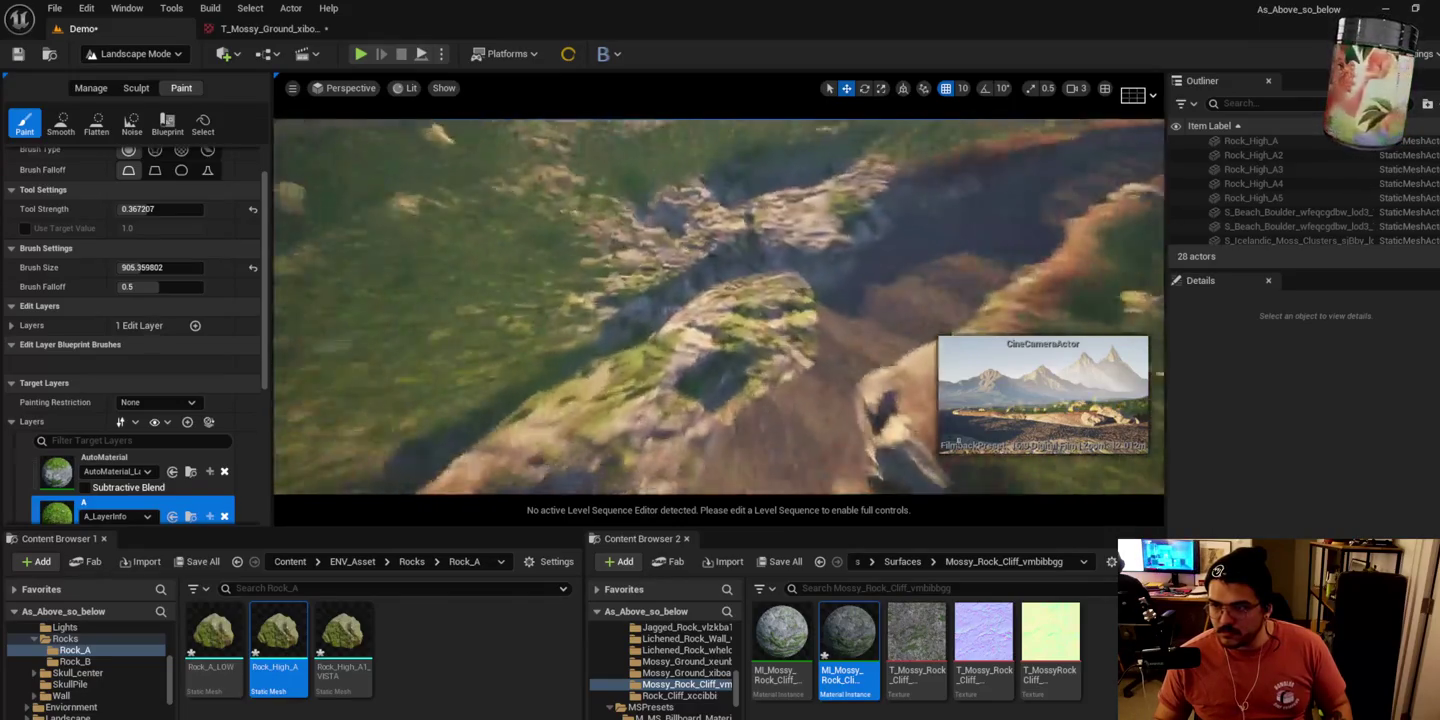
{"action": "scroll", "coordinate": [824, 229], "scroll_direction": "down", "scroll_amount": 5}
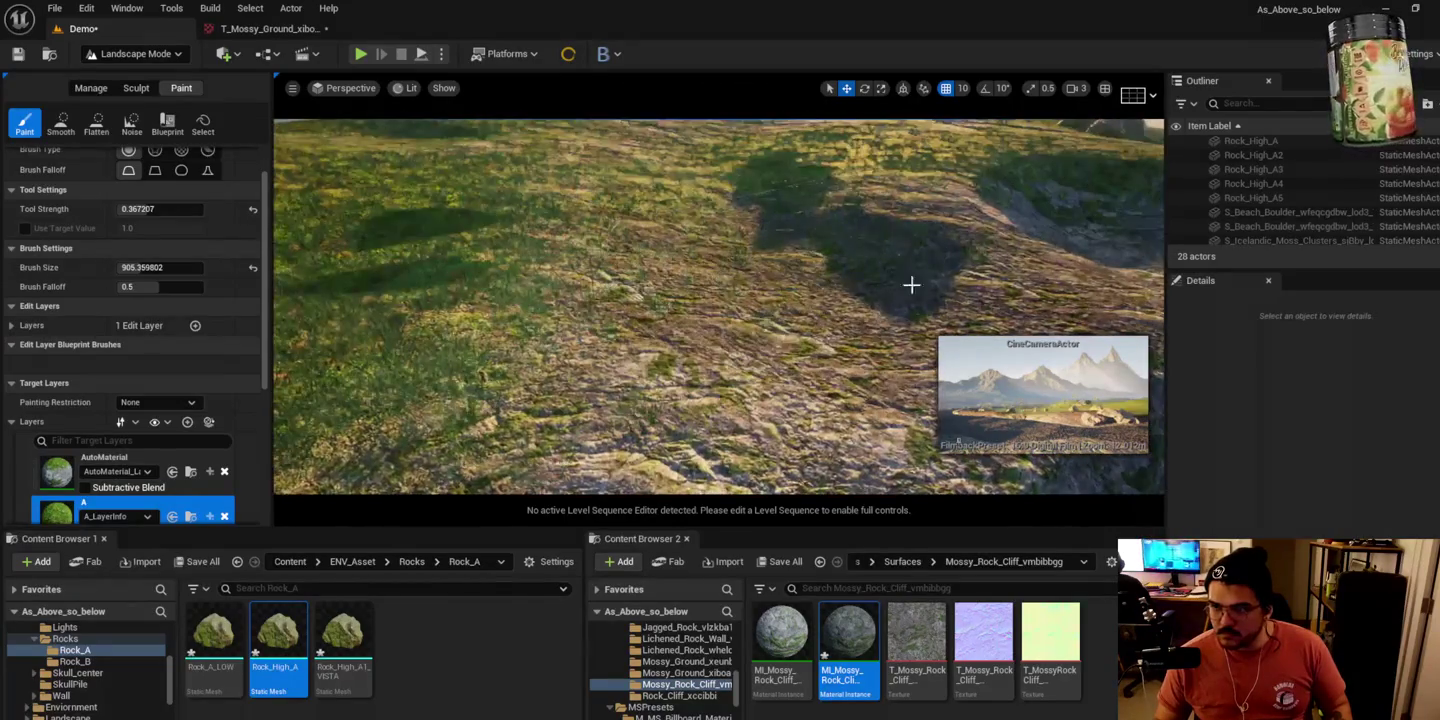
{"action": "scroll", "coordinate": [856, 263], "scroll_direction": "down", "scroll_amount": 5}
{"action": "scroll", "coordinate": [101, 420], "scroll_direction": "down", "scroll_amount": 3}
{"action": "left_click", "coordinate": [128, 481]}
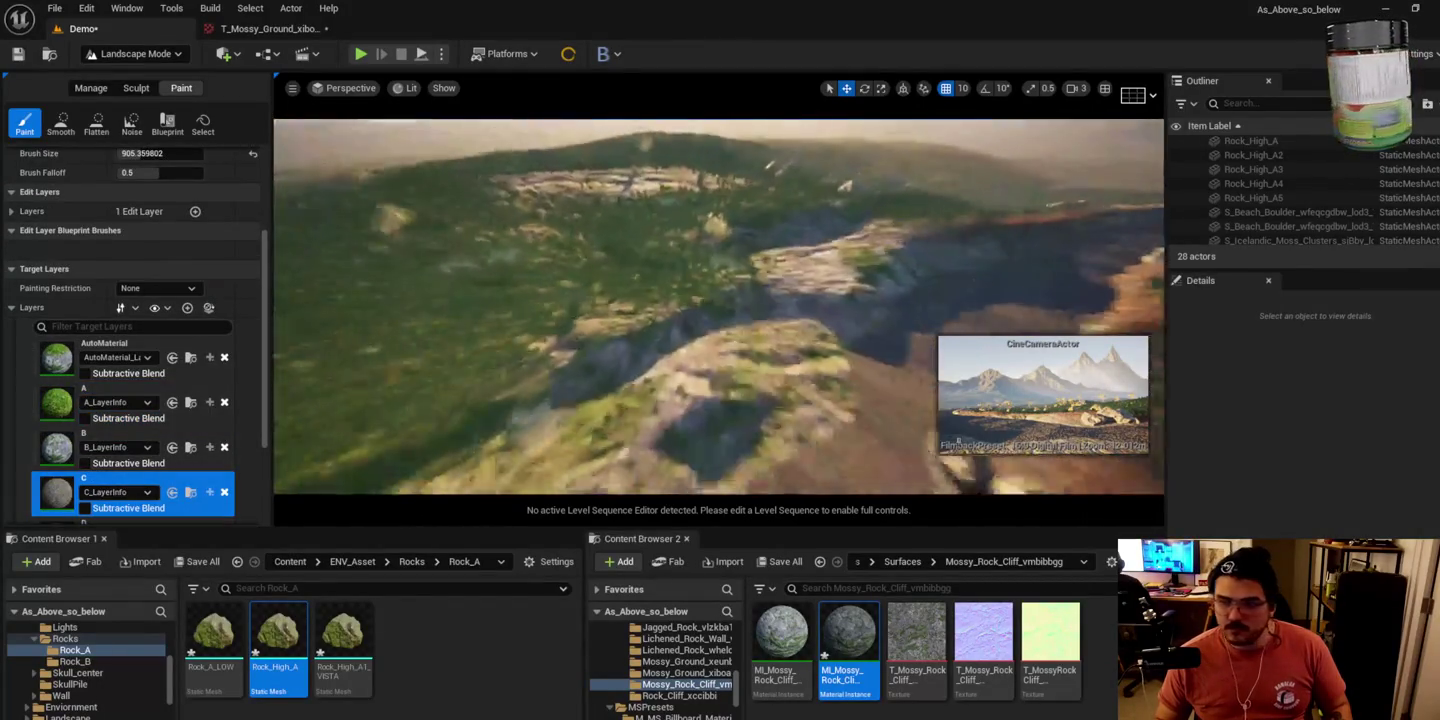
{"action": "scroll", "coordinate": [52, 365], "scroll_direction": "up", "scroll_amount": 3}
{"action": "mouse_move", "coordinate": [153, 267]}
{"action": "left_mouse_down"}
{"action": "mouse_move", "coordinate": [120, 267]}
{"action": "mouse_move", "coordinate": [150, 266]}
{"action": "left_mouse_up"}
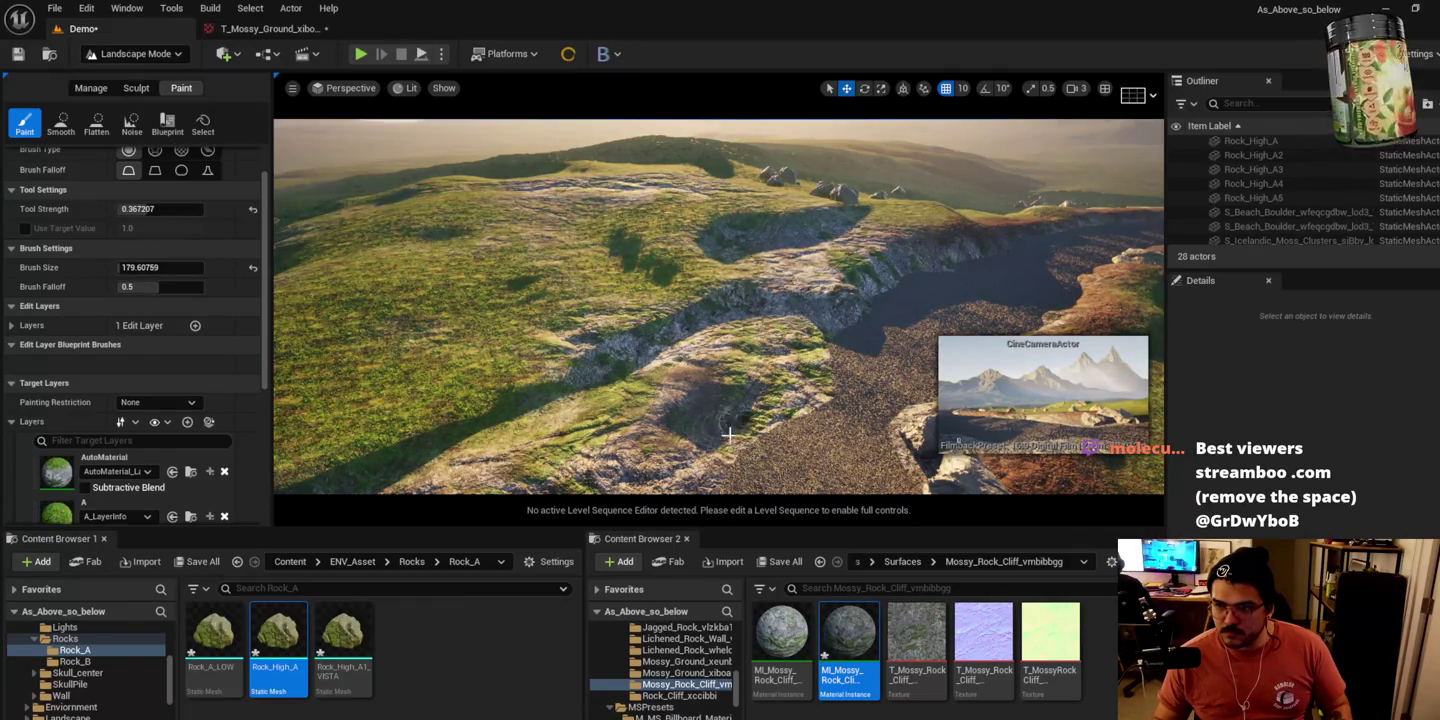
Step: Cycle through ground layers A and B, ending with layer D as the paint target
{"action": "scroll", "coordinate": [731, 431], "scroll_direction": "up", "scroll_amount": 5}
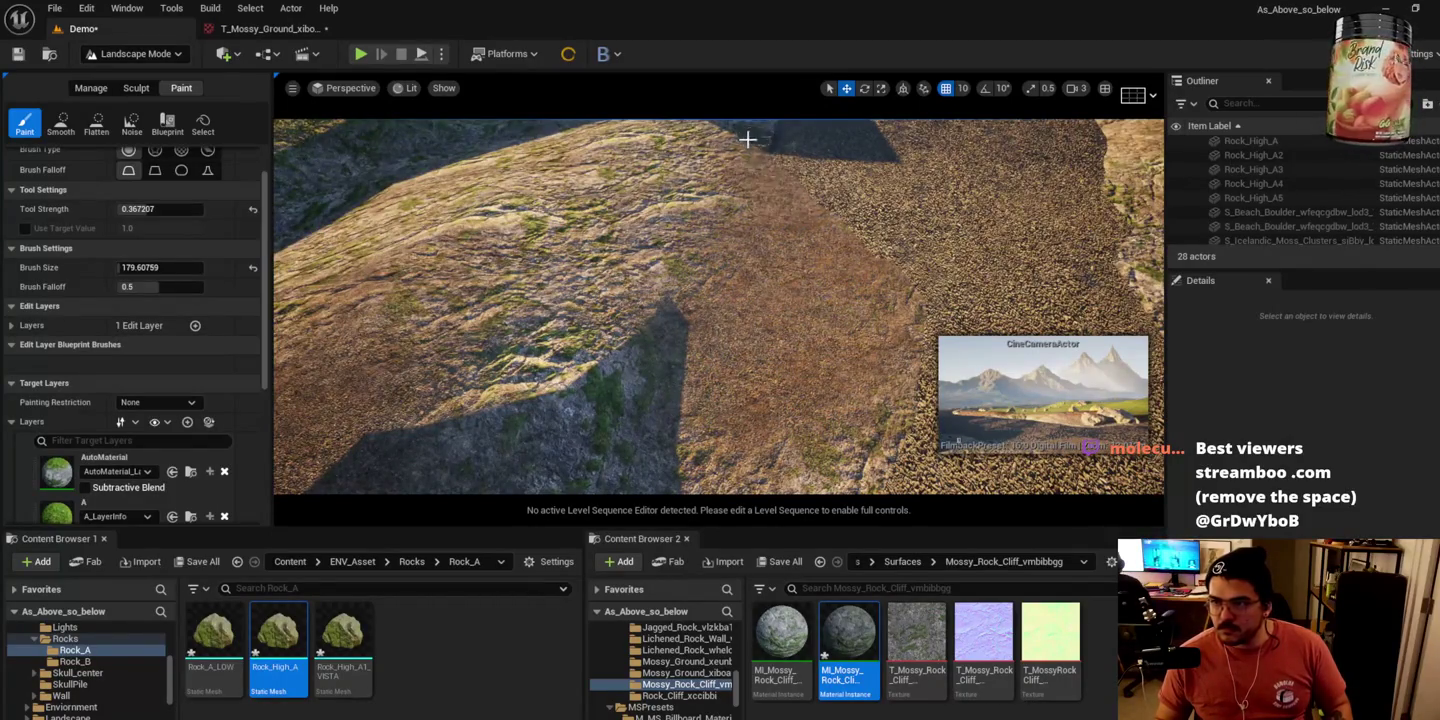
{"action": "scroll", "coordinate": [744, 138], "scroll_direction": "down", "scroll_amount": 5}
{"action": "scroll", "coordinate": [859, 300], "scroll_direction": "up", "scroll_amount": 5}
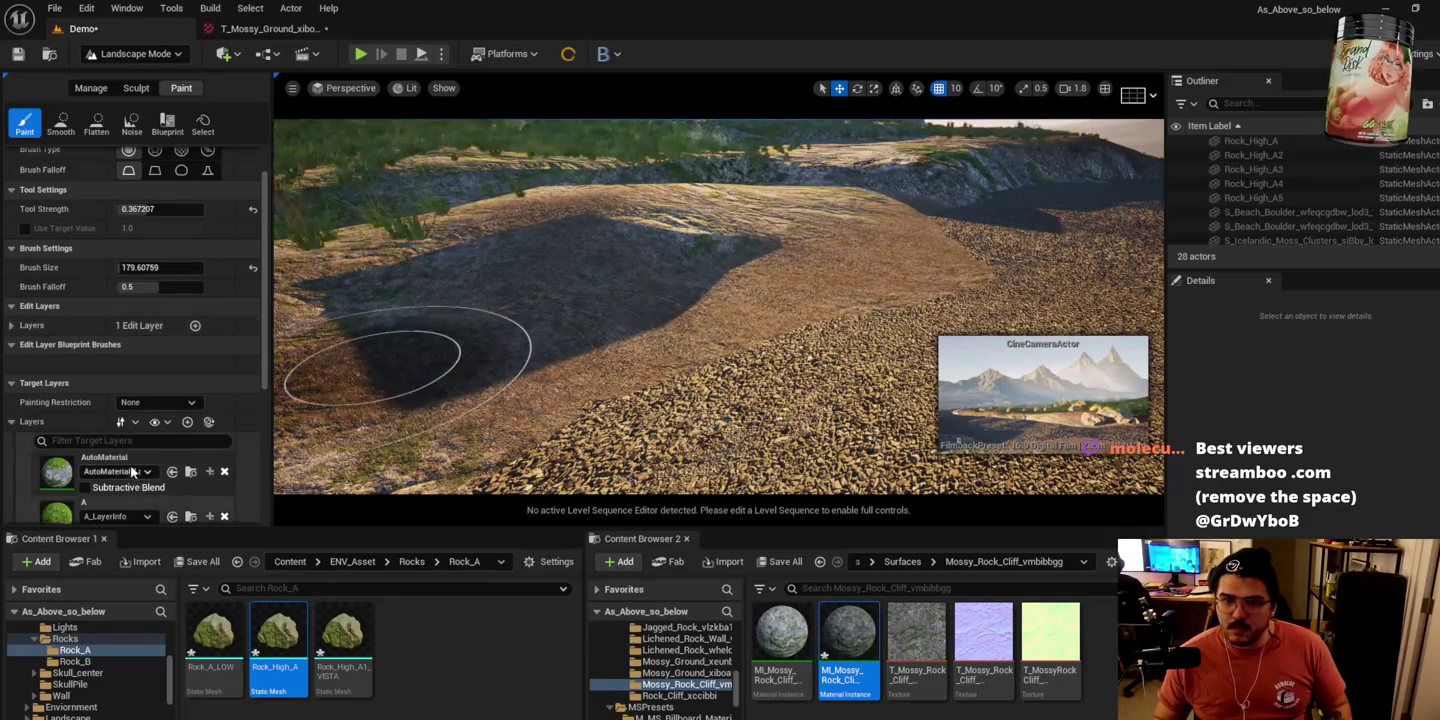
{"action": "scroll", "coordinate": [130, 329], "scroll_direction": "down", "scroll_amount": 1}
{"action": "left_click", "coordinate": [60, 471]}
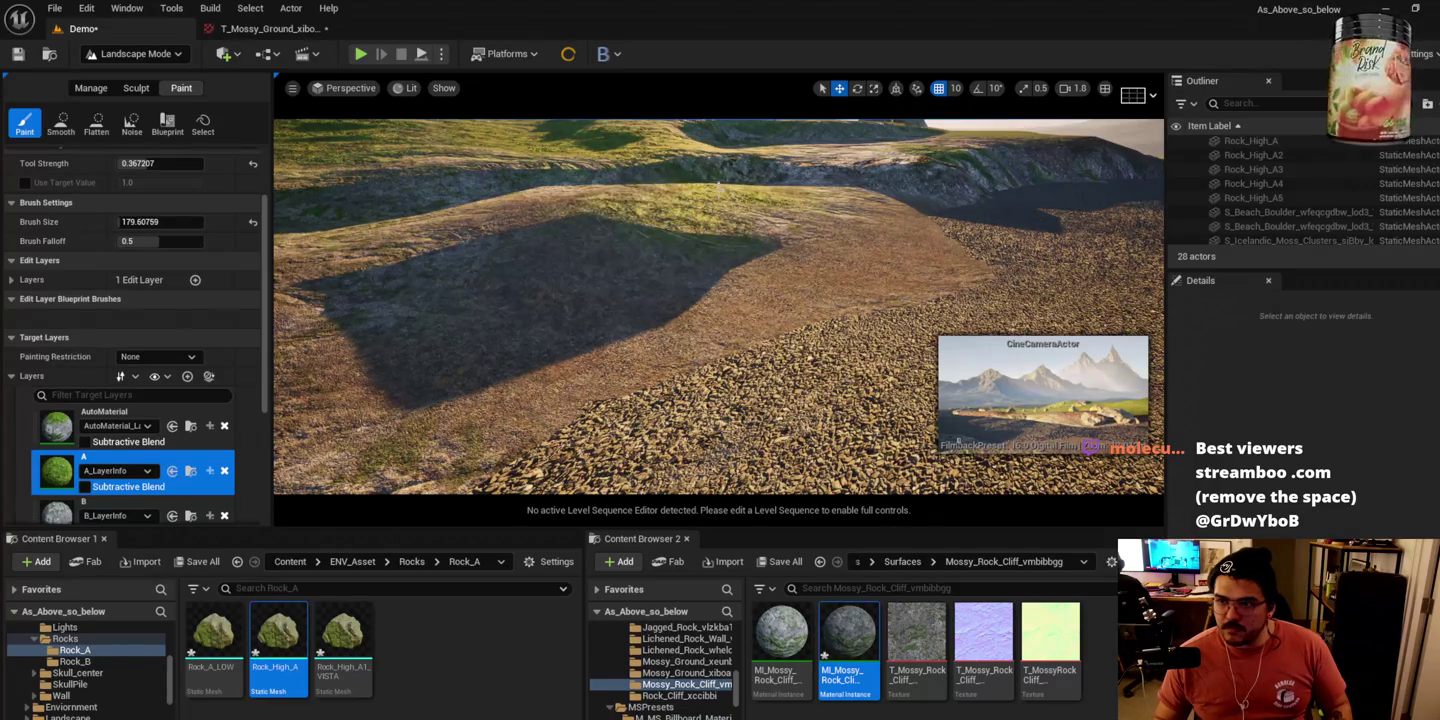
{"action": "scroll", "coordinate": [117, 464], "scroll_direction": "down", "scroll_amount": 1}
{"action": "left_click", "coordinate": [117, 465]}
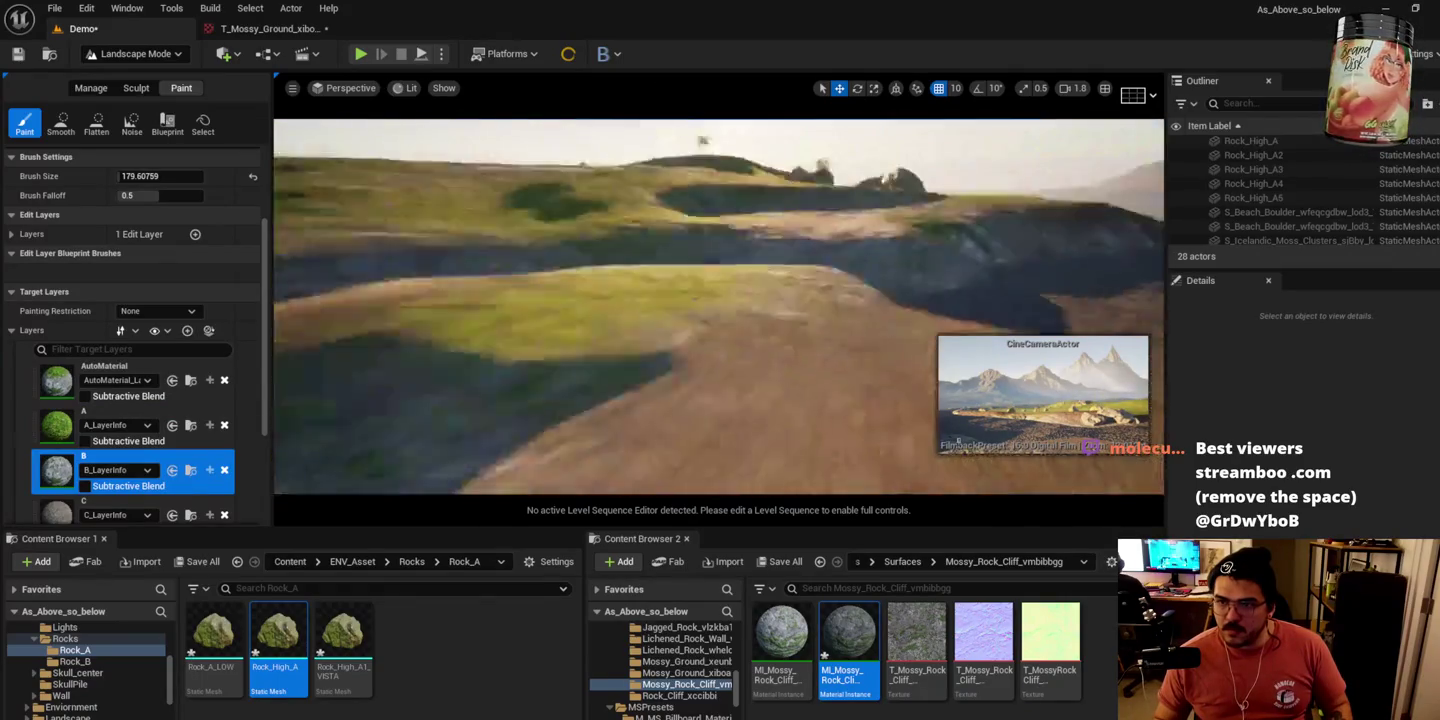
{"action": "scroll", "coordinate": [131, 401], "scroll_direction": "down", "scroll_amount": 2}
{"action": "left_click", "coordinate": [117, 470]}
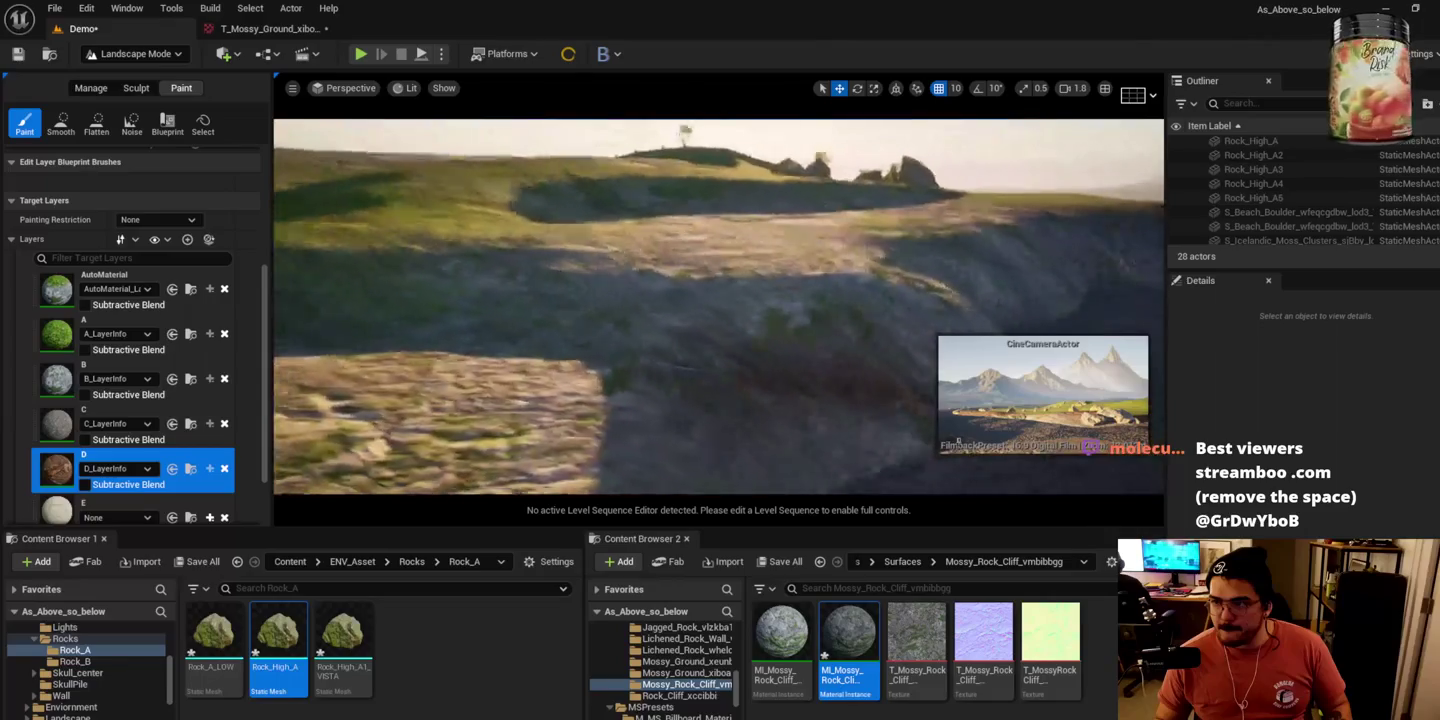
Step: Paint the brown D layer across the road bank, then make layer B the paint target
{"action": "mouse_move", "coordinate": [762, 272]}
{"action": "left_mouse_down"}
{"action": "mouse_move", "coordinate": [495, 331]}
{"action": "mouse_move", "coordinate": [537, 363]}
{"action": "mouse_move", "coordinate": [903, 231]}
{"action": "left_mouse_up"}
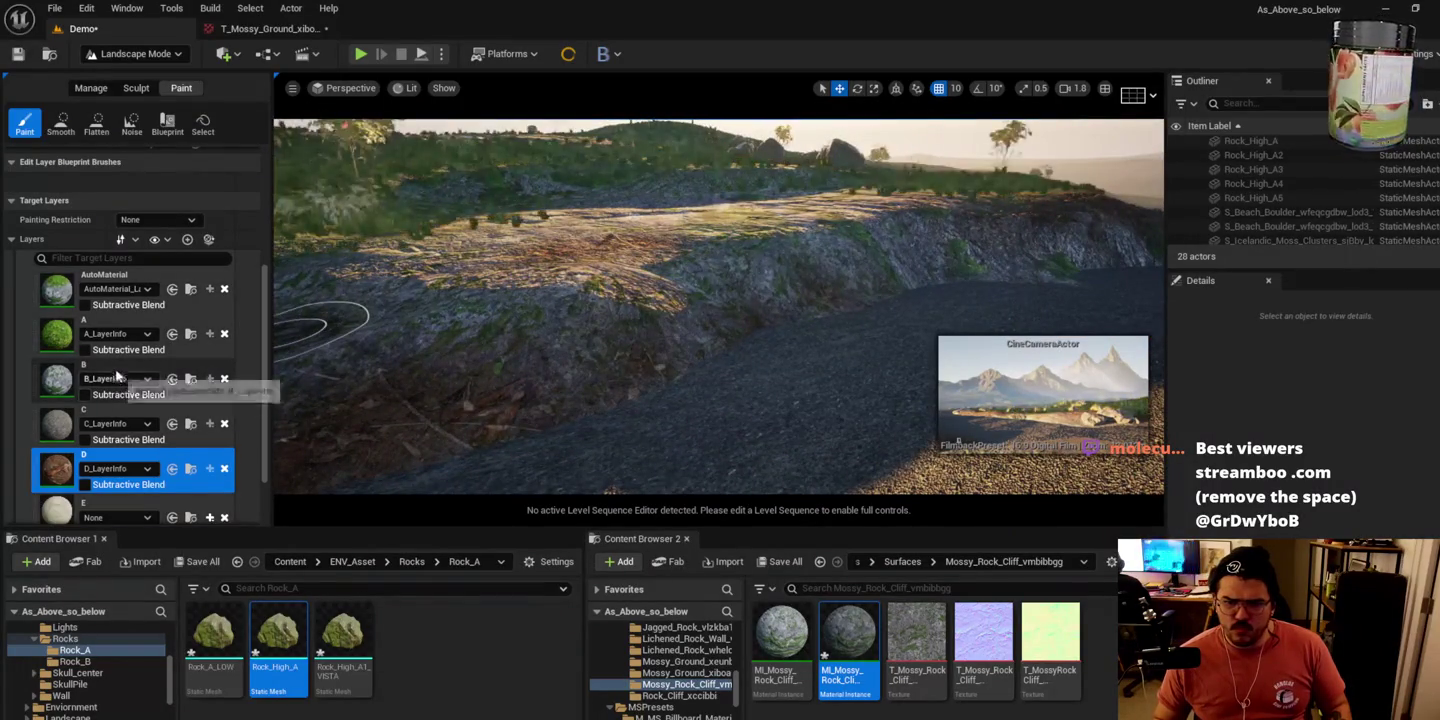
{"action": "left_click", "coordinate": [139, 388]}
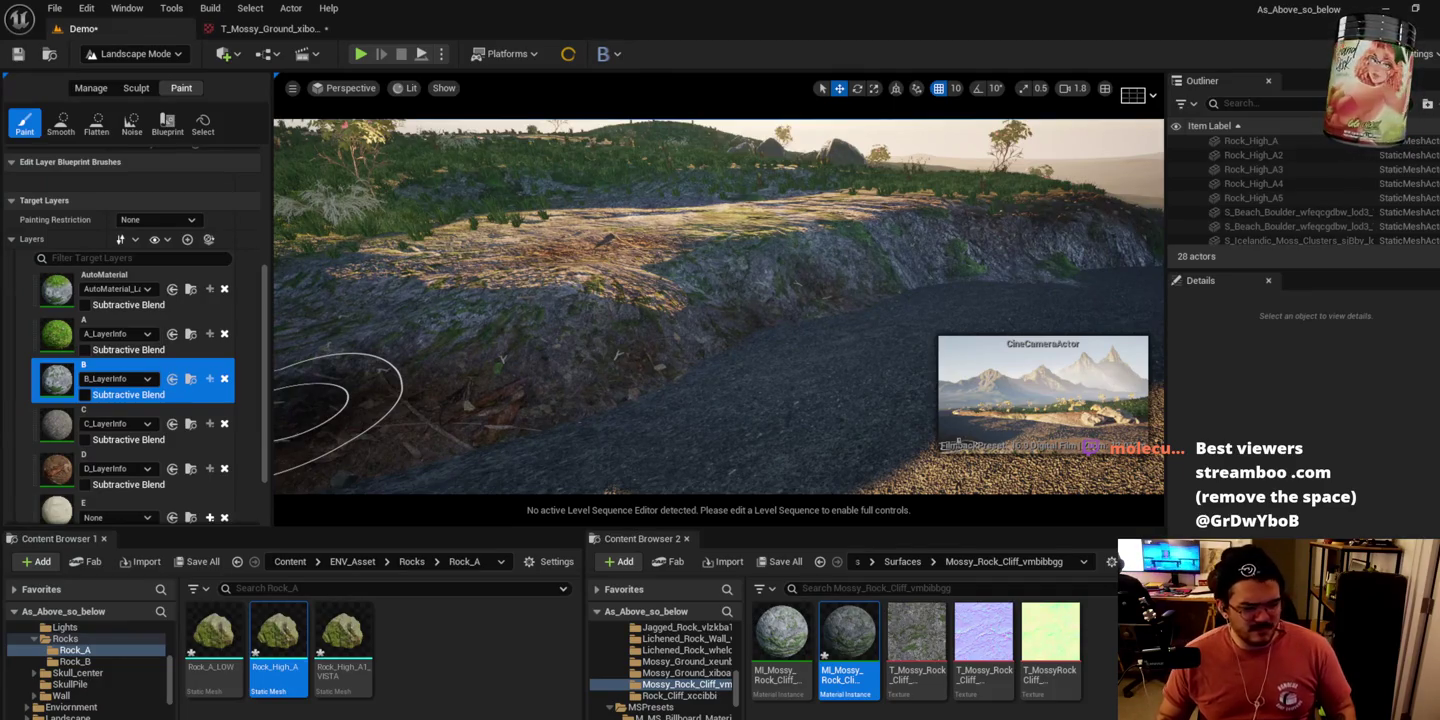
{"action": "scroll", "coordinate": [690, 370], "scroll_direction": "up", "scroll_amount": 5}
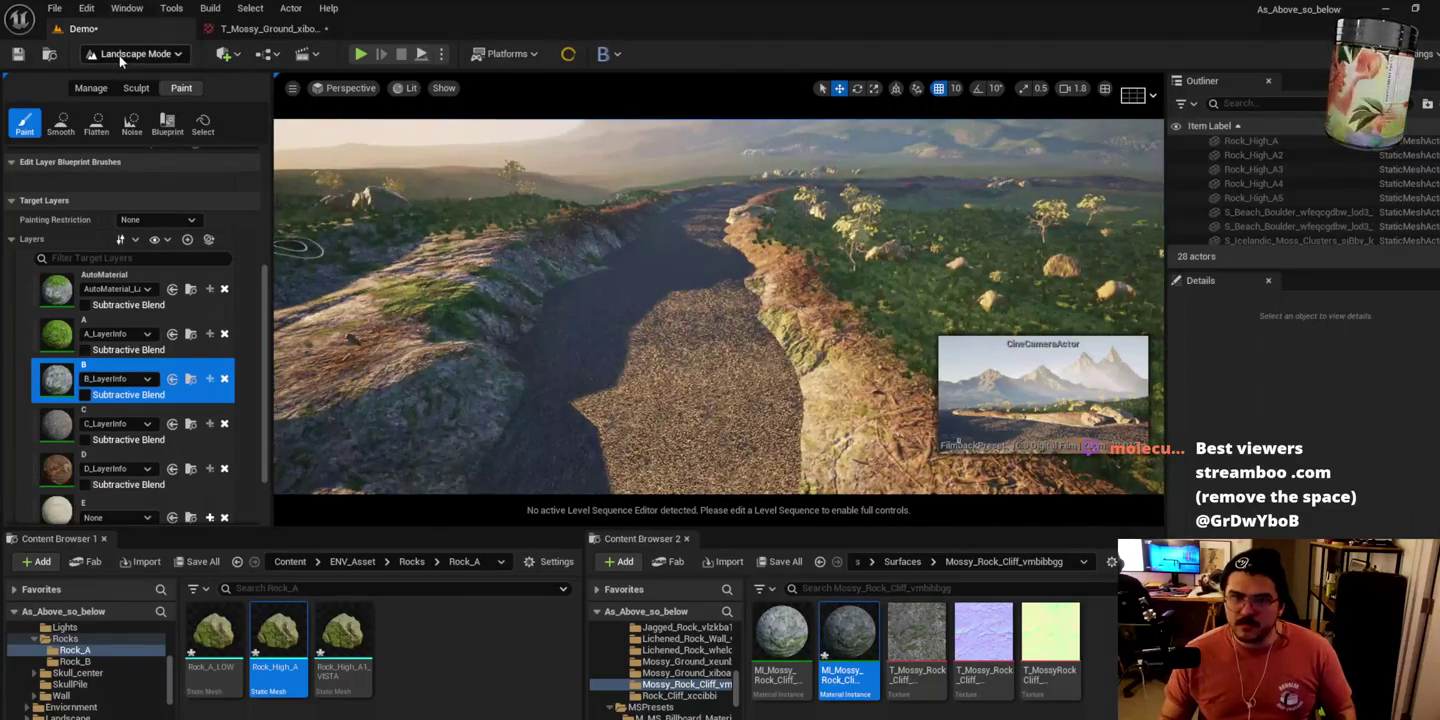
Step: Leave Landscape mode and place a Rock_A_LOW boulder beside the road, scaled to about 2.58
{"action": "left_click", "coordinate": [121, 54]}
{"action": "left_click", "coordinate": [125, 78]}
{"action": "scroll", "coordinate": [418, 289], "scroll_direction": "down", "scroll_amount": 5}
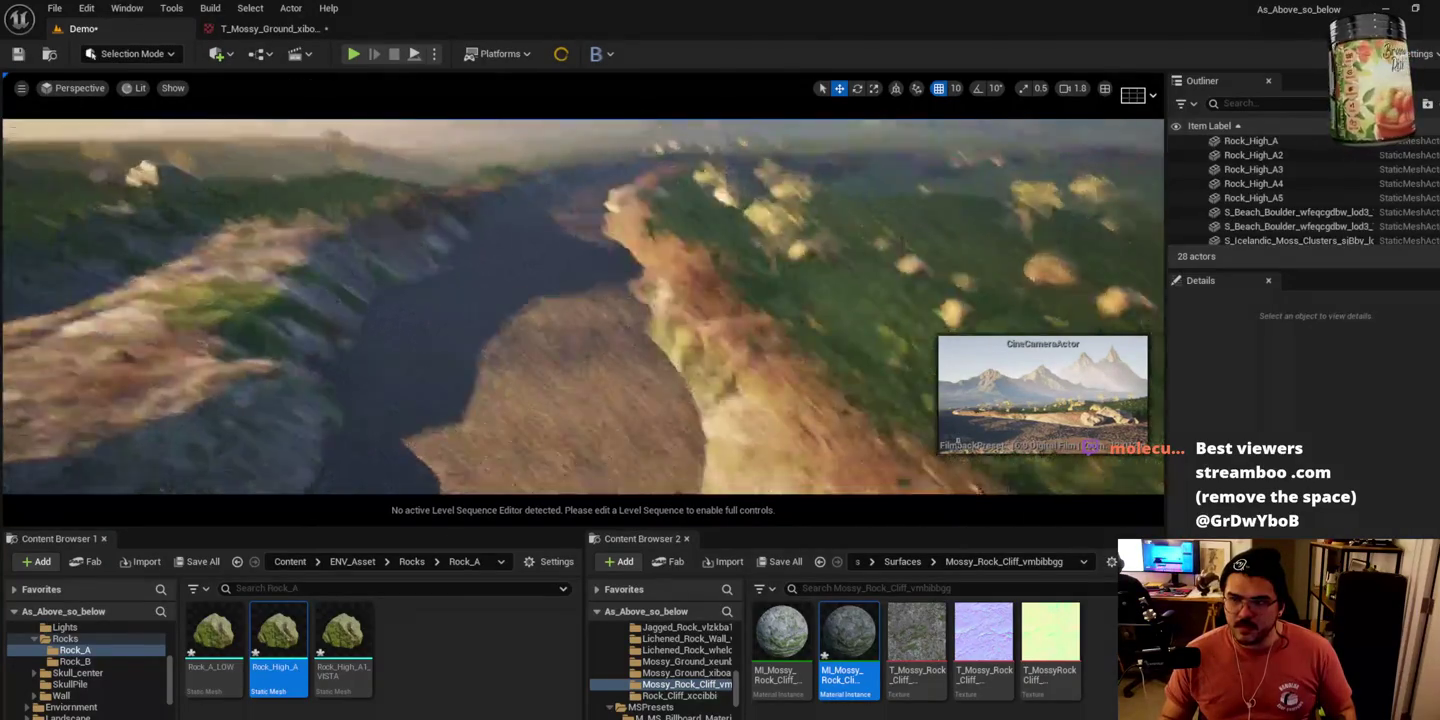
{"action": "mouse_move", "coordinate": [212, 635]}
{"action": "left_mouse_down"}
{"action": "mouse_move", "coordinate": [364, 411]}
{"action": "mouse_move", "coordinate": [435, 387]}
{"action": "mouse_move", "coordinate": [414, 318]}
{"action": "left_mouse_up"}
{"action": "key", "text": "e"}
{"action": "key", "text": "r"}
{"action": "left_click_drag", "start_coordinate": [426, 383], "coordinate": [460, 362]}
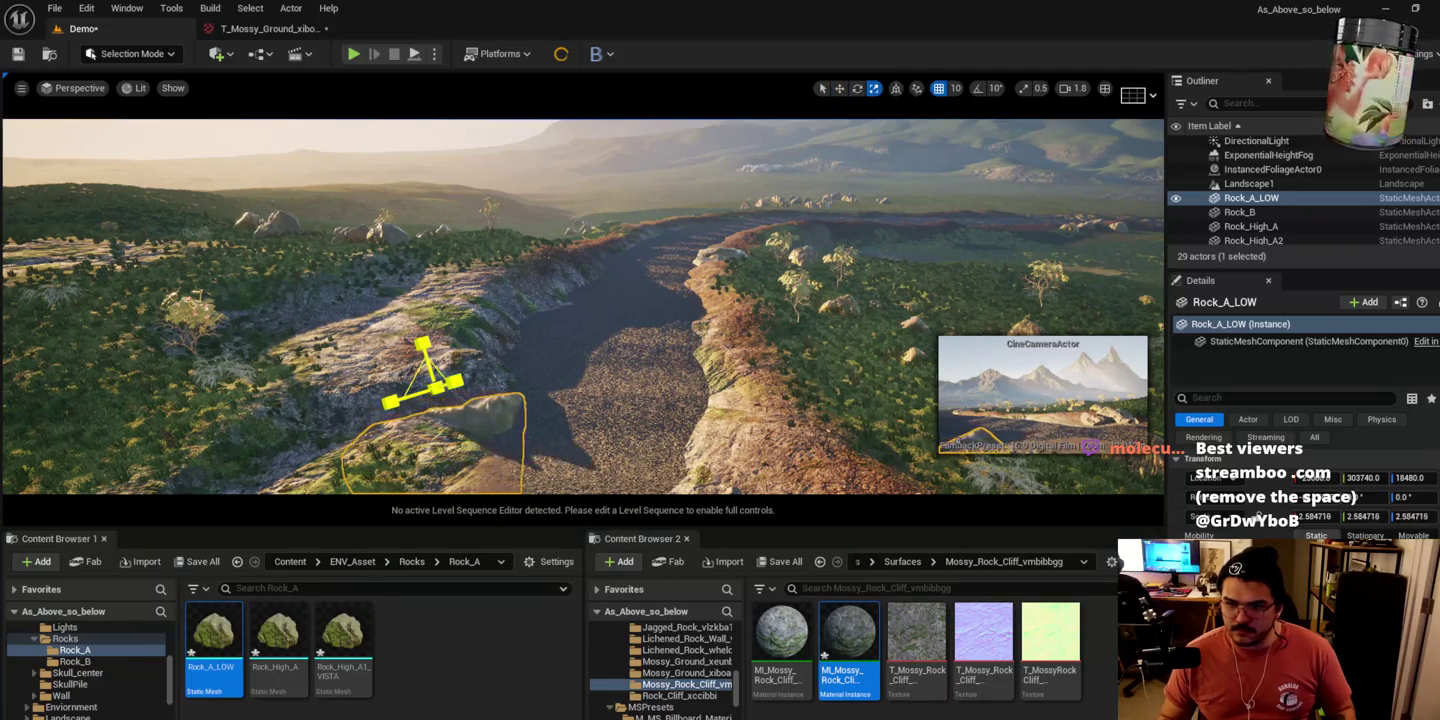
Step: Rotate the Rock_A_LOW boulder into position, tilting it about 6.6 degrees on another axis
{"action": "key", "text": "e"}
{"action": "mouse_move", "coordinate": [473, 412]}
{"action": "left_mouse_down"}
{"action": "mouse_move", "coordinate": [440, 399]}
{"action": "mouse_move", "coordinate": [411, 289]}
{"action": "mouse_move", "coordinate": [505, 292]}
{"action": "left_mouse_up"}
{"action": "key", "text": "w"}
{"action": "key", "text": "e"}
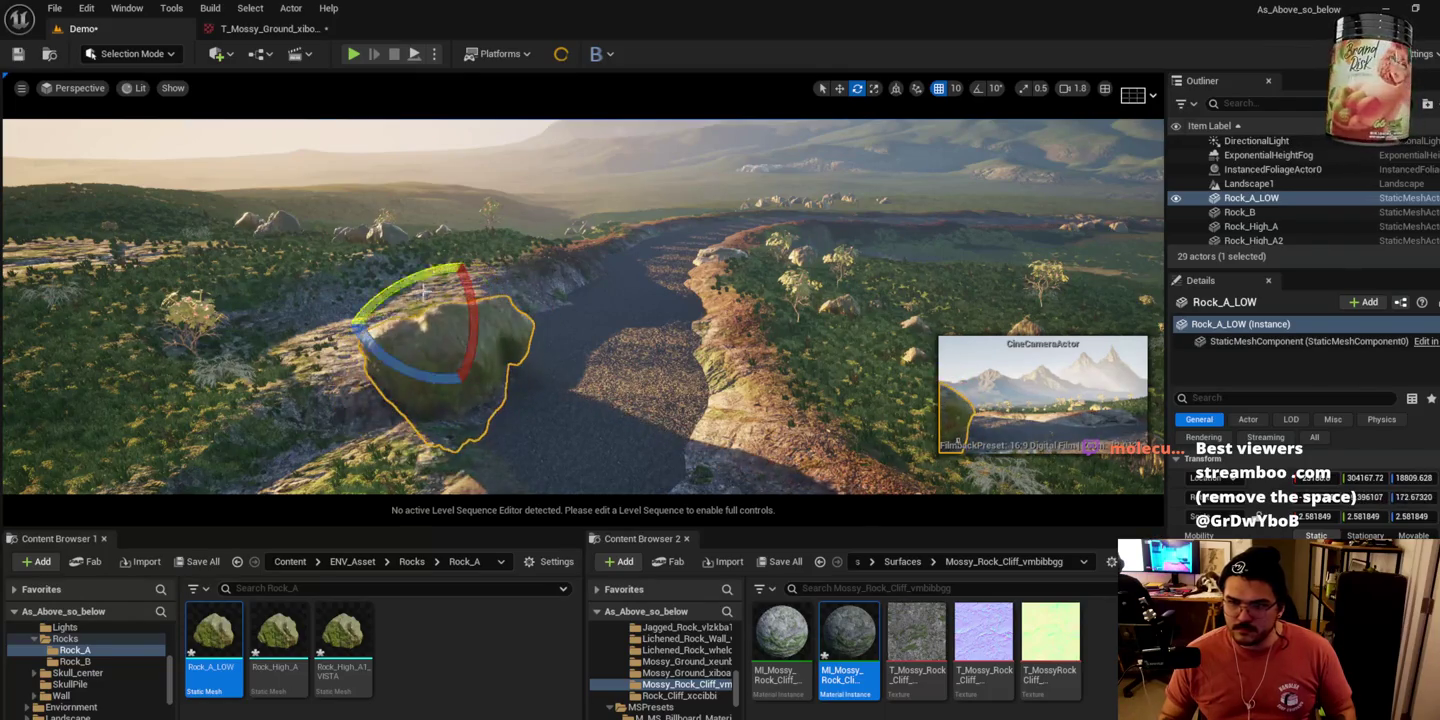
{"action": "mouse_move", "coordinate": [401, 368]}
{"action": "left_mouse_down"}
{"action": "mouse_move", "coordinate": [391, 390]}
{"action": "mouse_move", "coordinate": [419, 345]}
{"action": "mouse_move", "coordinate": [384, 400]}
{"action": "mouse_move", "coordinate": [405, 409]}
{"action": "left_mouse_up"}
{"action": "key", "text": "w"}
{"action": "key", "text": "e"}
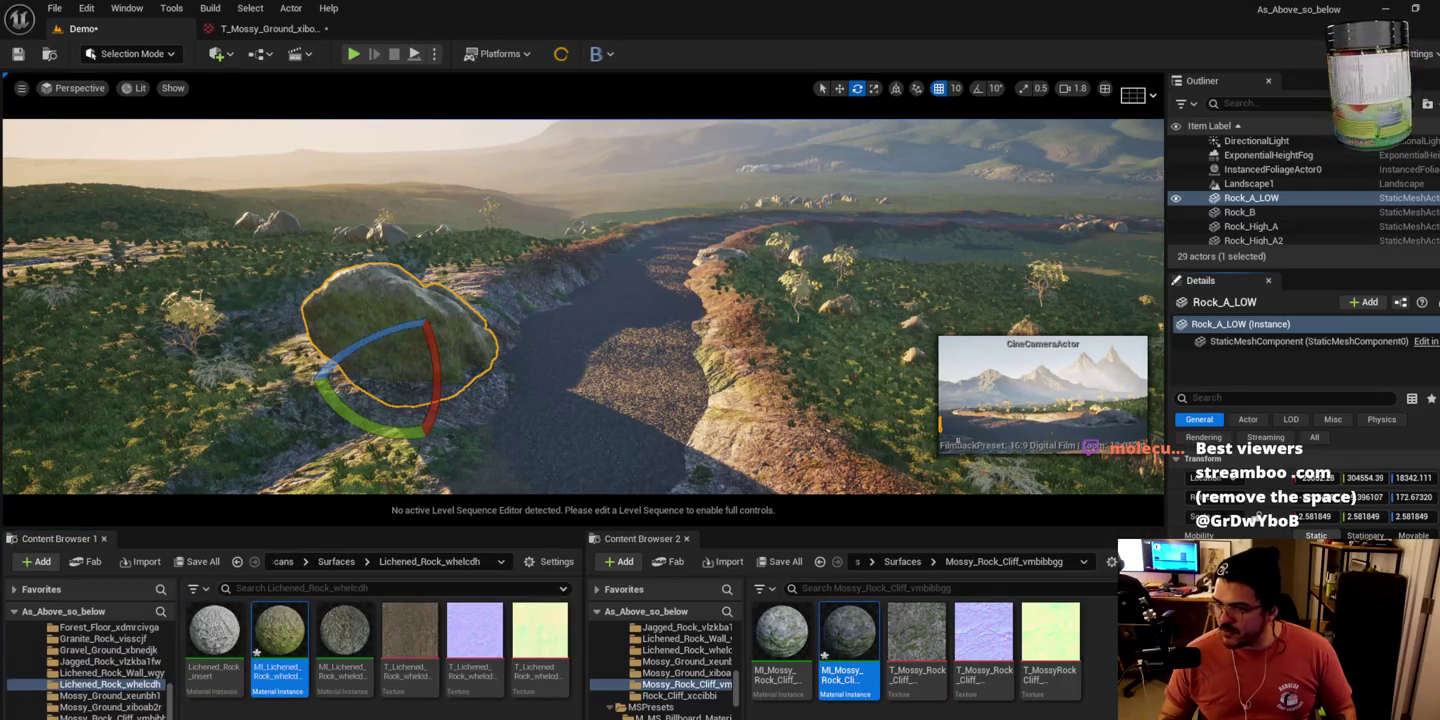
Step: Inspect the MI_Lichened_Rock material instance, then turn the boulder about -35 degrees in the Demo level
{"action": "double_click", "coordinate": [213, 641]}
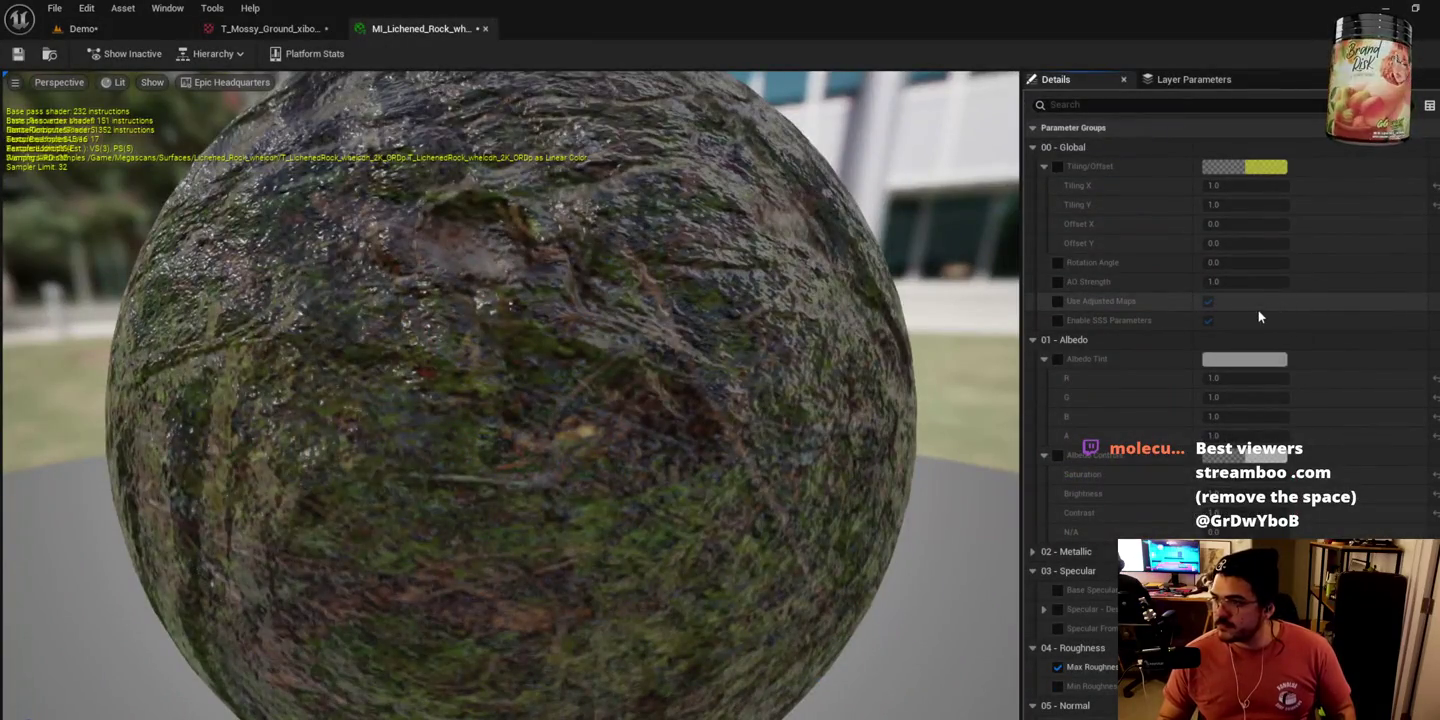
{"action": "scroll", "coordinate": [1250, 330], "scroll_direction": "down", "scroll_amount": 3}
{"action": "scroll", "coordinate": [1179, 428], "scroll_direction": "down", "scroll_amount": 7}
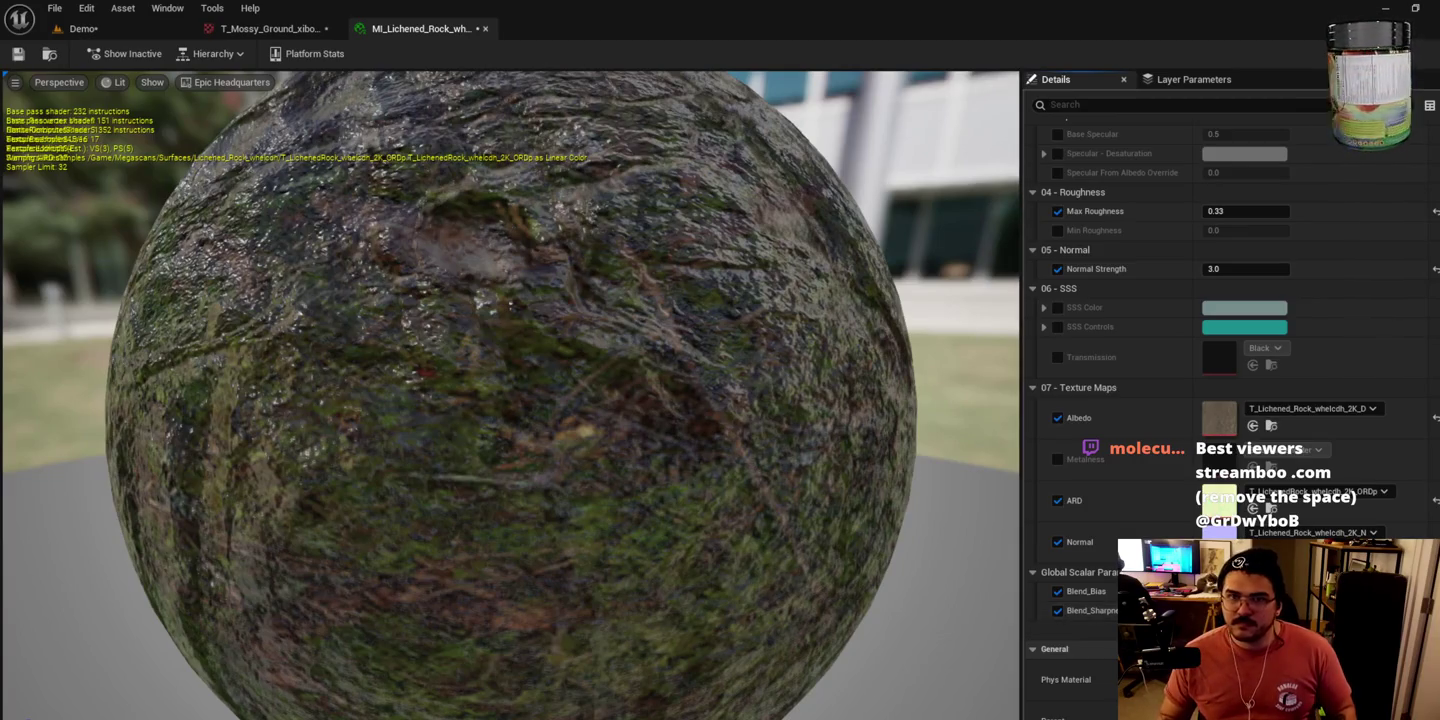
{"action": "left_click", "coordinate": [96, 31]}
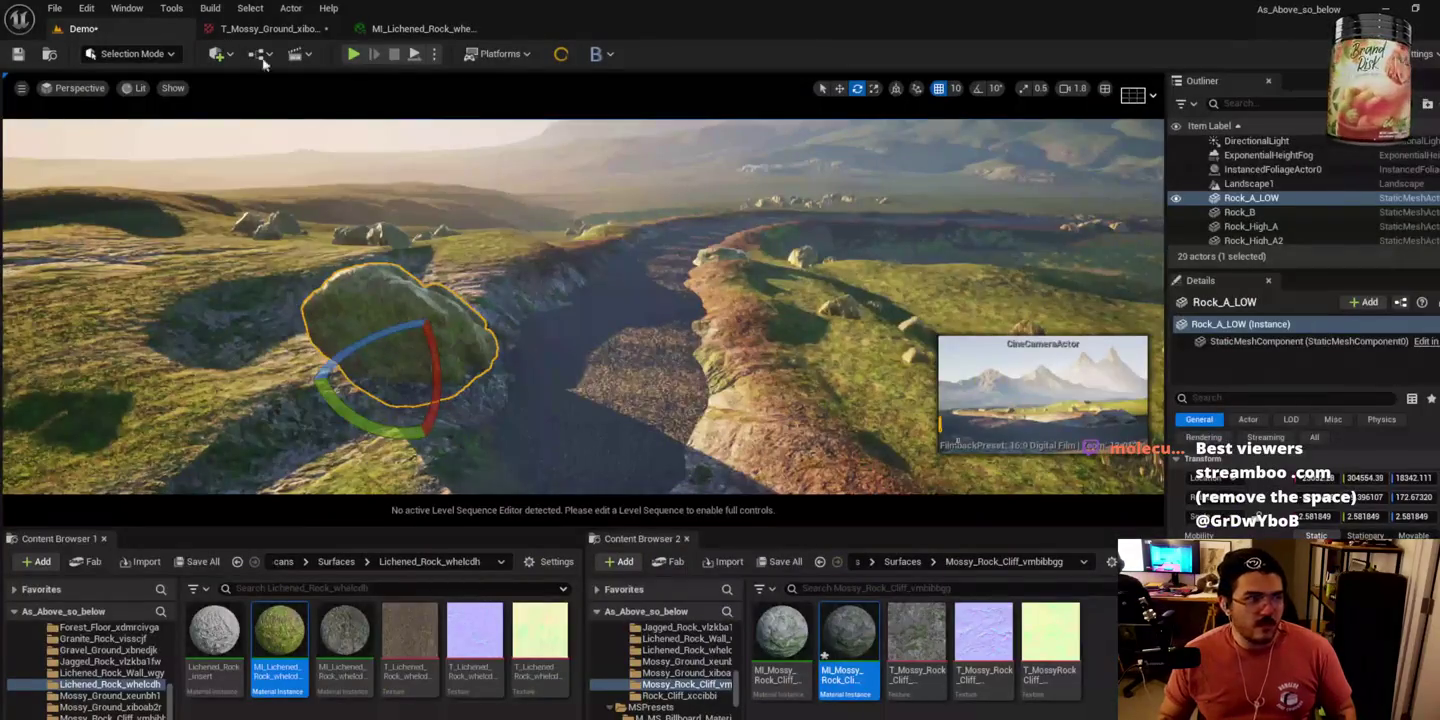
{"action": "left_click_drag", "start_coordinate": [432, 395], "coordinate": [446, 416]}
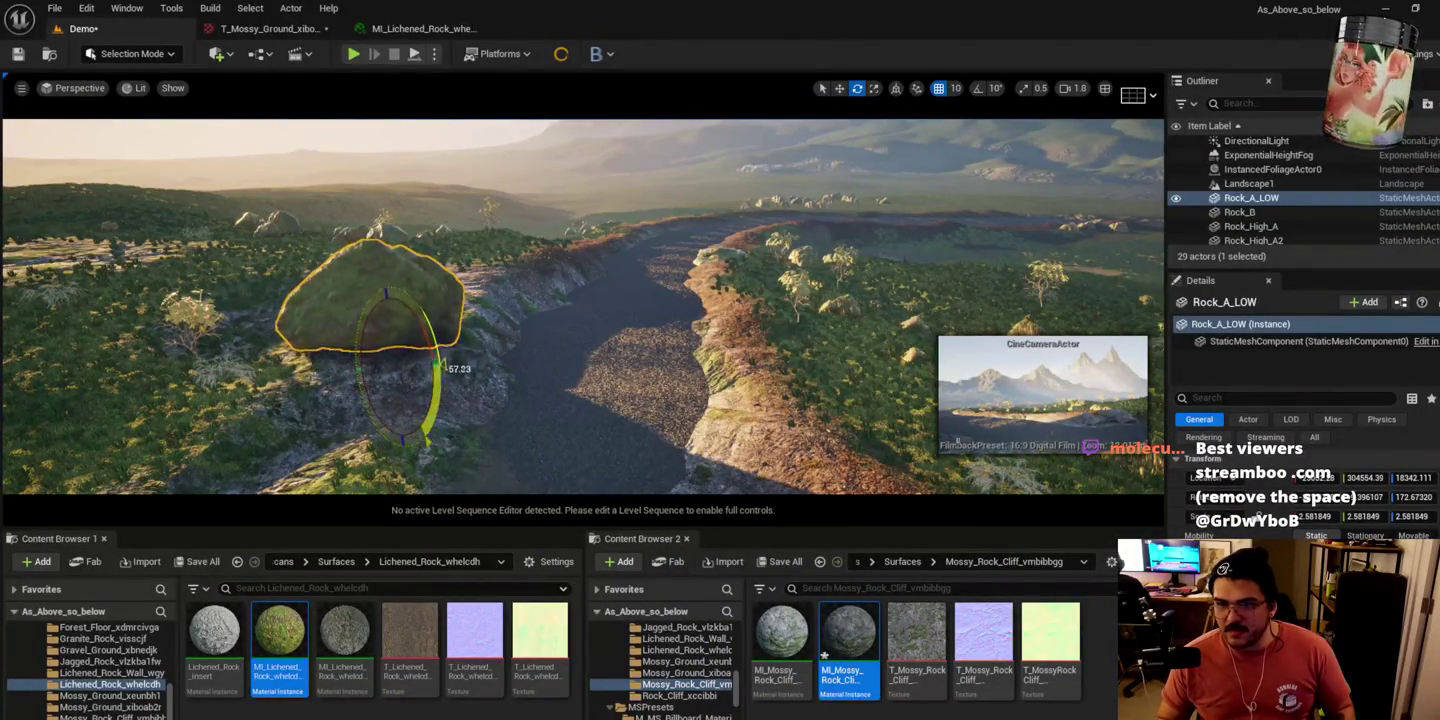
{"action": "key", "text": "f"}
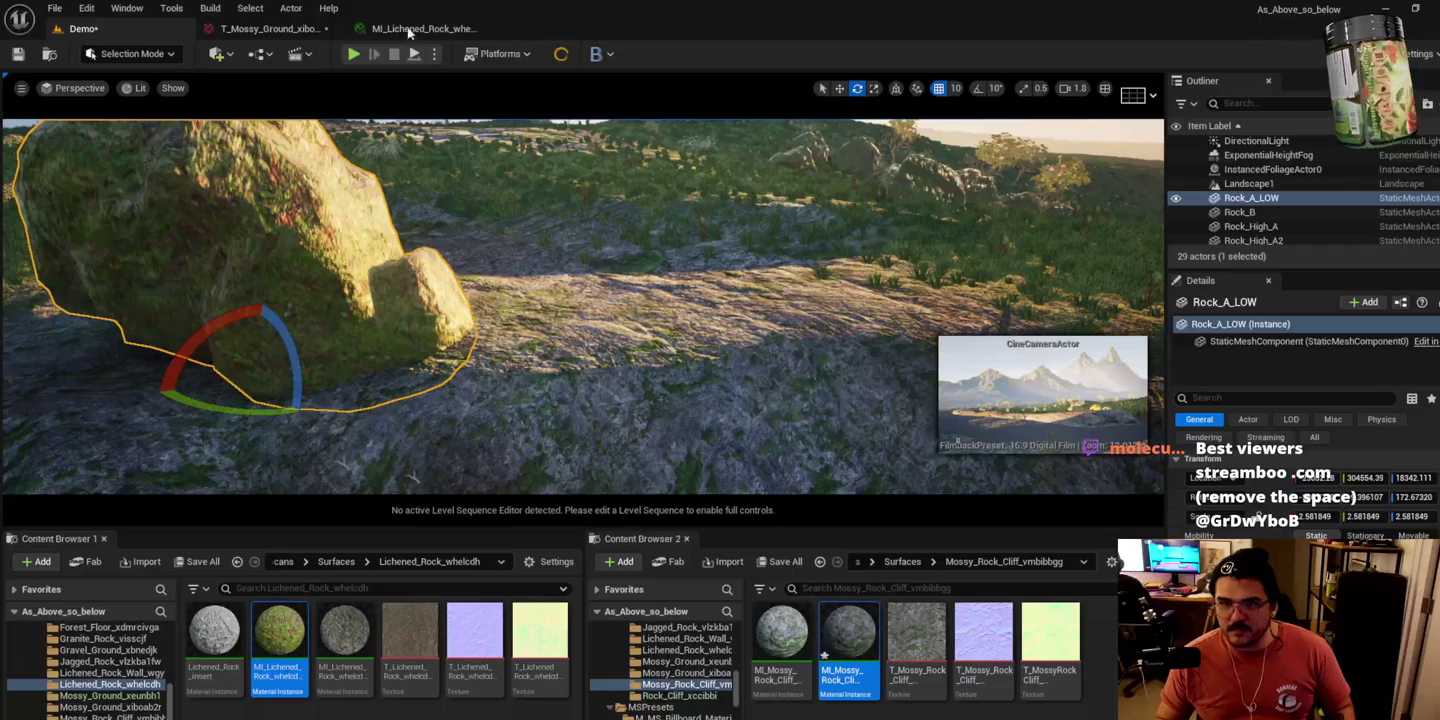
Step: Move the floating material window aside and close the T_Mossy_Ground texture editor
{"action": "left_click", "coordinate": [412, 28]}
{"action": "left_click", "coordinate": [268, 28]}
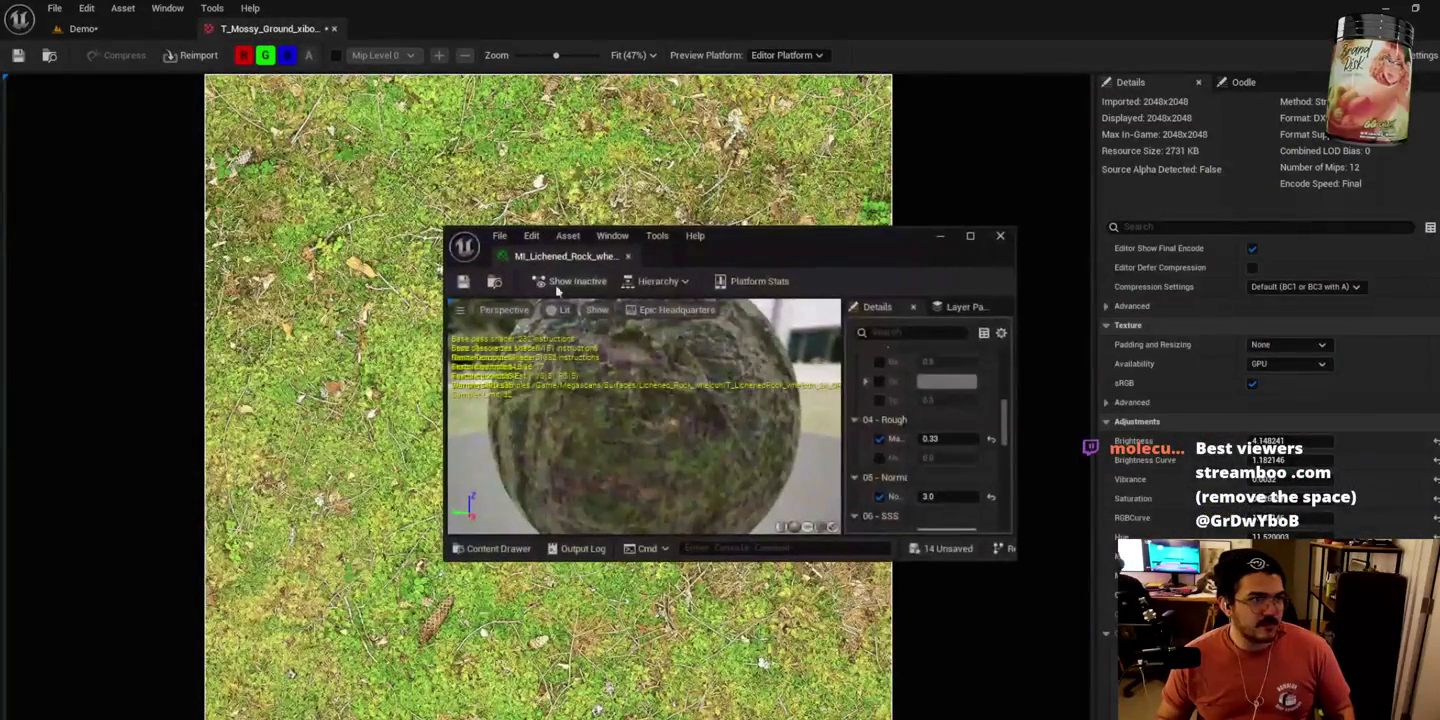
{"action": "mouse_move", "coordinate": [808, 251]}
{"action": "left_mouse_down"}
{"action": "mouse_move", "coordinate": [123, 474]}
{"action": "mouse_move", "coordinate": [0, 481]}
{"action": "left_mouse_up"}
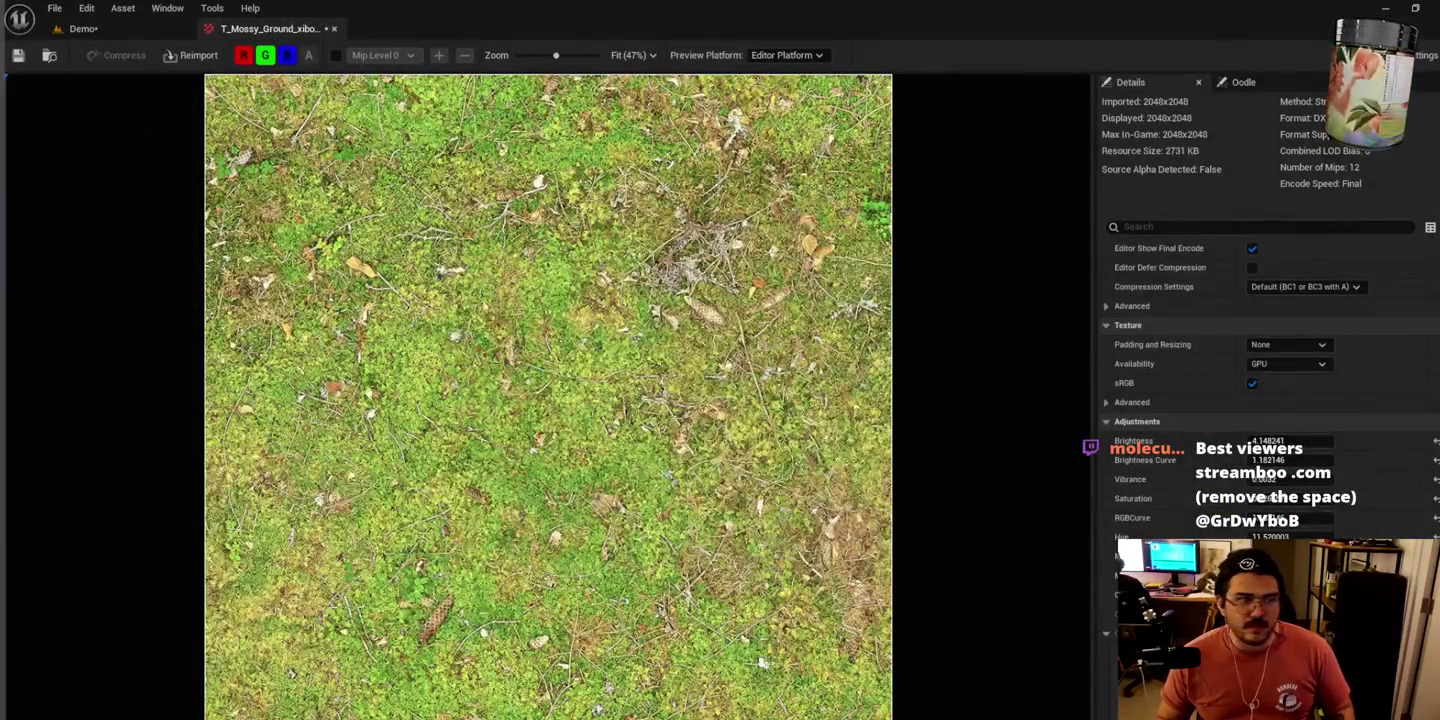
{"action": "left_click", "coordinate": [336, 30]}
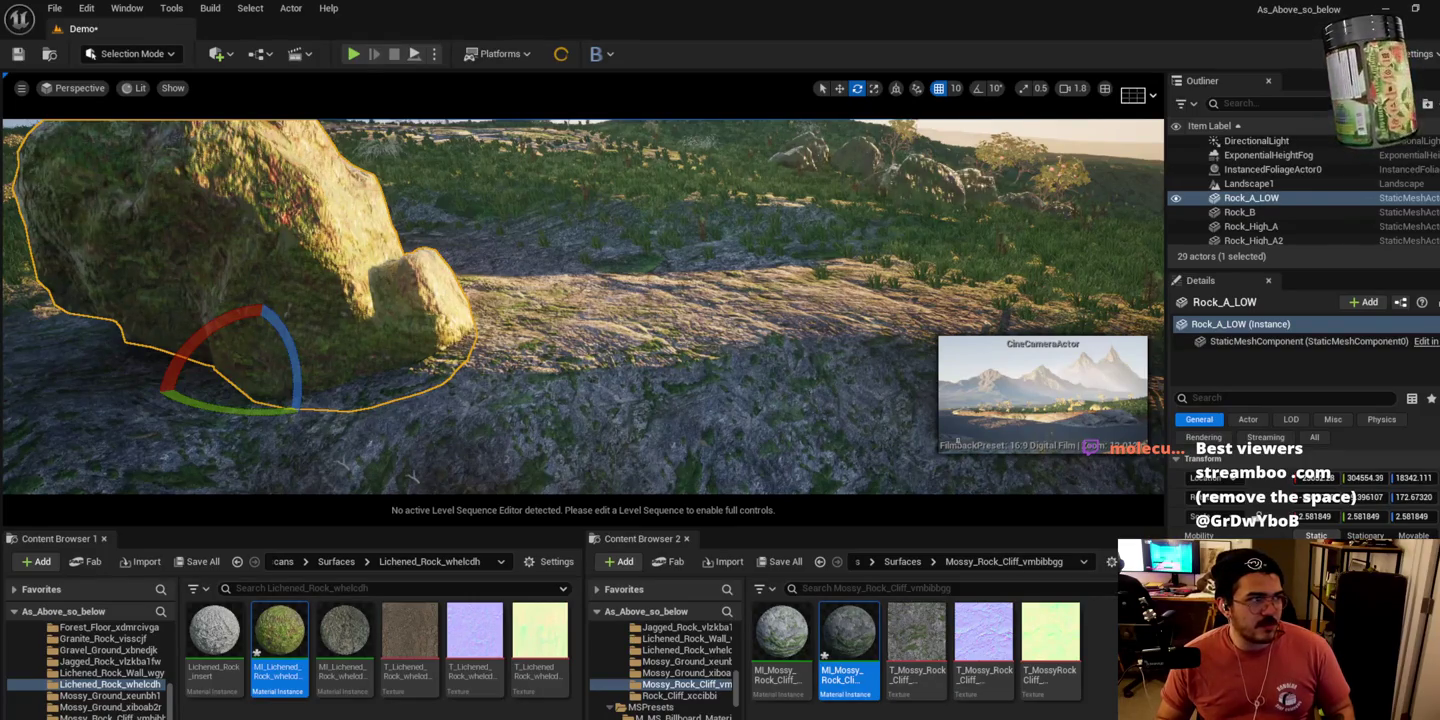
Step: Orbit around the Rock_A_LOW boulder, then move it down against the road edge
{"action": "mouse_move", "coordinate": [342, 311]}
{"action": "left_mouse_down"}
{"action": "mouse_move", "coordinate": [305, 274]}
{"action": "mouse_move", "coordinate": [319, 245]}
{"action": "left_mouse_up"}
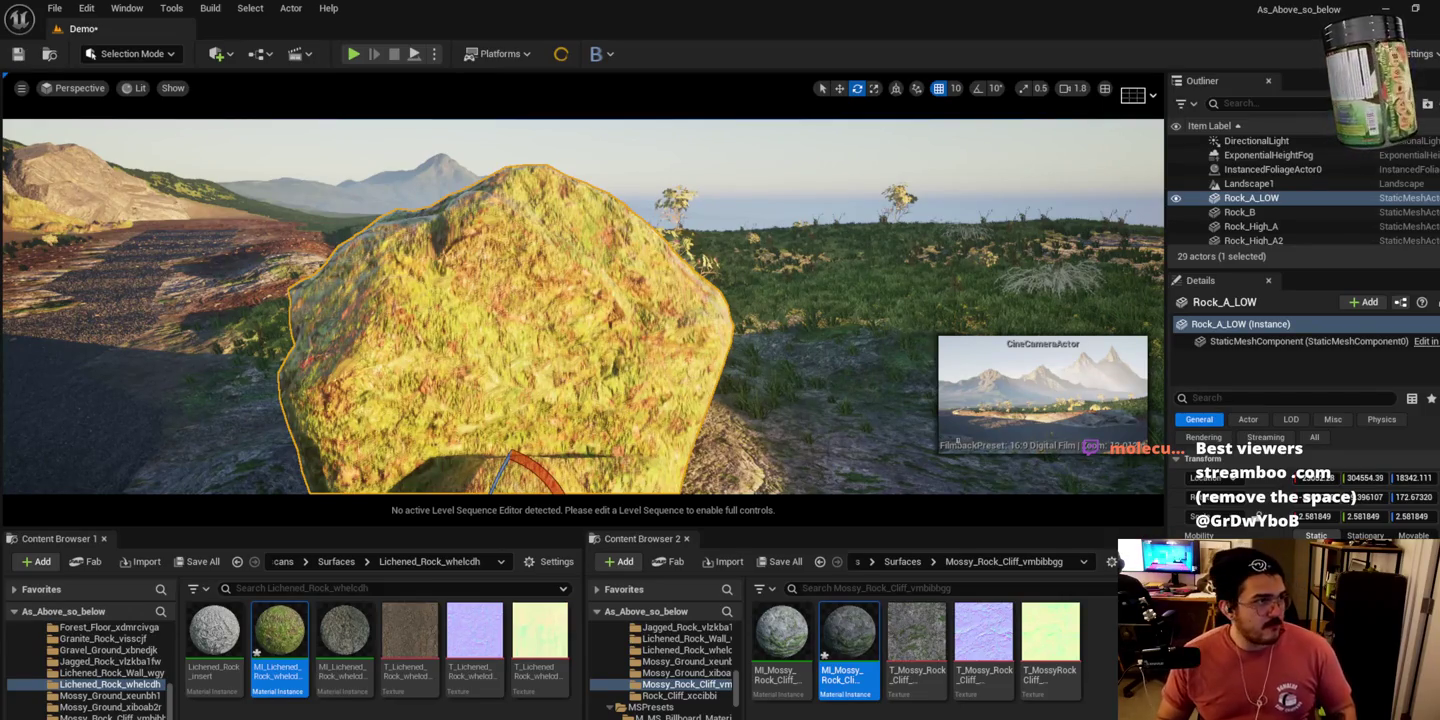
{"action": "mouse_move", "coordinate": [523, 343]}
{"action": "left_mouse_down"}
{"action": "mouse_move", "coordinate": [585, 368]}
{"action": "mouse_move", "coordinate": [571, 370]}
{"action": "left_mouse_up"}
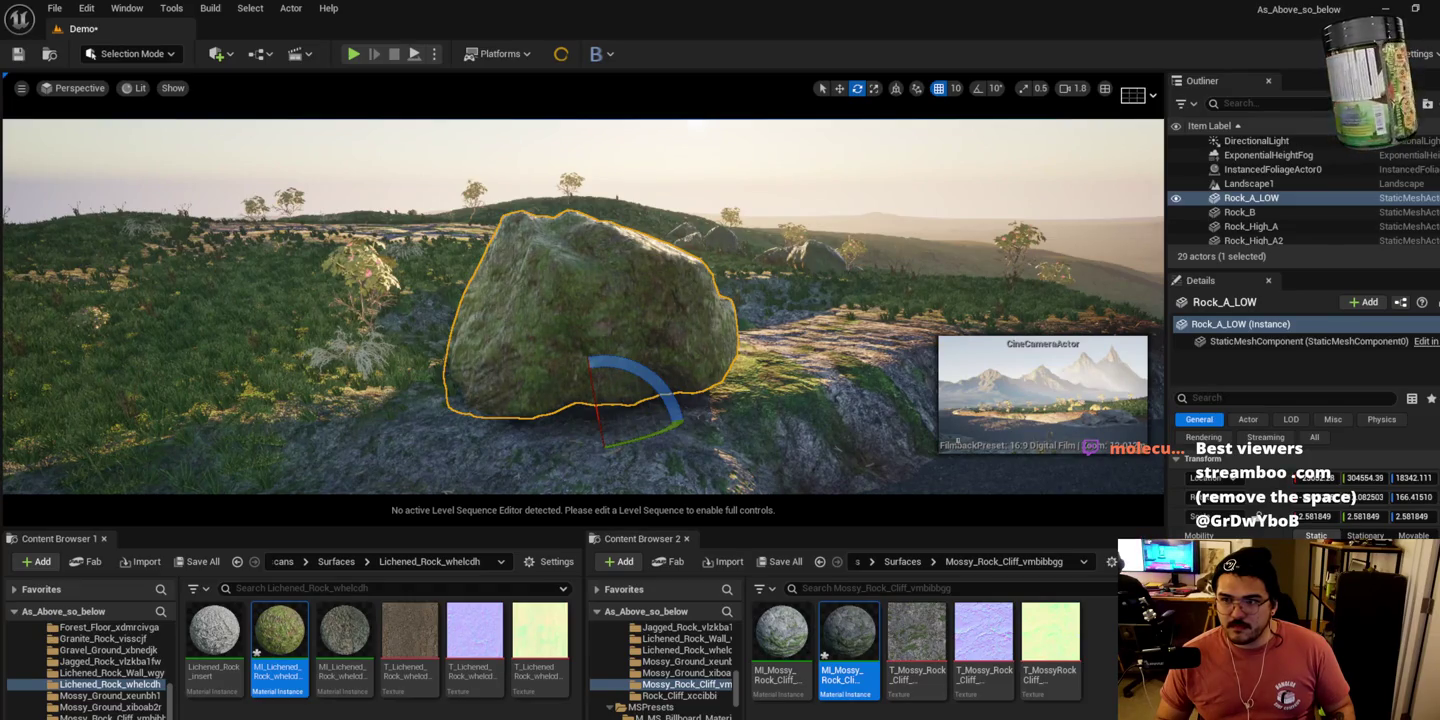
{"action": "mouse_move", "coordinate": [527, 515]}
{"action": "left_mouse_down"}
{"action": "mouse_move", "coordinate": [560, 440]}
{"action": "mouse_move", "coordinate": [557, 380]}
{"action": "mouse_move", "coordinate": [614, 374]}
{"action": "mouse_move", "coordinate": [641, 390]}
{"action": "left_mouse_up"}
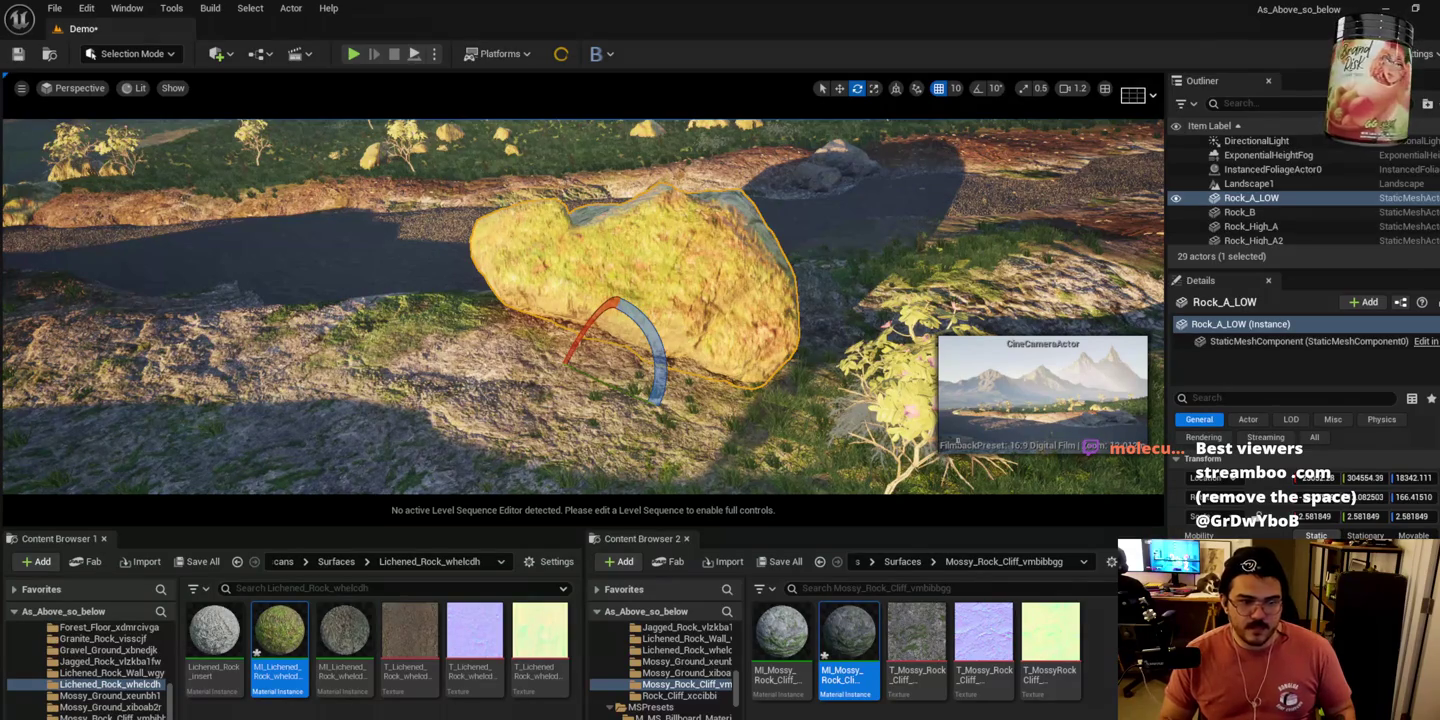
{"action": "mouse_move", "coordinate": [640, 391]}
{"action": "left_mouse_down"}
{"action": "mouse_move", "coordinate": [640, 375]}
{"action": "mouse_move", "coordinate": [581, 378]}
{"action": "left_mouse_up"}
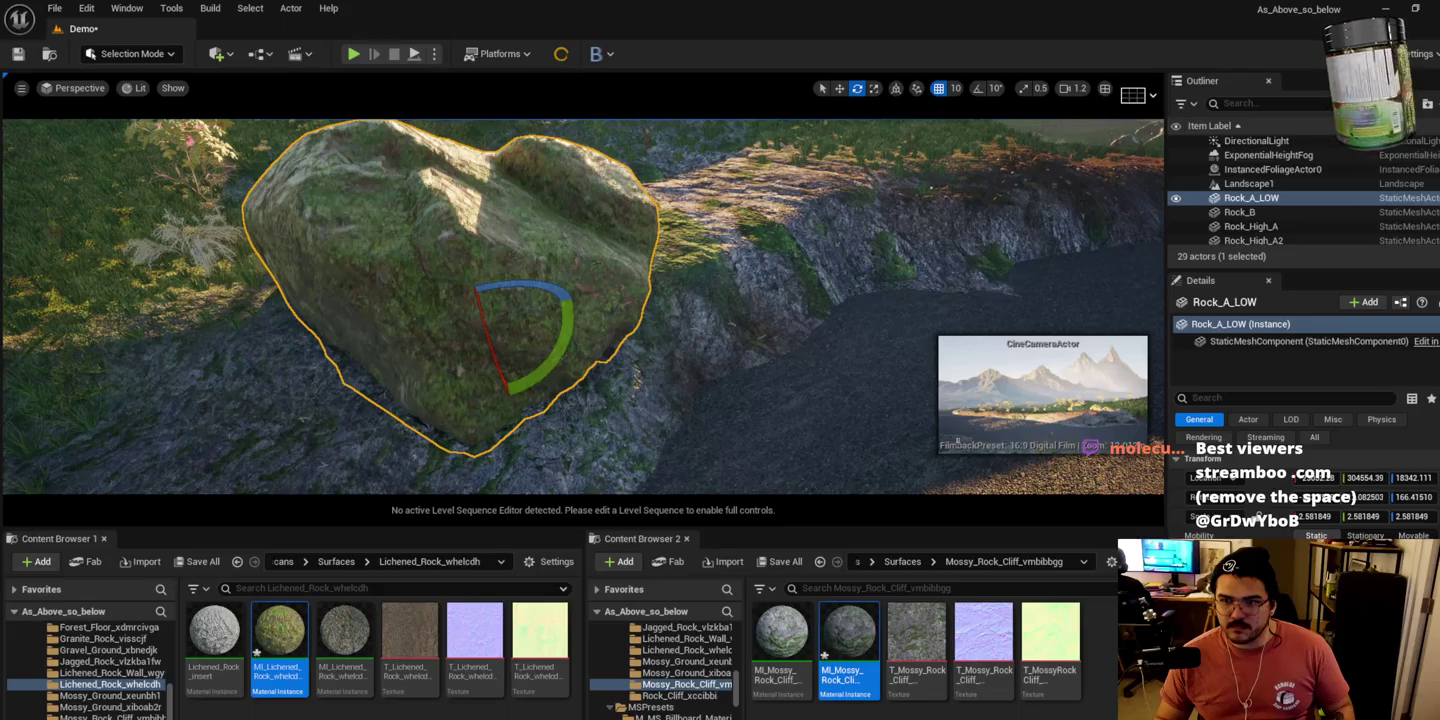
{"action": "key", "text": "f"}
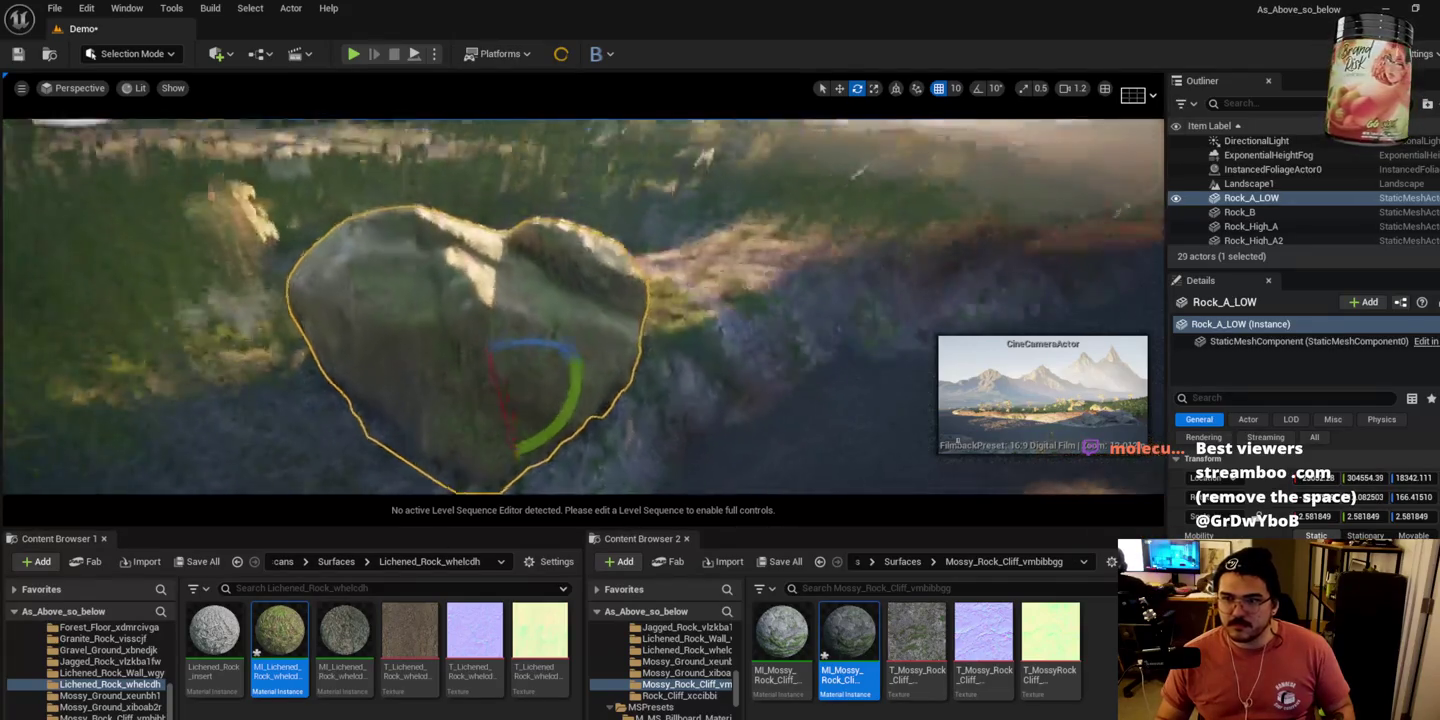
{"action": "key", "text": "w"}
{"action": "left_click_drag", "start_coordinate": [514, 419], "coordinate": [527, 455]}
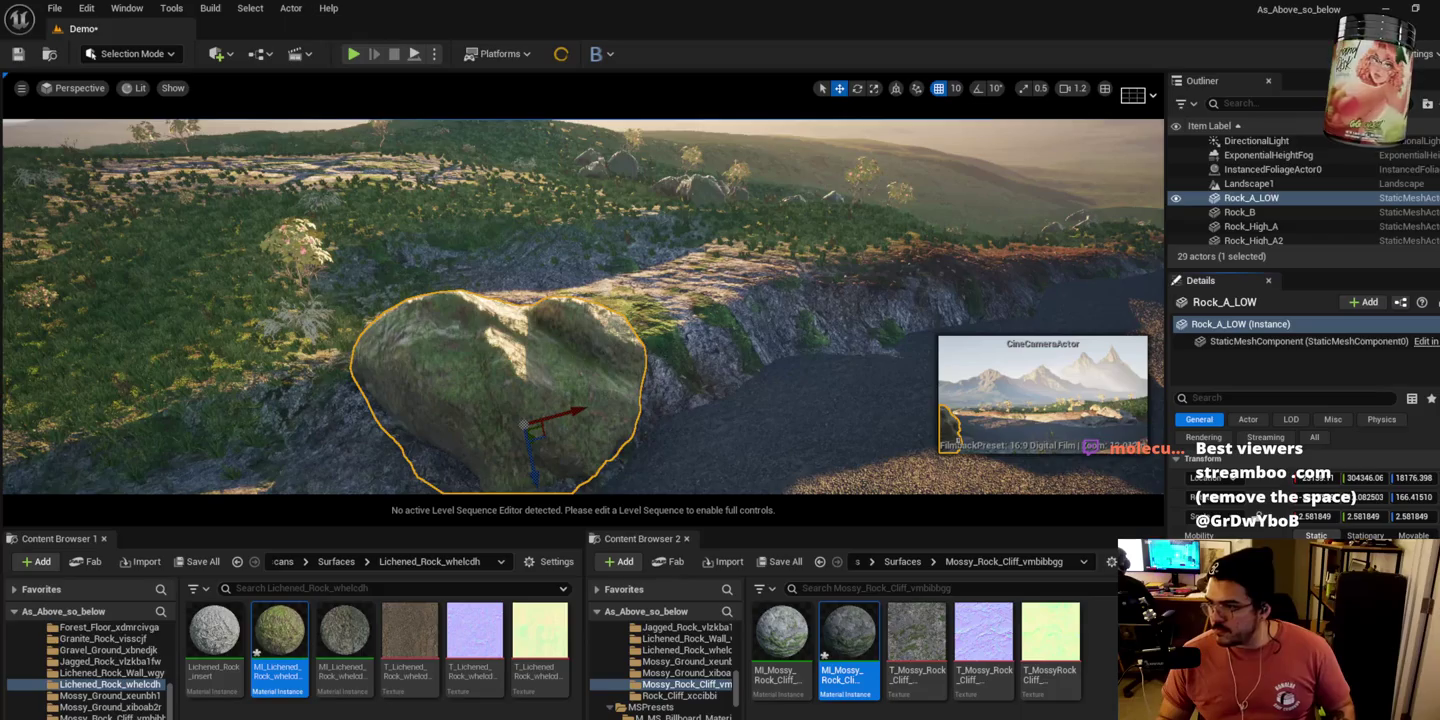
{"action": "key", "text": "ctrl+b"}
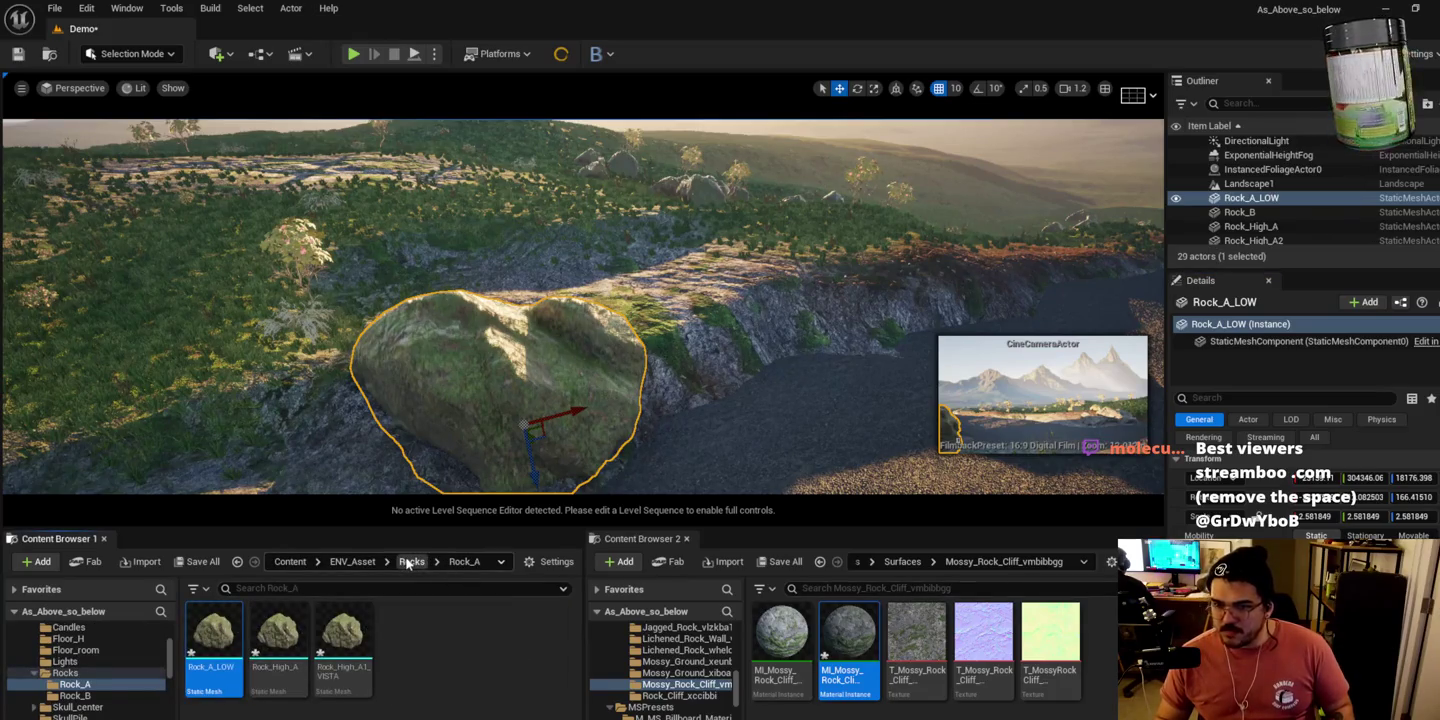
Step: Place a Rock_B boulder beside the Rock_A_LOW rock and rotate it about 89 degrees to fit
{"action": "left_click", "coordinate": [408, 563]}
{"action": "double_click", "coordinate": [281, 639]}
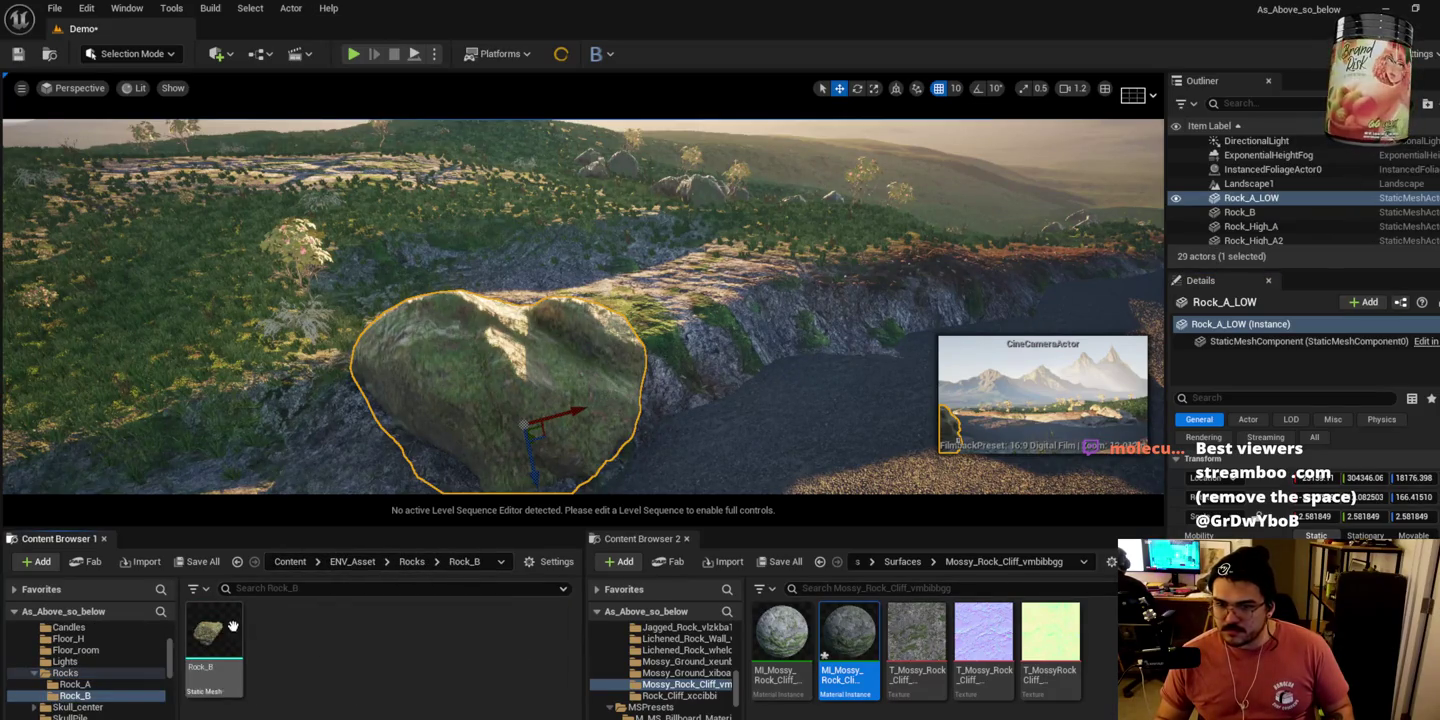
{"action": "mouse_move", "coordinate": [232, 625]}
{"action": "left_mouse_down"}
{"action": "mouse_move", "coordinate": [625, 325]}
{"action": "mouse_move", "coordinate": [711, 332]}
{"action": "mouse_move", "coordinate": [661, 306]}
{"action": "mouse_move", "coordinate": [640, 329]}
{"action": "mouse_move", "coordinate": [697, 346]}
{"action": "mouse_move", "coordinate": [660, 336]}
{"action": "left_mouse_up"}
{"action": "key", "text": "e"}
{"action": "left_click_drag", "start_coordinate": [745, 311], "coordinate": [702, 390]}
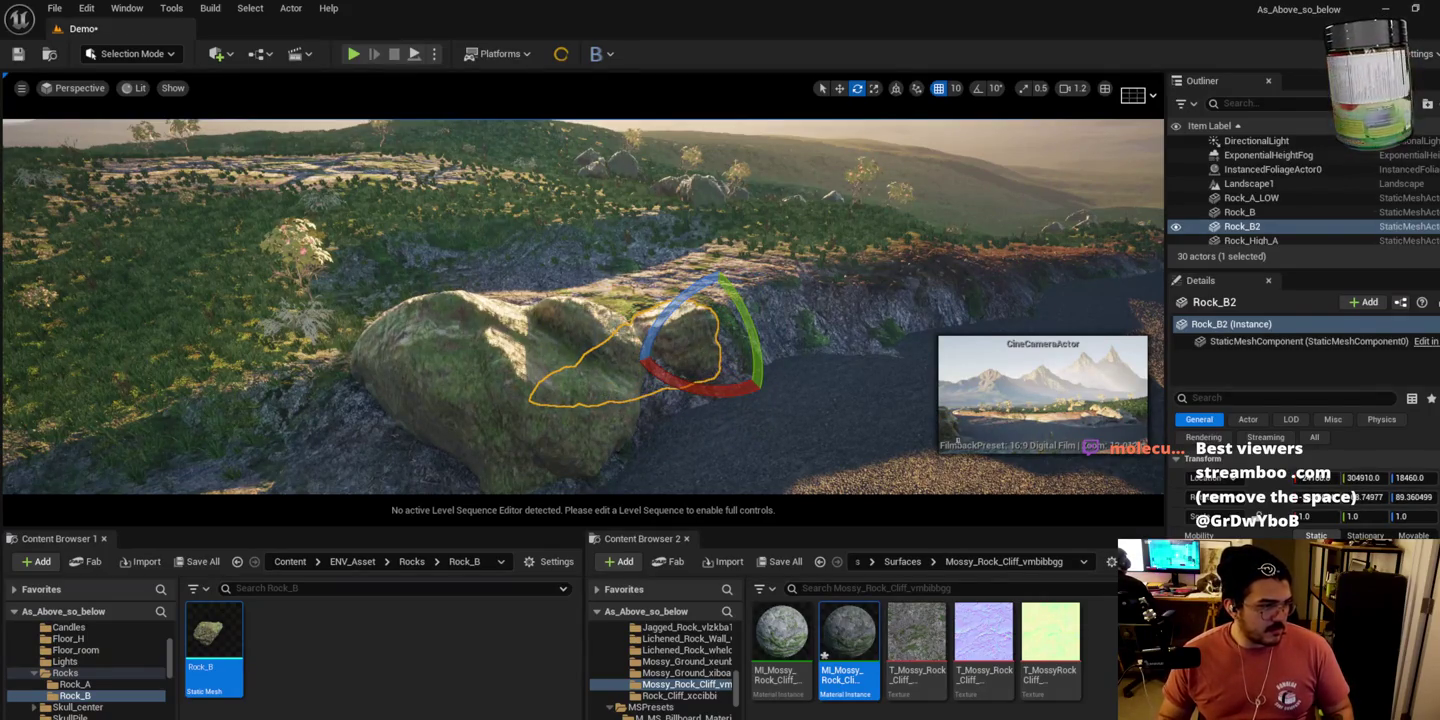
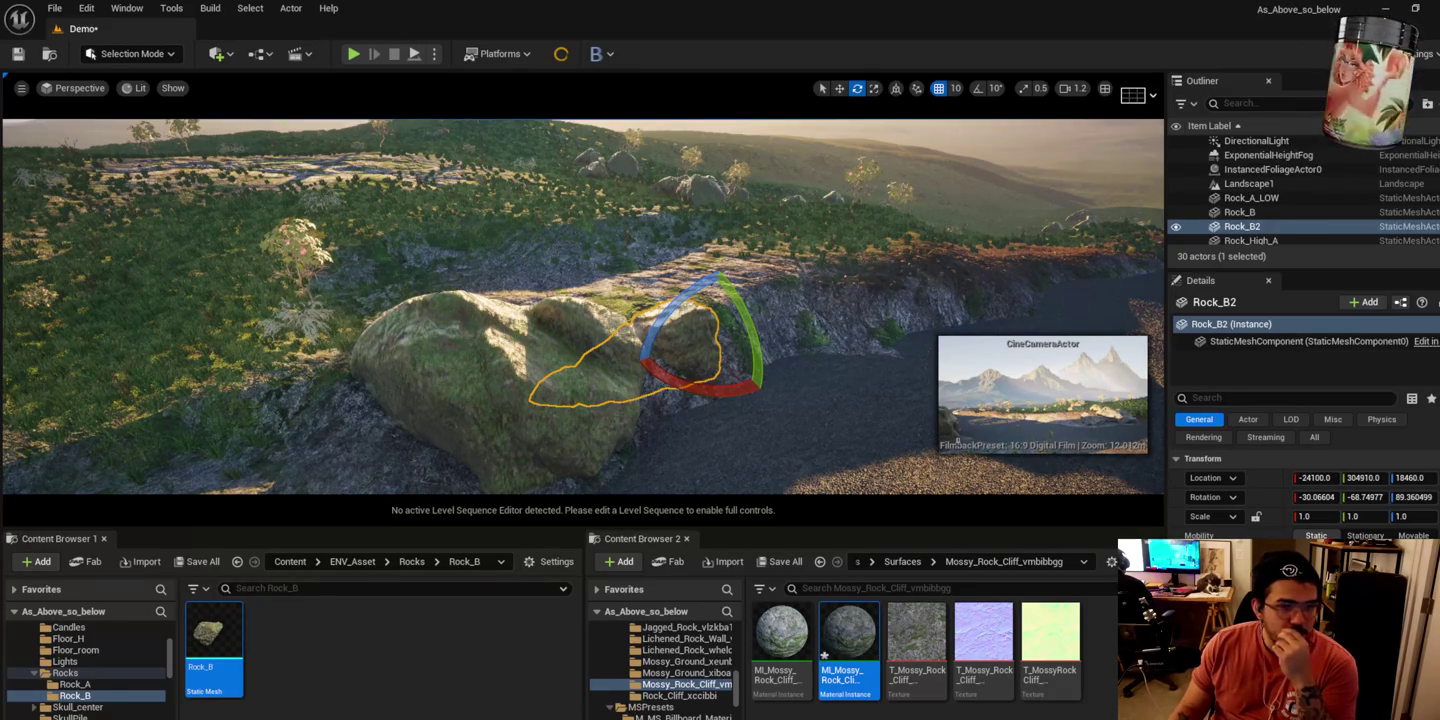
Step: Create a new folder named Rock_C inside the Rocks folder
{"action": "left_click", "coordinate": [410, 561]}
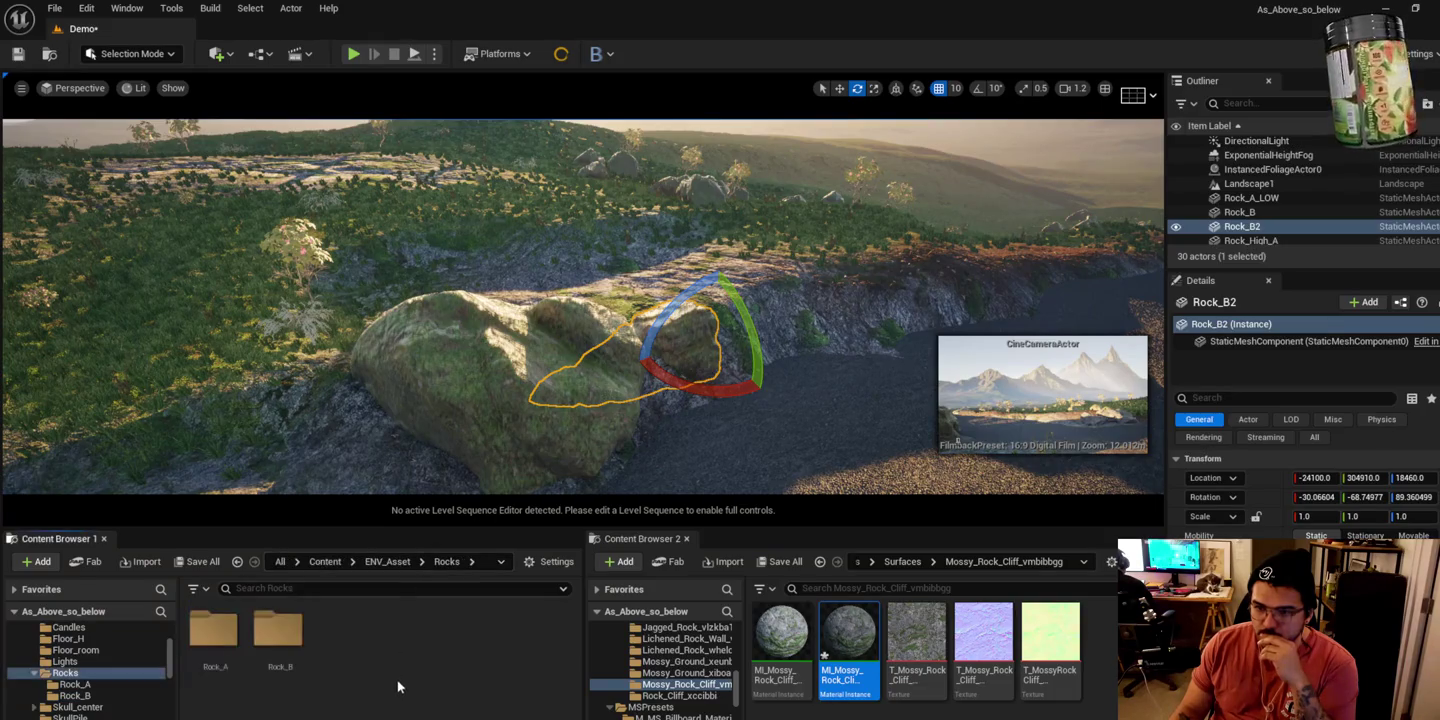
{"action": "right_click", "coordinate": [397, 679]}
{"action": "left_click", "coordinate": [473, 175]}
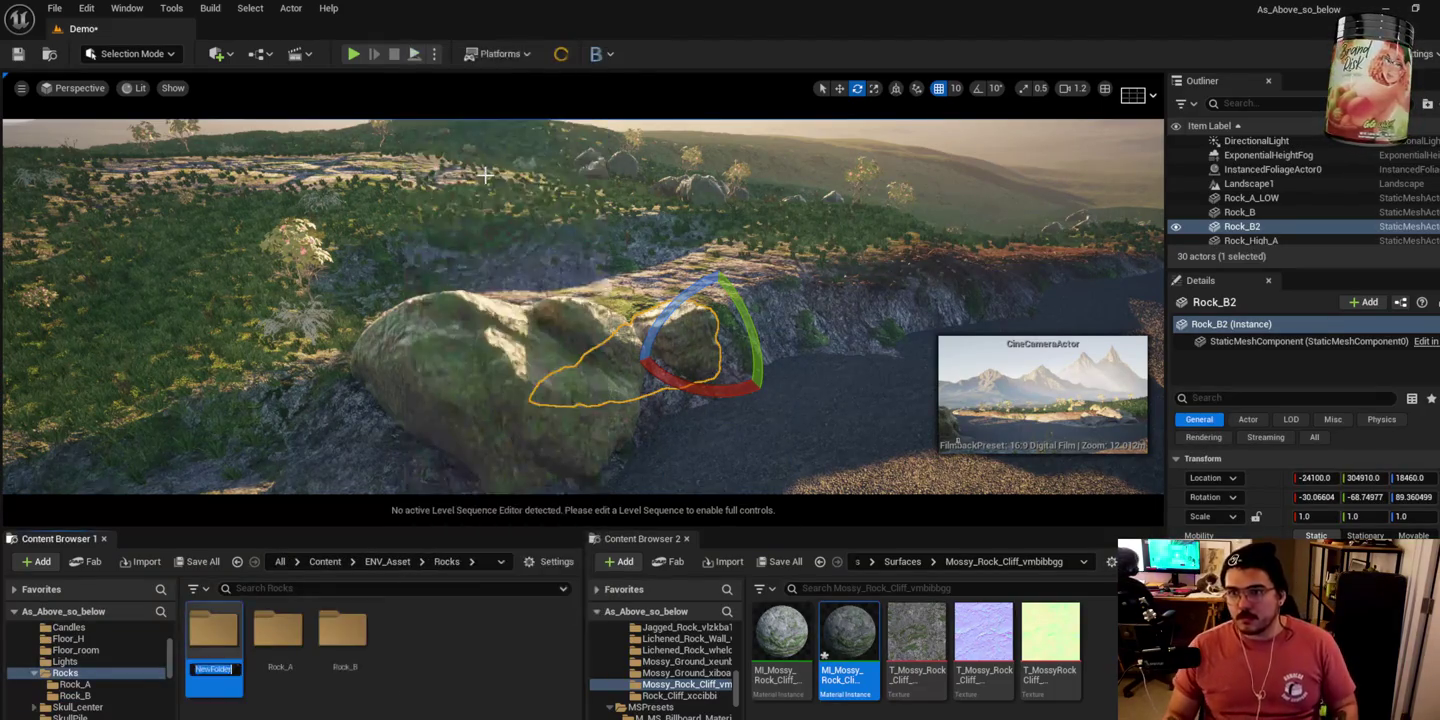
{"action": "type", "text": "Rock_C"}
{"action": "key", "text": "Return"}
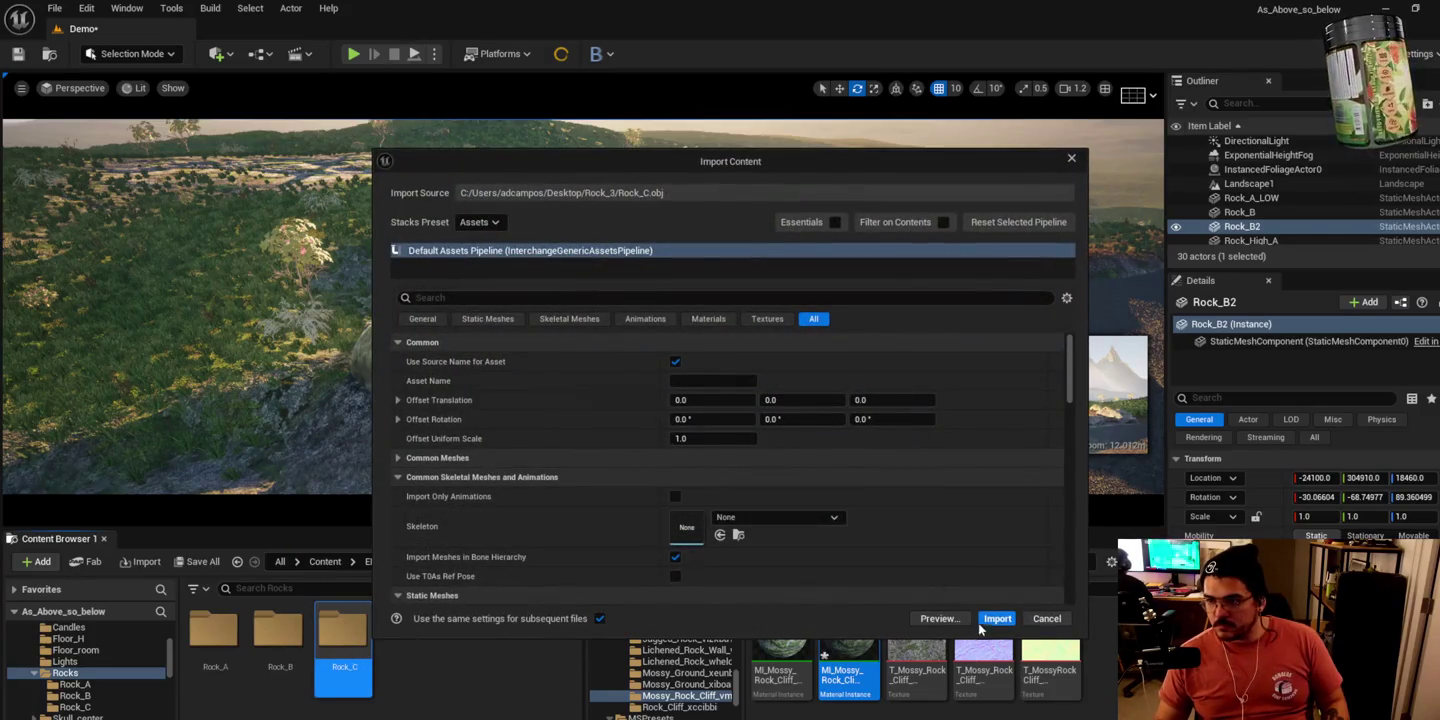
Step: Import the Rock_C.obj rock model into Rock_C and view its two static meshes
{"action": "left_click", "coordinate": [980, 625]}
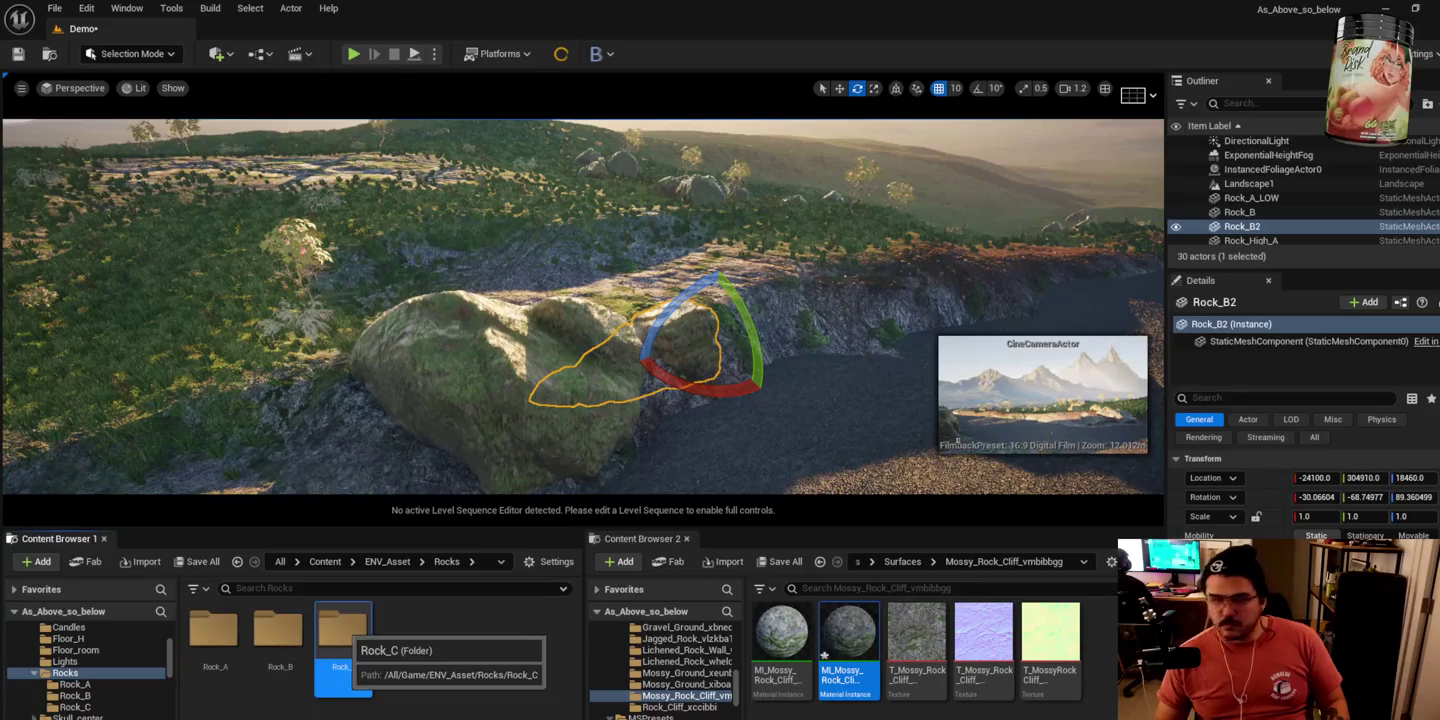
{"action": "double_click", "coordinate": [343, 630]}
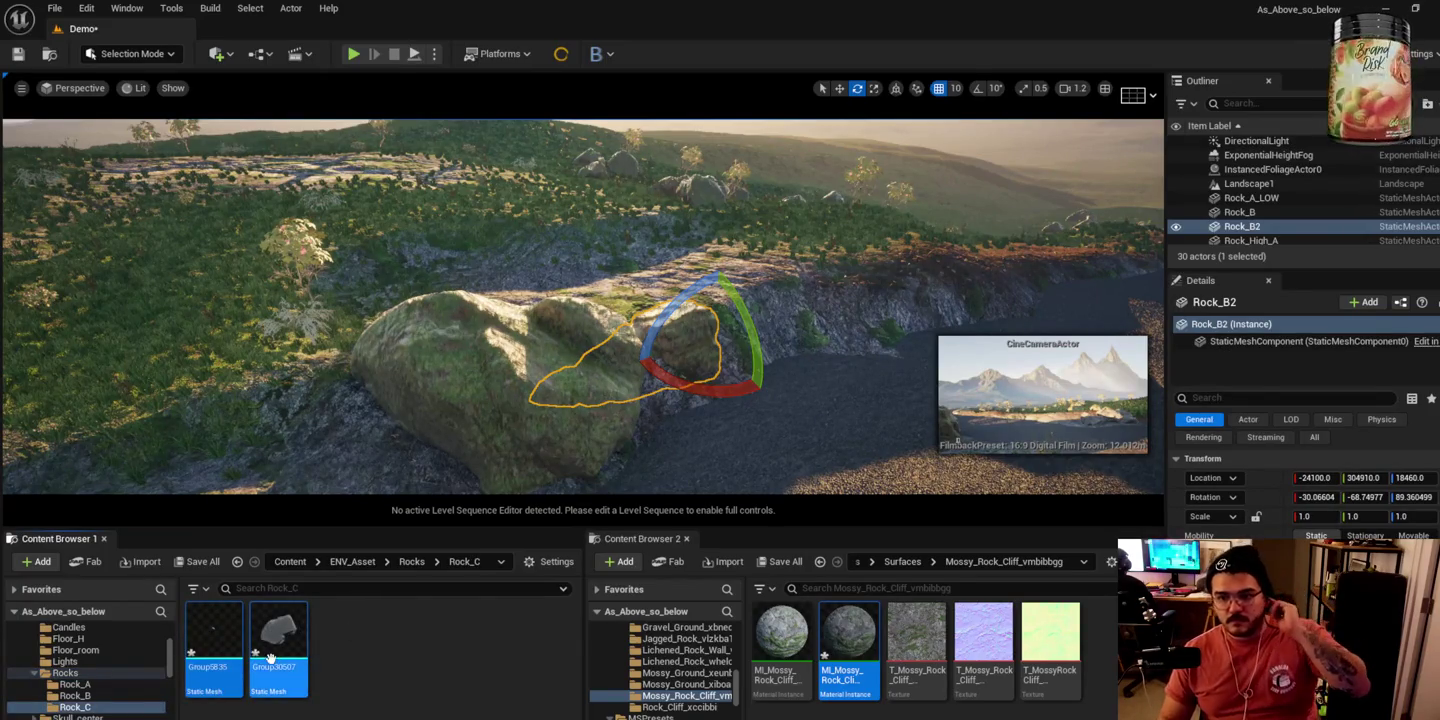
{"action": "left_click", "coordinate": [308, 635]}
Step: Place the Group30507 rock in the level beside the mossy rocks
{"action": "mouse_move", "coordinate": [308, 635]}
{"action": "left_mouse_down"}
{"action": "mouse_move", "coordinate": [530, 599]}
{"action": "mouse_move", "coordinate": [697, 346]}
{"action": "mouse_move", "coordinate": [779, 332]}
{"action": "mouse_move", "coordinate": [728, 392]}
{"action": "mouse_move", "coordinate": [800, 300]}
{"action": "mouse_move", "coordinate": [735, 391]}
{"action": "mouse_move", "coordinate": [760, 339]}
{"action": "left_mouse_up"}
{"action": "key", "text": "w"}
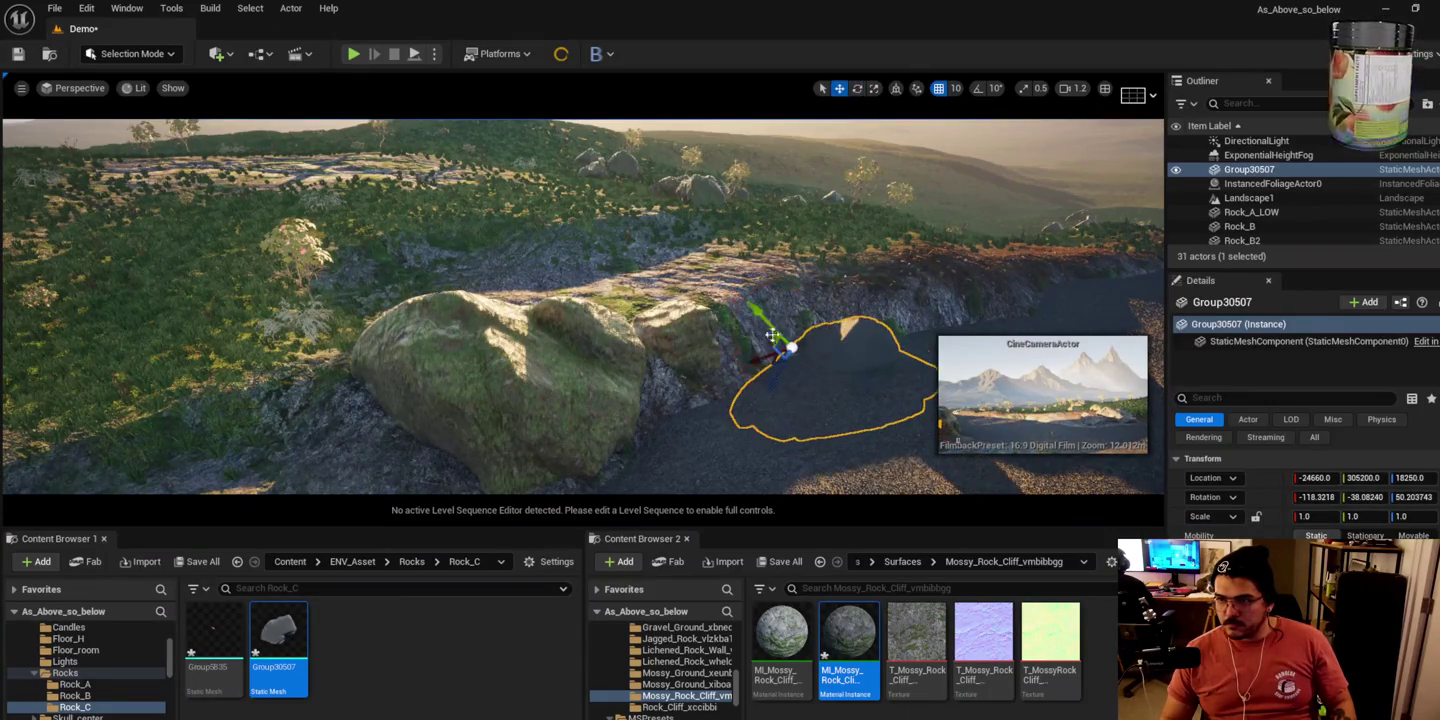
{"action": "left_click_drag", "start_coordinate": [772, 334], "coordinate": [712, 282]}
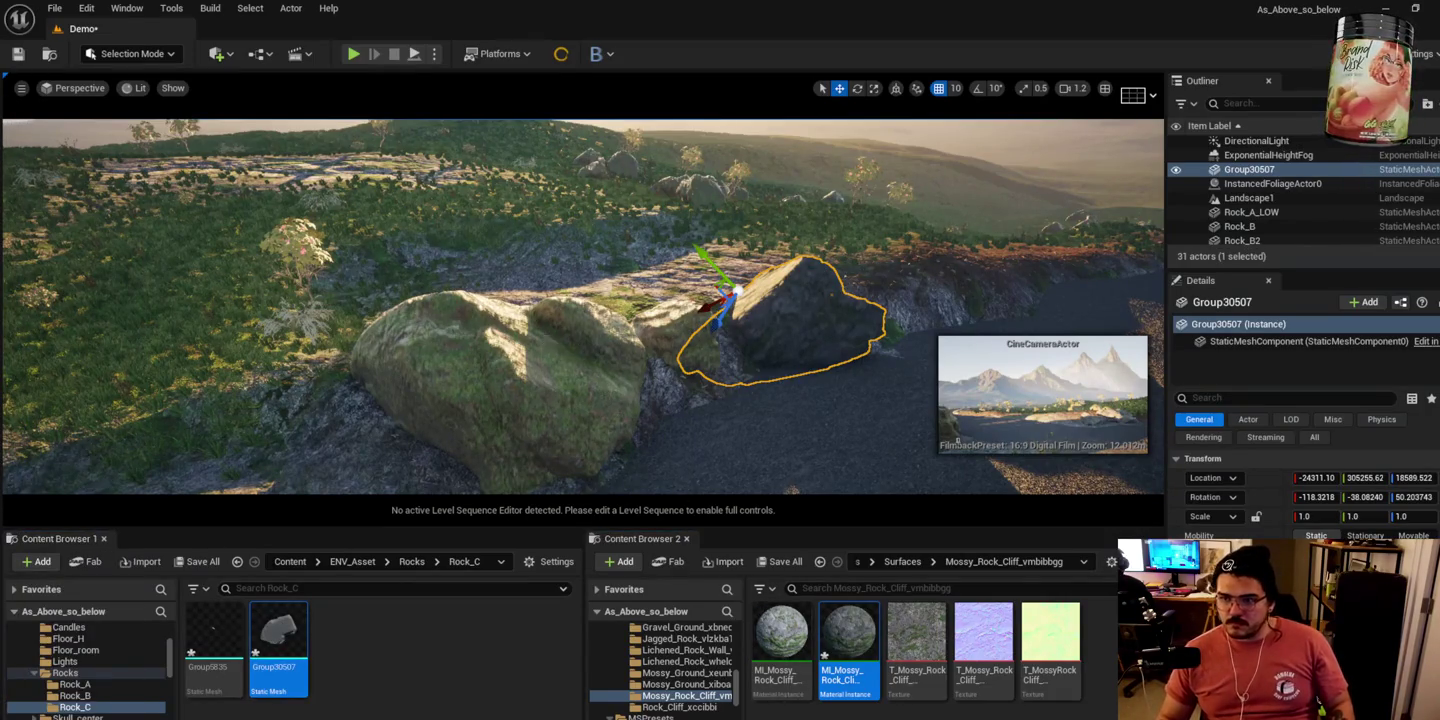
Step: Apply the MI_Lichened rock material to Group30507
{"action": "left_click", "coordinate": [522, 424]}
{"action": "left_click", "coordinate": [1073, 689]}
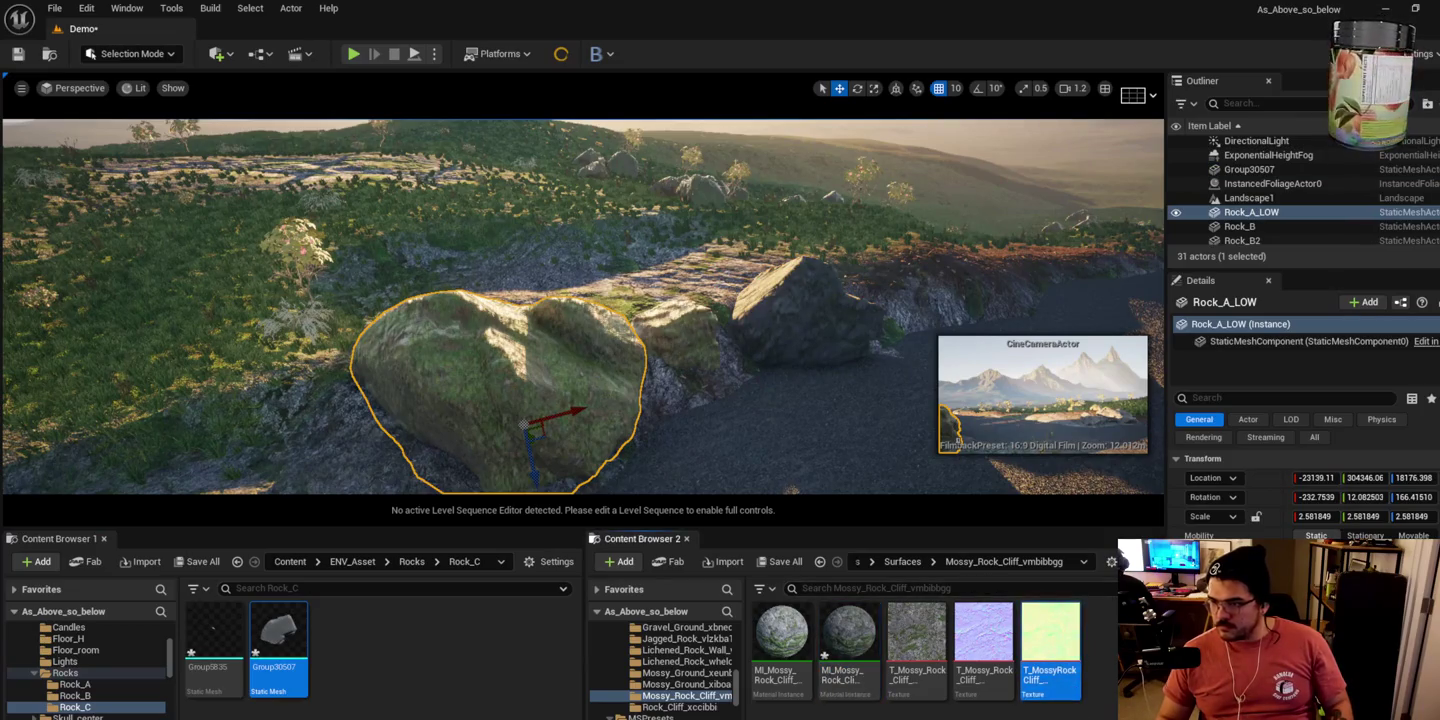
{"action": "left_click", "coordinate": [686, 662]}
{"action": "left_click_drag", "start_coordinate": [851, 640], "coordinate": [775, 512]}
{"action": "left_click_drag", "start_coordinate": [575, 308], "coordinate": [545, 230]}
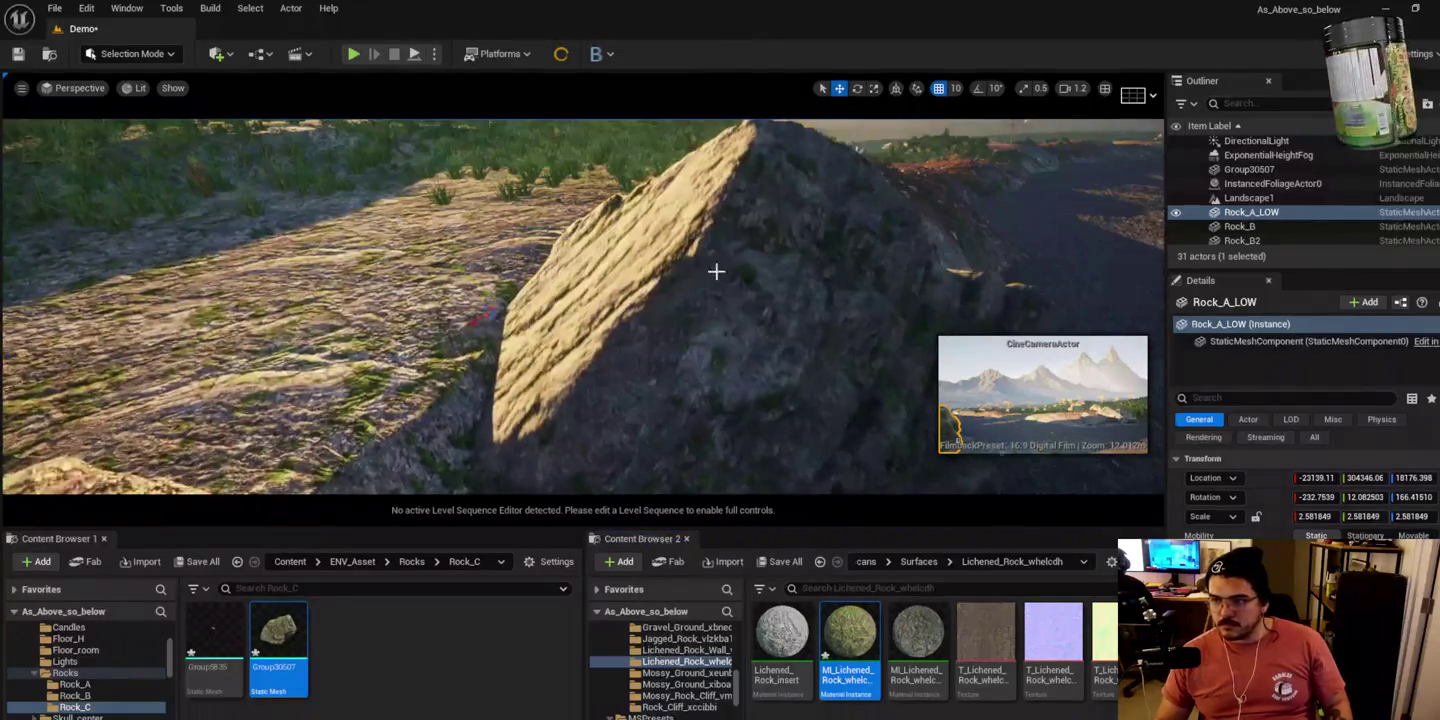
{"action": "left_click", "coordinate": [447, 437]}
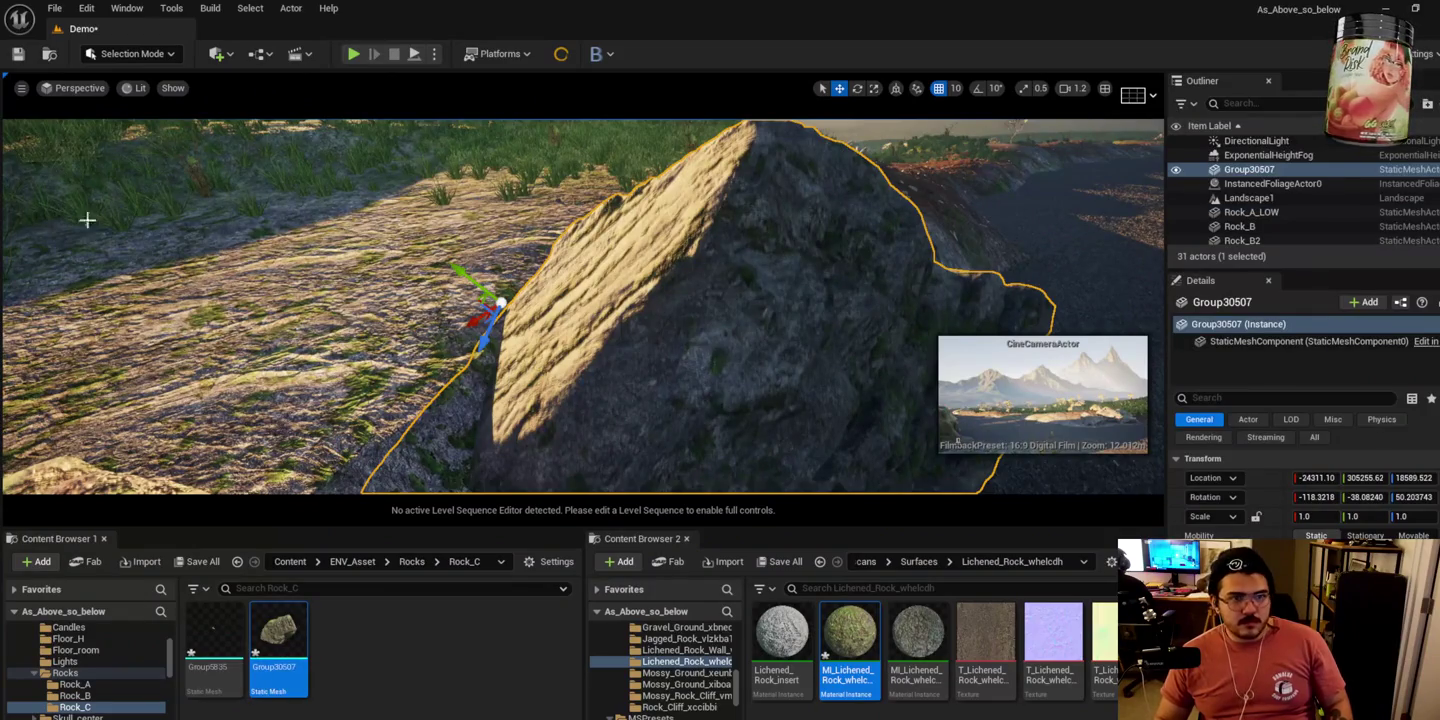
{"action": "mouse_move", "coordinate": [851, 641]}
{"action": "left_mouse_down"}
{"action": "mouse_move", "coordinate": [619, 540]}
{"action": "mouse_move", "coordinate": [700, 301]}
{"action": "left_mouse_up"}
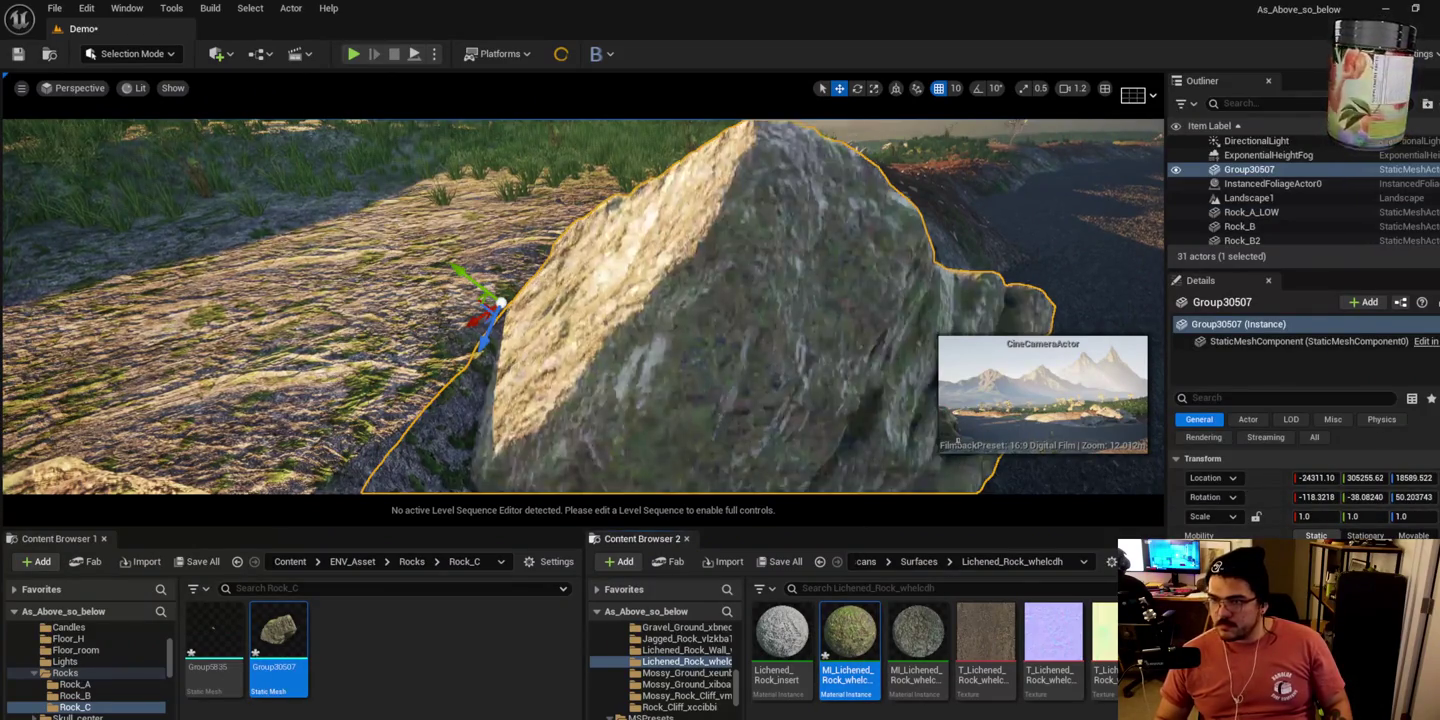
Step: Rotate Group30507 and raise it onto the ridge beside the road
{"action": "key", "text": "f"}
{"action": "key", "text": "e"}
{"action": "mouse_move", "coordinate": [520, 340]}
{"action": "left_mouse_down"}
{"action": "mouse_move", "coordinate": [540, 311]}
{"action": "mouse_move", "coordinate": [560, 330]}
{"action": "mouse_move", "coordinate": [550, 345]}
{"action": "mouse_move", "coordinate": [555, 330]}
{"action": "left_mouse_up"}
{"action": "key", "text": "w"}
{"action": "mouse_move", "coordinate": [565, 262]}
{"action": "left_mouse_down"}
{"action": "mouse_move", "coordinate": [563, 229]}
{"action": "mouse_move", "coordinate": [492, 226]}
{"action": "mouse_move", "coordinate": [491, 326]}
{"action": "left_mouse_up"}
{"action": "key", "text": "e"}
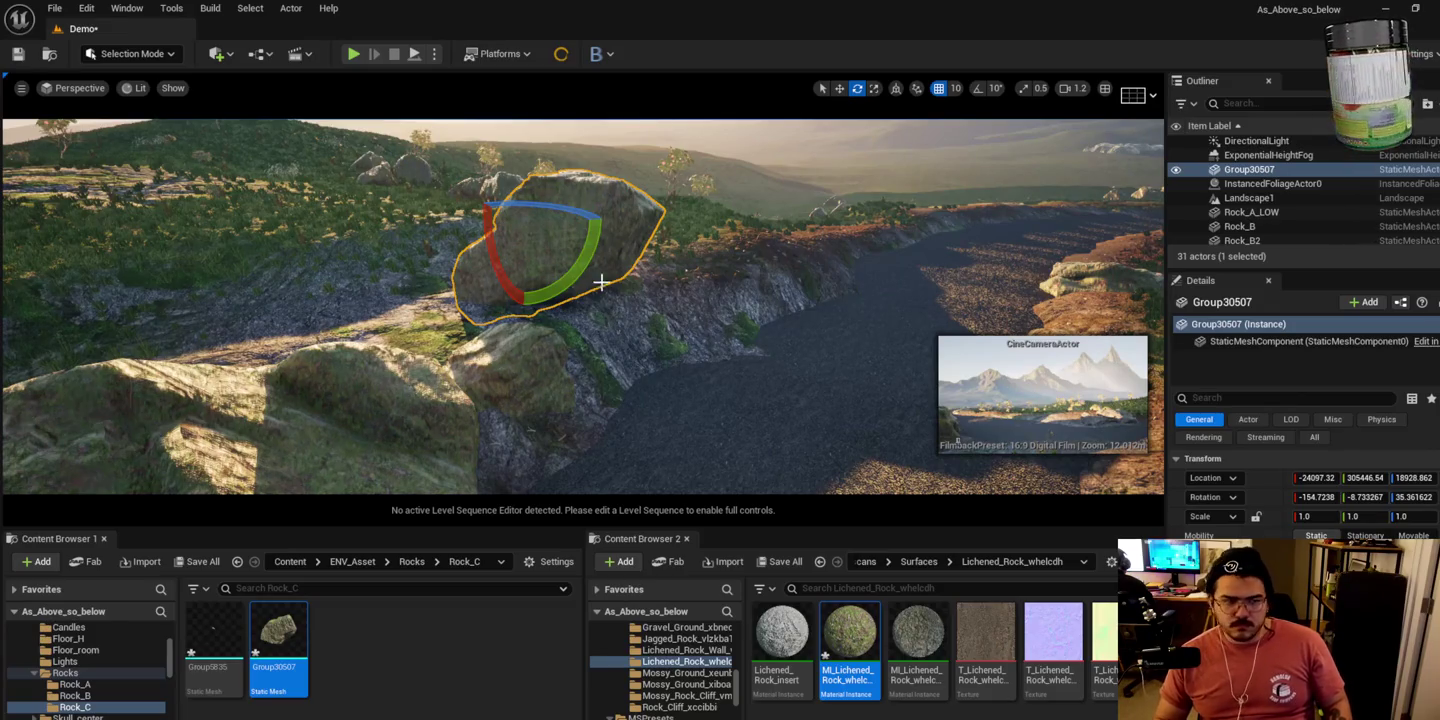
Step: Rotate Group30507 about 30 degrees so it props upright on the slope
{"action": "key", "text": "f"}
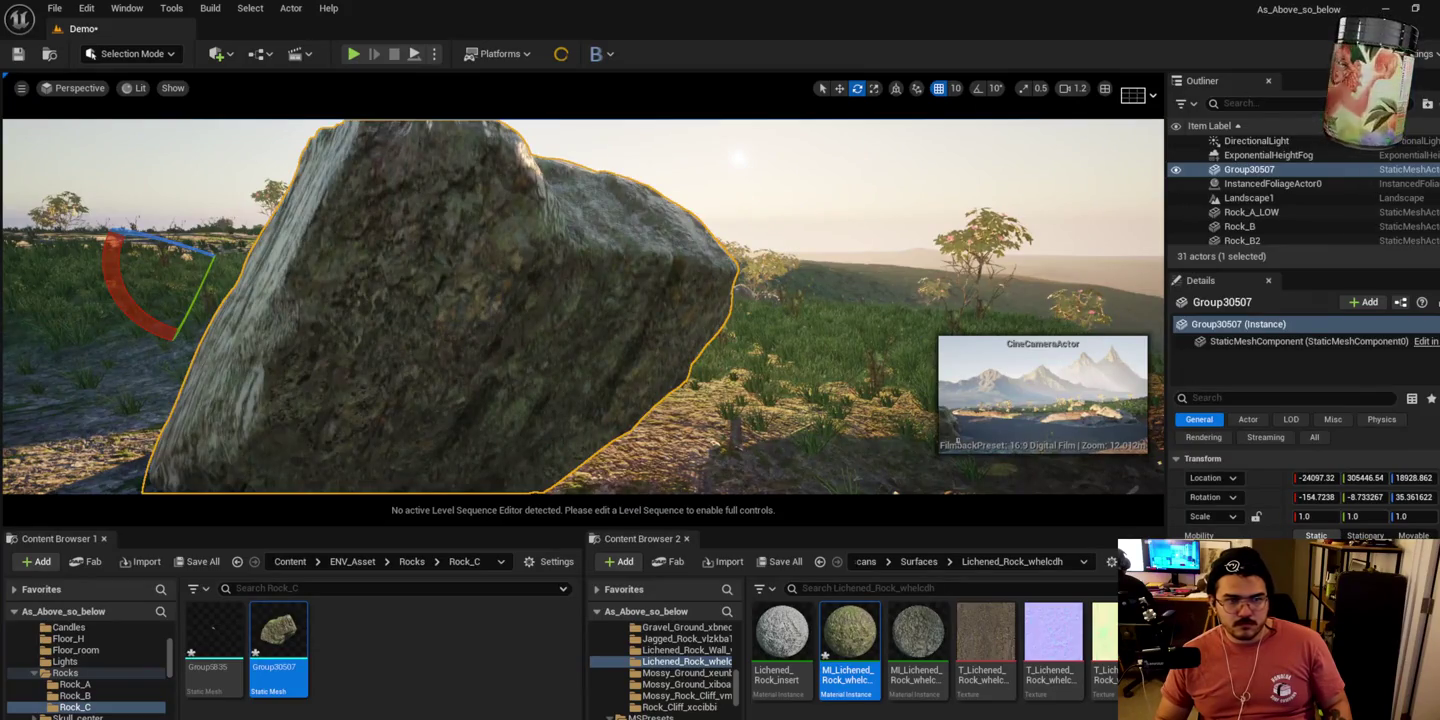
{"action": "left_click_drag", "start_coordinate": [392, 327], "coordinate": [471, 270]}
{"action": "mouse_move", "coordinate": [573, 259]}
{"action": "left_mouse_down"}
{"action": "mouse_move", "coordinate": [561, 322]}
{"action": "mouse_move", "coordinate": [596, 318]}
{"action": "mouse_move", "coordinate": [558, 320]}
{"action": "mouse_move", "coordinate": [555, 243]}
{"action": "mouse_move", "coordinate": [540, 311]}
{"action": "mouse_move", "coordinate": [555, 280]}
{"action": "mouse_move", "coordinate": [550, 301]}
{"action": "left_mouse_up"}
{"action": "key", "text": "w"}
{"action": "mouse_move", "coordinate": [618, 358]}
{"action": "left_mouse_down"}
{"action": "mouse_move", "coordinate": [600, 291]}
{"action": "mouse_move", "coordinate": [619, 285]}
{"action": "left_mouse_up"}
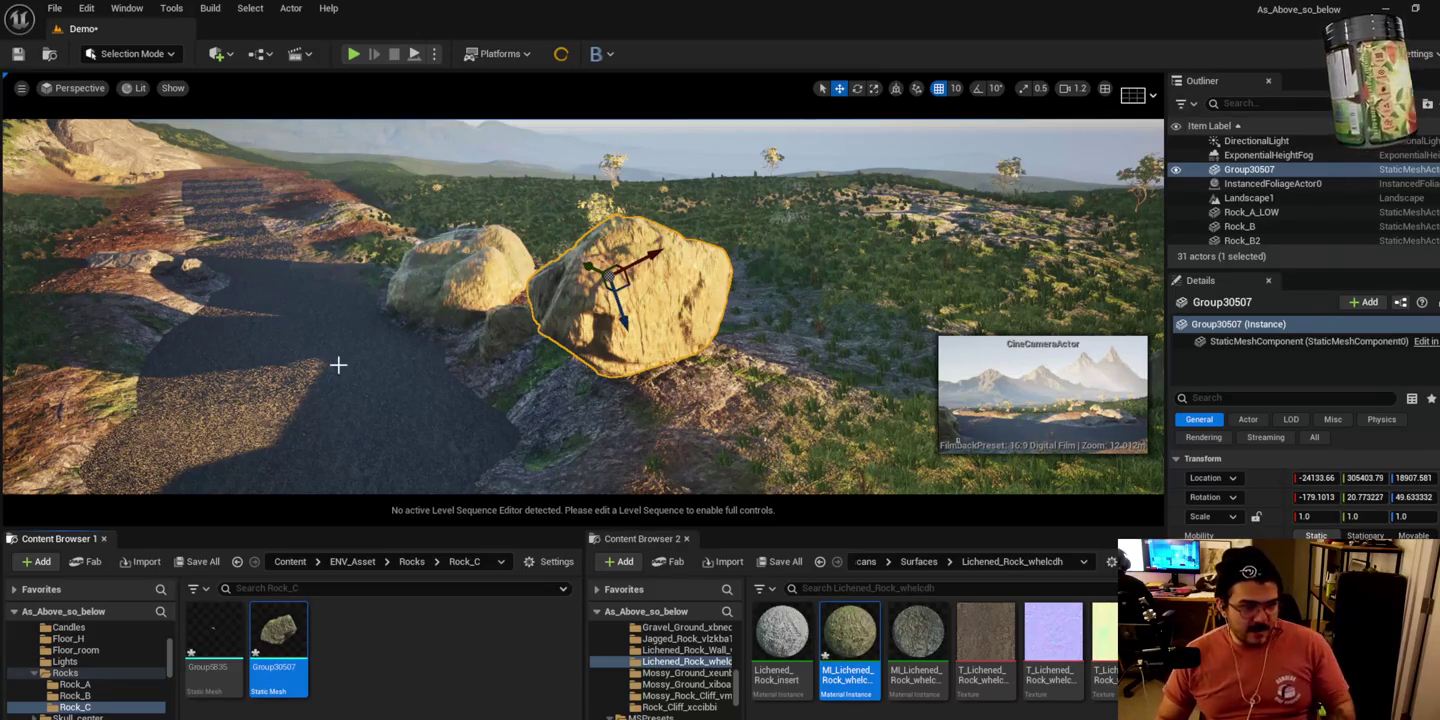
Step: Shift Group30507 down and left among the ridge rocks
{"action": "mouse_move", "coordinate": [615, 280]}
{"action": "left_mouse_down"}
{"action": "mouse_move", "coordinate": [638, 346]}
{"action": "mouse_move", "coordinate": [610, 360]}
{"action": "mouse_move", "coordinate": [575, 292]}
{"action": "mouse_move", "coordinate": [499, 263]}
{"action": "mouse_move", "coordinate": [506, 240]}
{"action": "left_mouse_up"}
{"action": "key", "text": "e"}
{"action": "key", "text": "e"}
{"action": "key", "text": "w"}
{"action": "key", "text": "e"}
{"action": "key", "text": "w"}
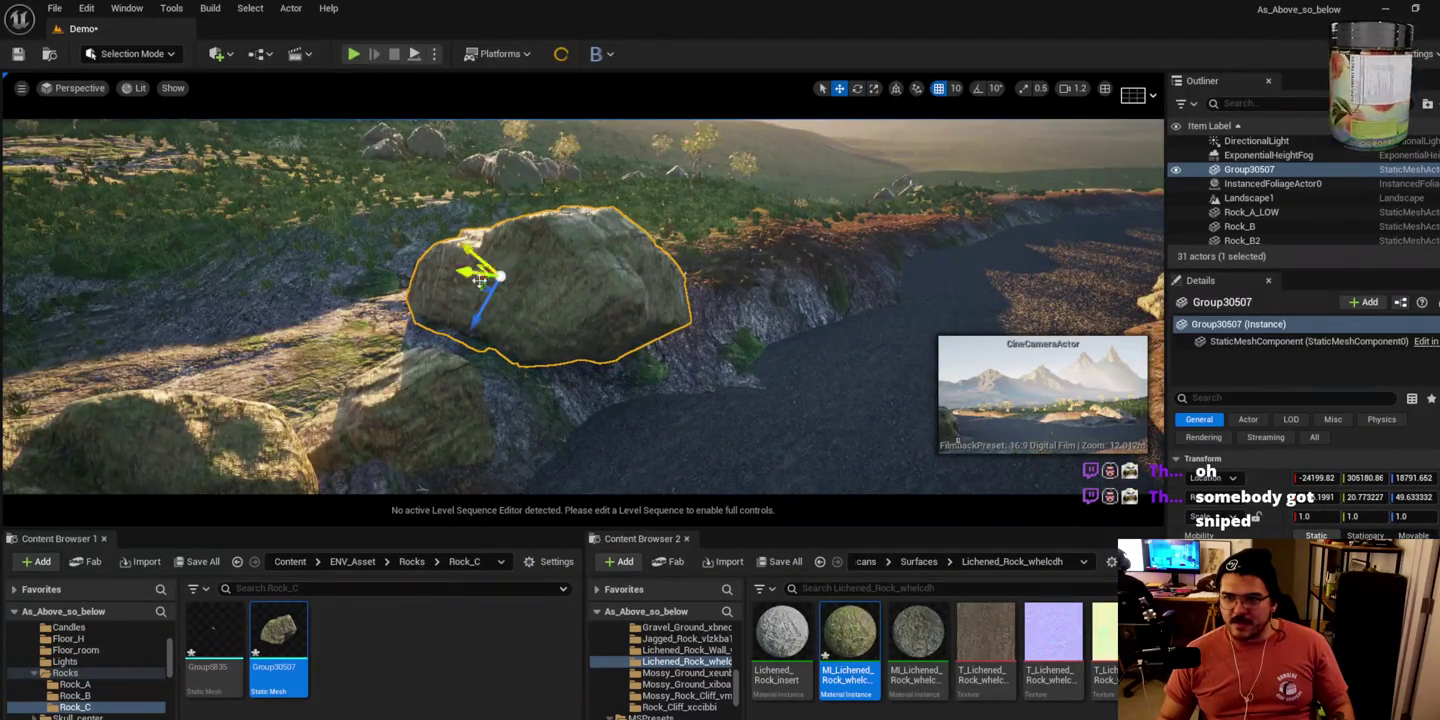
{"action": "mouse_move", "coordinate": [481, 284]}
{"action": "left_mouse_down"}
{"action": "mouse_move", "coordinate": [475, 352]}
{"action": "mouse_move", "coordinate": [457, 373]}
{"action": "mouse_move", "coordinate": [465, 338]}
{"action": "mouse_move", "coordinate": [450, 353]}
{"action": "mouse_move", "coordinate": [438, 391]}
{"action": "left_mouse_up"}
{"action": "key", "text": "e"}
{"action": "key", "text": "w"}
{"action": "left_click_drag", "start_coordinate": [486, 322], "coordinate": [495, 284]}
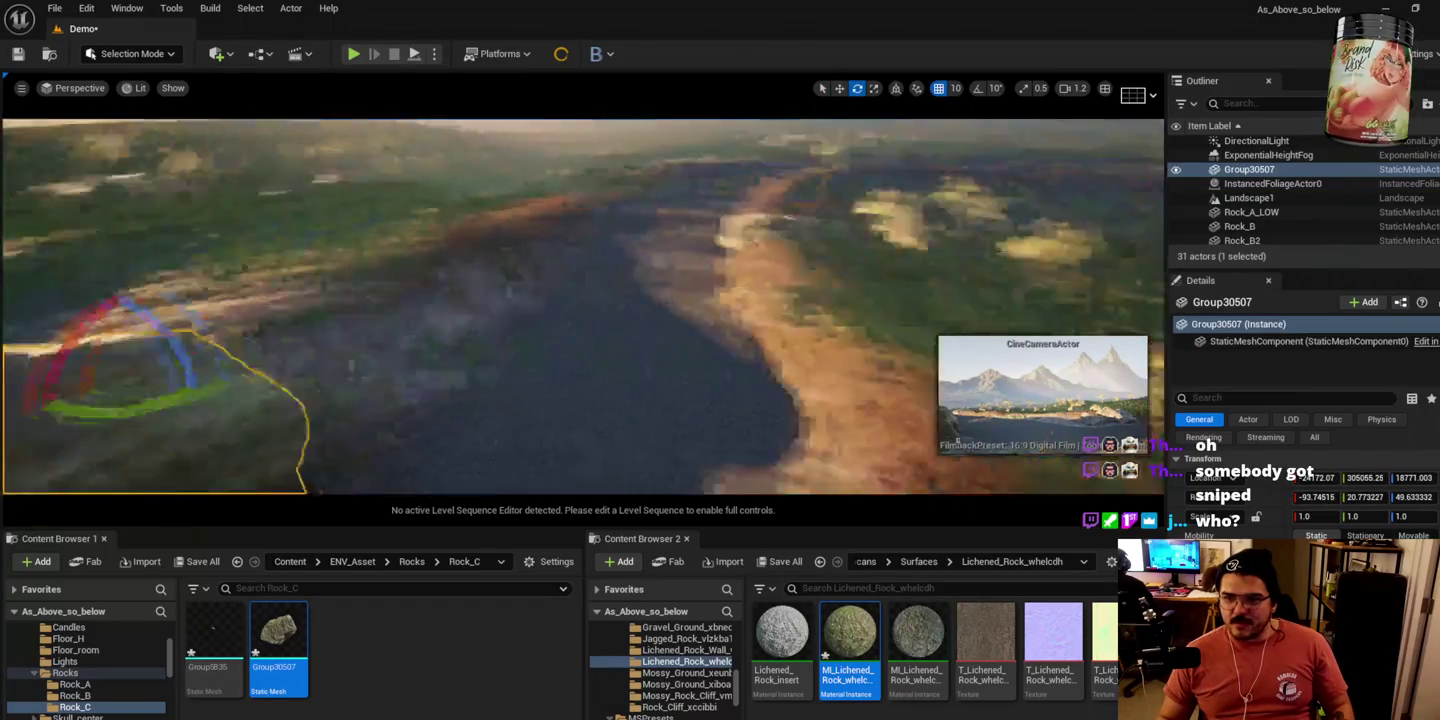
Step: Rotate and tilt Group30507 to settle it among the other rocks
{"action": "left_click_drag", "start_coordinate": [474, 345], "coordinate": [385, 283]}
{"action": "left_click_drag", "start_coordinate": [475, 310], "coordinate": [478, 319]}
{"action": "left_click_drag", "start_coordinate": [415, 264], "coordinate": [377, 320]}
{"action": "key", "text": "w"}
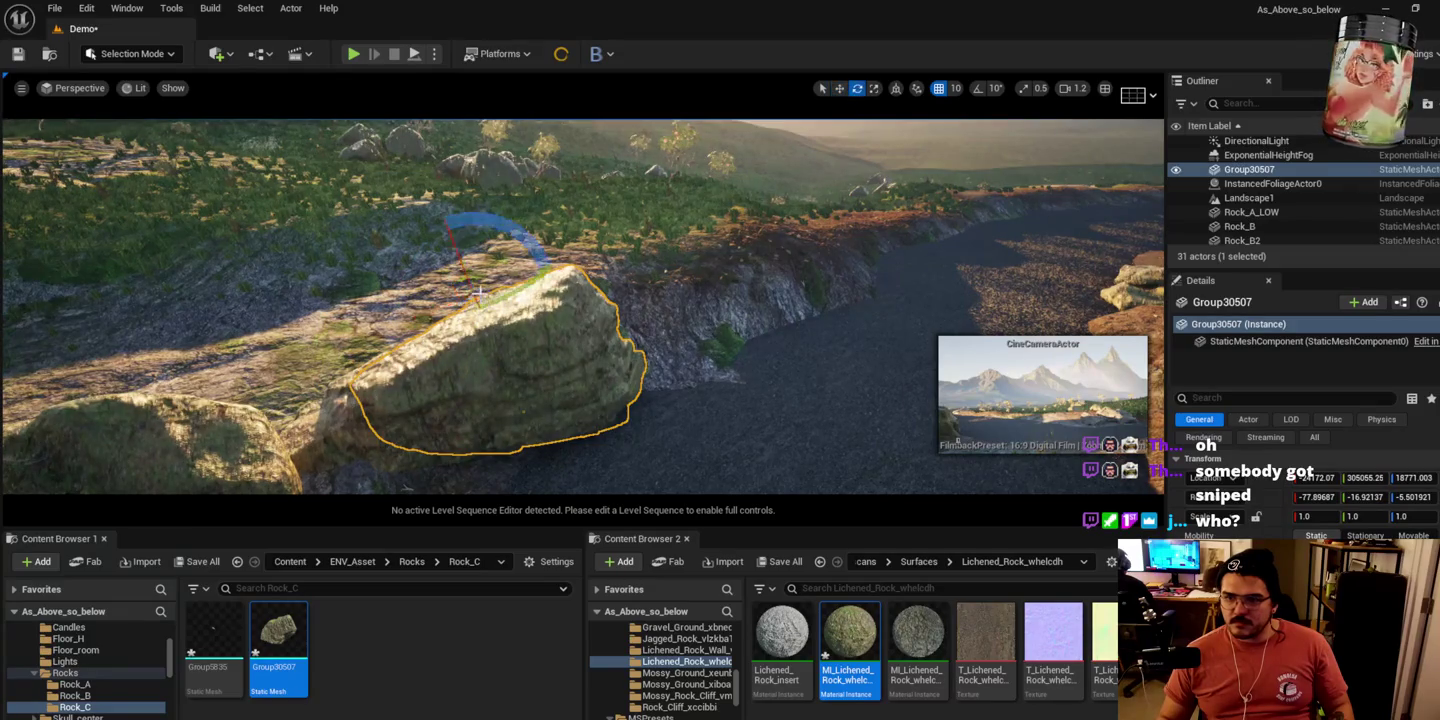
{"action": "mouse_move", "coordinate": [468, 284]}
{"action": "left_mouse_down"}
{"action": "mouse_move", "coordinate": [478, 260]}
{"action": "mouse_move", "coordinate": [398, 301]}
{"action": "left_mouse_up"}
{"action": "mouse_move", "coordinate": [481, 259]}
{"action": "left_mouse_down"}
{"action": "mouse_move", "coordinate": [452, 243]}
{"action": "mouse_move", "coordinate": [497, 261]}
{"action": "mouse_move", "coordinate": [386, 299]}
{"action": "mouse_move", "coordinate": [450, 257]}
{"action": "mouse_move", "coordinate": [380, 240]}
{"action": "mouse_move", "coordinate": [392, 222]}
{"action": "mouse_move", "coordinate": [378, 235]}
{"action": "left_mouse_up"}
Step: Shrink the rock to about 1.46 scale, lower it into the ridge, and select Rock_B2
{"action": "key", "text": "r"}
{"action": "key", "text": "w"}
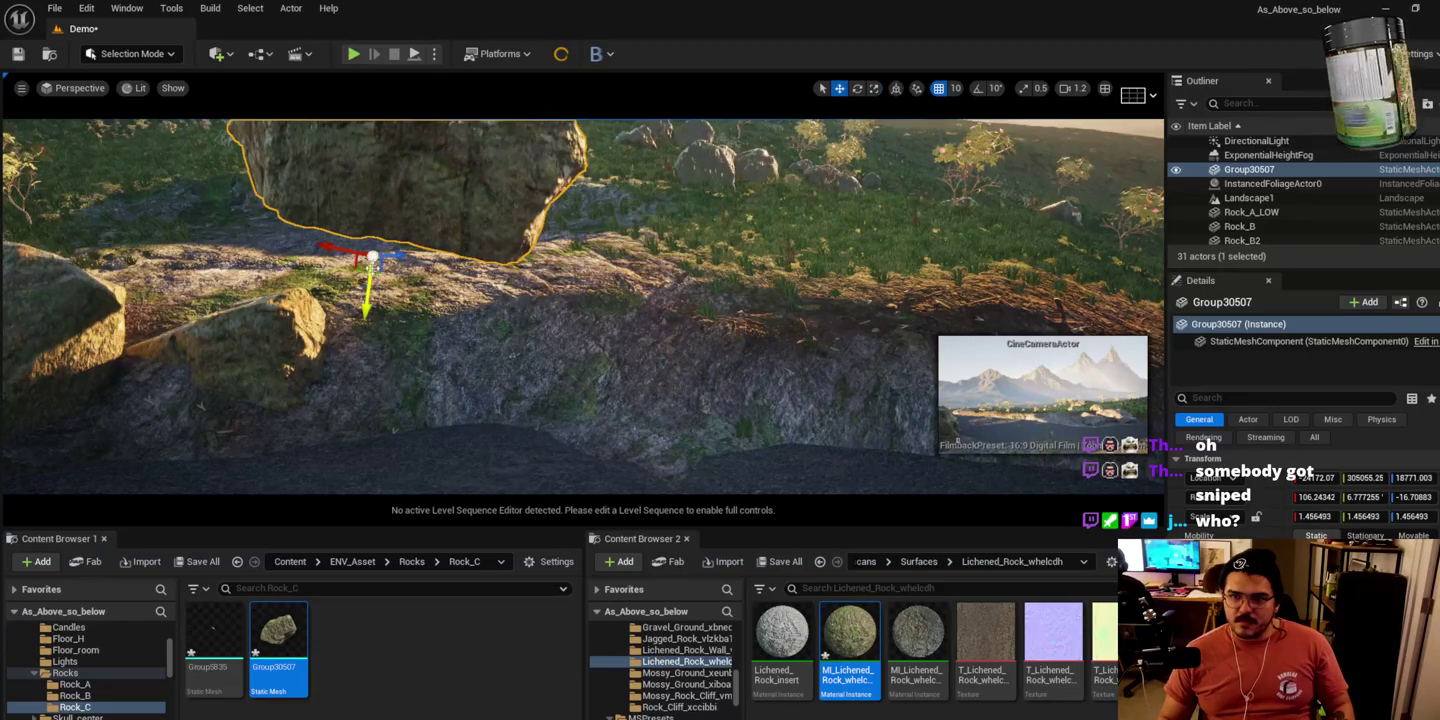
{"action": "mouse_move", "coordinate": [365, 301]}
{"action": "left_mouse_down"}
{"action": "mouse_move", "coordinate": [444, 476]}
{"action": "mouse_move", "coordinate": [428, 392]}
{"action": "mouse_move", "coordinate": [283, 411]}
{"action": "mouse_move", "coordinate": [346, 369]}
{"action": "mouse_move", "coordinate": [262, 412]}
{"action": "mouse_move", "coordinate": [301, 405]}
{"action": "mouse_move", "coordinate": [337, 444]}
{"action": "mouse_move", "coordinate": [260, 440]}
{"action": "mouse_move", "coordinate": [402, 440]}
{"action": "mouse_move", "coordinate": [536, 379]}
{"action": "mouse_move", "coordinate": [524, 315]}
{"action": "mouse_move", "coordinate": [524, 331]}
{"action": "mouse_move", "coordinate": [505, 331]}
{"action": "left_mouse_up"}
{"action": "key", "text": "e"}
{"action": "key", "text": "w"}
{"action": "left_click", "coordinate": [488, 268]}
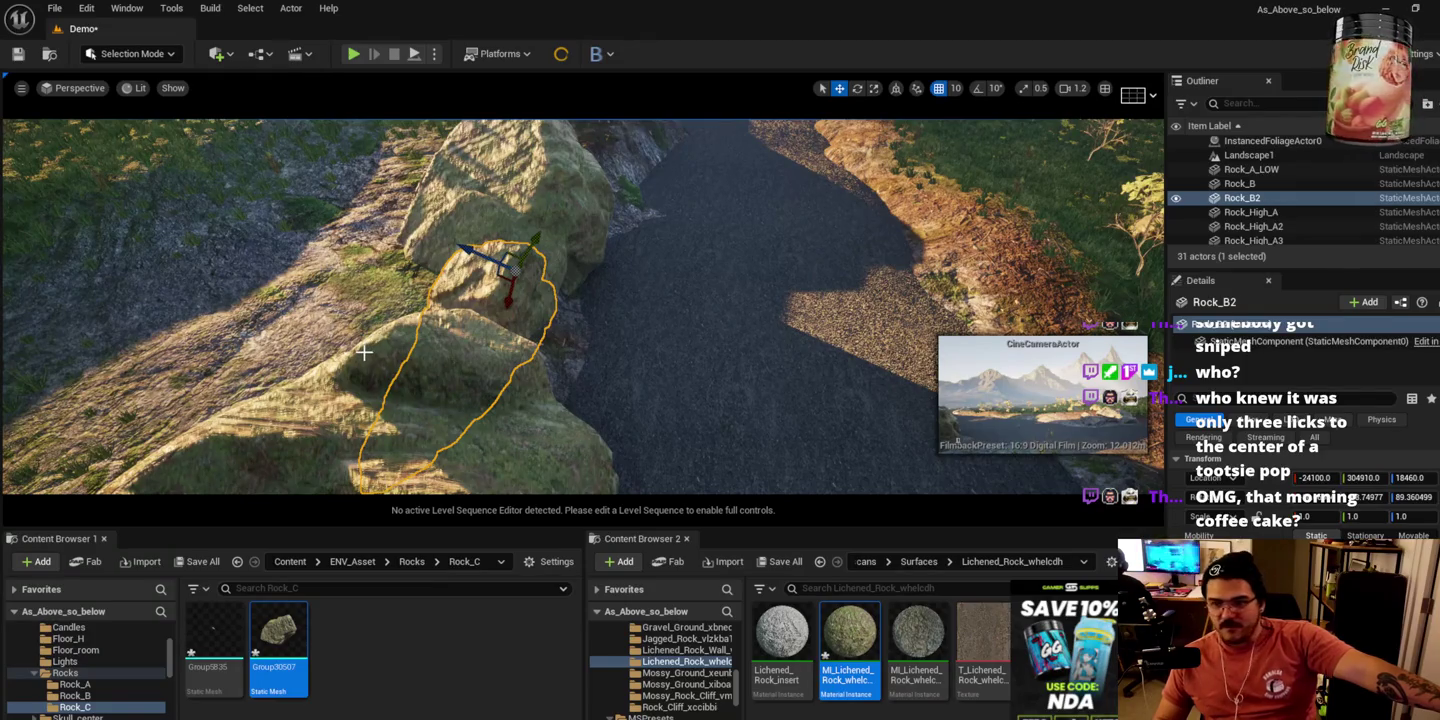
{"action": "right_click", "coordinate": [349, 349]}
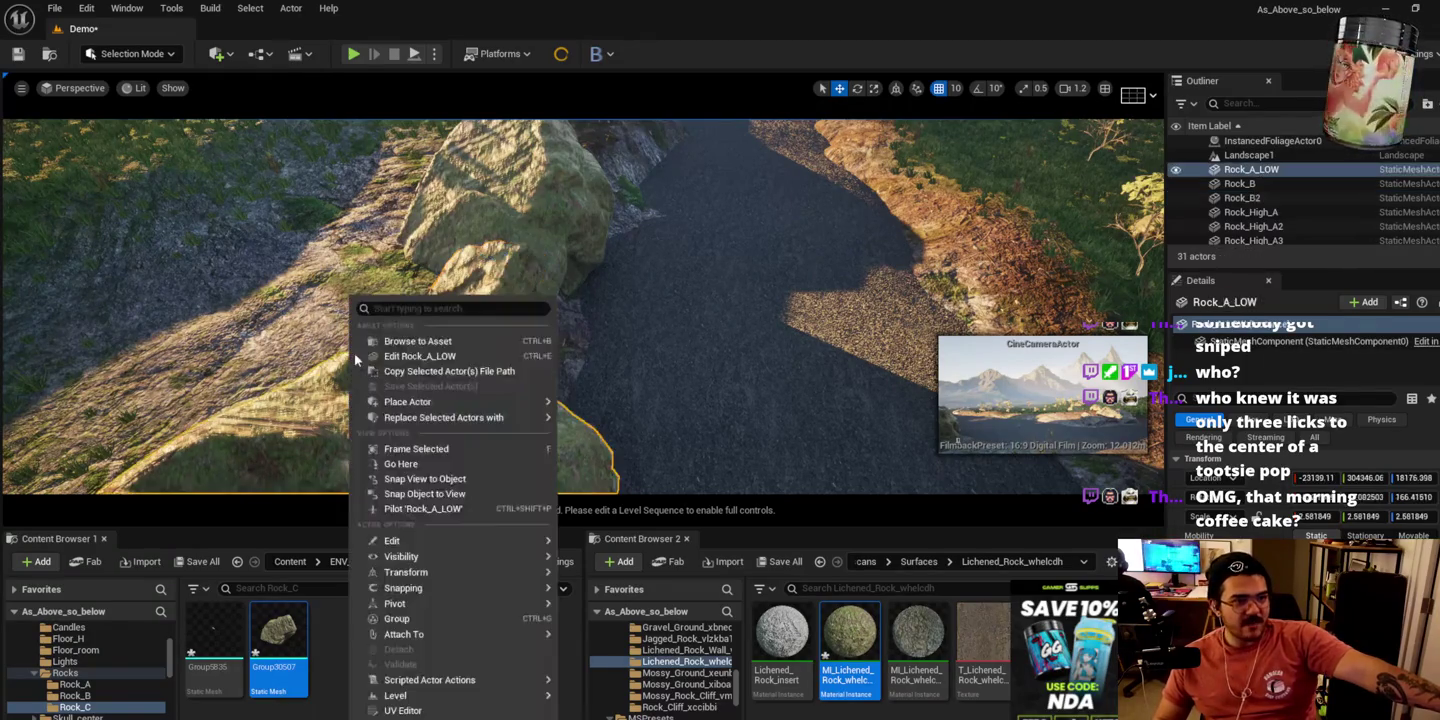
Step: Rotate Rock_B2 and enlarge it slightly
{"action": "right_click", "coordinate": [493, 276]}
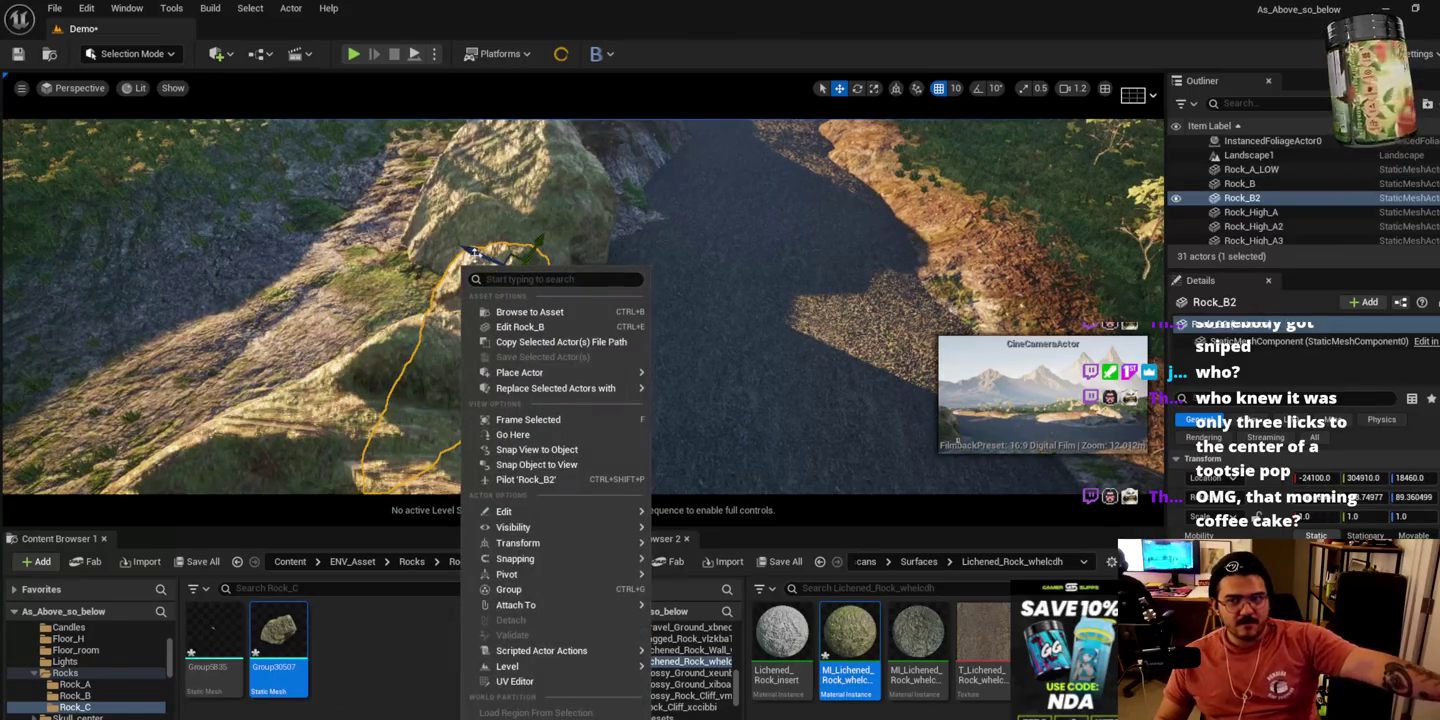
{"action": "key", "text": "Escape"}
{"action": "scroll", "coordinate": [495, 273], "scroll_direction": "up", "scroll_amount": 3}
{"action": "key", "text": "e"}
{"action": "mouse_move", "coordinate": [506, 226]}
{"action": "left_mouse_down"}
{"action": "mouse_move", "coordinate": [525, 232]}
{"action": "mouse_move", "coordinate": [475, 239]}
{"action": "mouse_move", "coordinate": [514, 200]}
{"action": "left_mouse_up"}
{"action": "key", "text": "ctrl+z"}
{"action": "key", "text": "ctrl+z"}
{"action": "key", "text": "r"}
{"action": "left_click_drag", "start_coordinate": [518, 229], "coordinate": [517, 228]}
Step: Turn Rock_B2 about 15 degrees and move it slightly down
{"action": "mouse_move", "coordinate": [700, 301]}
{"action": "left_mouse_down"}
{"action": "mouse_move", "coordinate": [660, 360]}
{"action": "mouse_move", "coordinate": [560, 222]}
{"action": "left_mouse_up"}
{"action": "key", "text": "e"}
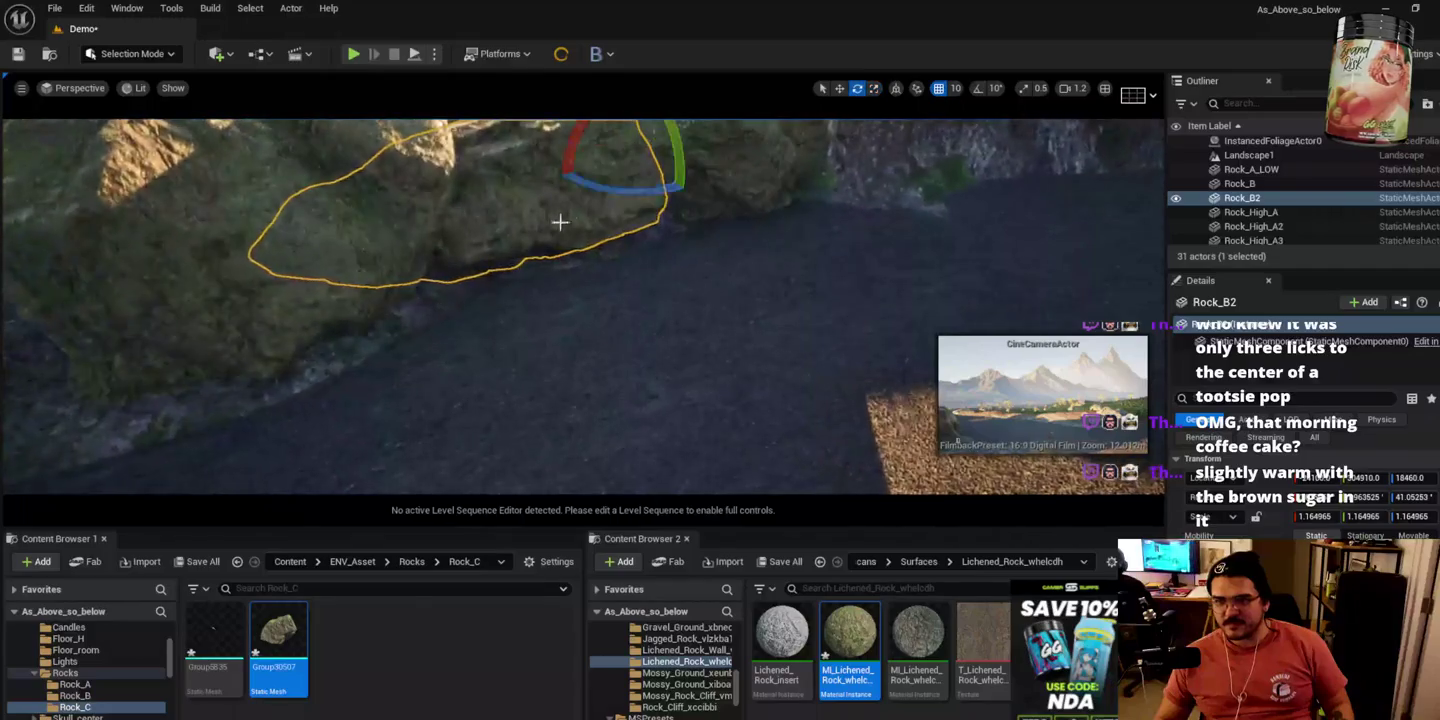
{"action": "left_click_drag", "start_coordinate": [662, 185], "coordinate": [672, 222]}
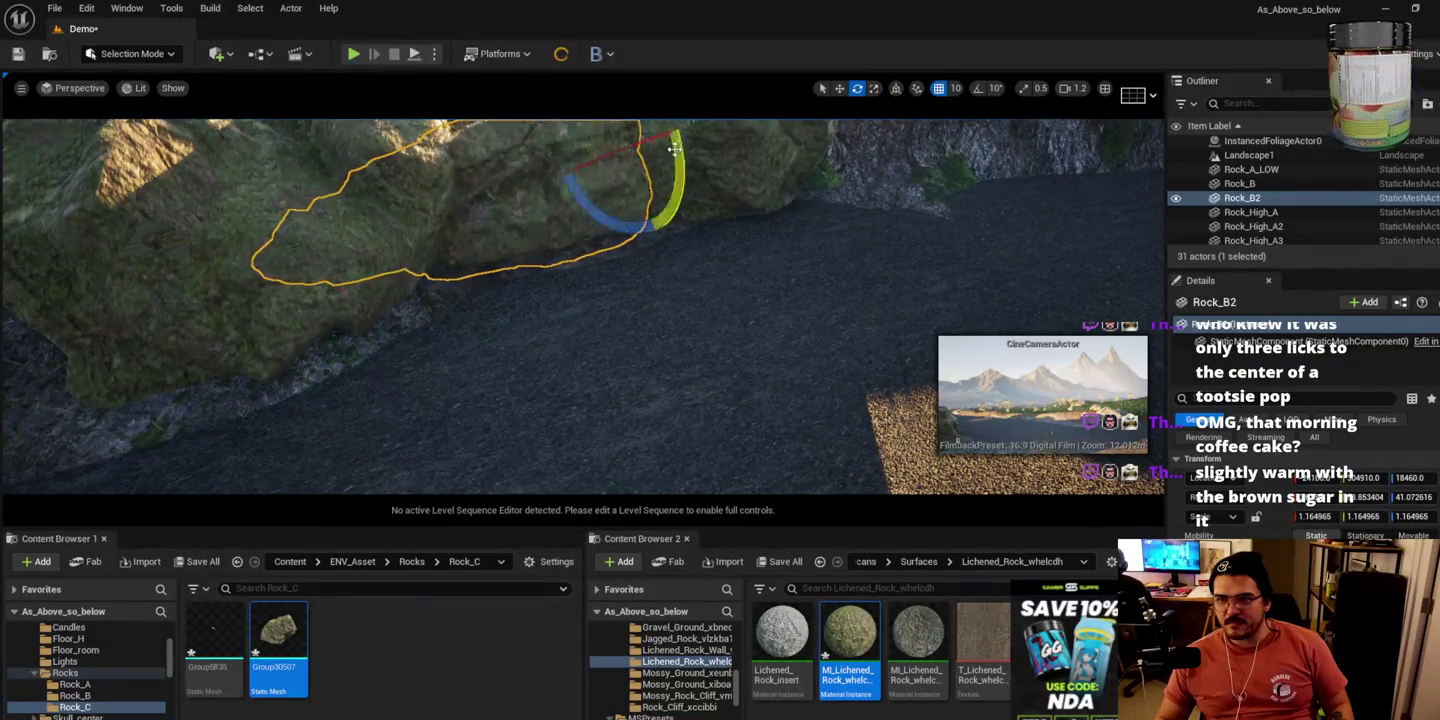
{"action": "key", "text": "w"}
{"action": "key", "text": "f"}
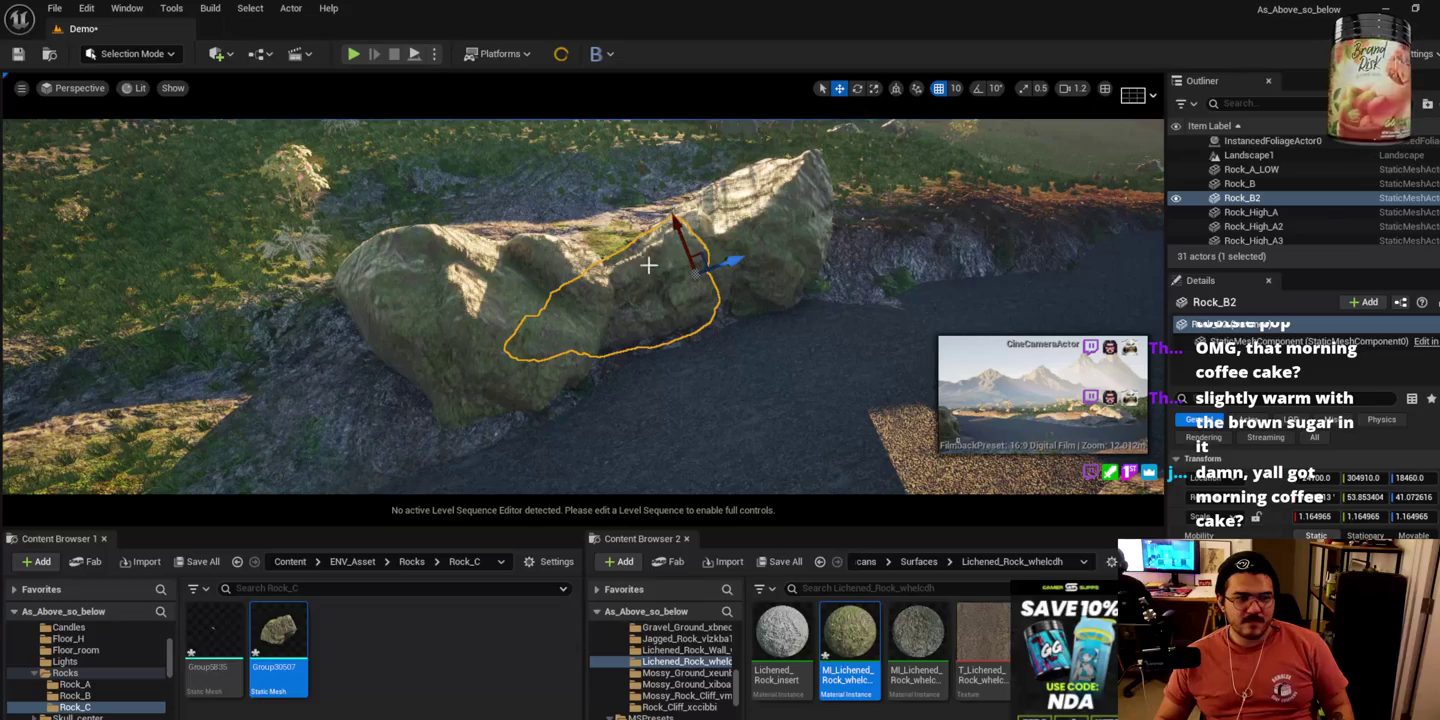
{"action": "left_click_drag", "start_coordinate": [701, 256], "coordinate": [706, 284]}
Step: Shrink Rock_A_LOW to about 1.5 scale, then Alt-drag a copy of Rock_B2 beside it
{"action": "left_click", "coordinate": [490, 318]}
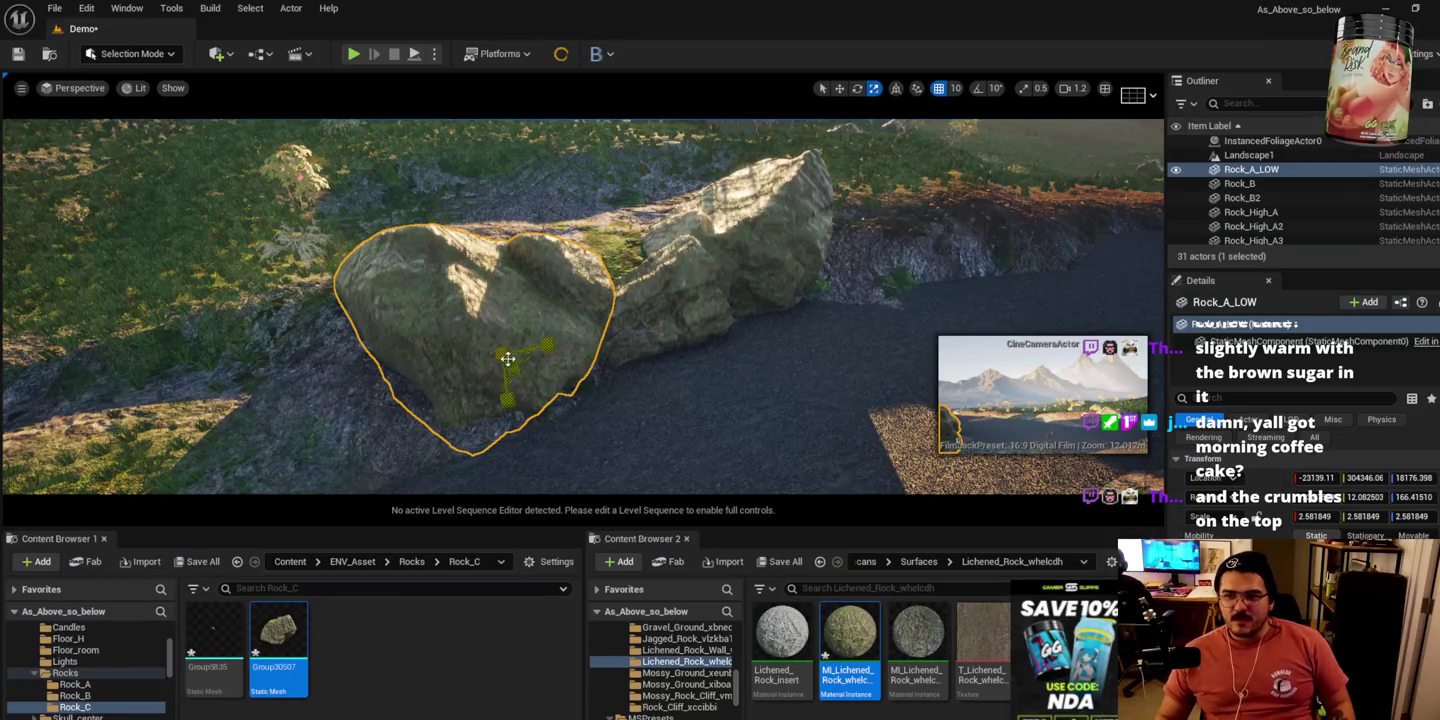
{"action": "key", "text": "r"}
{"action": "mouse_move", "coordinate": [505, 355]}
{"action": "left_mouse_down"}
{"action": "mouse_move", "coordinate": [486, 373]}
{"action": "mouse_move", "coordinate": [514, 347]}
{"action": "mouse_move", "coordinate": [437, 405]}
{"action": "mouse_move", "coordinate": [399, 409]}
{"action": "mouse_move", "coordinate": [409, 430]}
{"action": "mouse_move", "coordinate": [394, 400]}
{"action": "mouse_move", "coordinate": [427, 370]}
{"action": "mouse_move", "coordinate": [385, 402]}
{"action": "mouse_move", "coordinate": [421, 390]}
{"action": "mouse_move", "coordinate": [380, 399]}
{"action": "mouse_move", "coordinate": [452, 376]}
{"action": "left_mouse_up"}
{"action": "key", "text": "w"}
{"action": "key", "text": "e"}
{"action": "key", "text": "w"}
{"action": "left_click", "coordinate": [621, 327]}
{"action": "mouse_move", "coordinate": [718, 273]}
{"action": "left_mouse_down"}
{"action": "mouse_move", "coordinate": [676, 284]}
{"action": "mouse_move", "coordinate": [662, 262]}
{"action": "mouse_move", "coordinate": [659, 317]}
{"action": "mouse_move", "coordinate": [671, 262]}
{"action": "mouse_move", "coordinate": [686, 265]}
{"action": "mouse_move", "coordinate": [653, 220]}
{"action": "left_mouse_up"}
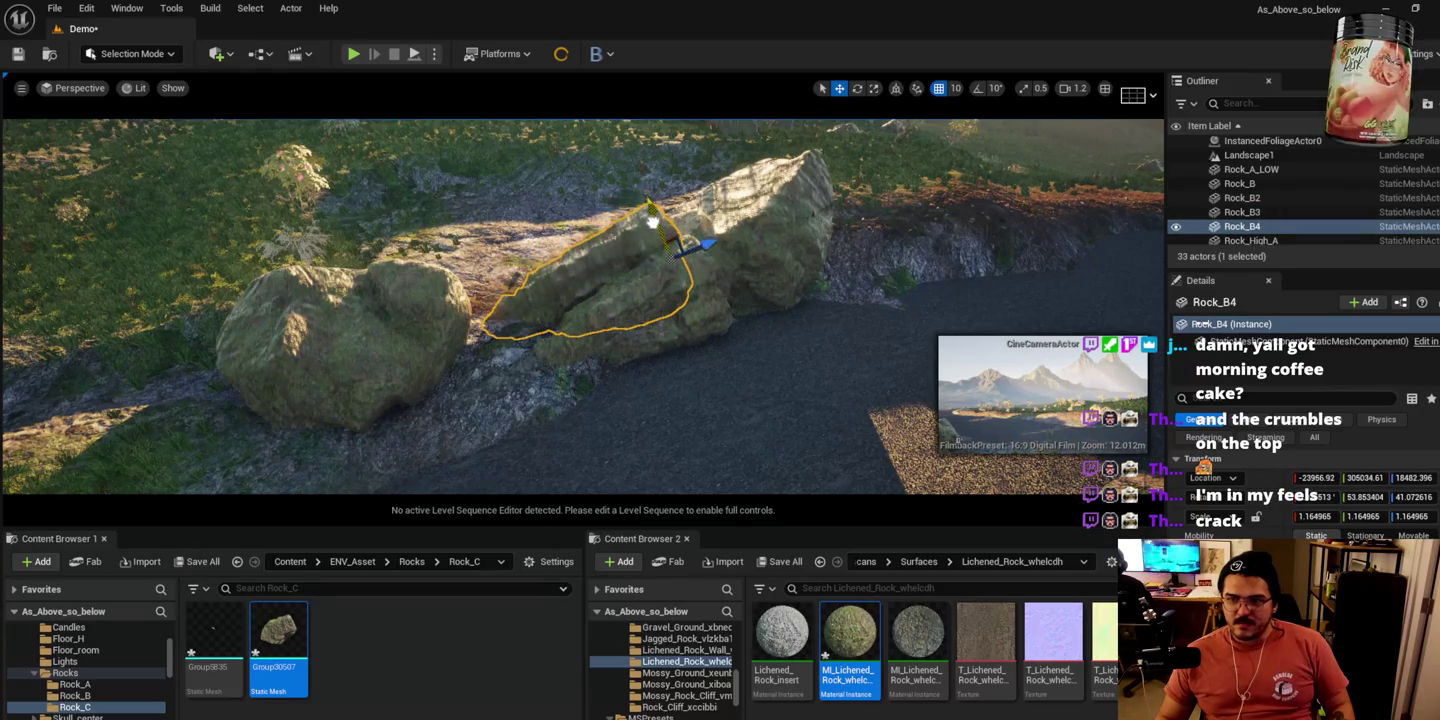
Step: Duplicate the large lichen rock forward and rotate the copy upright in front of the cluster
{"action": "left_click", "coordinate": [779, 207]}
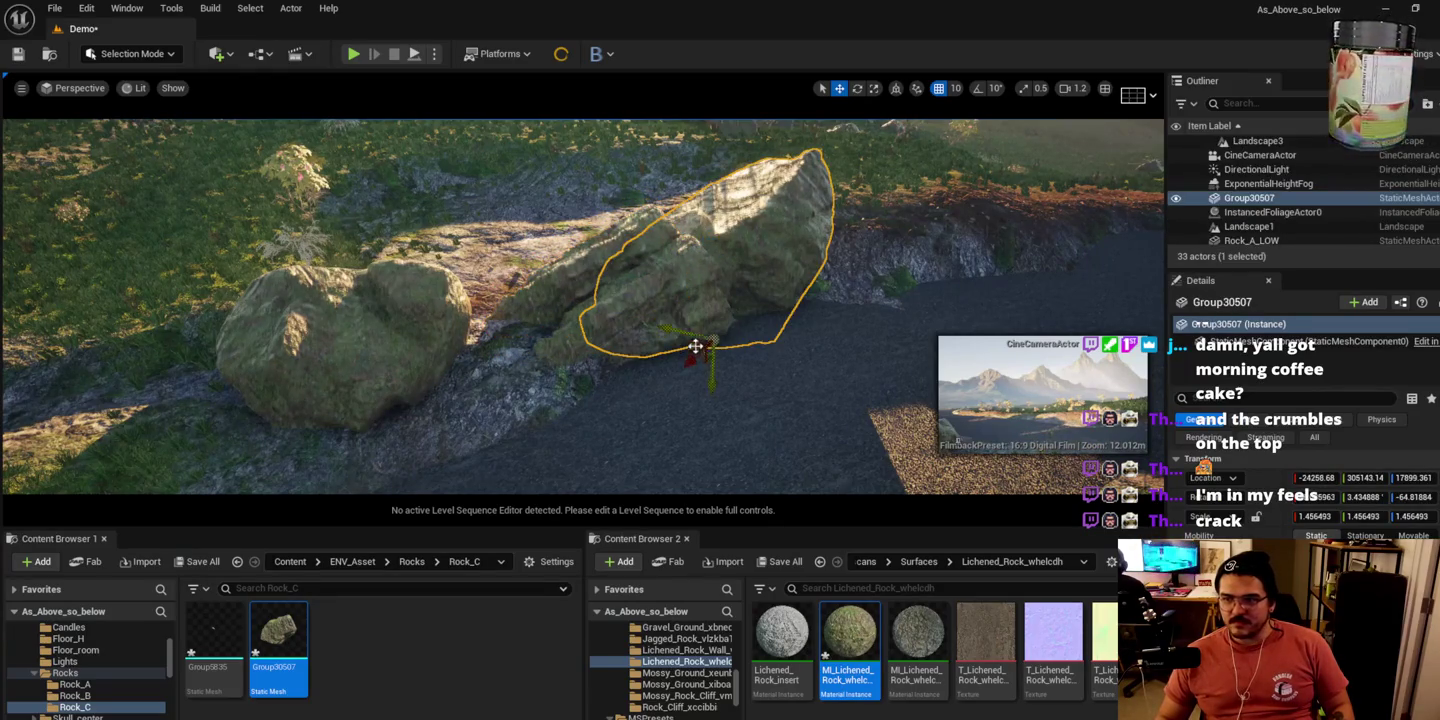
{"action": "left_click_drag", "start_coordinate": [698, 343], "coordinate": [510, 411]}
{"action": "key", "text": "e"}
{"action": "mouse_move", "coordinate": [590, 475]}
{"action": "left_mouse_down"}
{"action": "mouse_move", "coordinate": [490, 409]}
{"action": "mouse_move", "coordinate": [569, 392]}
{"action": "mouse_move", "coordinate": [619, 484]}
{"action": "left_mouse_up"}
{"action": "key", "text": "w"}
{"action": "key", "text": "e"}
{"action": "left_click_drag", "start_coordinate": [608, 440], "coordinate": [490, 480]}
{"action": "key", "text": "w"}
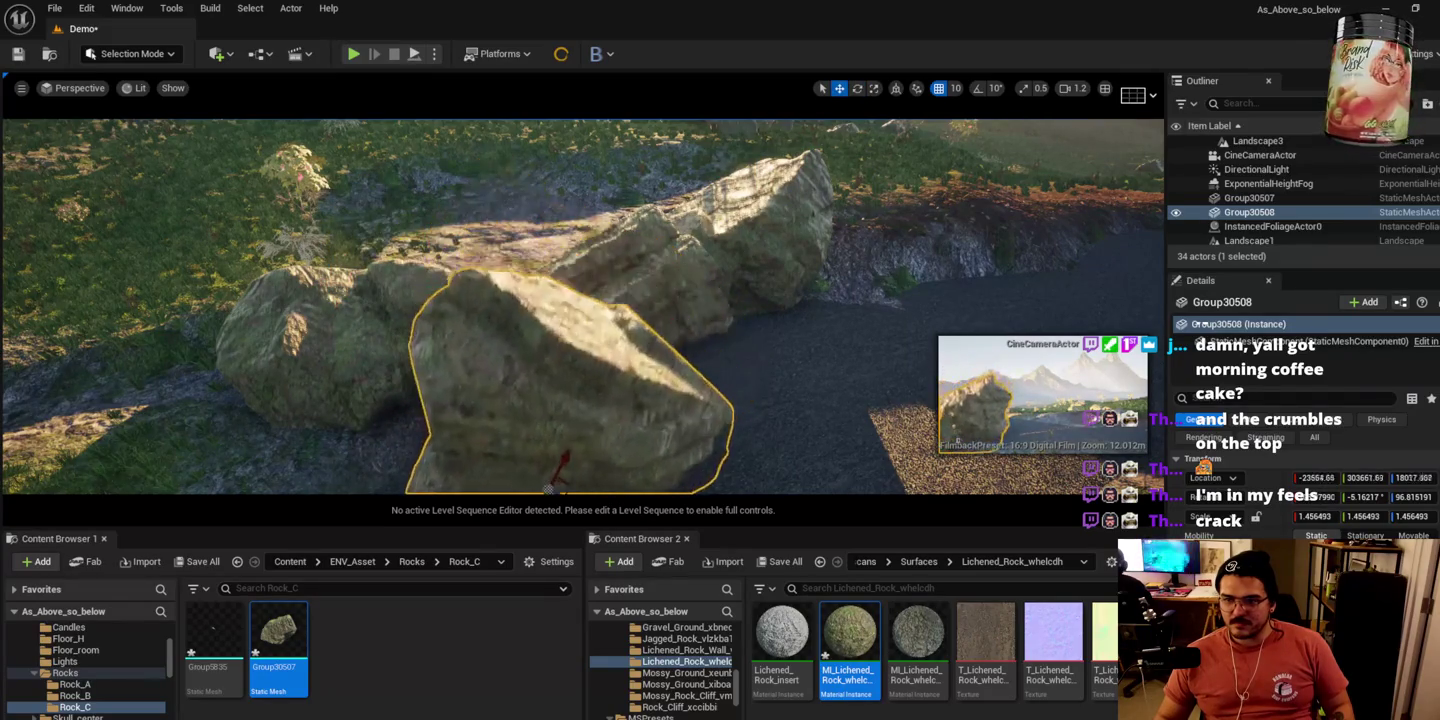
Step: Switch over to the Chrome window showing YouTube
{"action": "mouse_move", "coordinate": [538, 434]}
{"action": "left_mouse_down"}
{"action": "mouse_move", "coordinate": [501, 392]}
{"action": "mouse_move", "coordinate": [546, 379]}
{"action": "mouse_move", "coordinate": [476, 361]}
{"action": "mouse_move", "coordinate": [491, 362]}
{"action": "mouse_move", "coordinate": [440, 329]}
{"action": "mouse_move", "coordinate": [427, 344]}
{"action": "mouse_move", "coordinate": [400, 308]}
{"action": "mouse_move", "coordinate": [506, 318]}
{"action": "mouse_move", "coordinate": [416, 267]}
{"action": "left_mouse_up"}
{"action": "key", "text": "e"}
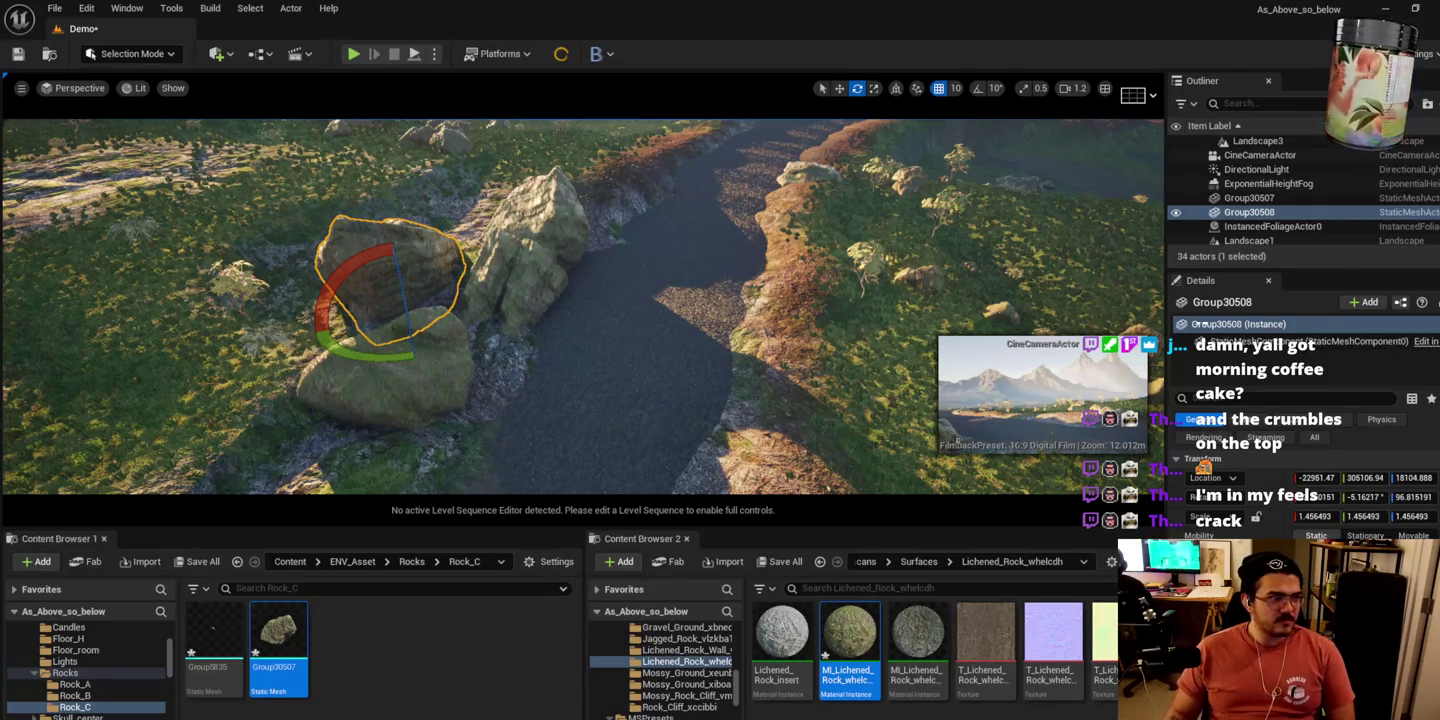
{"action": "key", "text": "alt+Tab"}
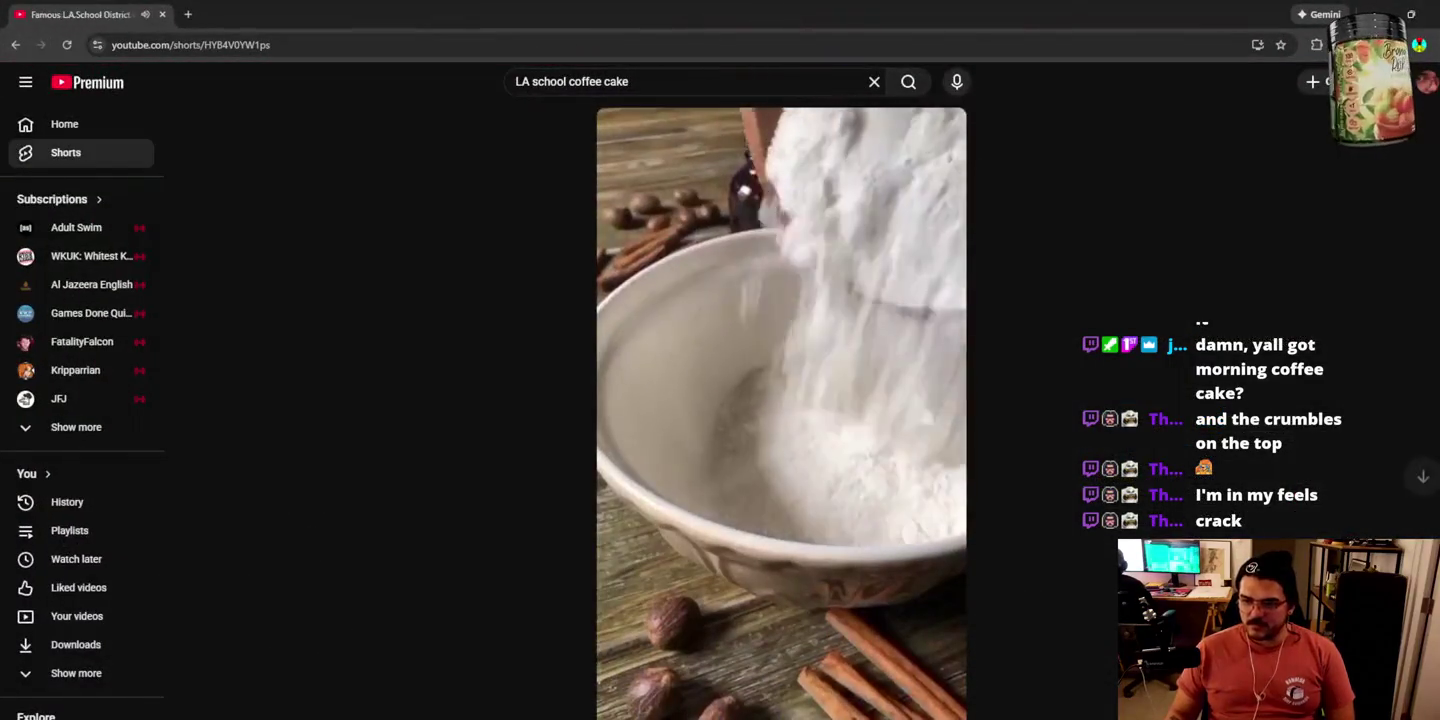
Step: Watch the original LAUSD recipe coffee cake short from the search results
{"action": "left_click", "coordinate": [596, 690]}
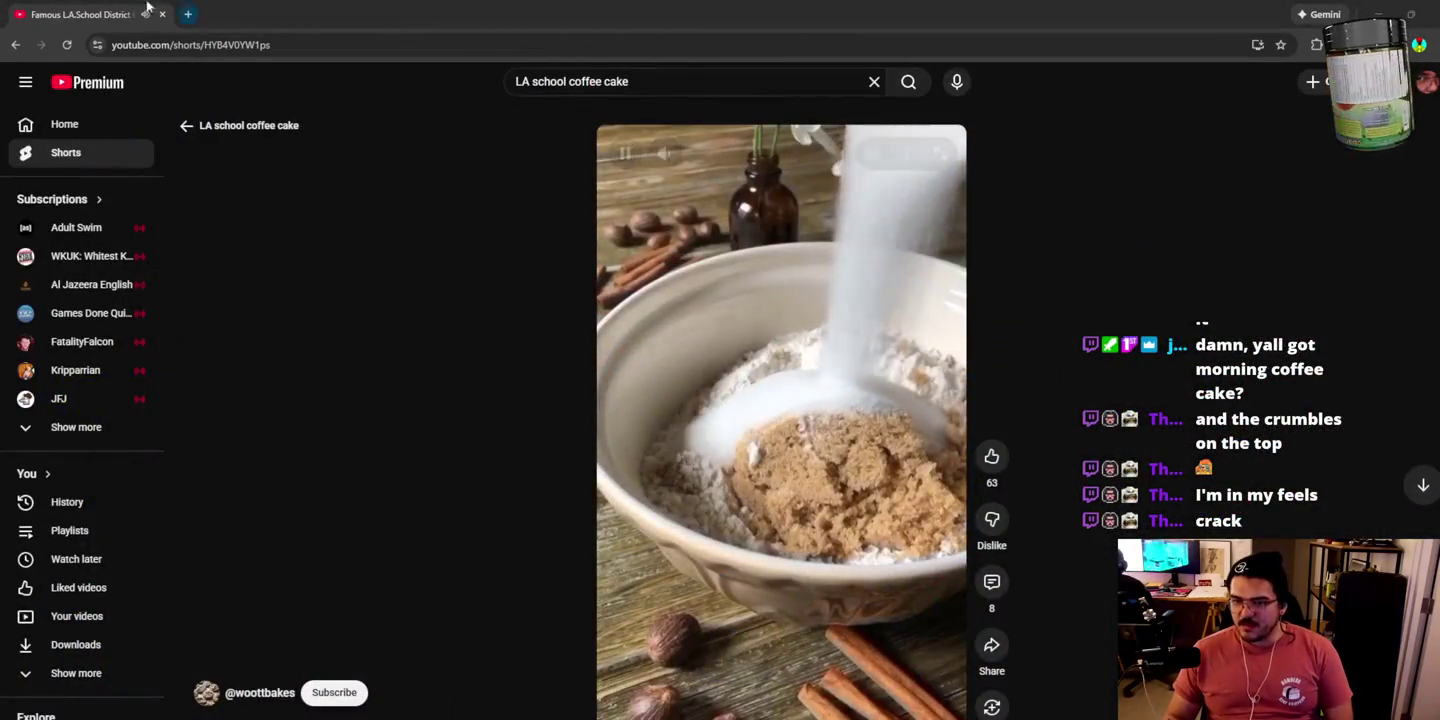
{"action": "left_click", "coordinate": [23, 47]}
{"action": "scroll", "coordinate": [625, 521], "scroll_direction": "down", "scroll_amount": 3}
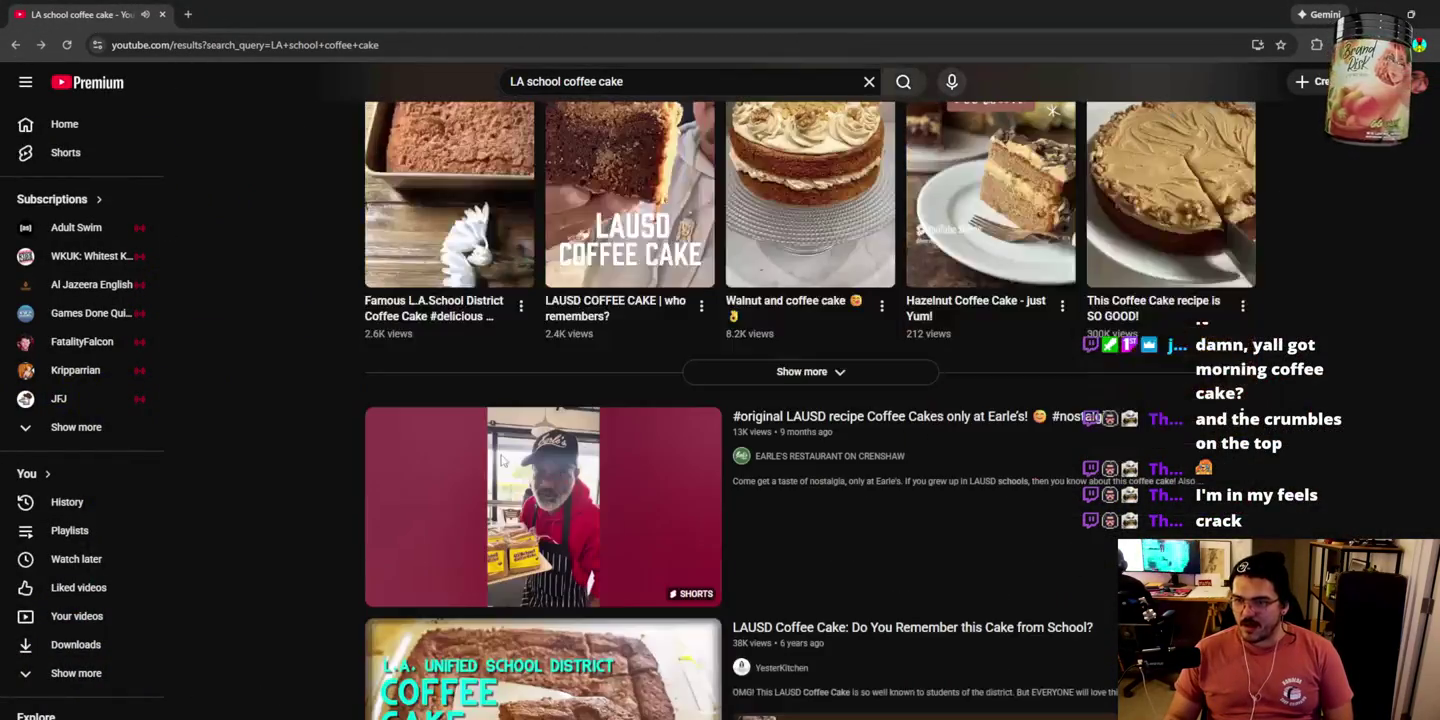
{"action": "left_click", "coordinate": [599, 517]}
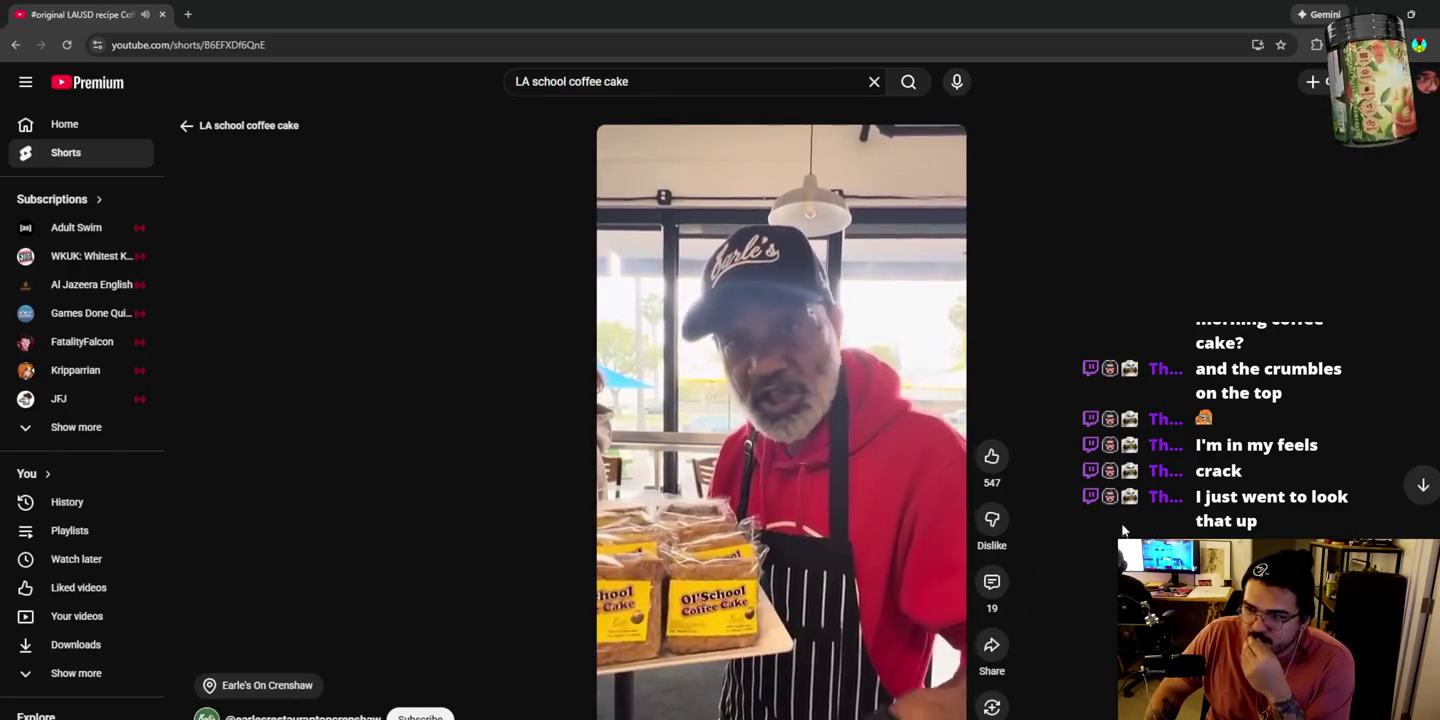
{"action": "scroll", "coordinate": [1117, 507], "scroll_direction": "down", "scroll_amount": 1}
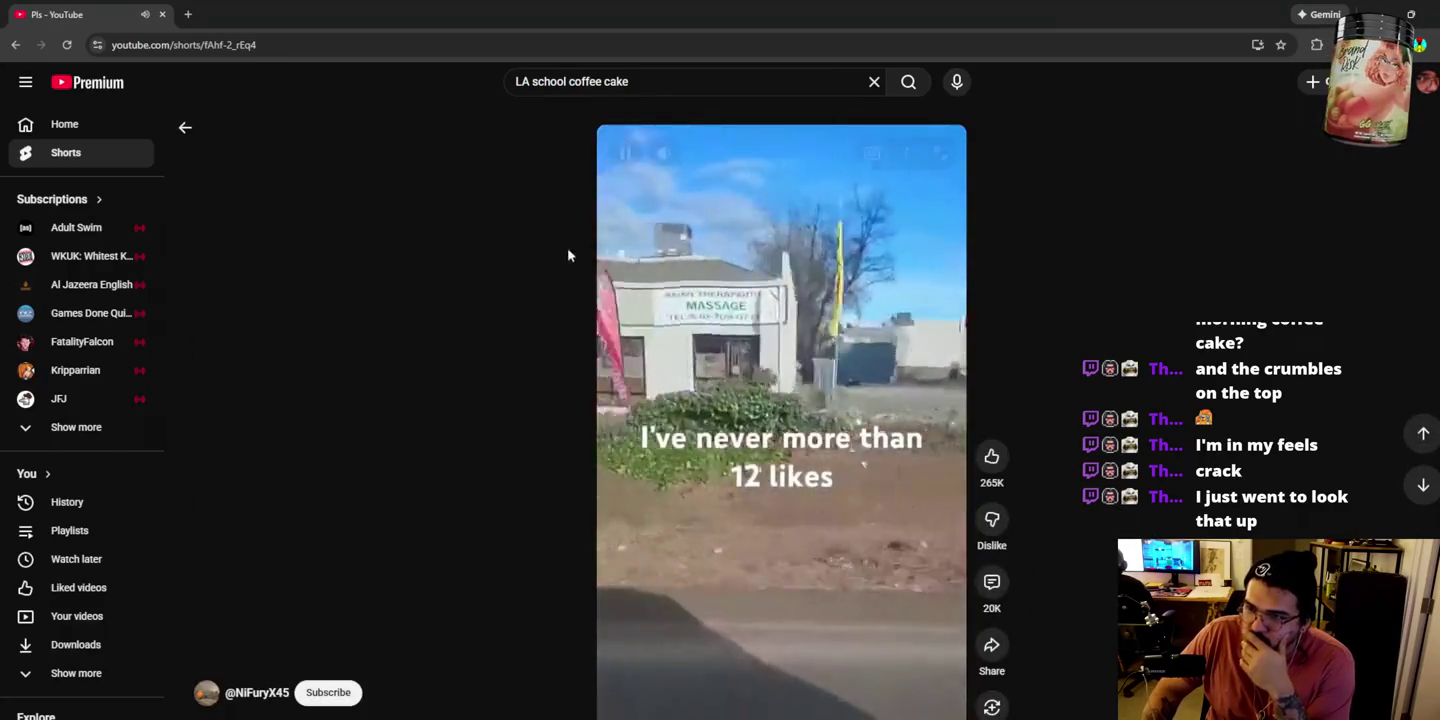
{"action": "scroll", "coordinate": [560, 370], "scroll_direction": "up", "scroll_amount": 1}
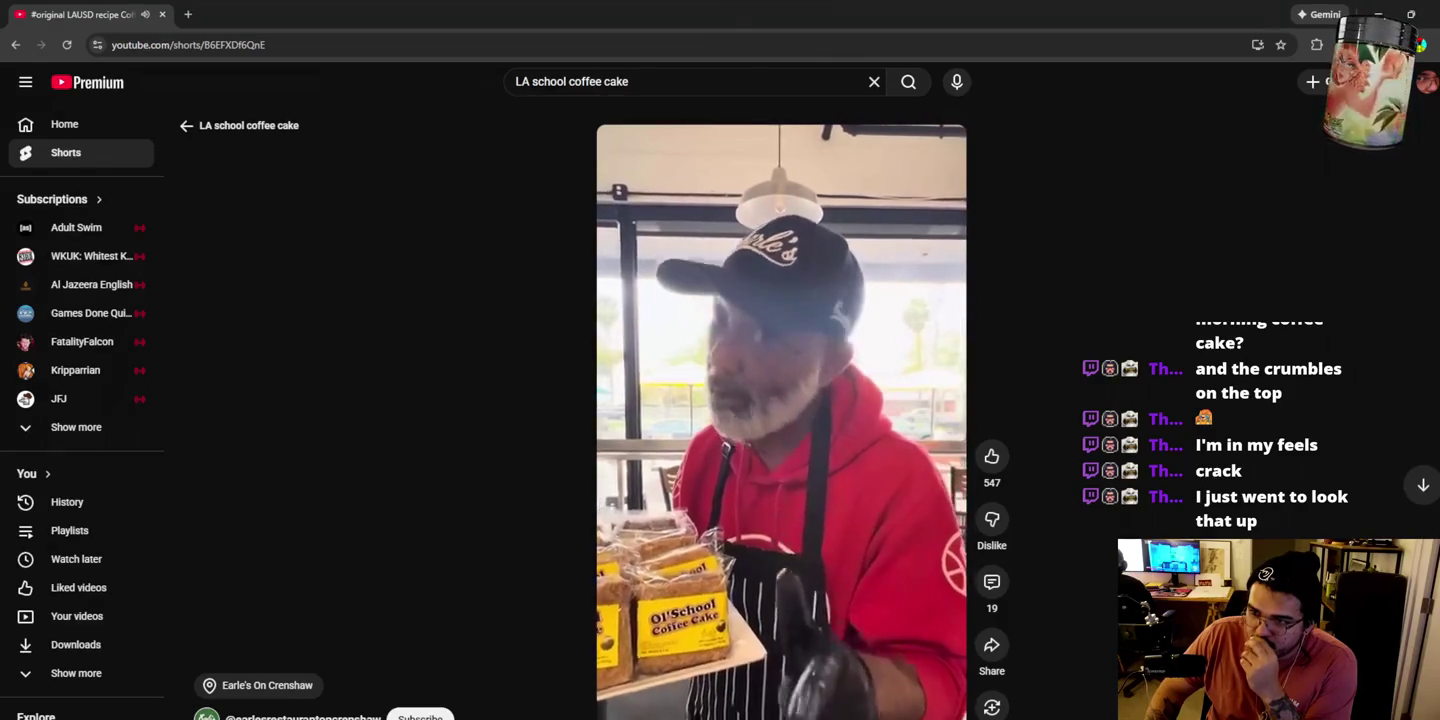
{"action": "left_click", "coordinate": [13, 45]}
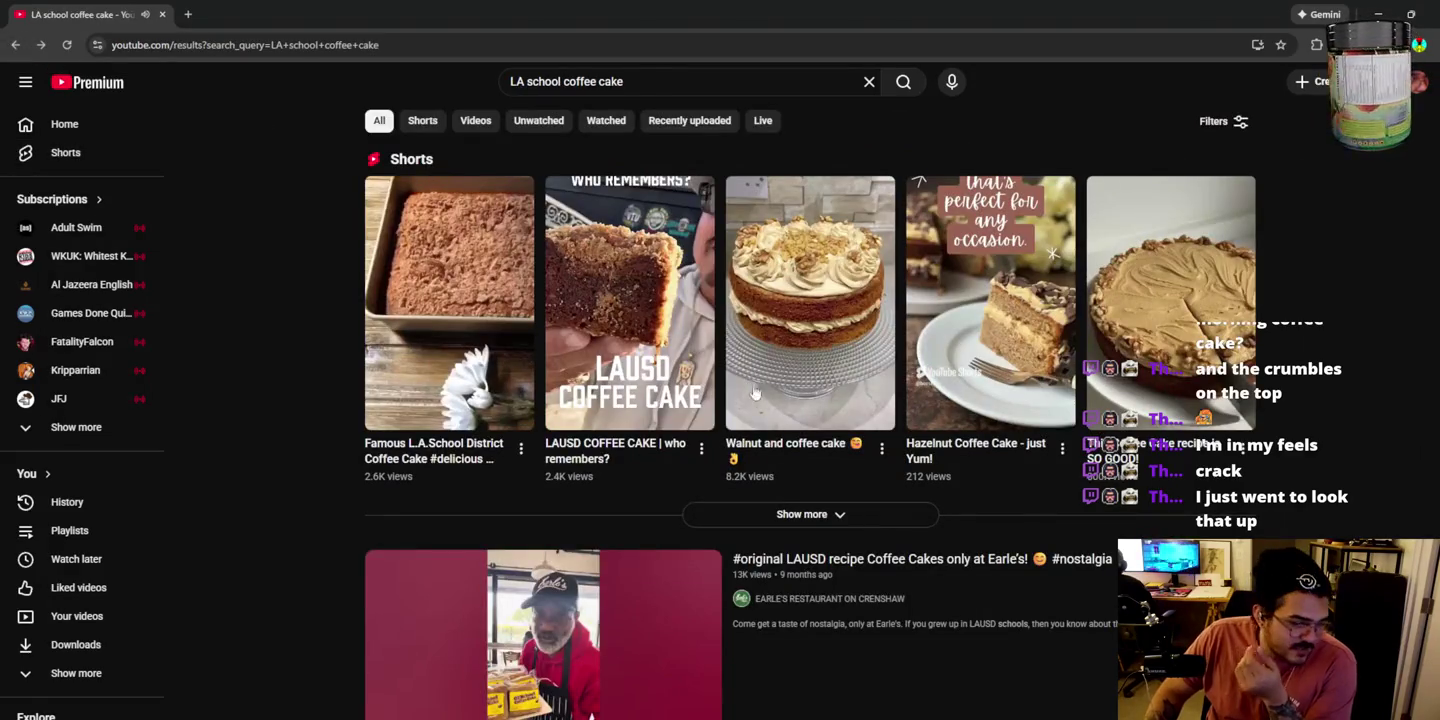
Step: Open the LAUSD Coffee Cake video, skip to about 3:04, then return to results
{"action": "scroll", "coordinate": [1241, 449], "scroll_direction": "down", "scroll_amount": 4}
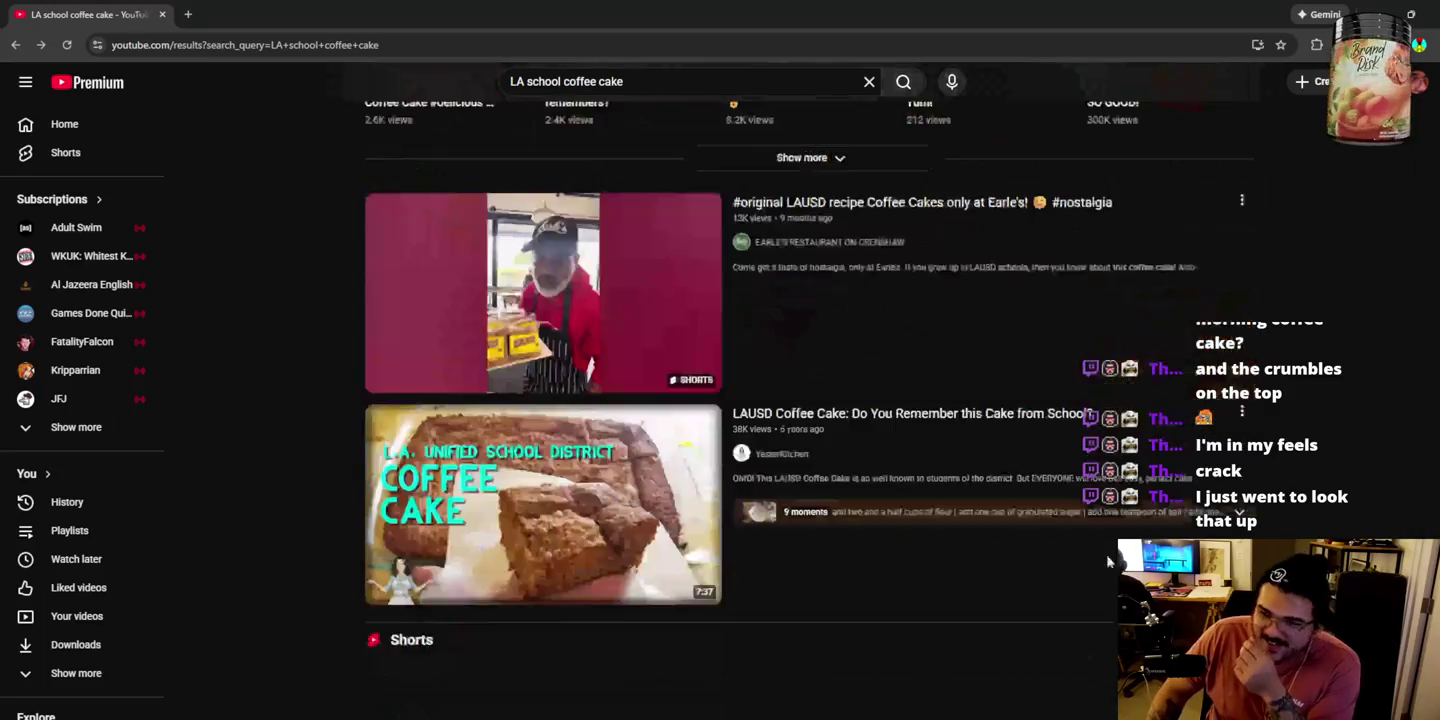
{"action": "left_click", "coordinate": [523, 471]}
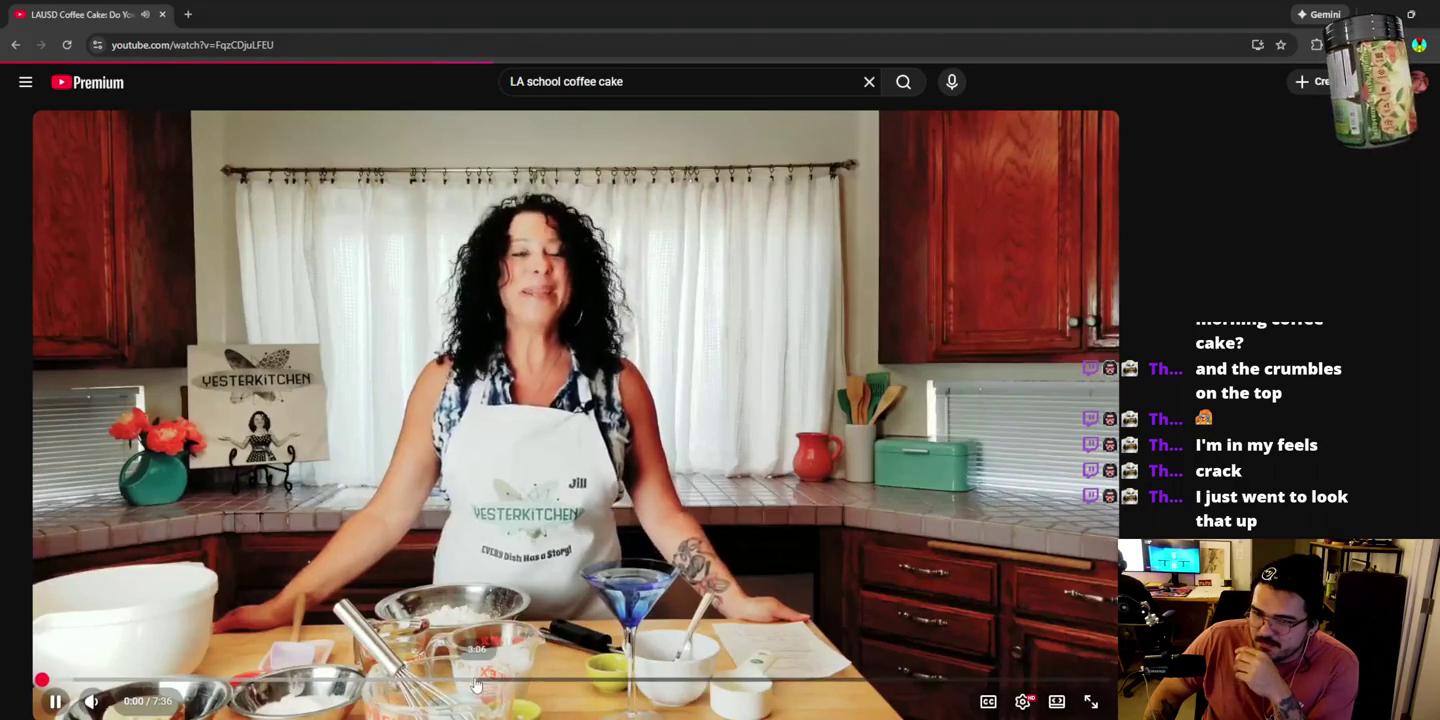
{"action": "left_click", "coordinate": [473, 682]}
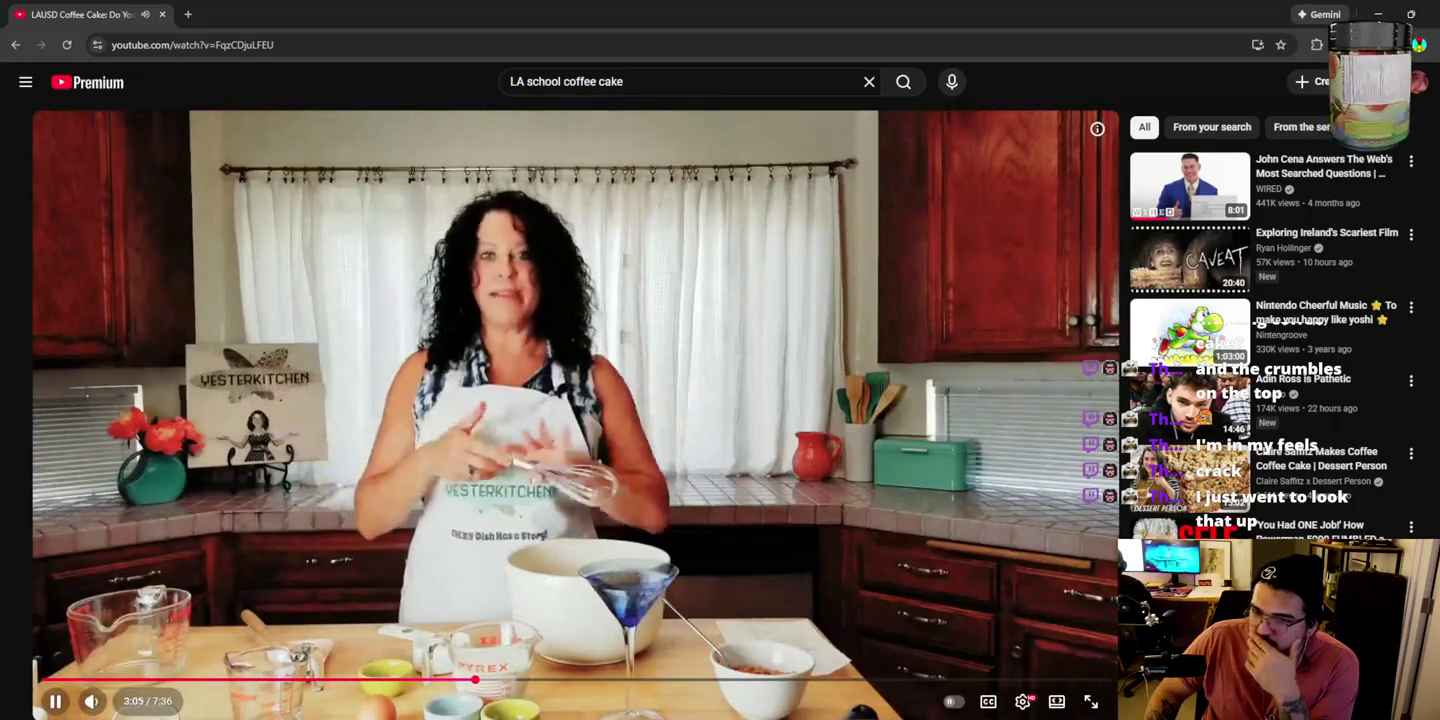
{"action": "left_click", "coordinate": [15, 46]}
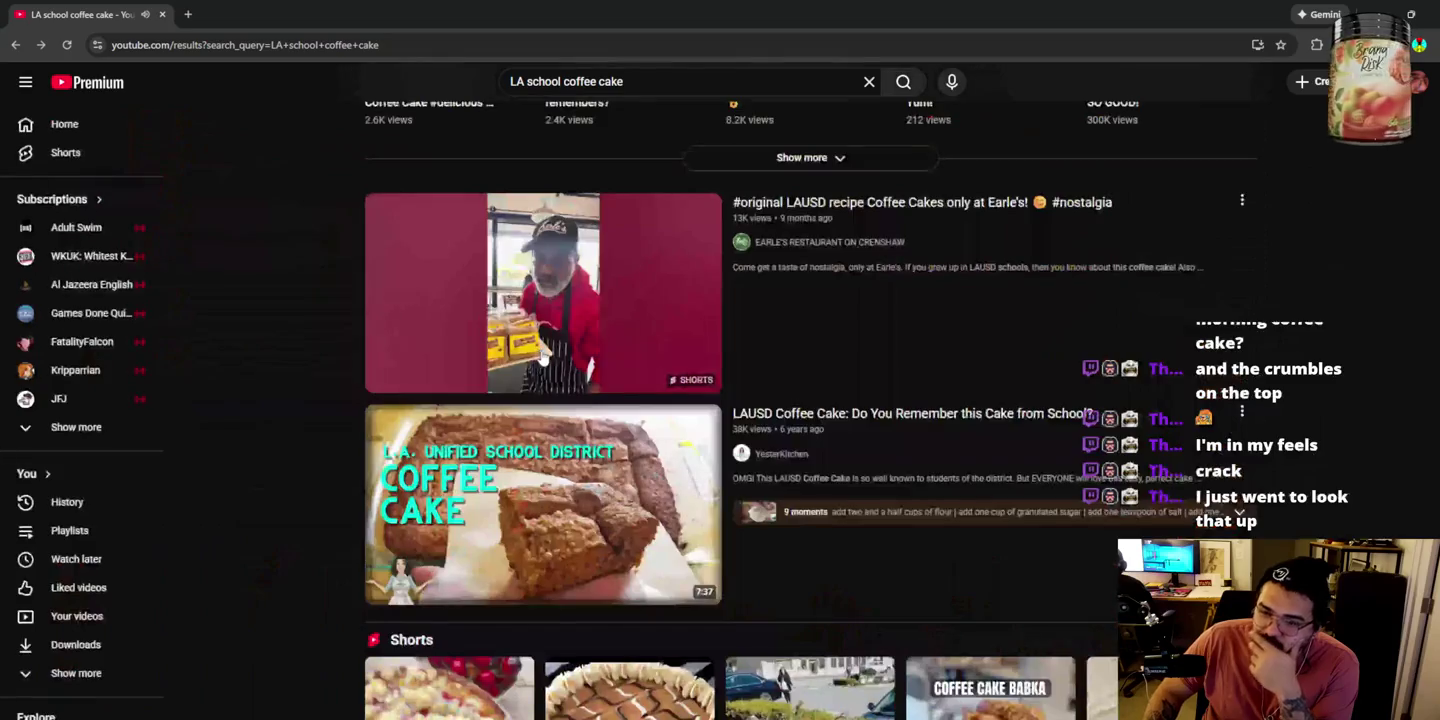
Step: Scroll further down the results, then minimize Chrome to return to Unreal
{"action": "scroll", "coordinate": [304, 376], "scroll_direction": "down", "scroll_amount": 3}
{"action": "scroll", "coordinate": [323, 379], "scroll_direction": "down", "scroll_amount": 7}
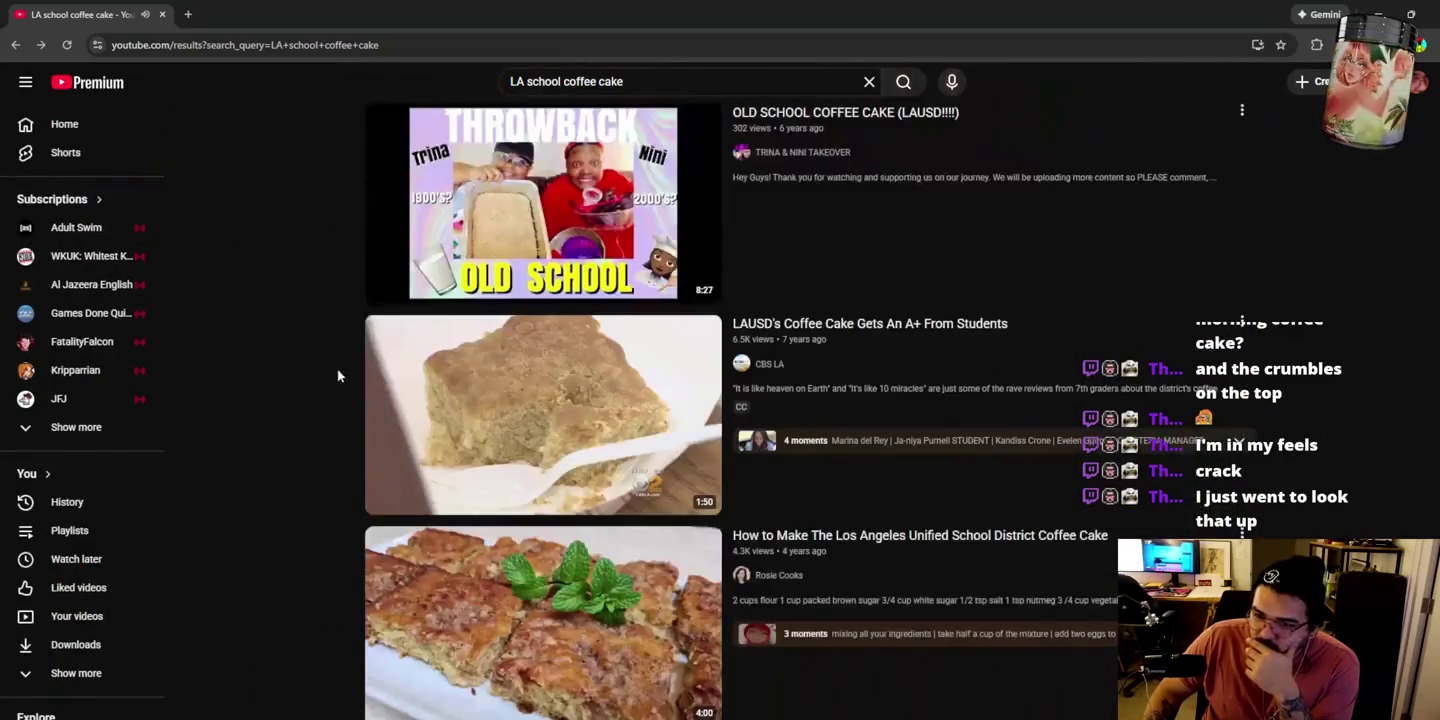
{"action": "scroll", "coordinate": [413, 385], "scroll_direction": "down", "scroll_amount": 3}
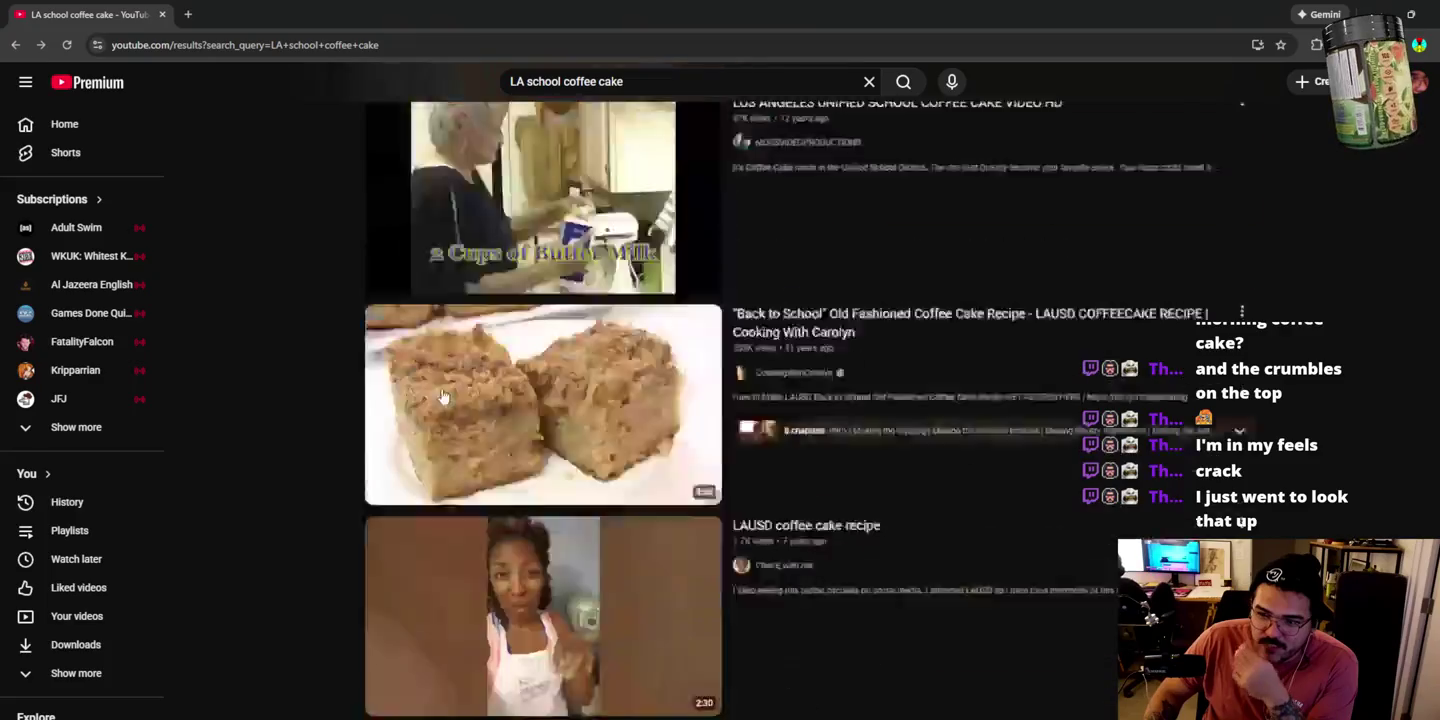
{"action": "scroll", "coordinate": [1227, 205], "scroll_direction": "down", "scroll_amount": 3}
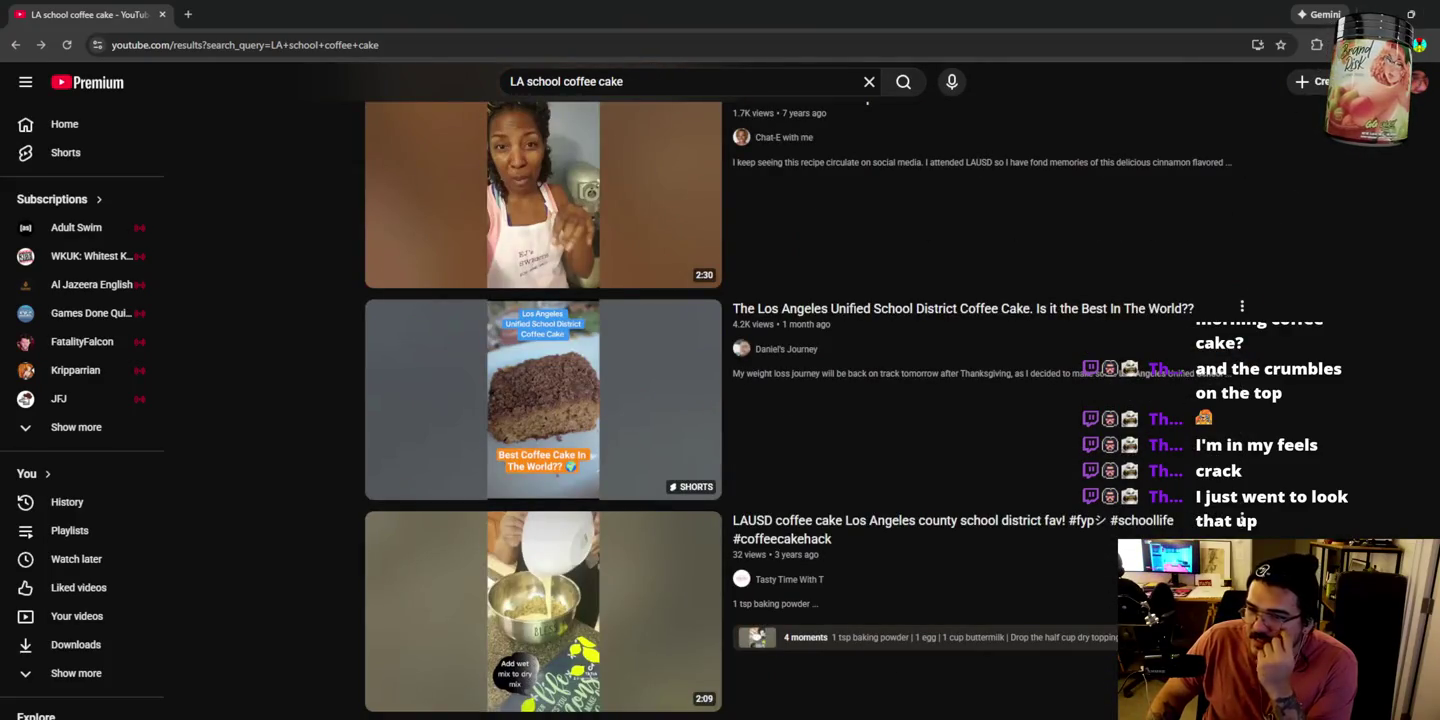
{"action": "left_click", "coordinate": [1396, 12]}
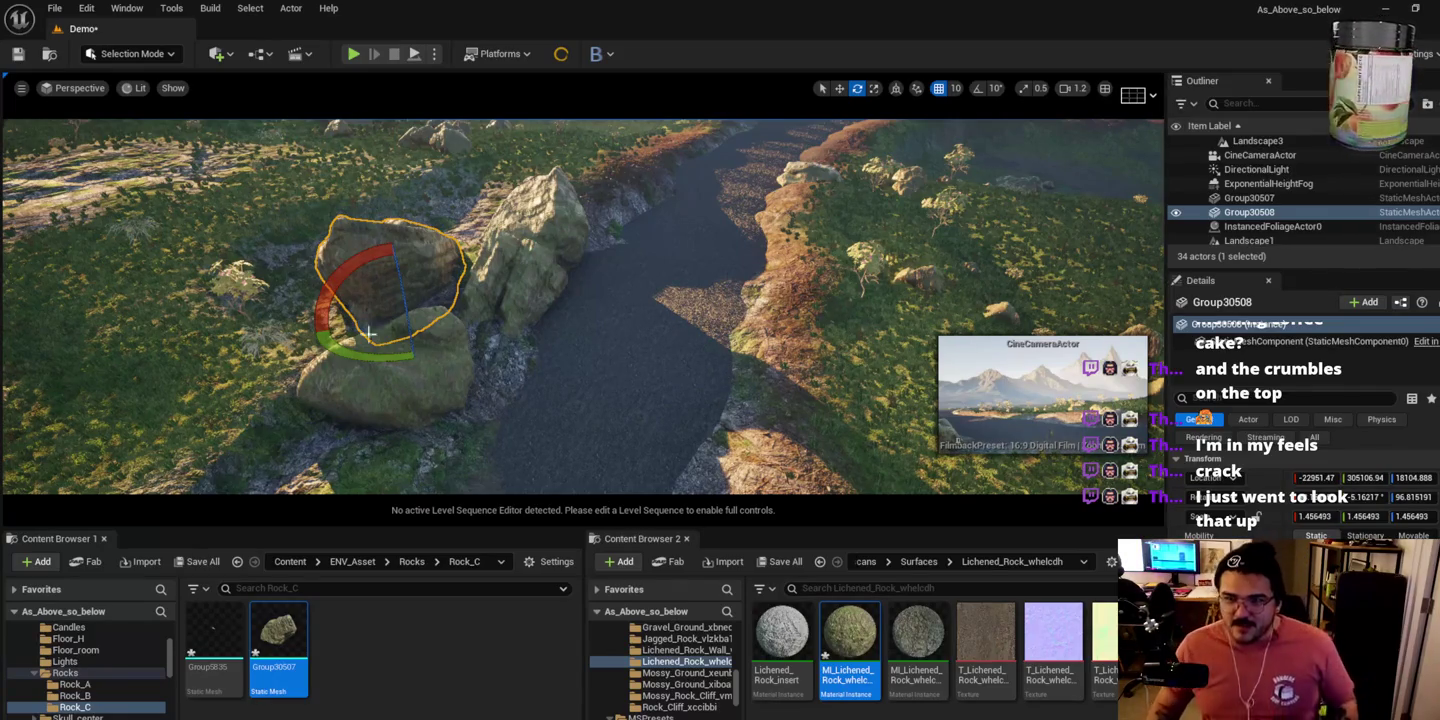
Step: Rotate Group30508 and shift it left into the rock cluster
{"action": "mouse_move", "coordinate": [348, 276]}
{"action": "left_mouse_down"}
{"action": "mouse_move", "coordinate": [392, 316]}
{"action": "mouse_move", "coordinate": [458, 319]}
{"action": "mouse_move", "coordinate": [474, 305]}
{"action": "left_mouse_up"}
{"action": "key", "text": "w"}
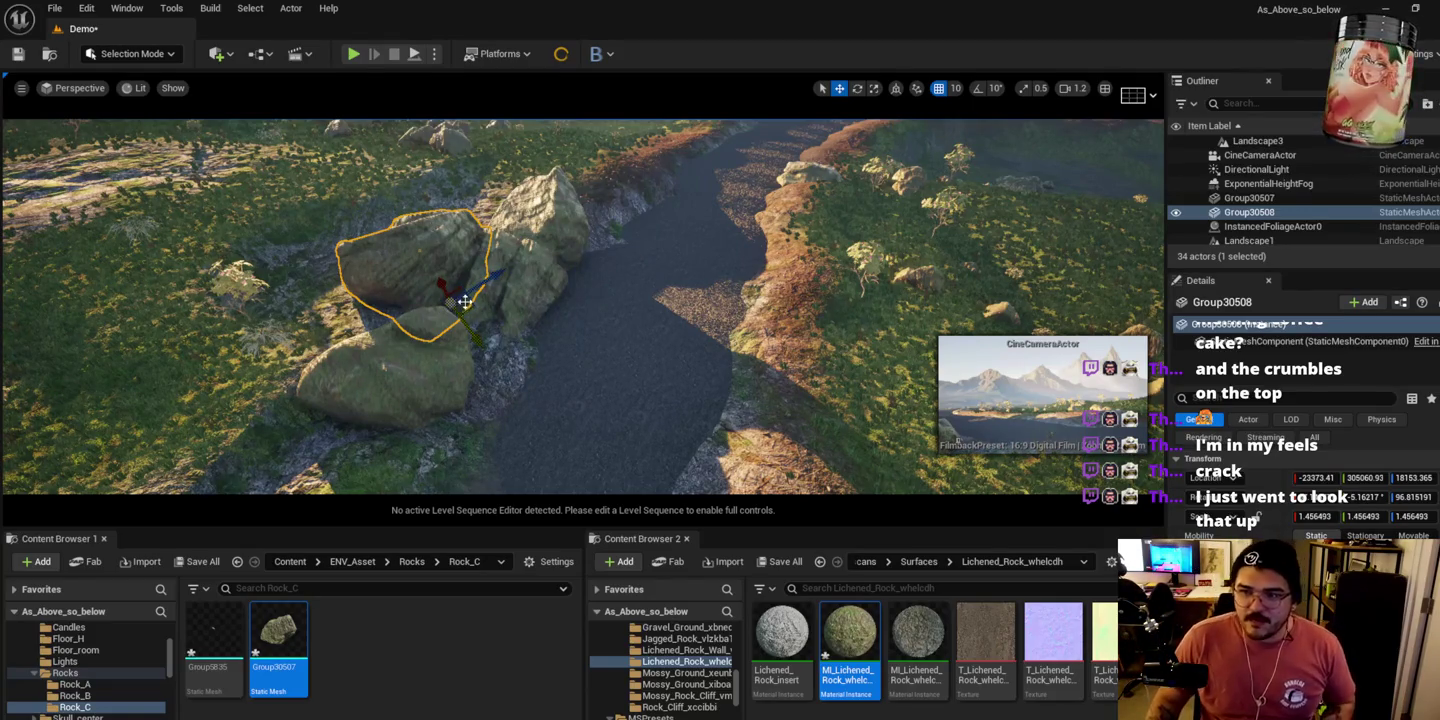
{"action": "key", "text": "f"}
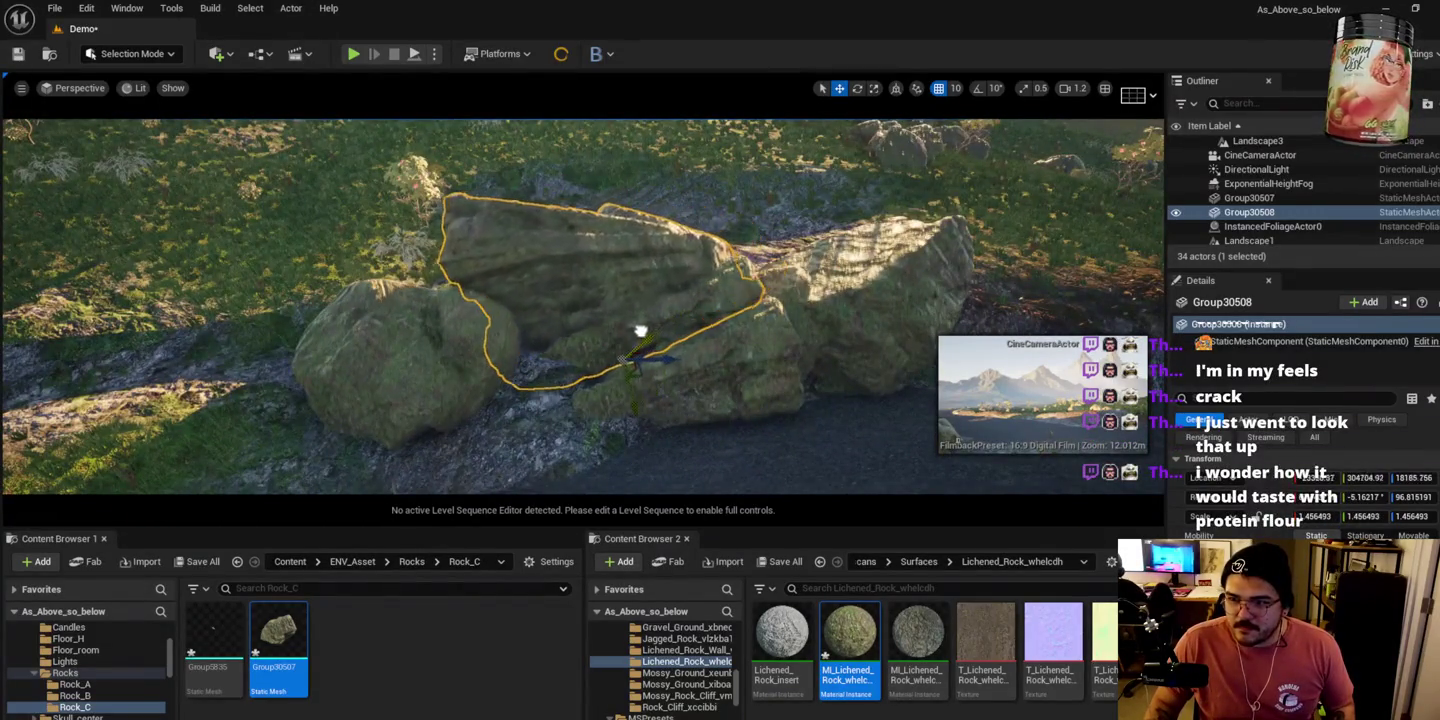
Step: Inspect nearby boulders like Rock_A_LOW, then open the Jagged_Rock folder's MI_Jagged_Rock instance
{"action": "left_click", "coordinate": [631, 305]}
{"action": "mouse_move", "coordinate": [631, 305]}
{"action": "left_mouse_down"}
{"action": "mouse_move", "coordinate": [600, 330]}
{"action": "mouse_move", "coordinate": [661, 206]}
{"action": "mouse_move", "coordinate": [620, 249]}
{"action": "mouse_move", "coordinate": [680, 210]}
{"action": "mouse_move", "coordinate": [720, 244]}
{"action": "left_mouse_up"}
{"action": "left_click", "coordinate": [669, 241]}
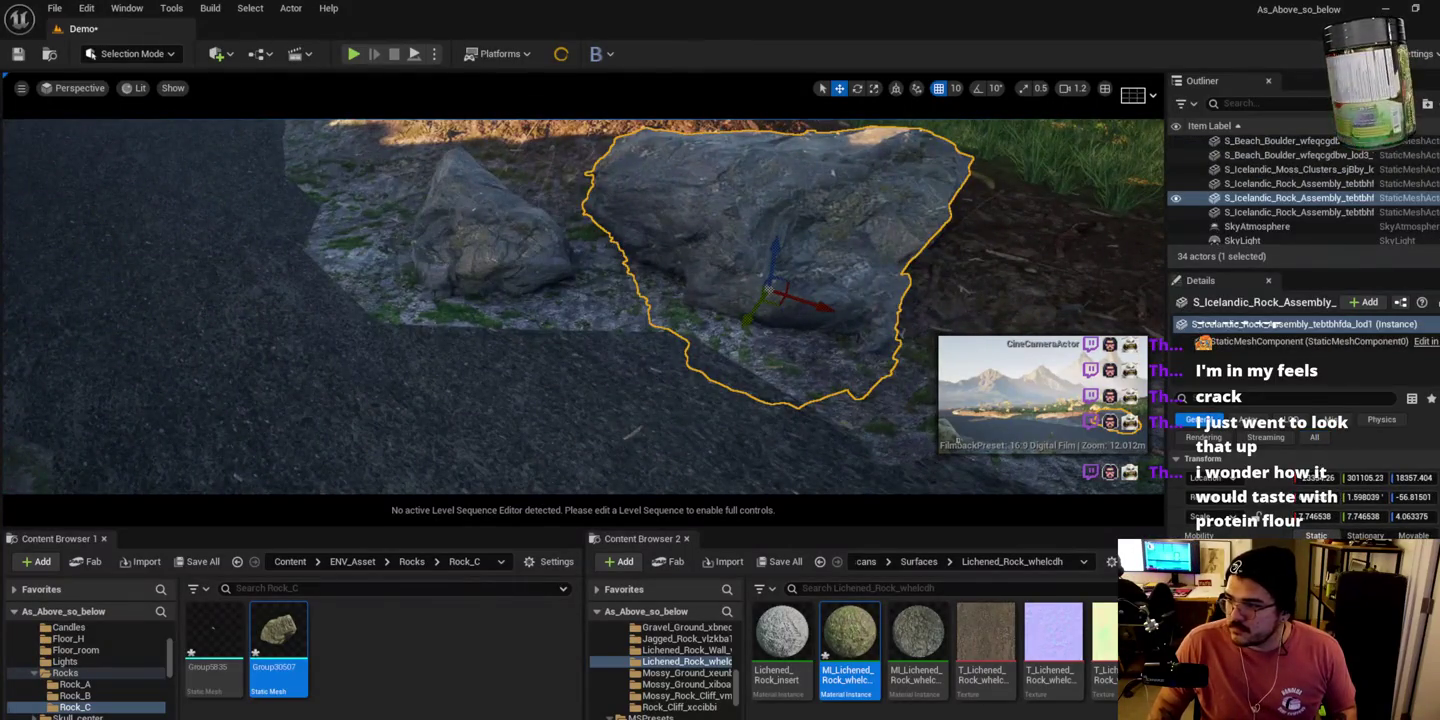
{"action": "left_click_drag", "start_coordinate": [518, 279], "coordinate": [496, 278]}
{"action": "left_click", "coordinate": [484, 282]}
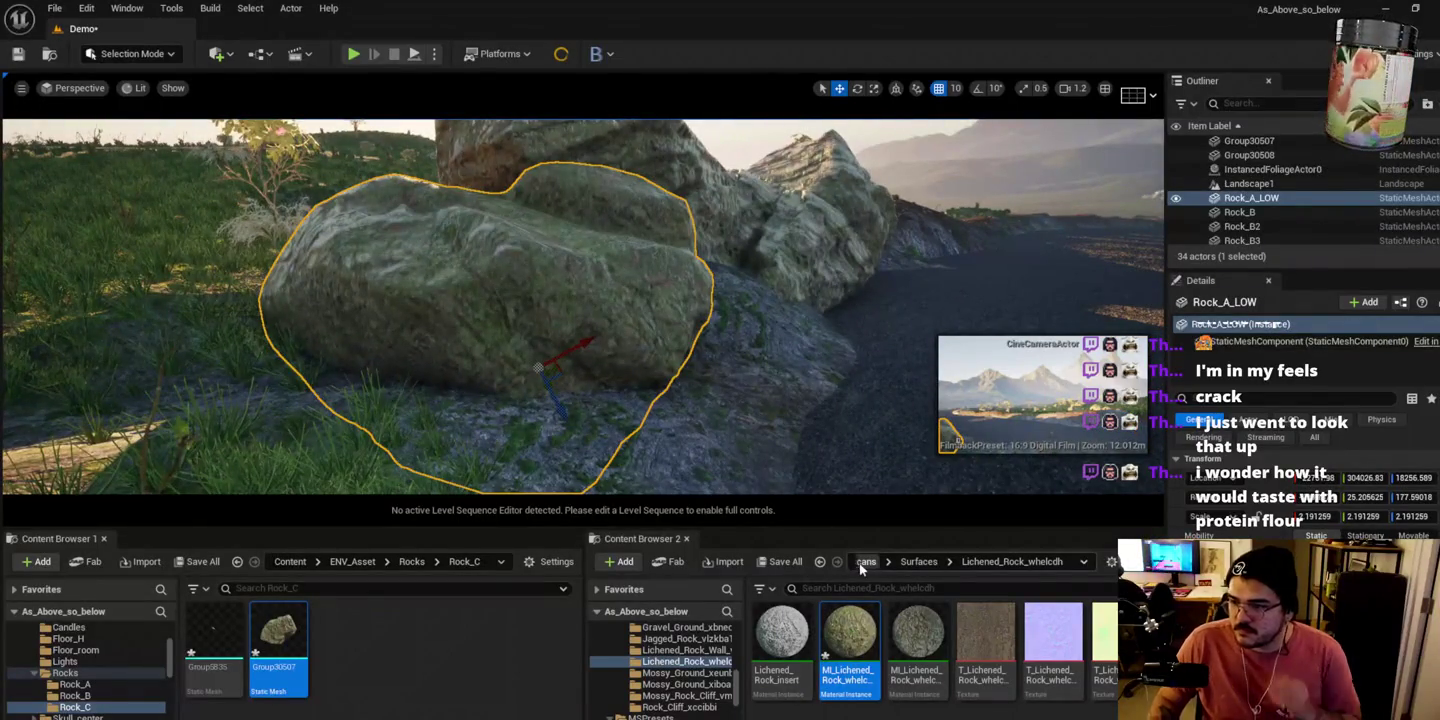
{"action": "left_click_drag", "start_coordinate": [757, 460], "coordinate": [621, 344]}
{"action": "left_click", "coordinate": [690, 343]}
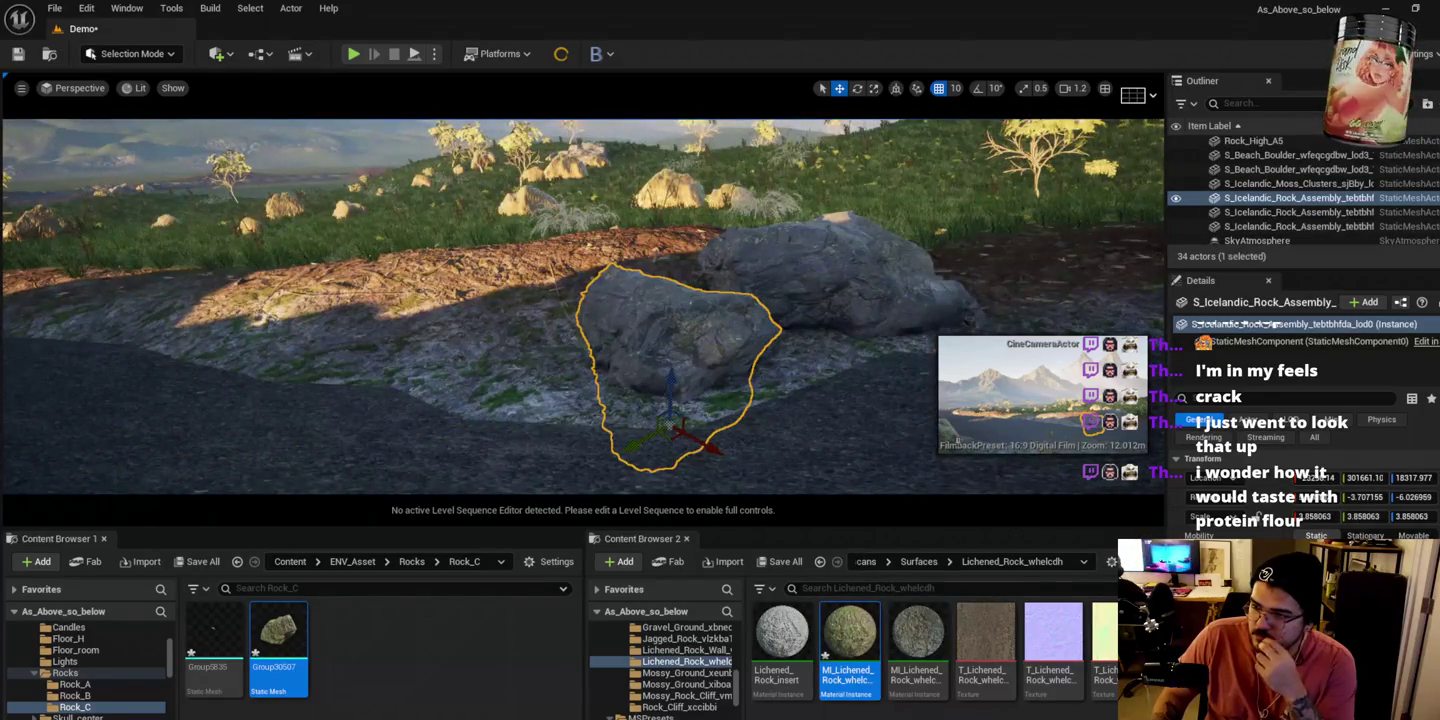
{"action": "left_click", "coordinate": [687, 638]}
{"action": "left_click", "coordinate": [787, 663]}
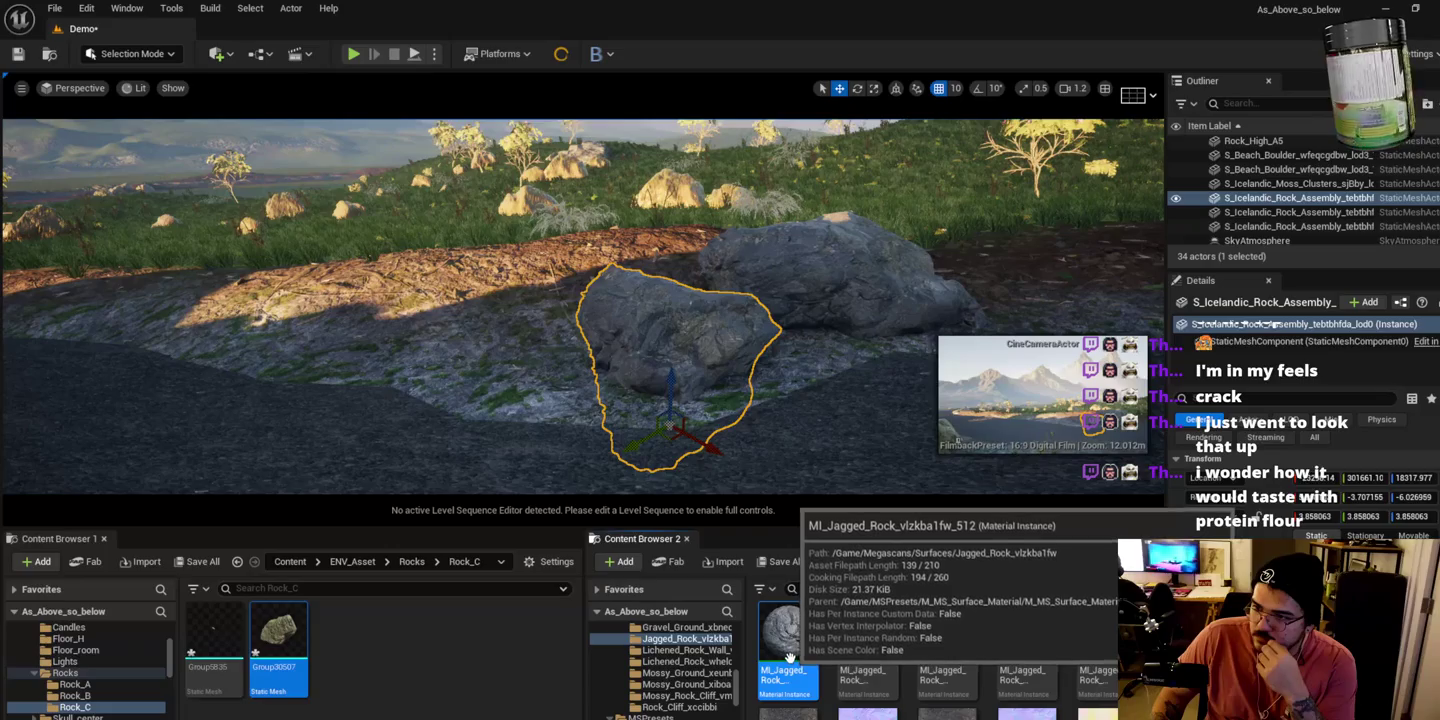
Step: Duplicate the MI_Jagged_Rock material instance and rename the copy with a 2_1 suffix
{"action": "right_click", "coordinate": [796, 640]}
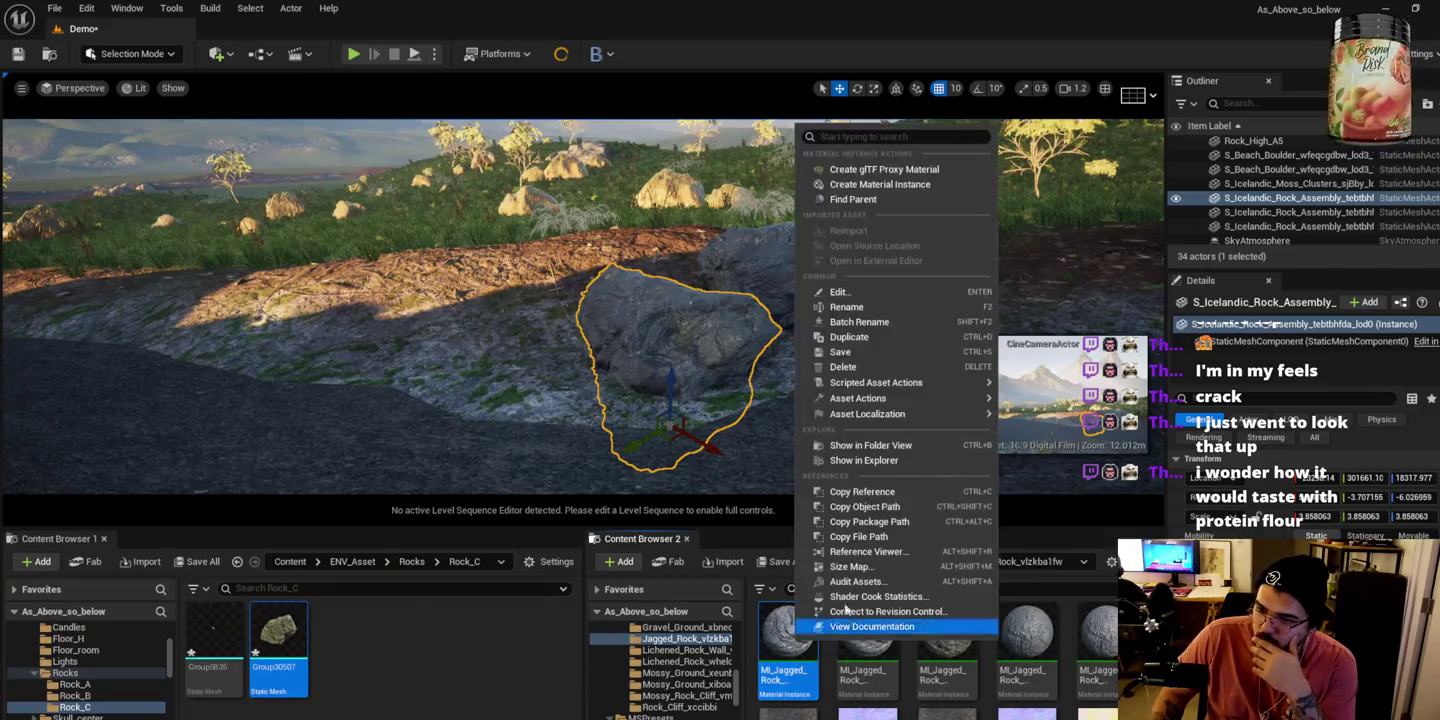
{"action": "left_click", "coordinate": [890, 337]}
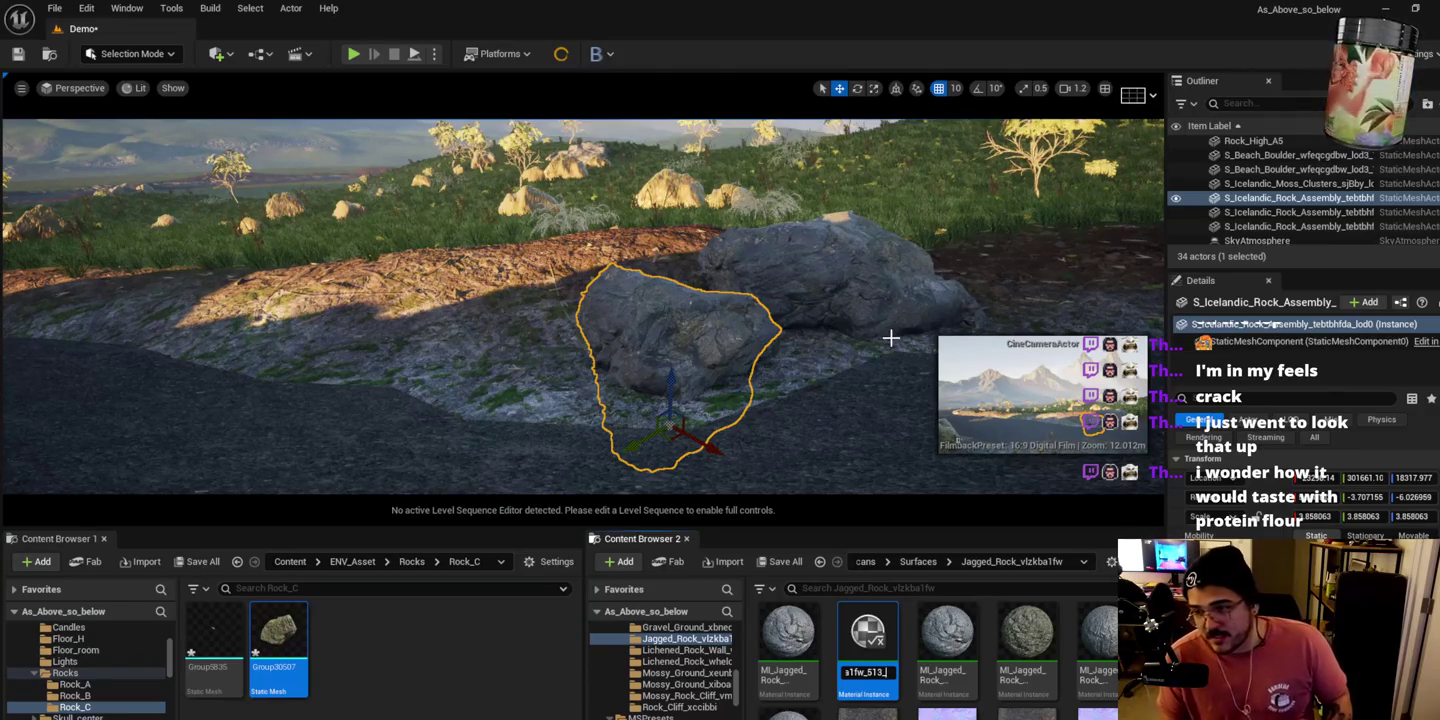
{"action": "key", "text": "BackSpace"}
{"action": "key", "text": "BackSpace"}
{"action": "type", "text": "2"}
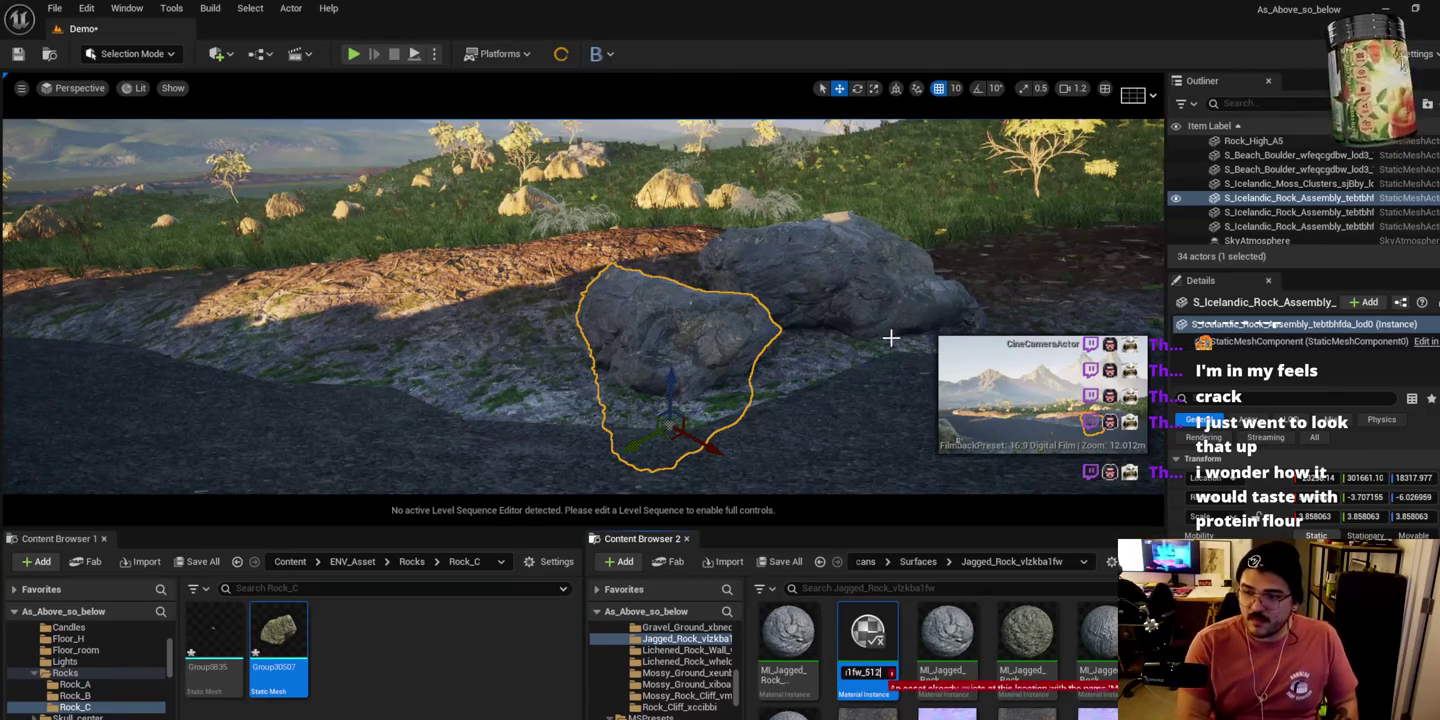
{"action": "type", "text": "_1"}
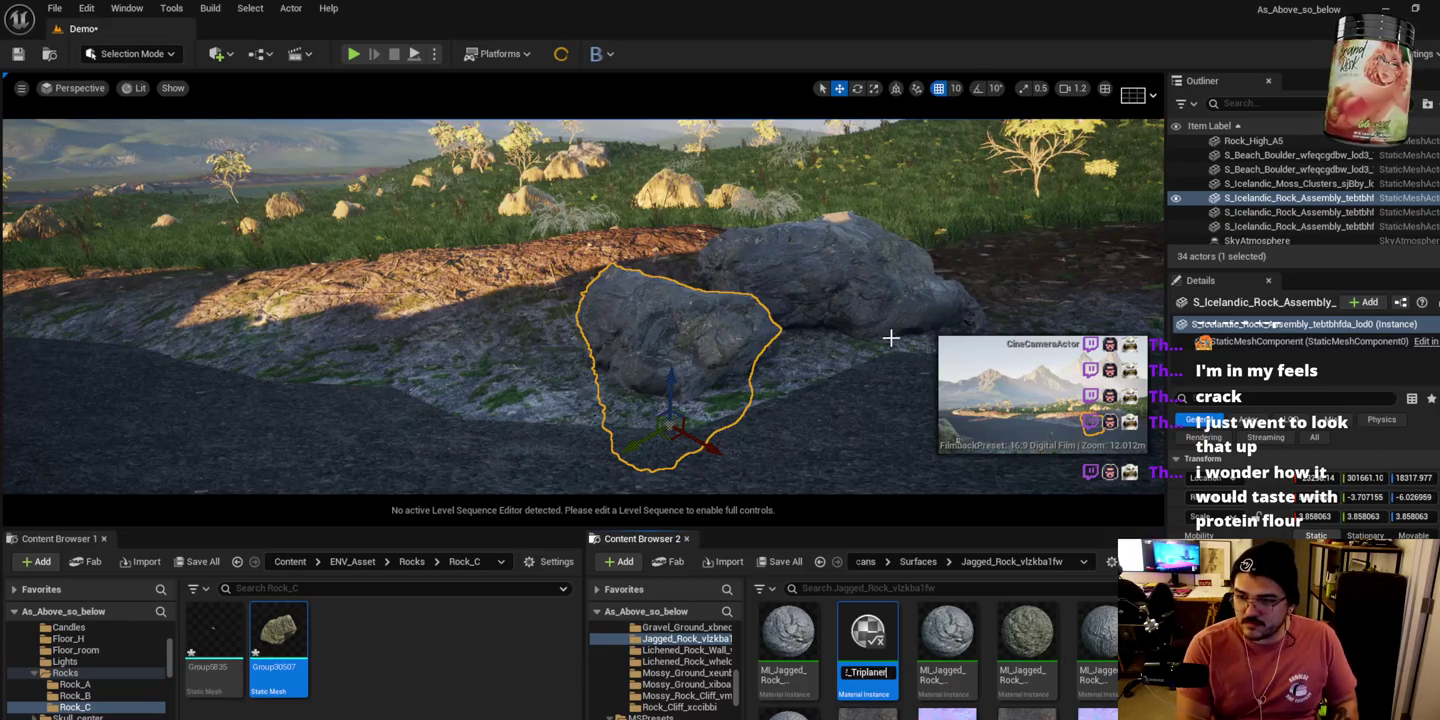
{"action": "key", "text": "Return"}
Step: Review the new instance's parameters, then go back to the Jagged_Rock folder
{"action": "scroll", "coordinate": [1260, 450], "scroll_direction": "down", "scroll_amount": 5}
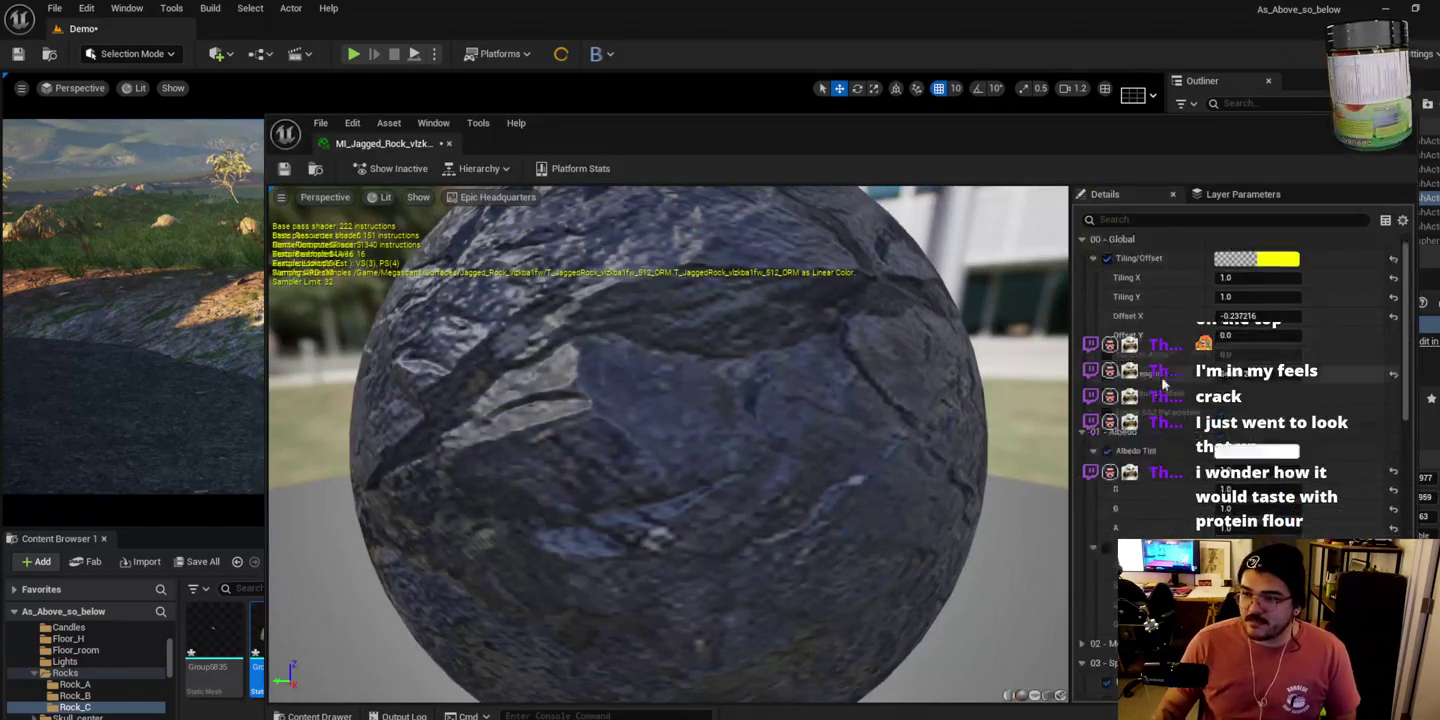
{"action": "scroll", "coordinate": [1230, 497], "scroll_direction": "down", "scroll_amount": 5}
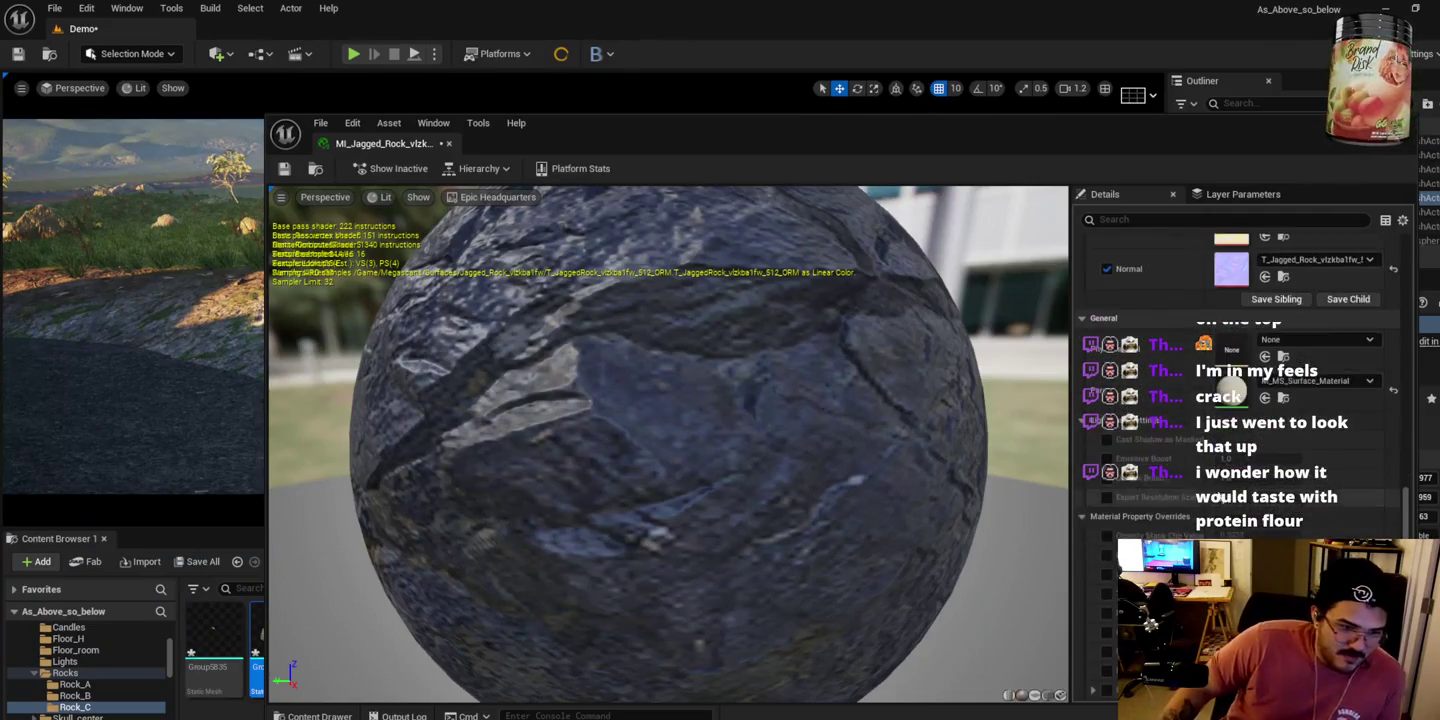
{"action": "scroll", "coordinate": [1246, 488], "scroll_direction": "up", "scroll_amount": 10}
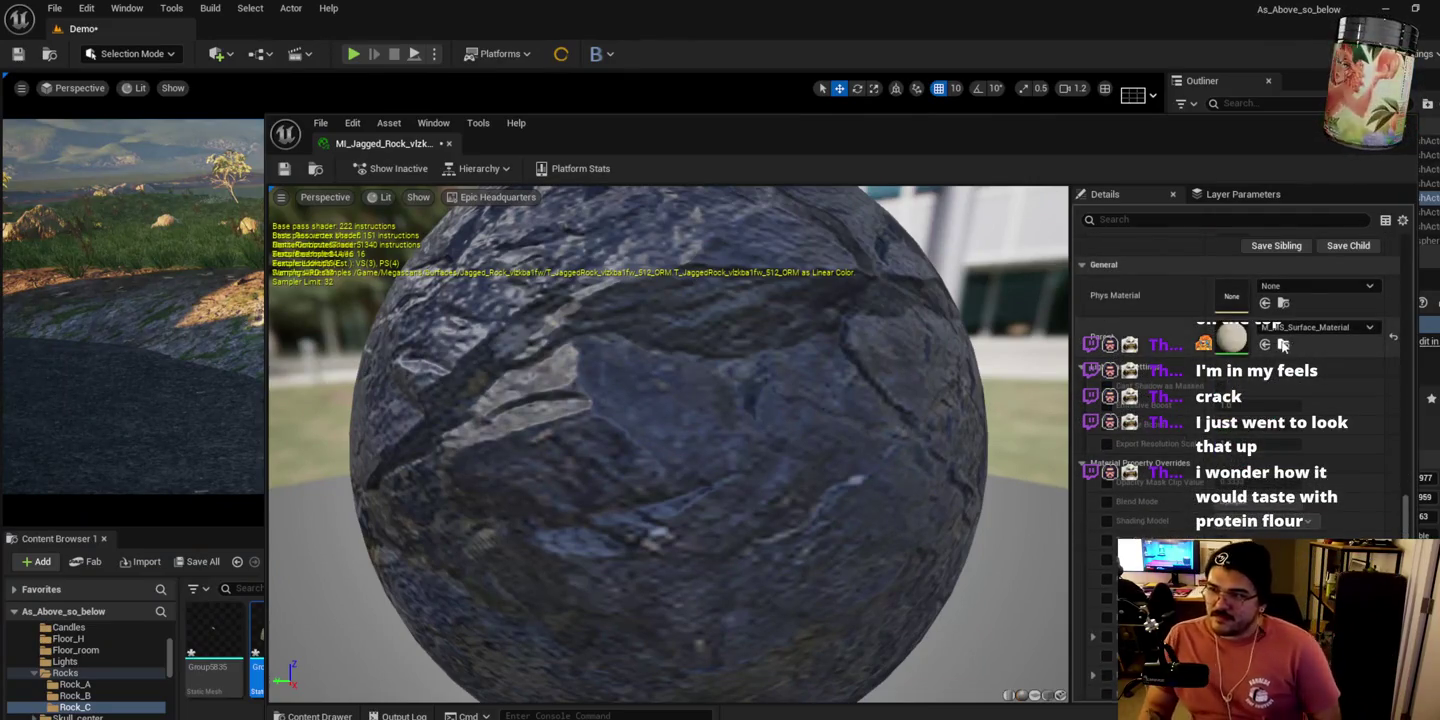
{"action": "left_click", "coordinate": [964, 113]}
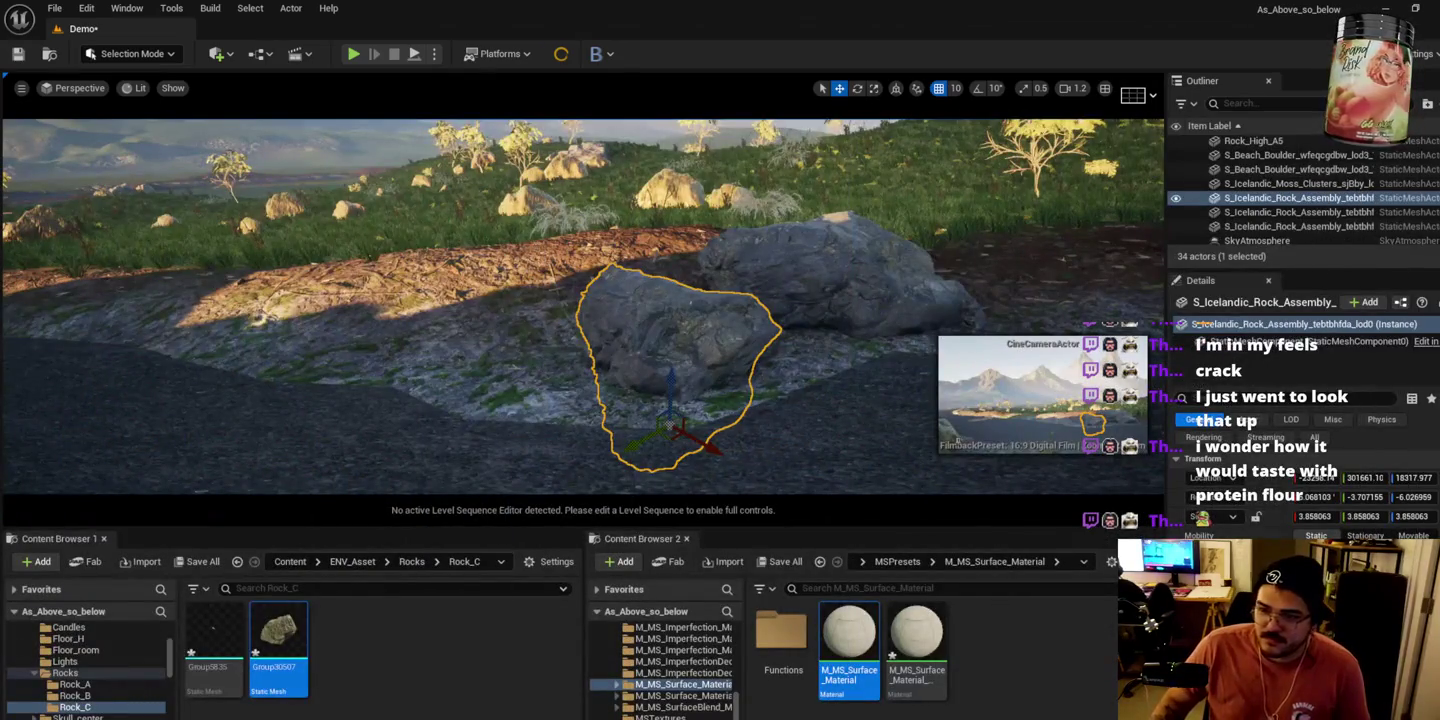
{"action": "left_click", "coordinate": [918, 652]}
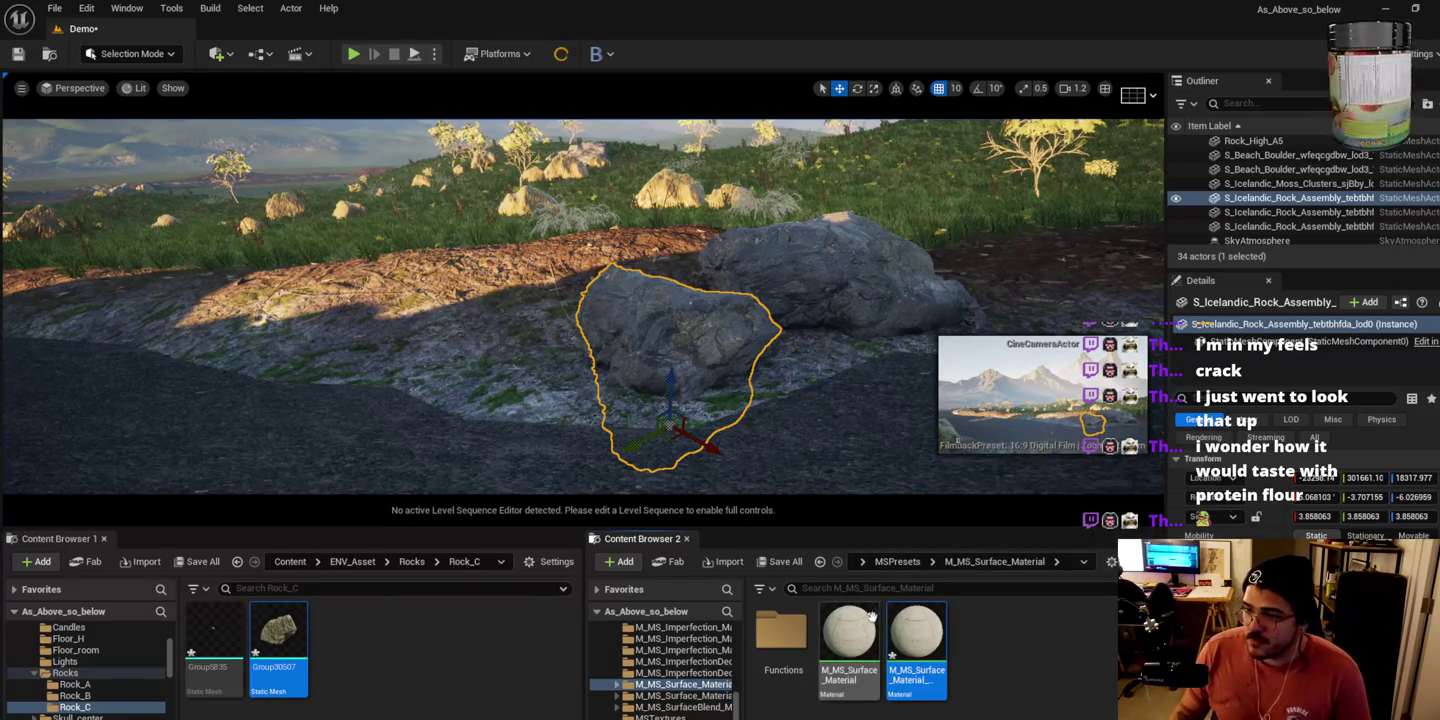
{"action": "key", "text": "alt+Left"}
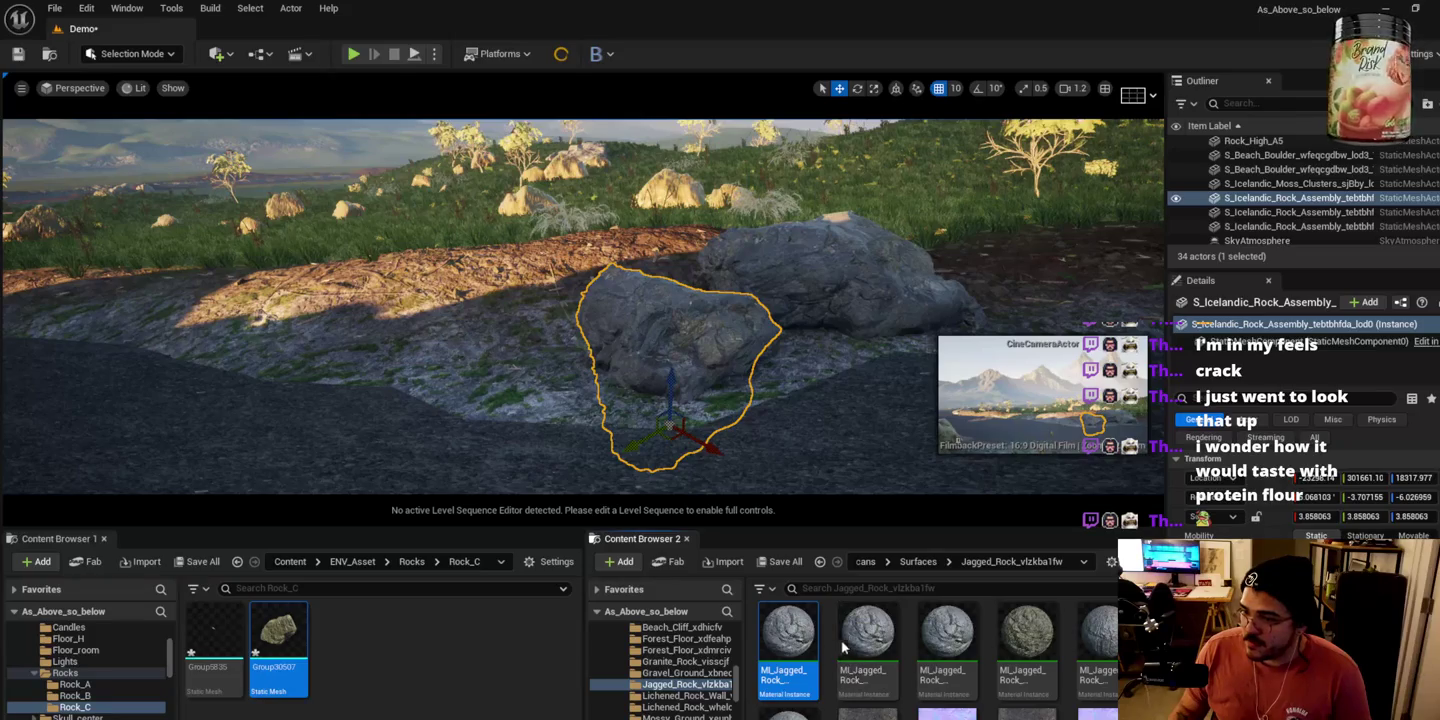
Step: Rotate the S_Icelandic_Rock_Assembly behind the front boulder by about -39 degrees
{"action": "left_click", "coordinate": [851, 641]}
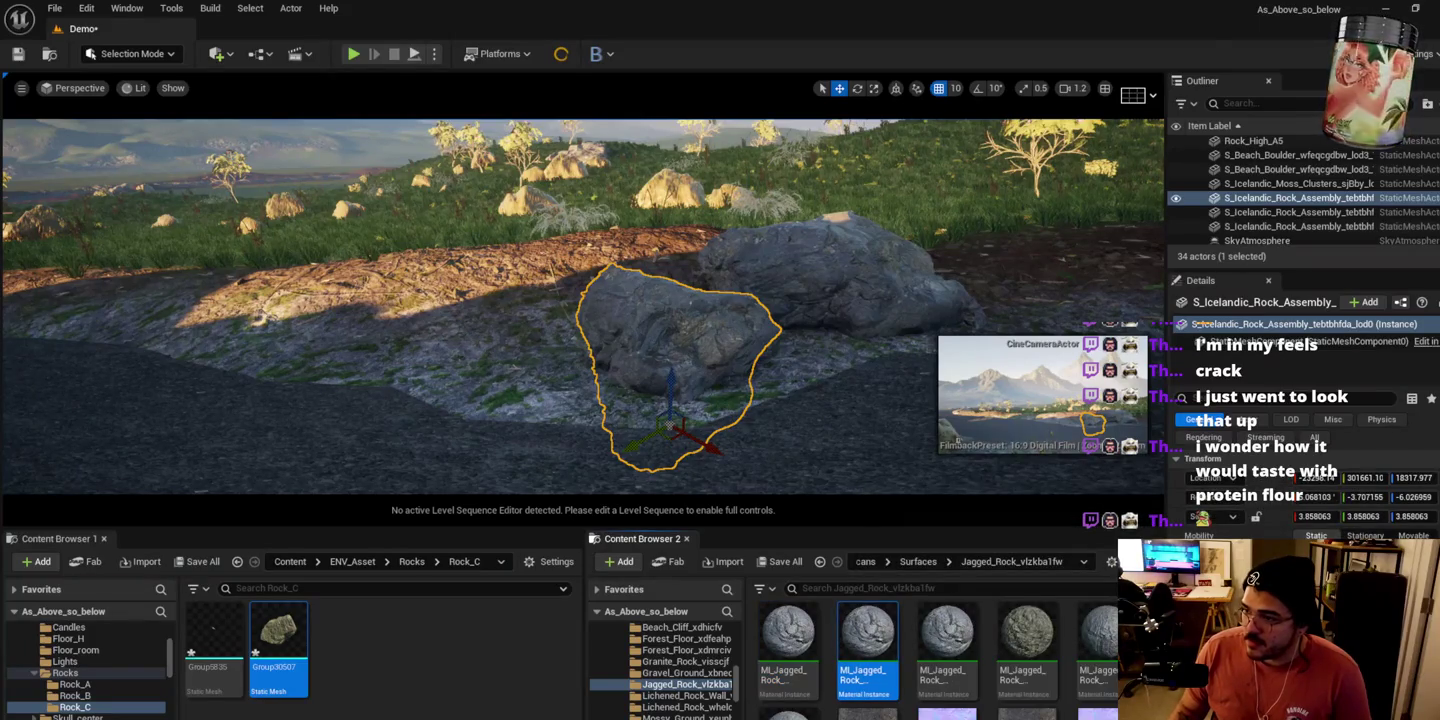
{"action": "left_click", "coordinate": [828, 292]}
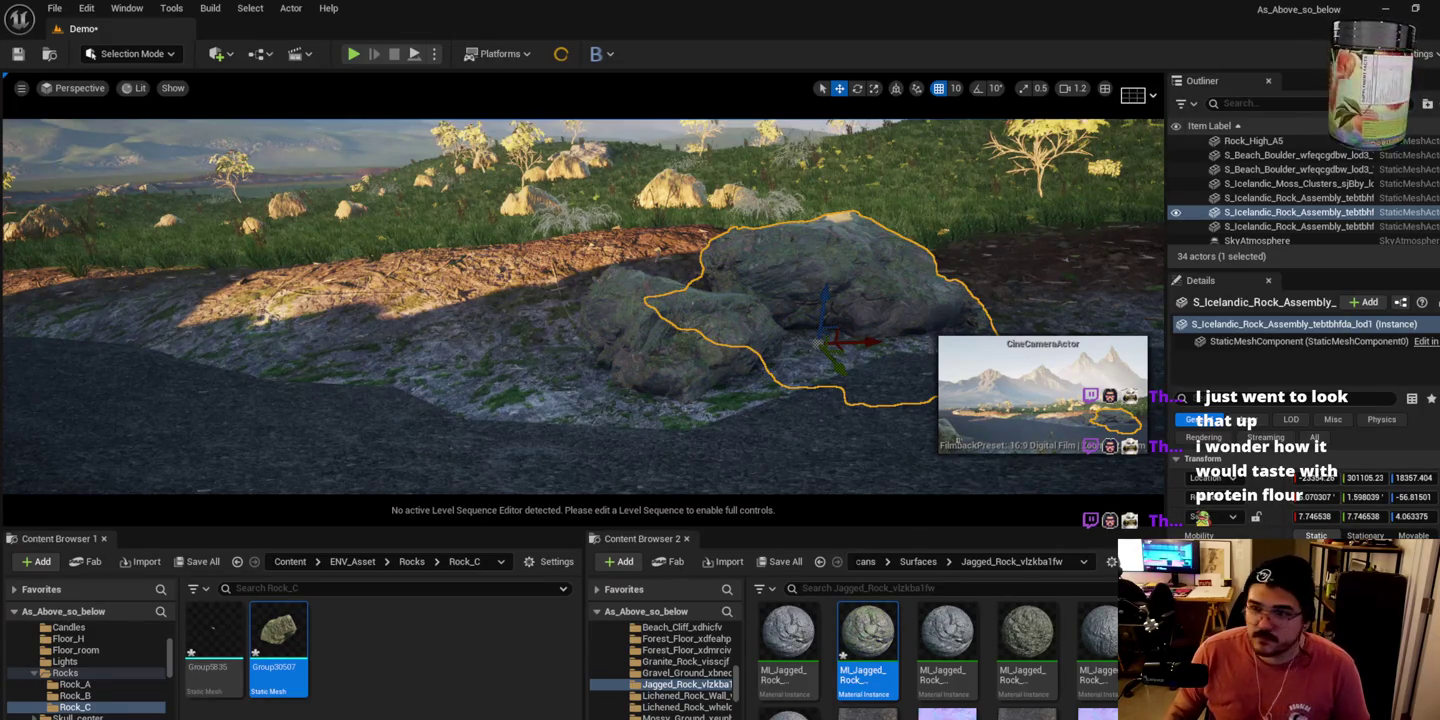
{"action": "mouse_move", "coordinate": [720, 362]}
{"action": "left_mouse_down"}
{"action": "mouse_move", "coordinate": [720, 265]}
{"action": "mouse_move", "coordinate": [706, 256]}
{"action": "left_mouse_up"}
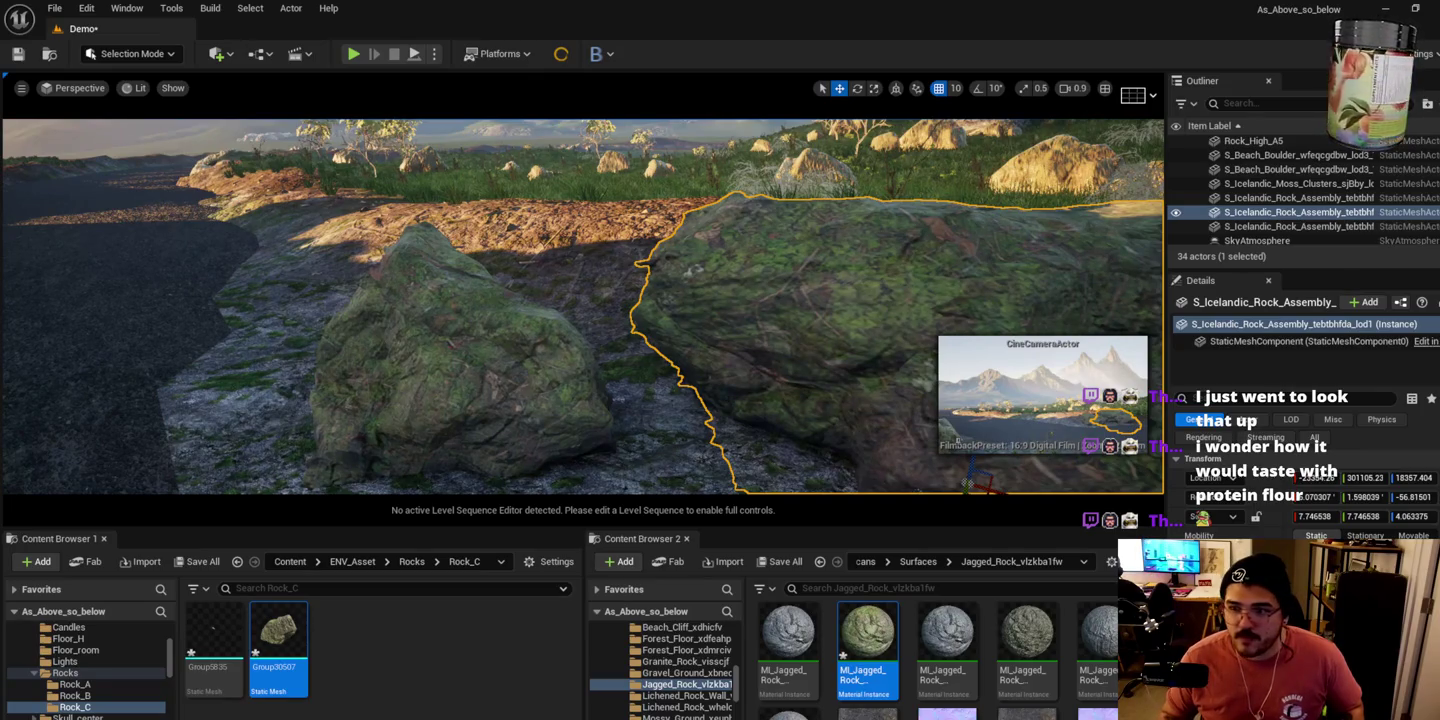
{"action": "left_click_drag", "start_coordinate": [586, 256], "coordinate": [510, 260]}
{"action": "key", "text": "e"}
{"action": "mouse_move", "coordinate": [700, 405]}
{"action": "left_mouse_down"}
{"action": "mouse_move", "coordinate": [623, 438]}
{"action": "mouse_move", "coordinate": [560, 429]}
{"action": "left_mouse_up"}
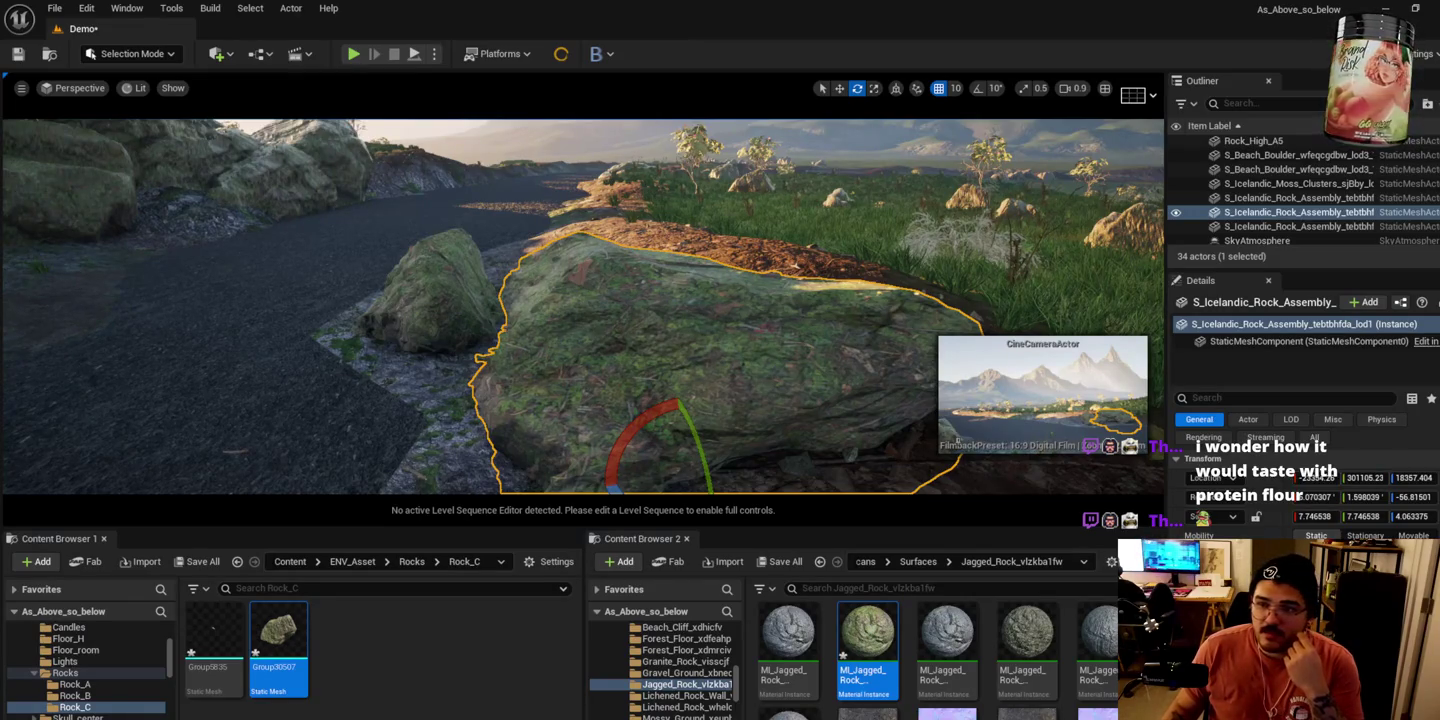
{"action": "key", "text": "f"}
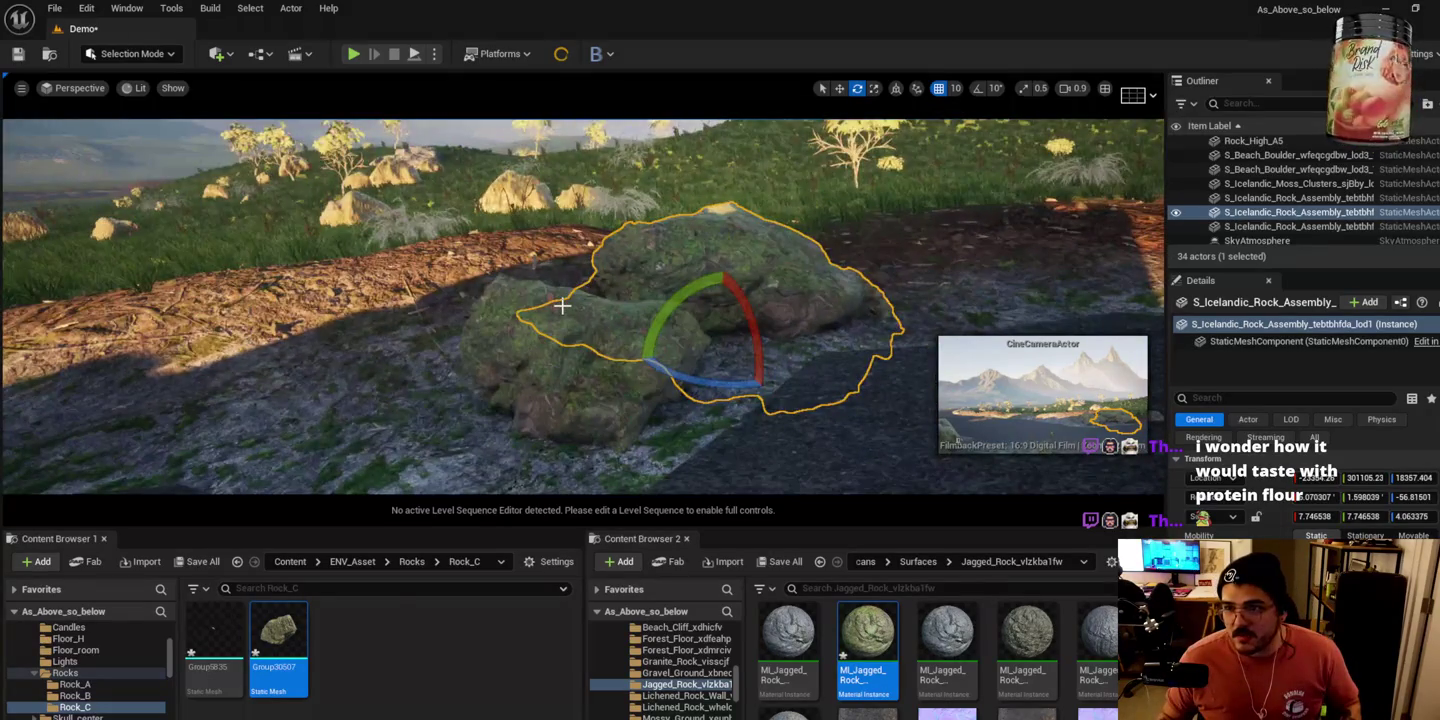
Step: Apply the green MI_Jagged_Rock material to Rock_B2 and the rock on its left
{"action": "left_click_drag", "start_coordinate": [551, 307], "coordinate": [551, 307]}
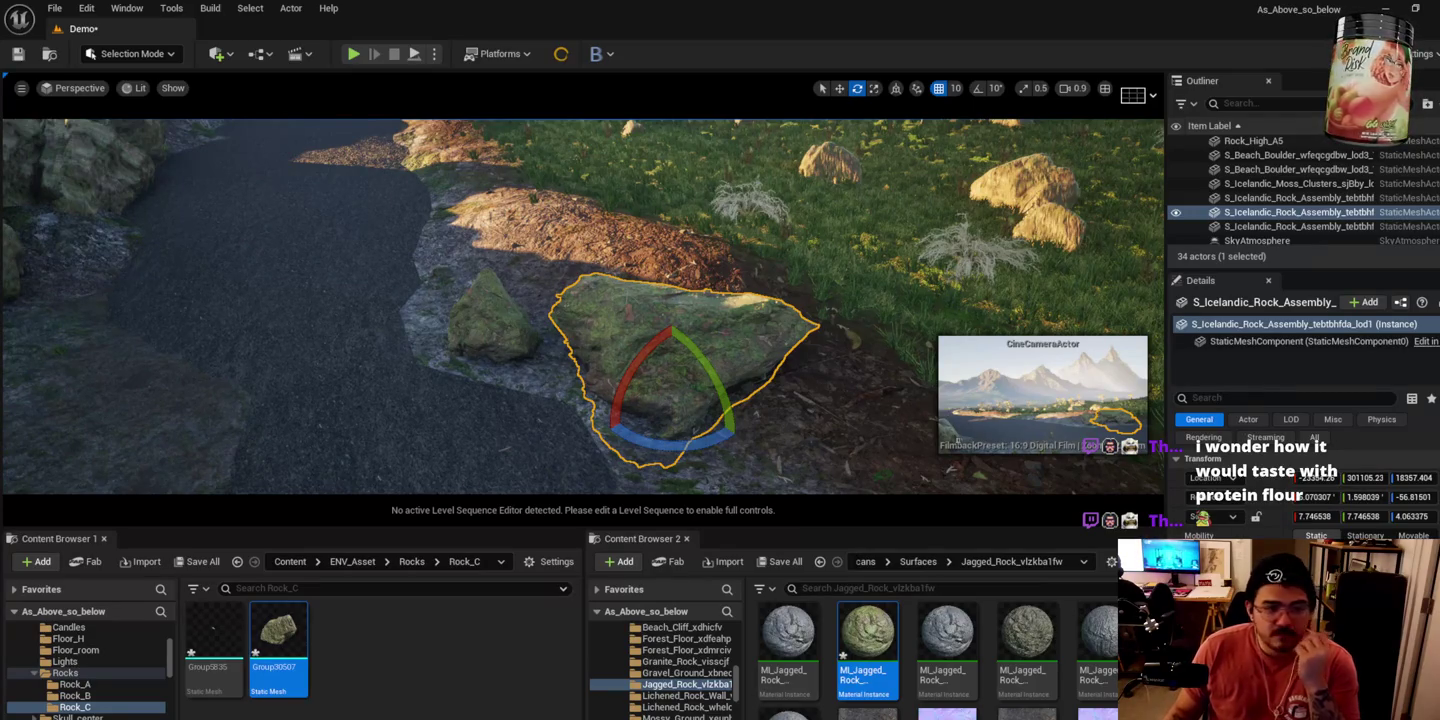
{"action": "mouse_move", "coordinate": [821, 315]}
{"action": "left_mouse_down"}
{"action": "mouse_move", "coordinate": [653, 345]}
{"action": "mouse_move", "coordinate": [641, 370]}
{"action": "mouse_move", "coordinate": [792, 337]}
{"action": "left_mouse_up"}
{"action": "left_click", "coordinate": [655, 346]}
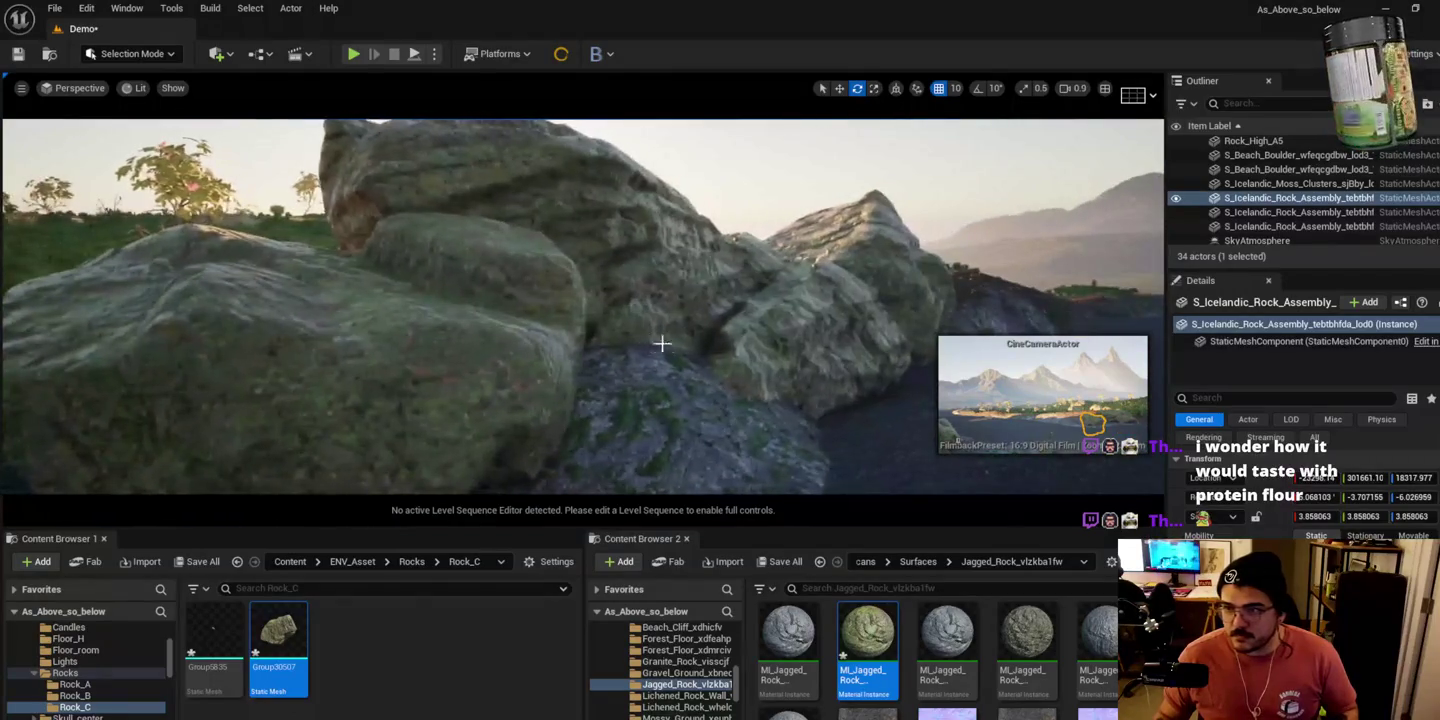
{"action": "left_click", "coordinate": [792, 337]}
{"action": "left_click_drag", "start_coordinate": [868, 640], "coordinate": [410, 344]}
{"action": "scroll", "coordinate": [565, 231], "scroll_direction": "down", "scroll_amount": 5}
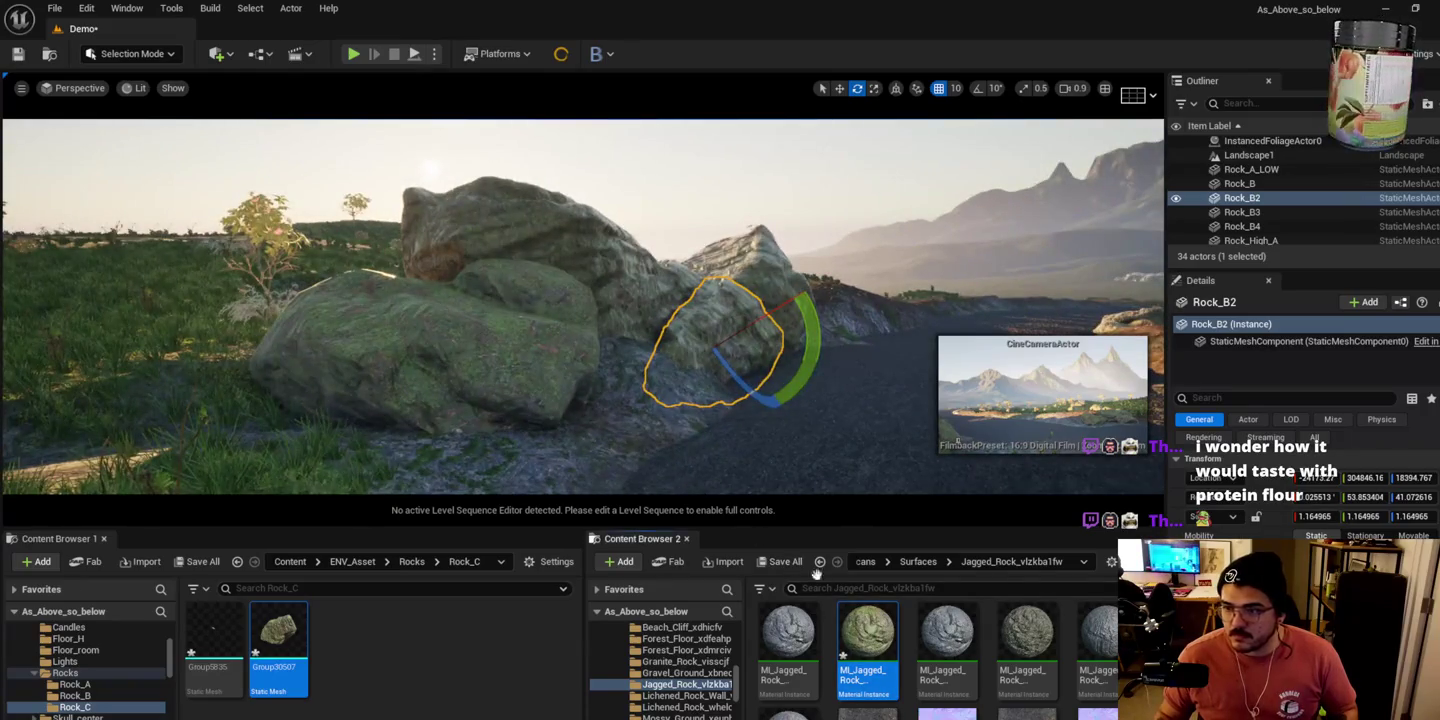
{"action": "scroll", "coordinate": [565, 231], "scroll_direction": "up", "scroll_amount": 5}
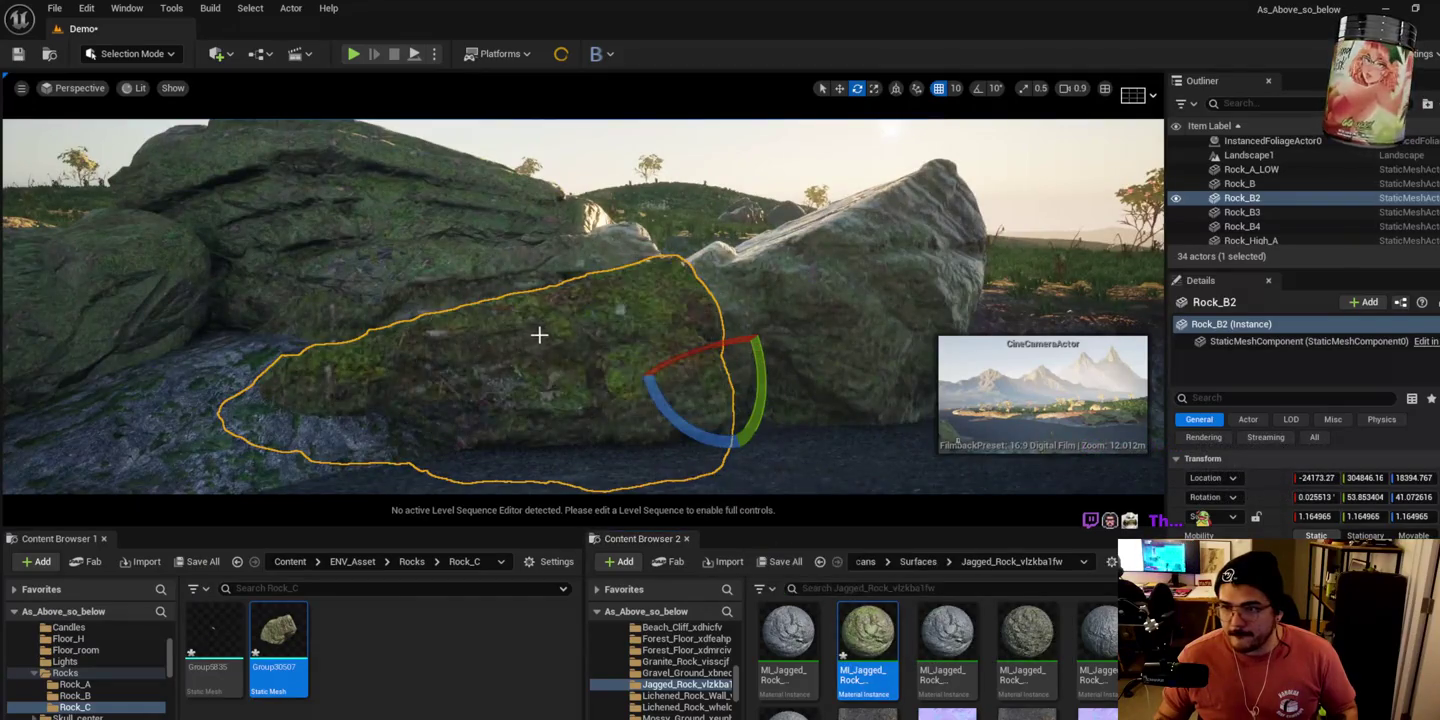
{"action": "key", "text": "Right"}
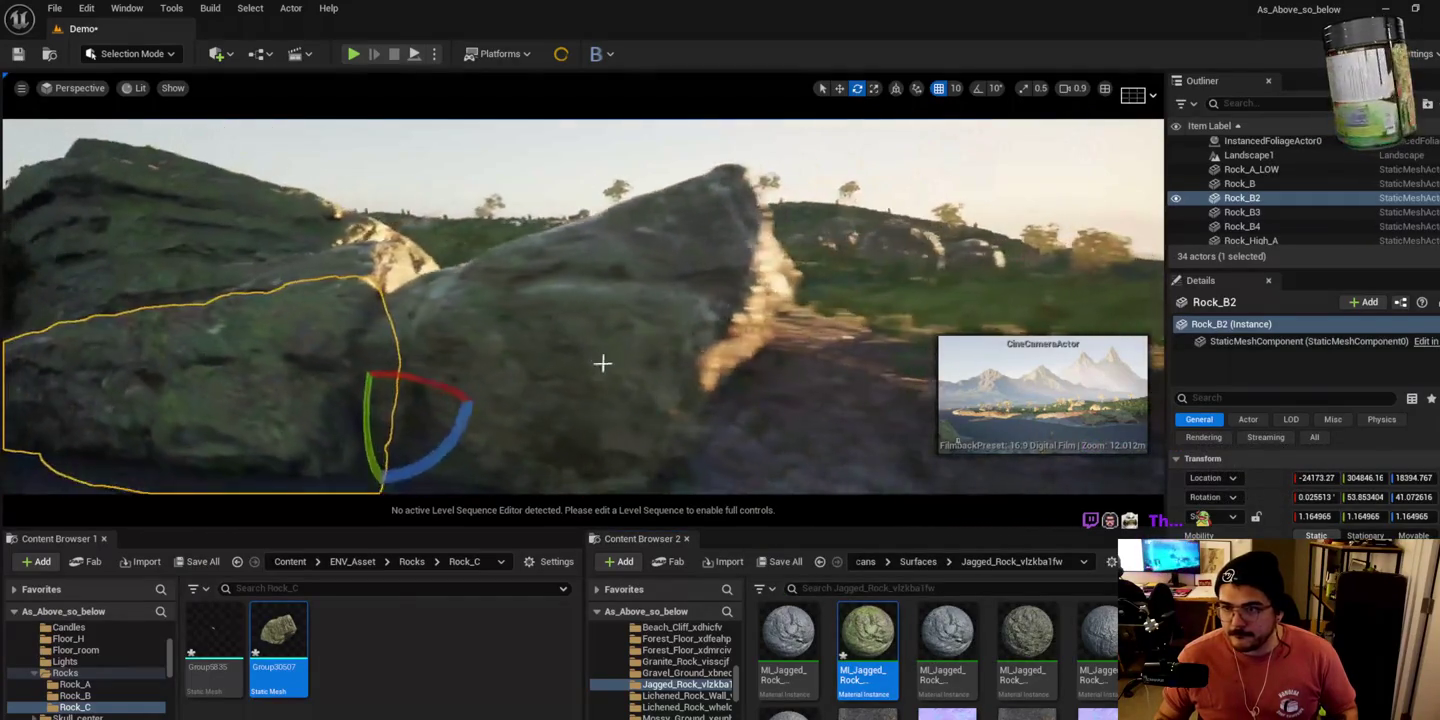
{"action": "left_click_drag", "start_coordinate": [868, 641], "coordinate": [611, 337]}
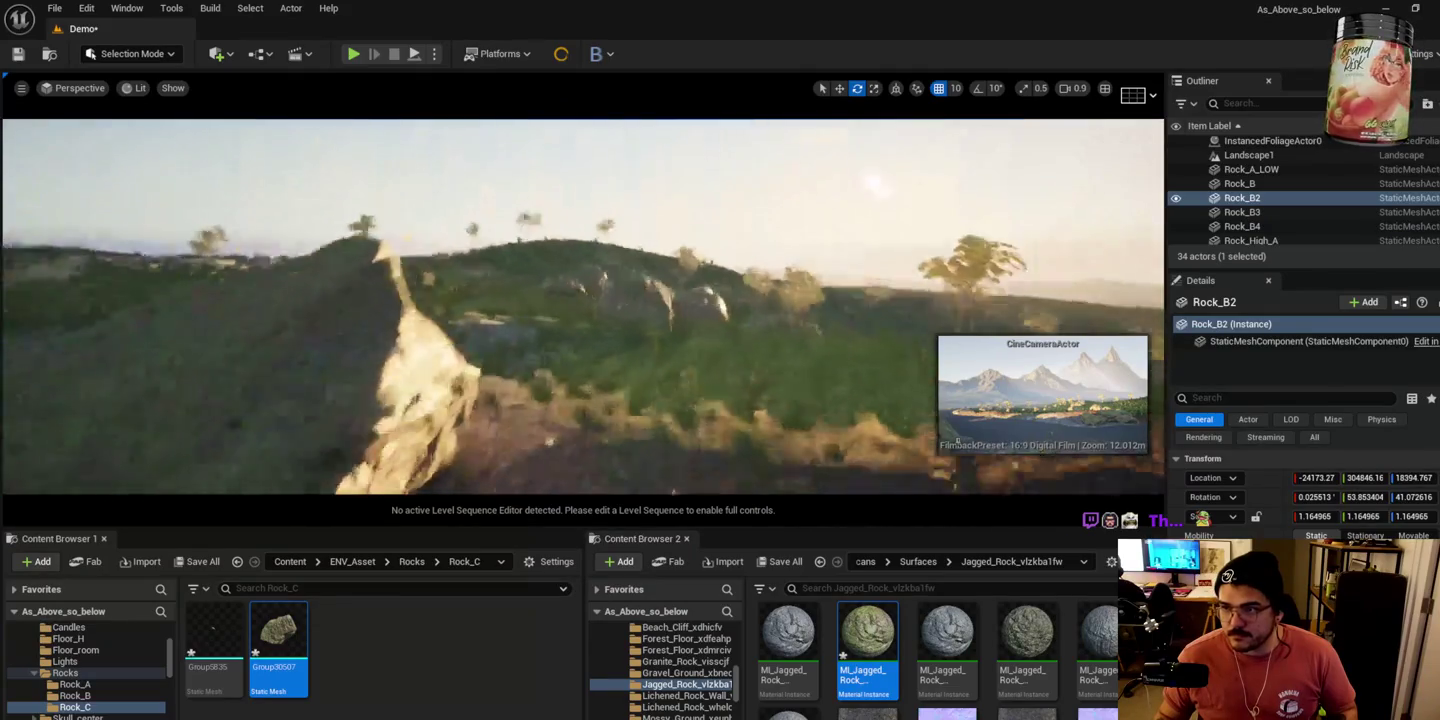
{"action": "key", "text": "f"}
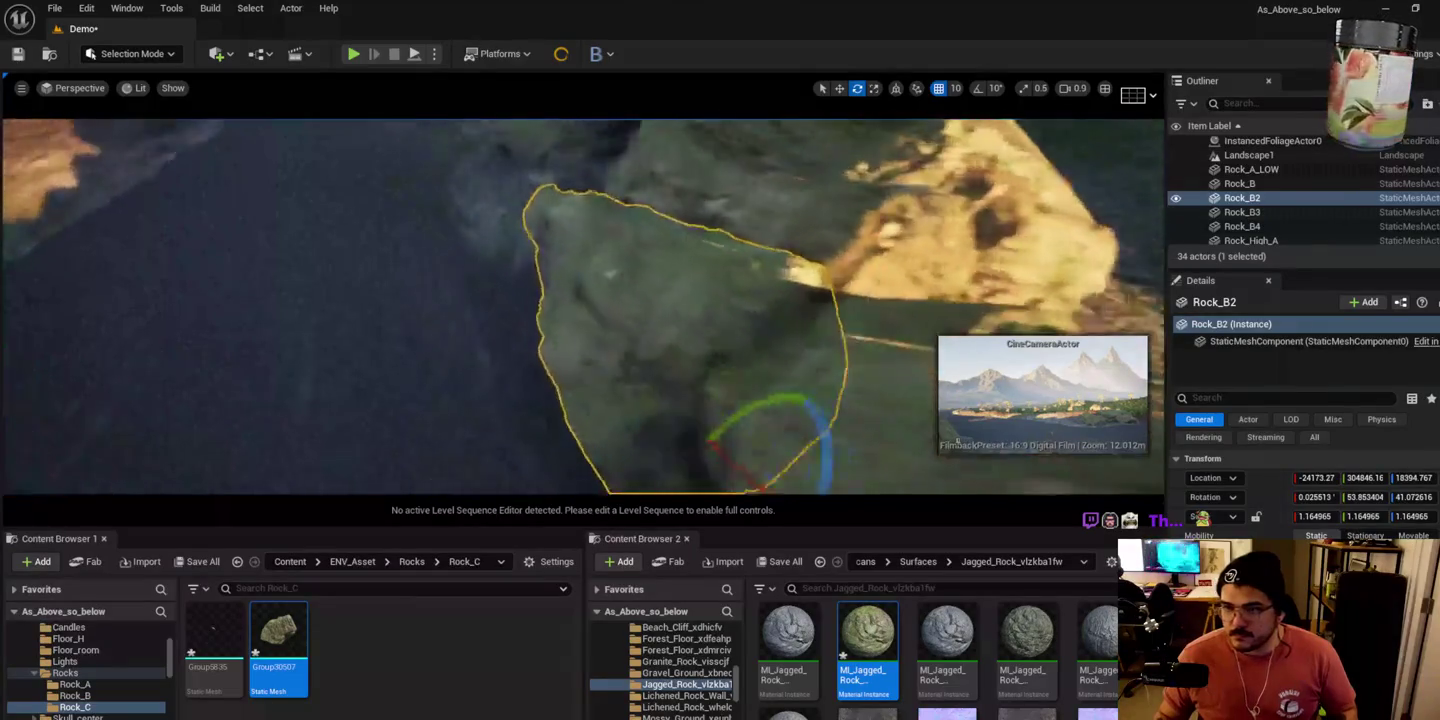
{"action": "mouse_move", "coordinate": [612, 288]}
{"action": "left_mouse_down"}
{"action": "mouse_move", "coordinate": [582, 296]}
{"action": "mouse_move", "coordinate": [594, 306]}
{"action": "left_mouse_up"}
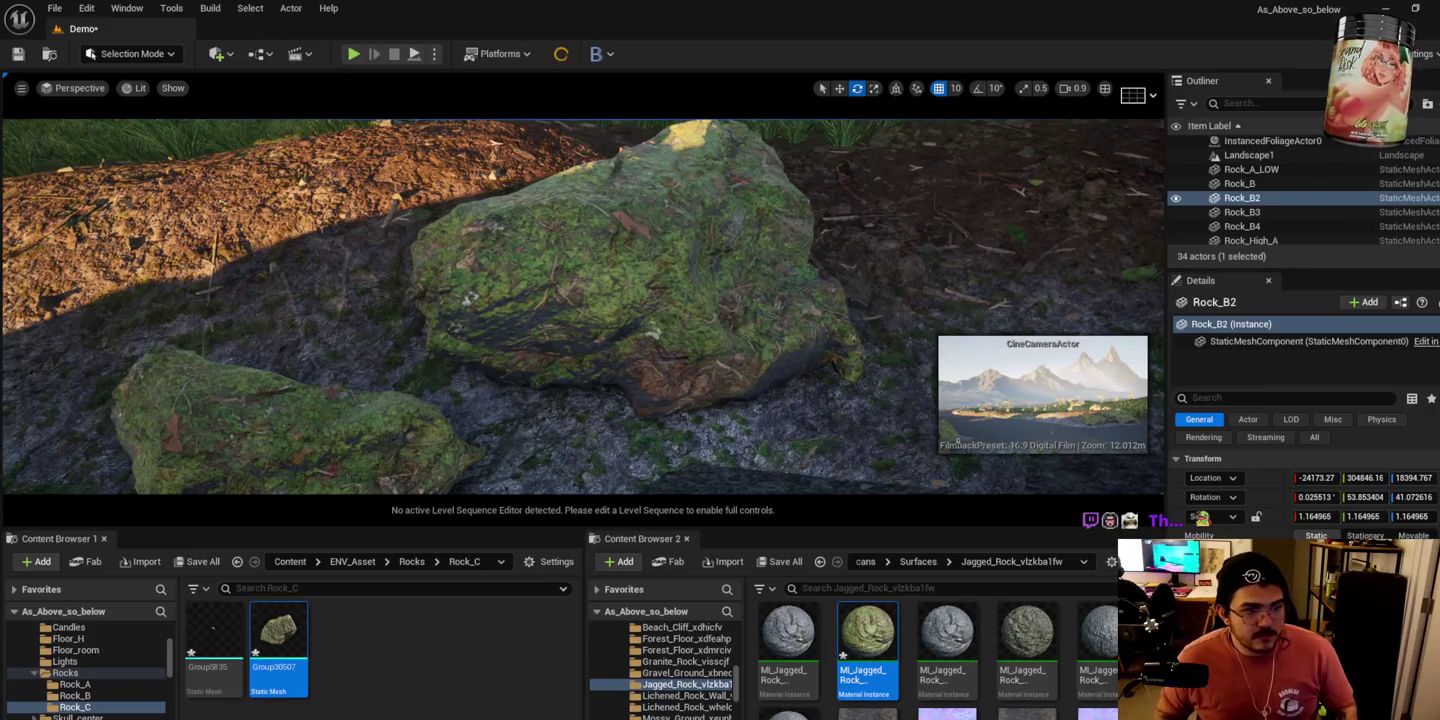
Step: Select the Icelandic rock assembly and tilt it to about -5.83 degrees
{"action": "scroll", "coordinate": [583, 306], "scroll_direction": "up", "scroll_amount": 2}
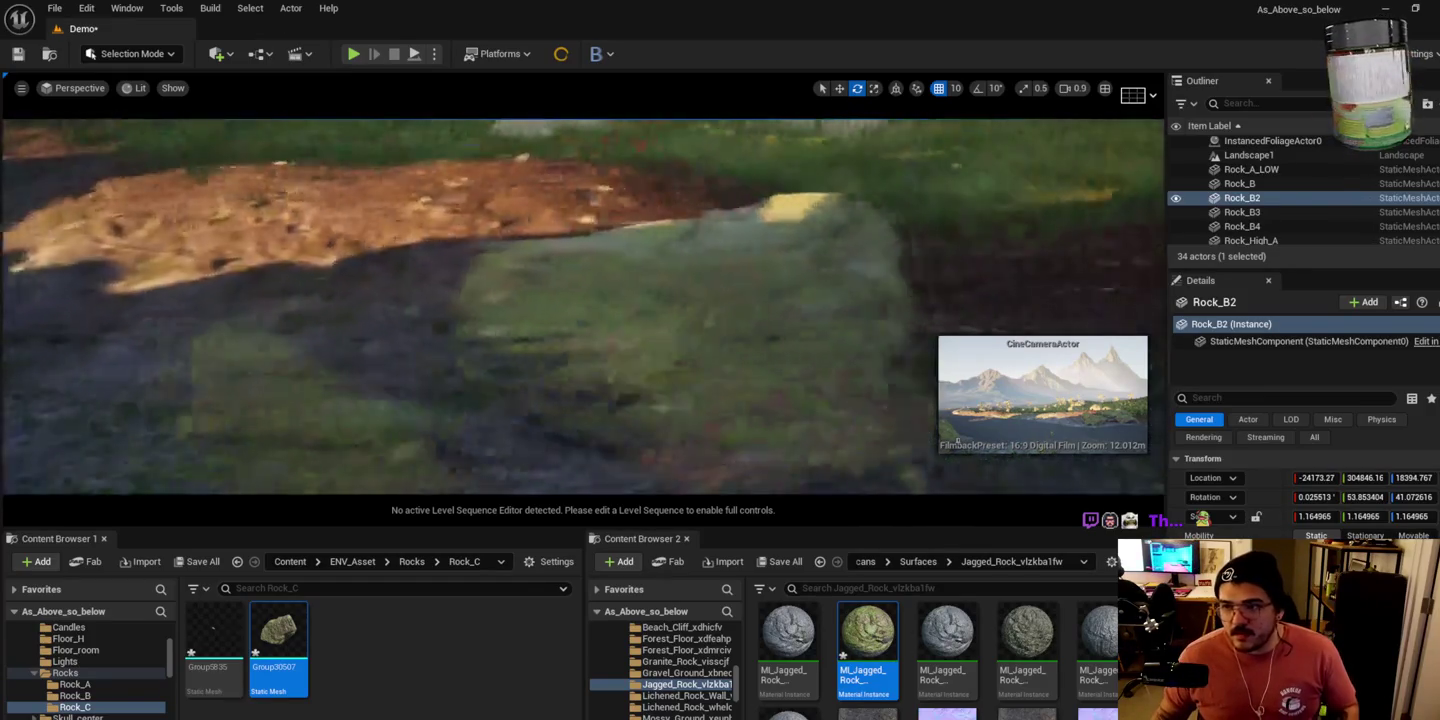
{"action": "left_click", "coordinate": [572, 284]}
{"action": "left_click_drag", "start_coordinate": [516, 329], "coordinate": [551, 302]}
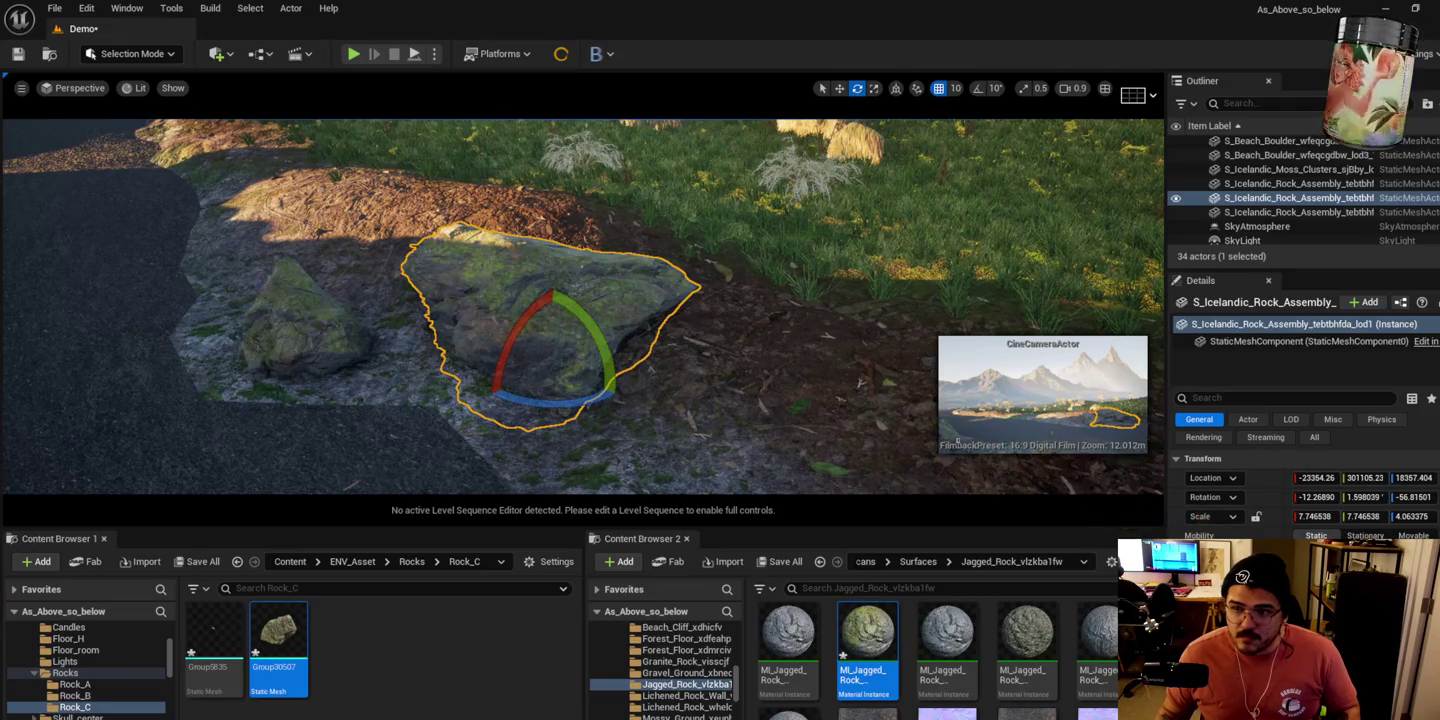
Step: Frame the rock assembly up close and pick one of the painted hillside rocks
{"action": "mouse_move", "coordinate": [482, 289]}
{"action": "left_mouse_down"}
{"action": "mouse_move", "coordinate": [469, 190]}
{"action": "mouse_move", "coordinate": [473, 258]}
{"action": "left_mouse_up"}
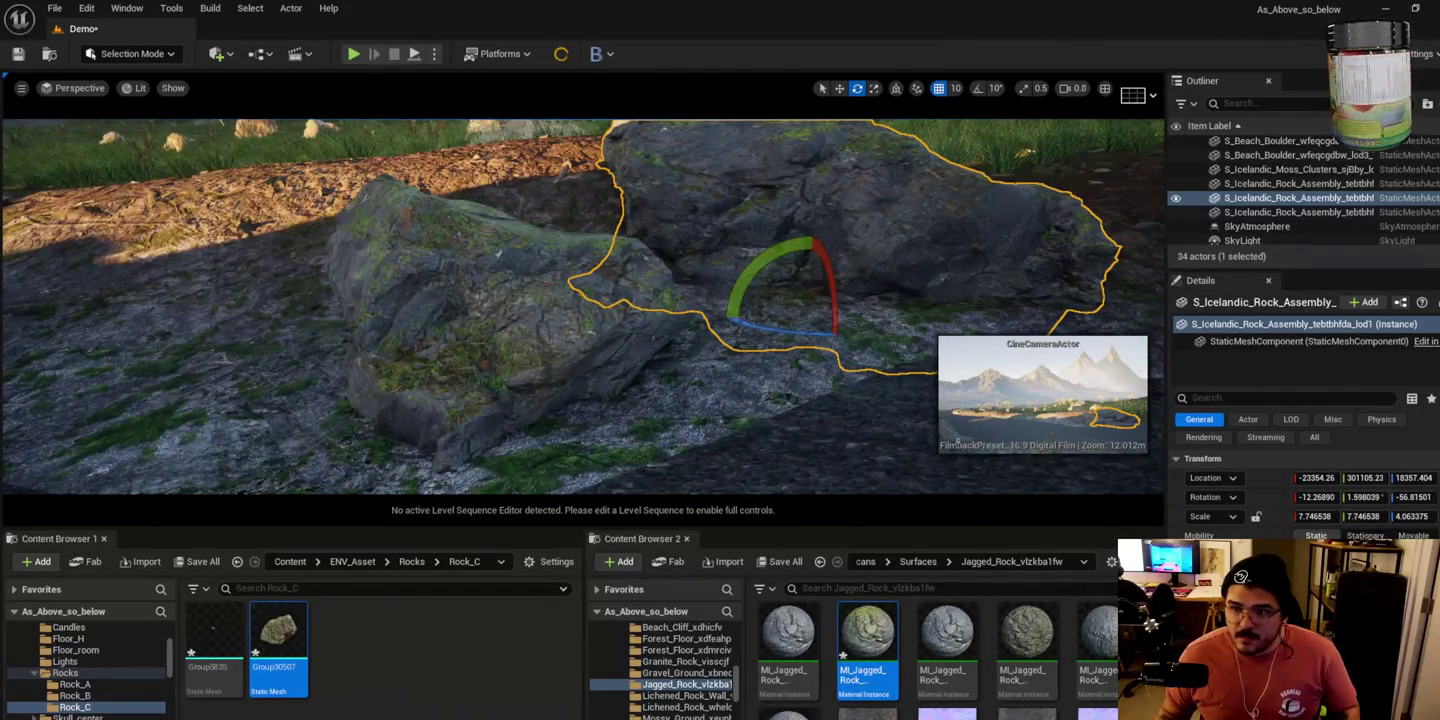
{"action": "left_click_drag", "start_coordinate": [335, 330], "coordinate": [328, 226]}
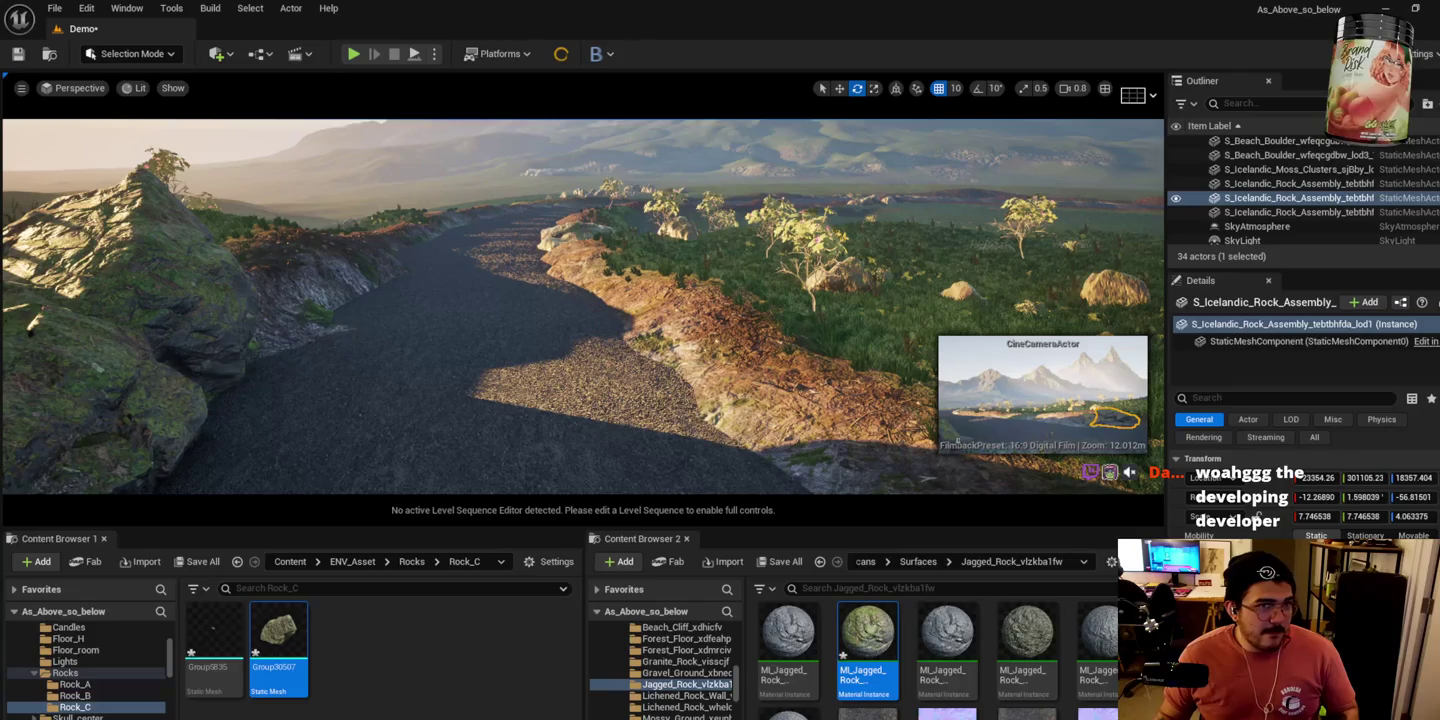
{"action": "key", "text": "f"}
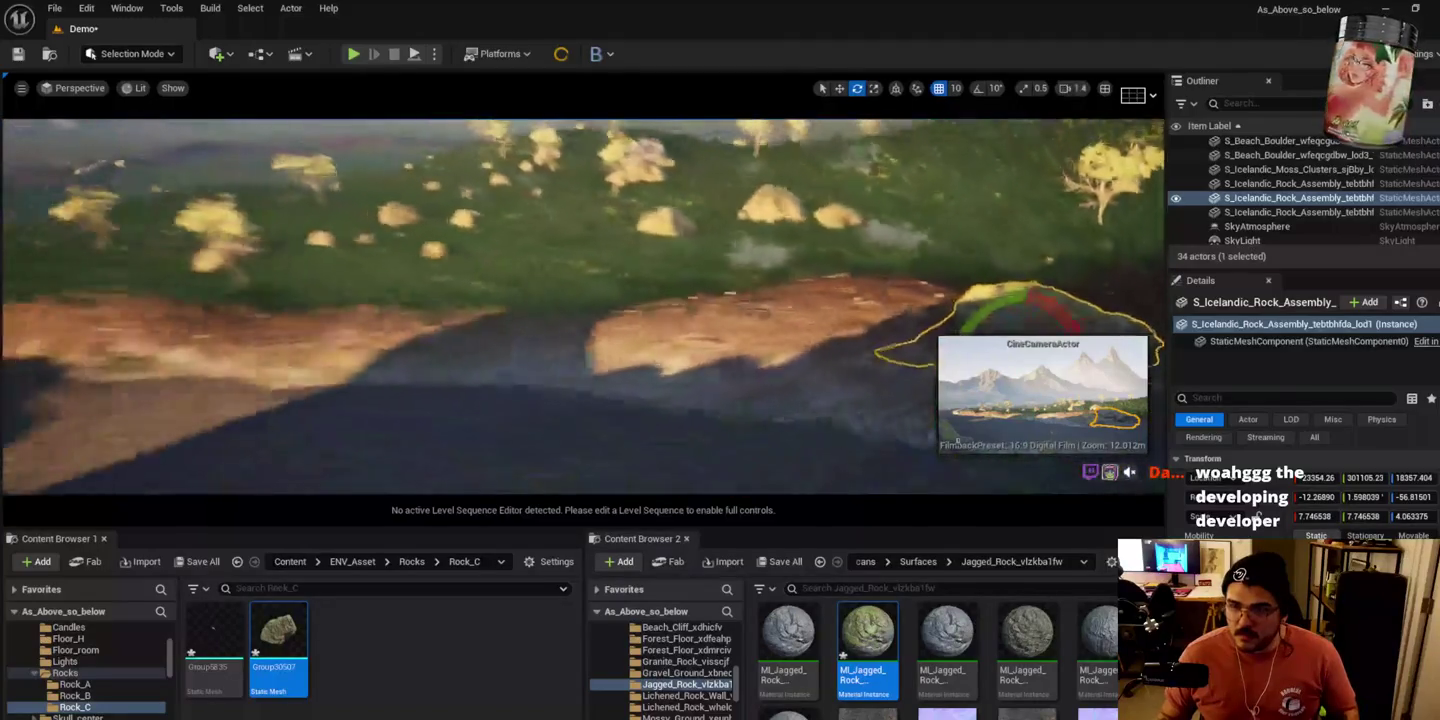
{"action": "scroll", "coordinate": [583, 306], "scroll_direction": "up", "scroll_amount": 3}
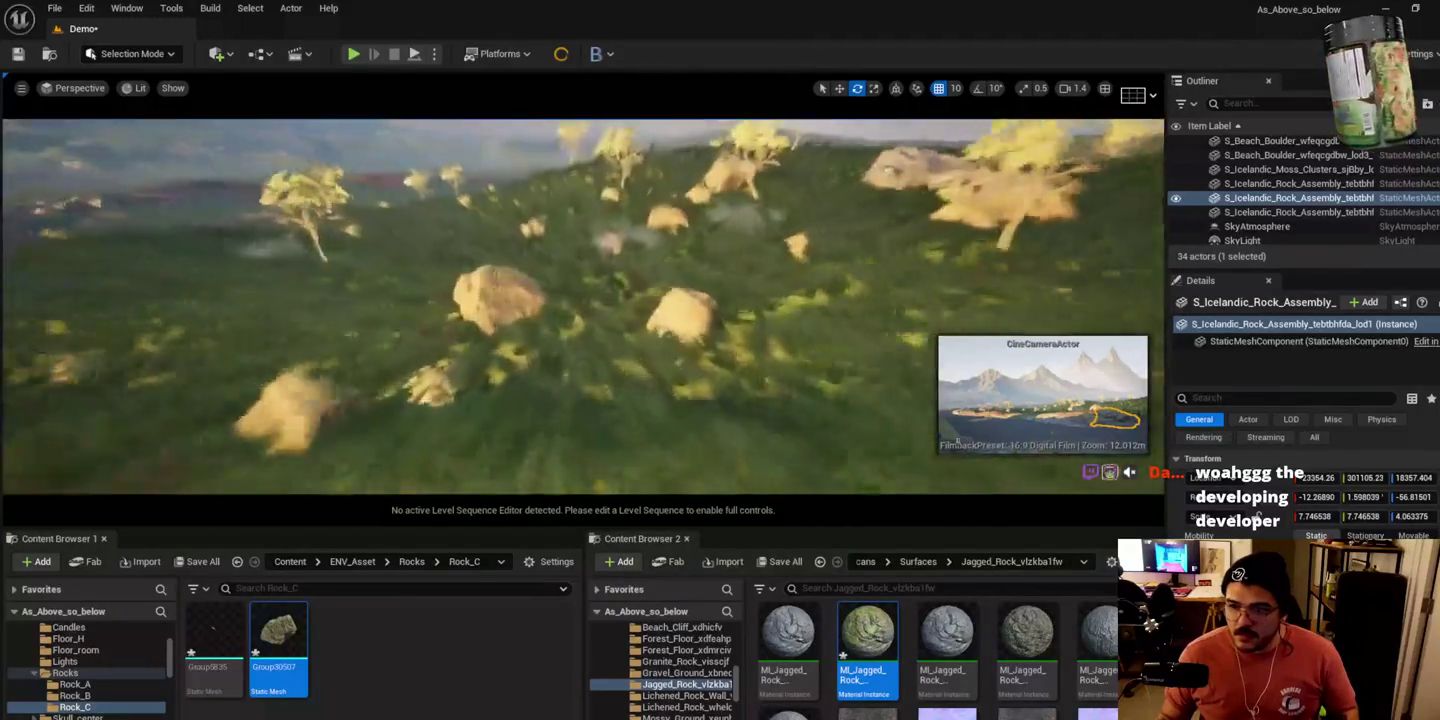
{"action": "left_click", "coordinate": [519, 285]}
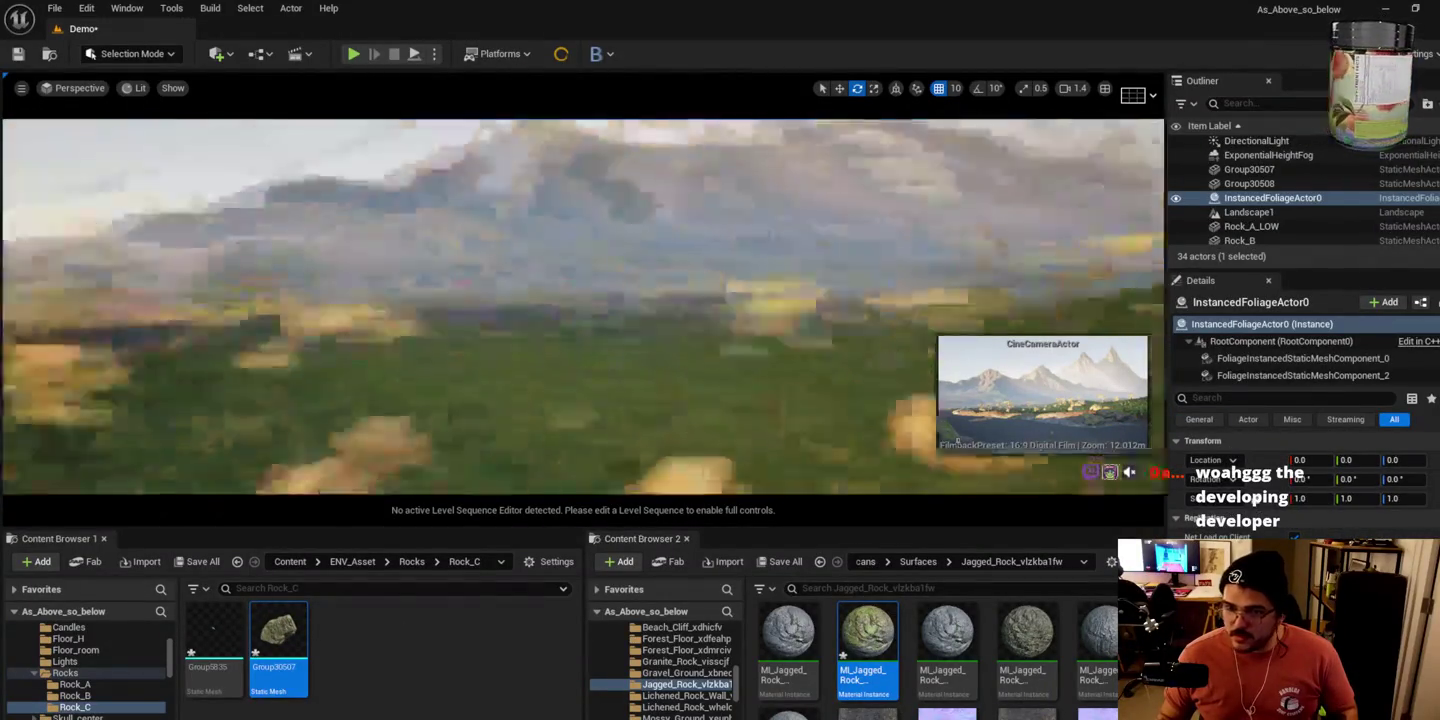
Step: Select the mossy ridge rock, sync the Content Browser, and pick Rock_A_LOW in Rocks > Rock_A
{"action": "left_click_drag", "start_coordinate": [366, 413], "coordinate": [345, 346]}
{"action": "left_click", "coordinate": [346, 346]}
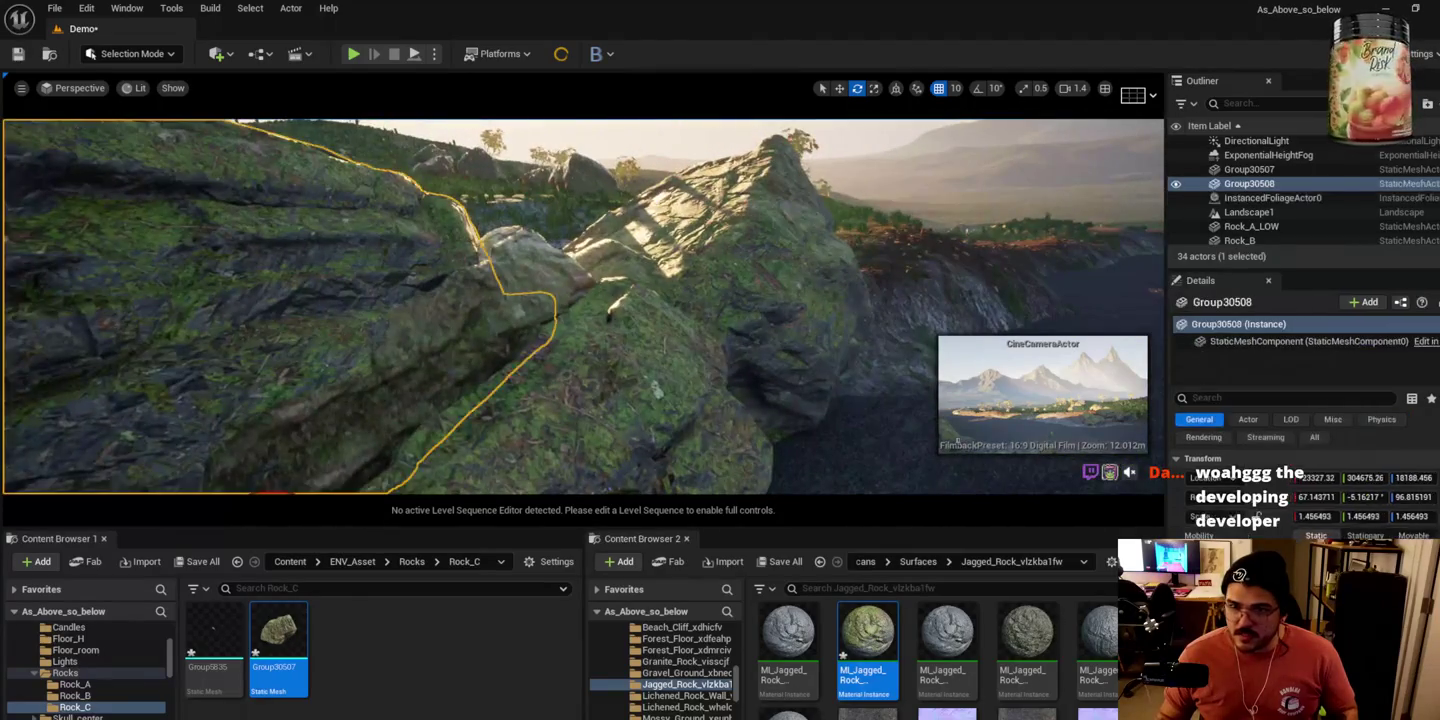
{"action": "key", "text": "ctrl+b"}
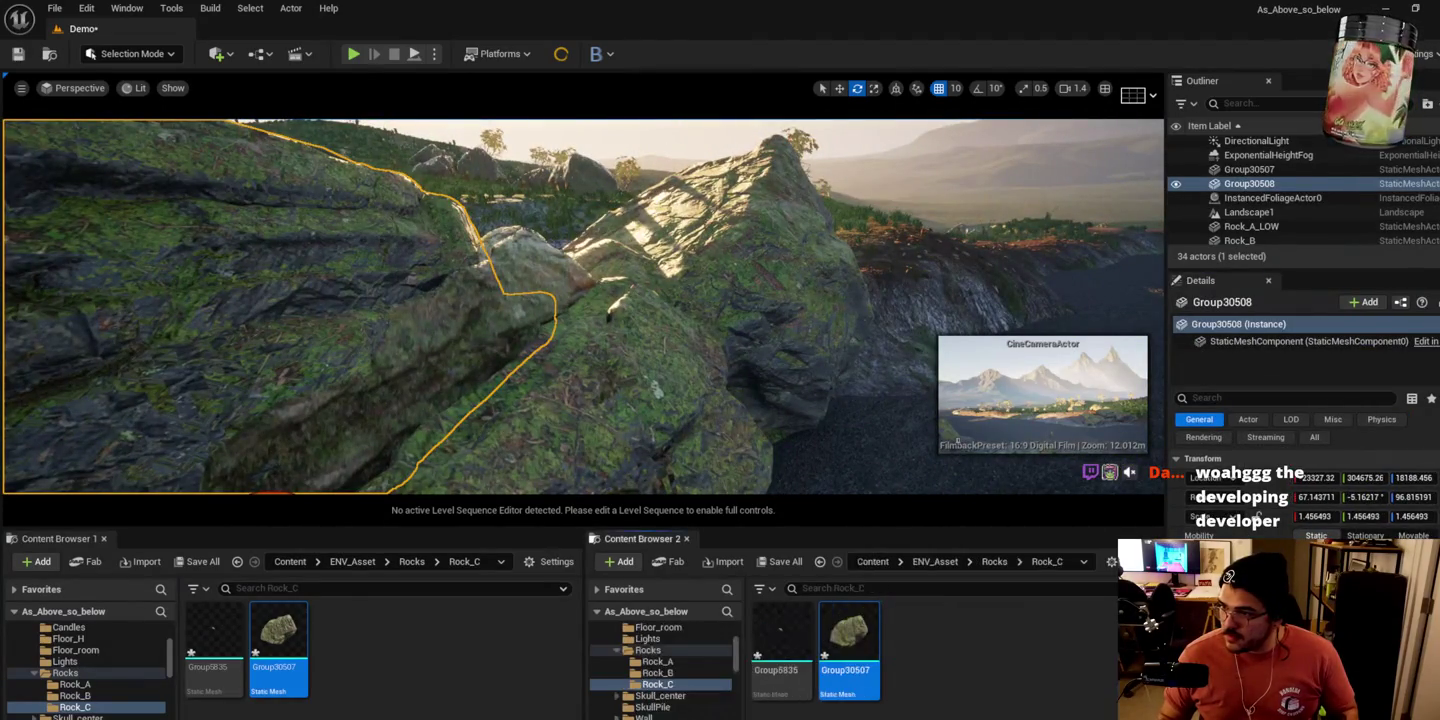
{"action": "left_click", "coordinate": [995, 561]}
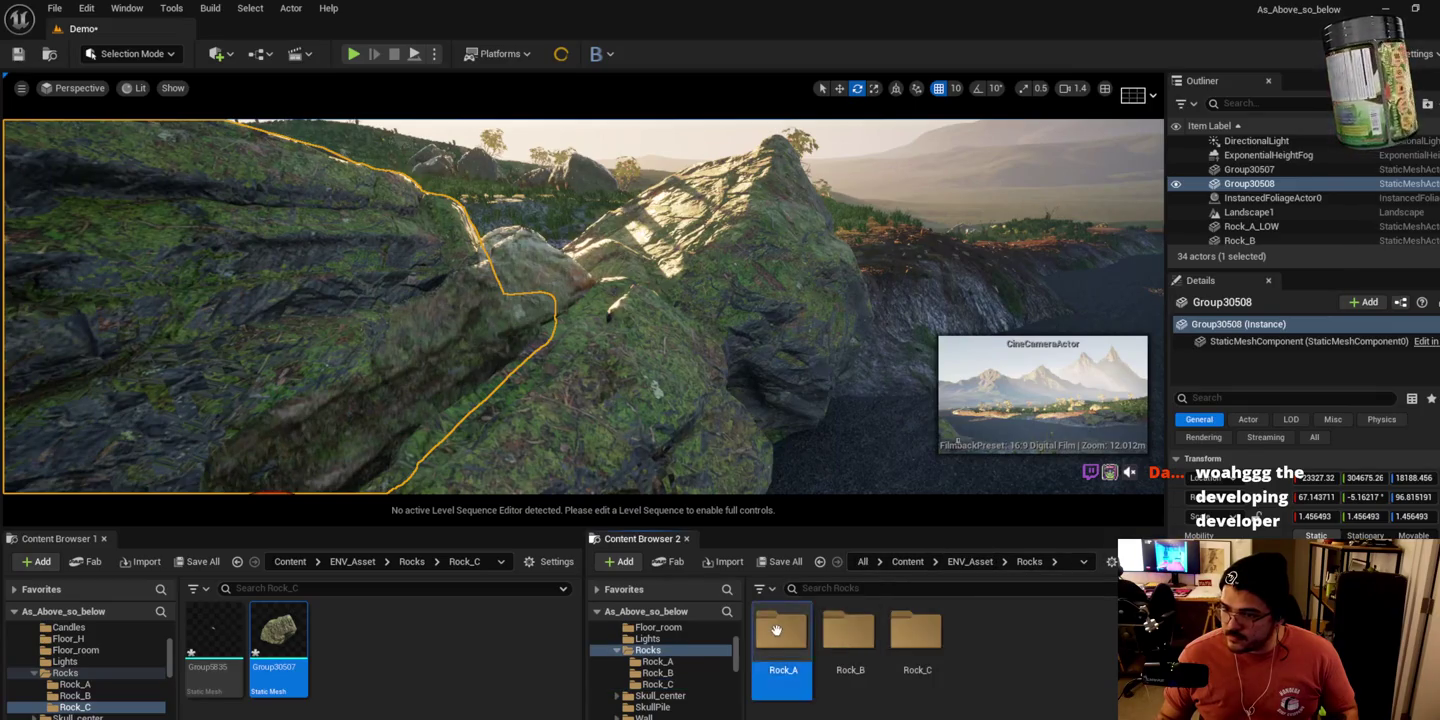
{"action": "double_click", "coordinate": [782, 634]}
{"action": "left_click", "coordinate": [793, 647]}
Step: Browse to Rocks > Rock_B, open the Rock_B mesh, and close its editor
{"action": "left_click_drag", "start_coordinate": [599, 300], "coordinate": [550, 320]}
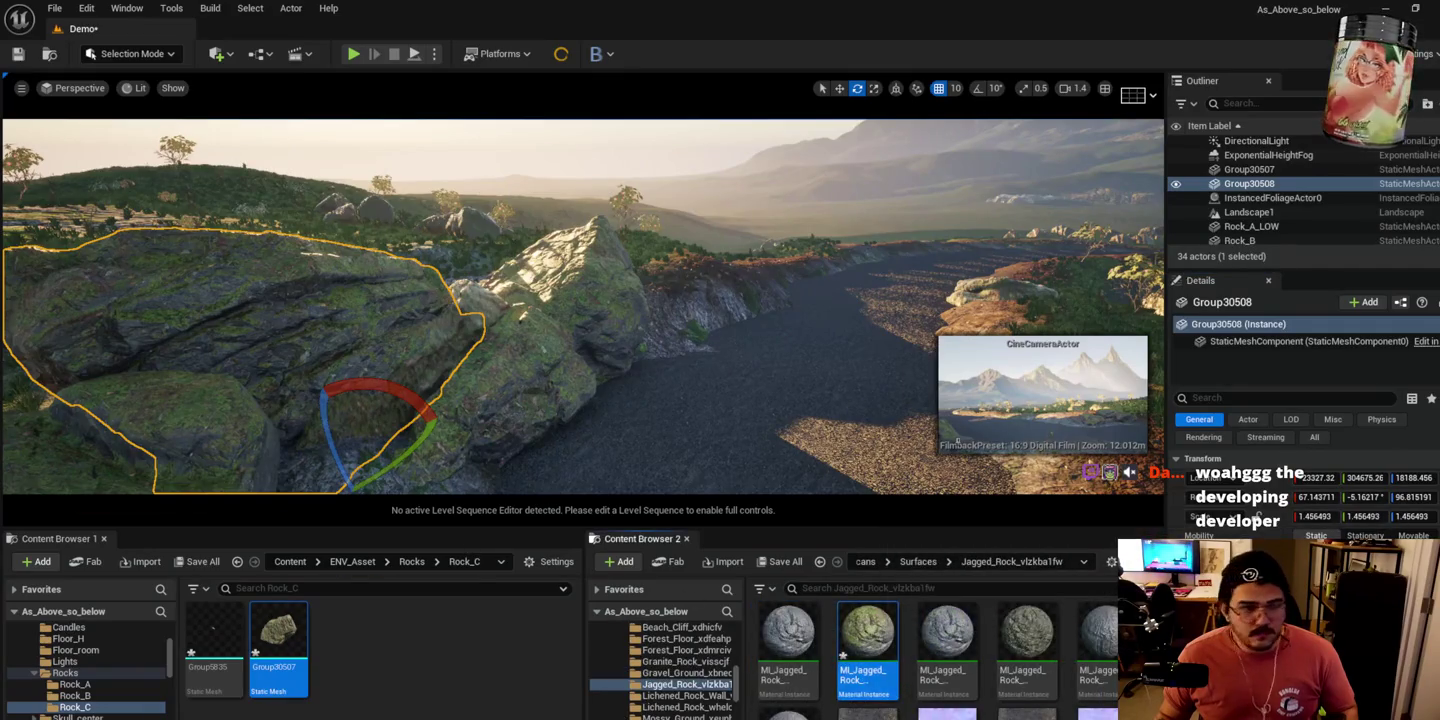
{"action": "mouse_move", "coordinate": [405, 316]}
{"action": "left_mouse_down"}
{"action": "mouse_move", "coordinate": [454, 368]}
{"action": "mouse_move", "coordinate": [420, 349]}
{"action": "left_mouse_up"}
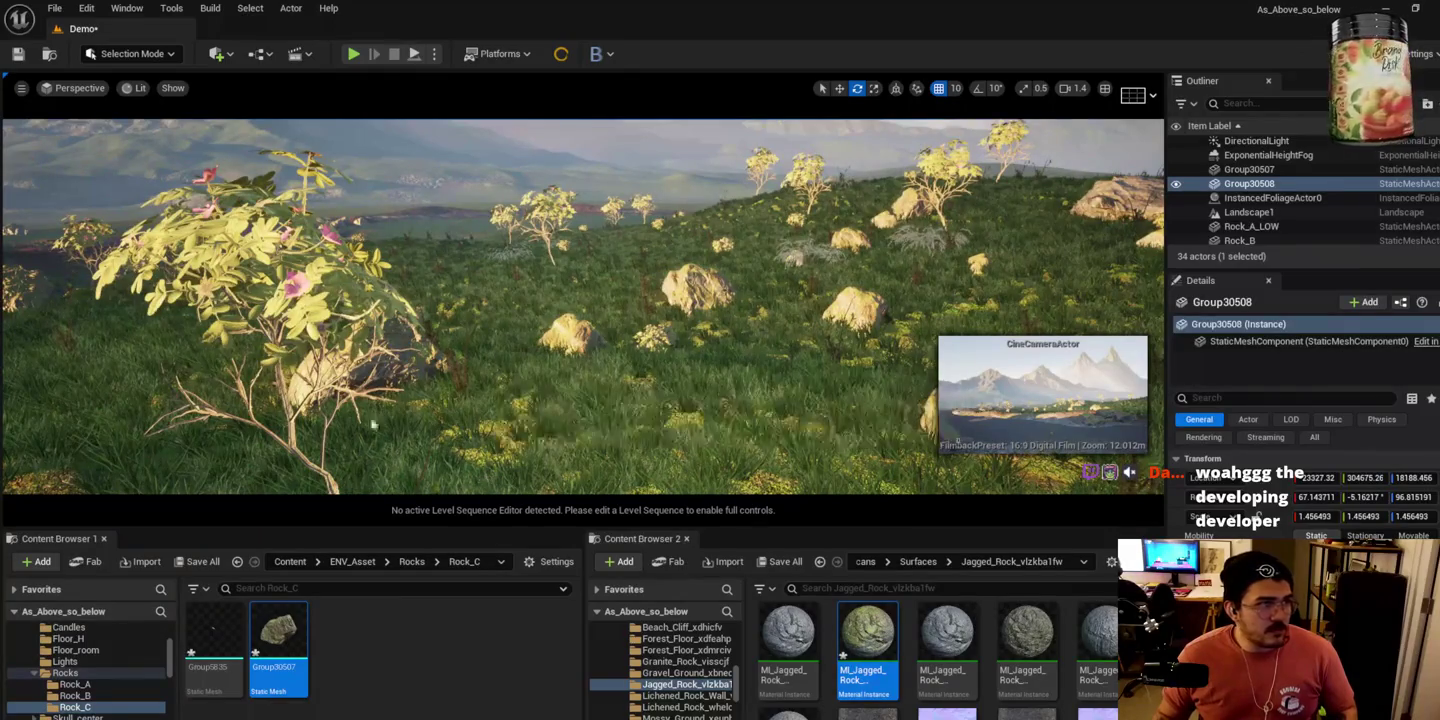
{"action": "left_click", "coordinate": [409, 563]}
{"action": "double_click", "coordinate": [274, 625]}
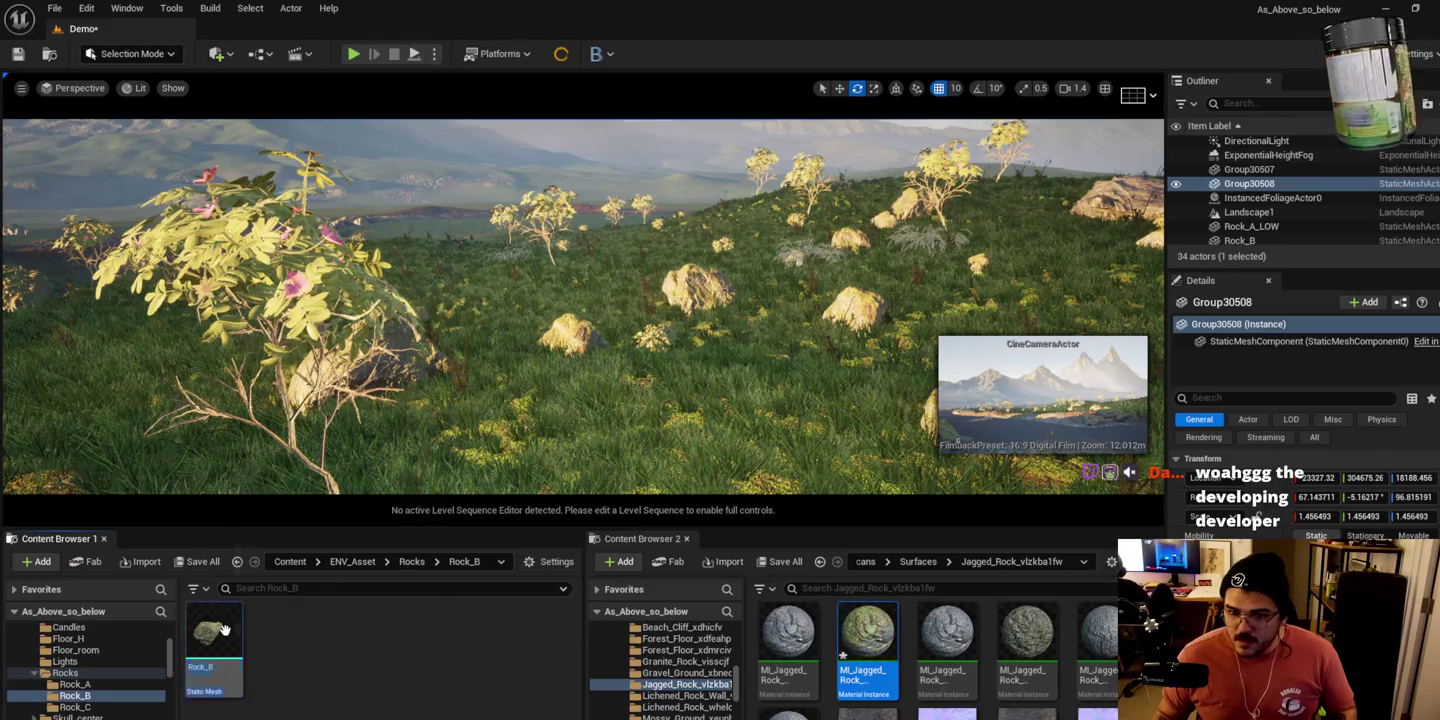
{"action": "double_click", "coordinate": [225, 637]}
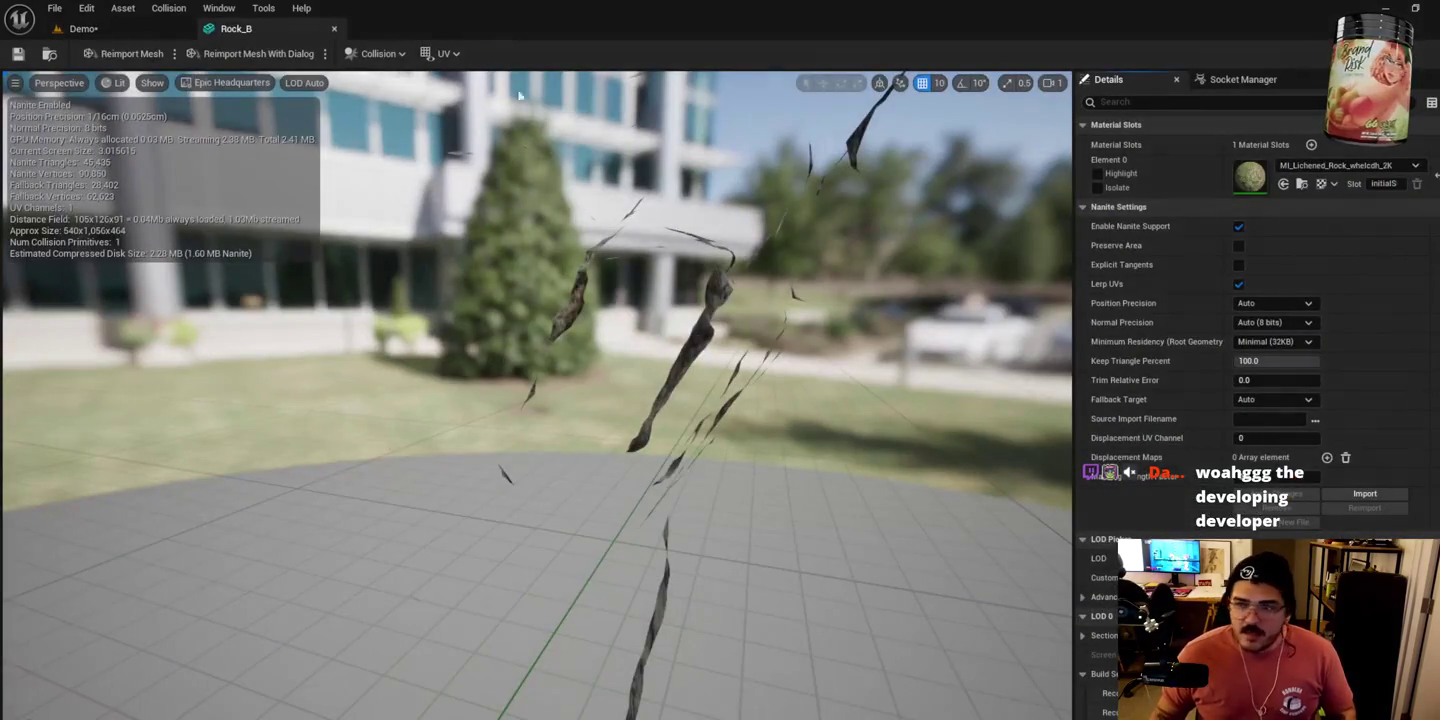
{"action": "left_click", "coordinate": [334, 28]}
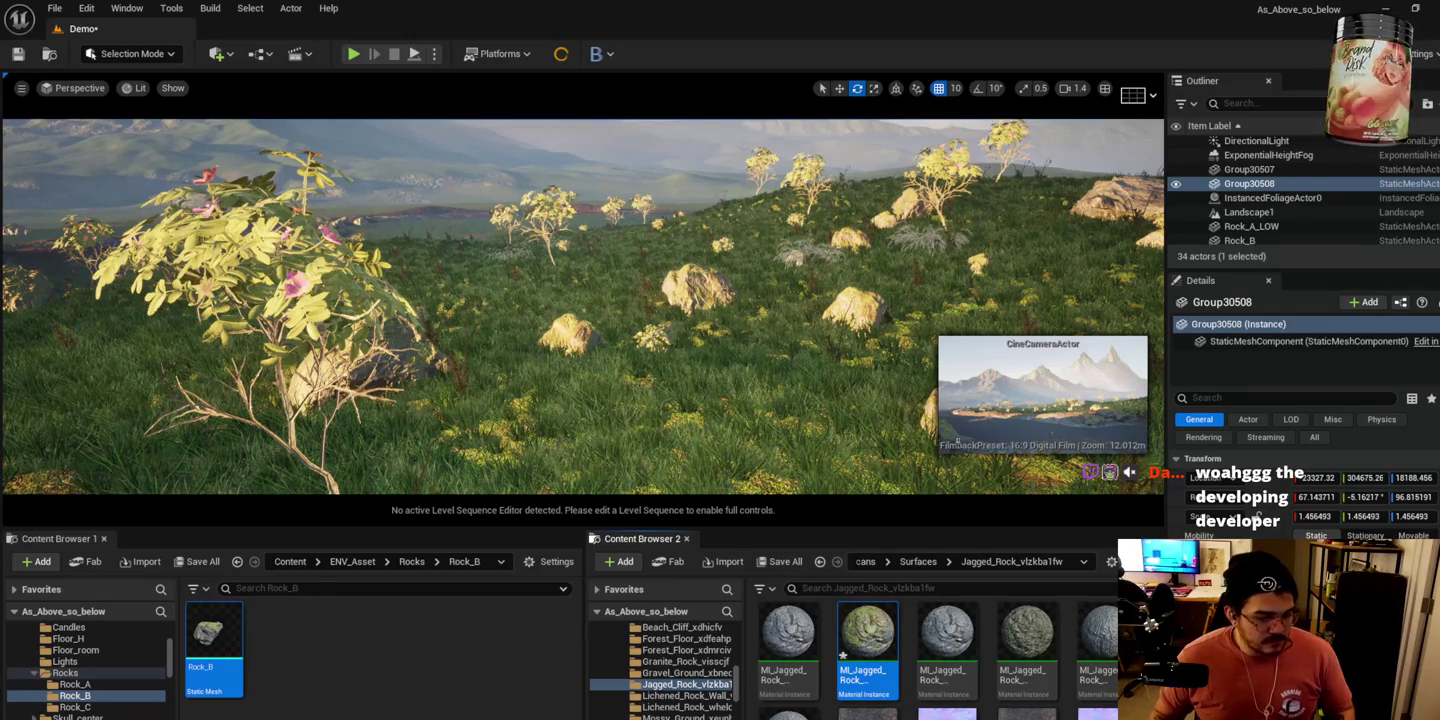
{"action": "left_click_drag", "start_coordinate": [722, 458], "coordinate": [723, 430]}
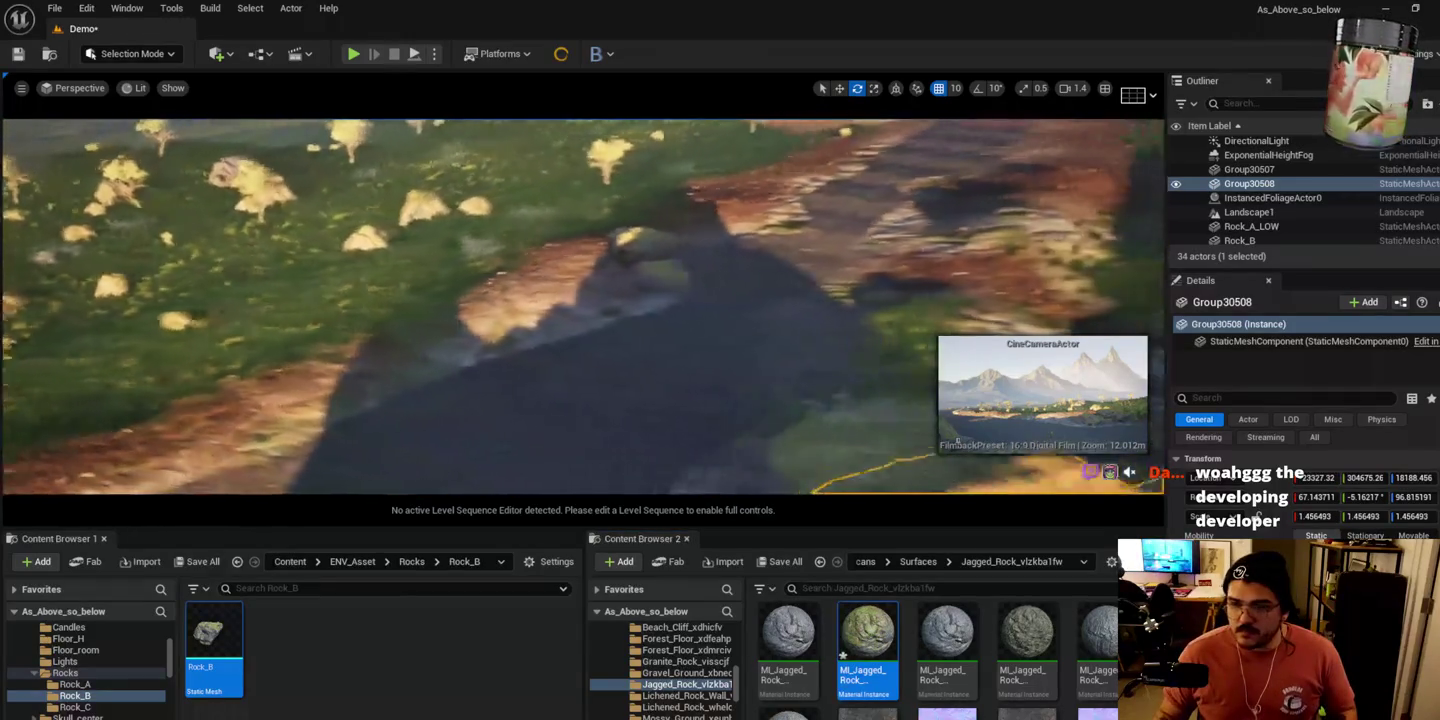
{"action": "key", "text": "f"}
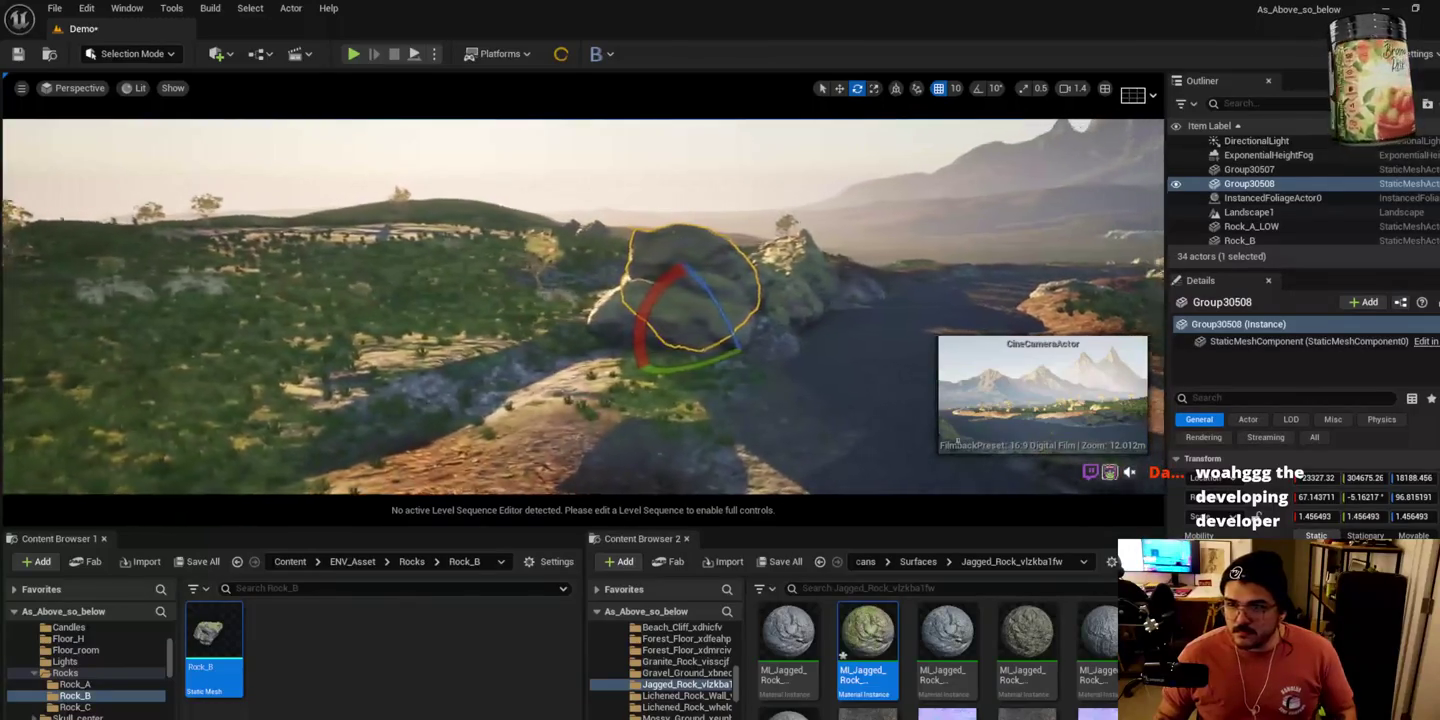
{"action": "mouse_move", "coordinate": [599, 301]}
{"action": "left_mouse_down"}
{"action": "mouse_move", "coordinate": [900, 280]}
{"action": "mouse_move", "coordinate": [599, 320]}
{"action": "mouse_move", "coordinate": [600, 340]}
{"action": "left_mouse_up"}
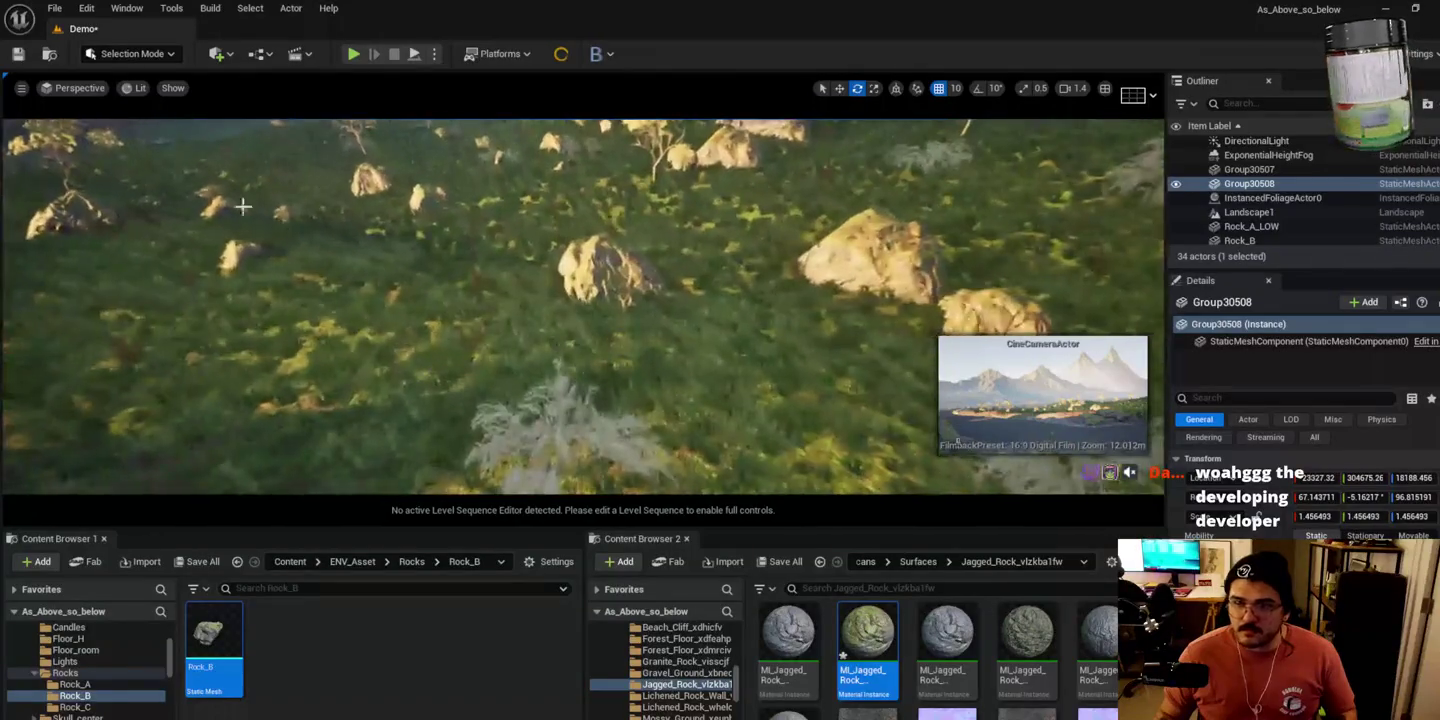
{"action": "left_click", "coordinate": [160, 53]}
Step: In foliage Paint, erase a couple of rocks and paint a first rock cluster on the terrain
{"action": "left_click", "coordinate": [131, 107]}
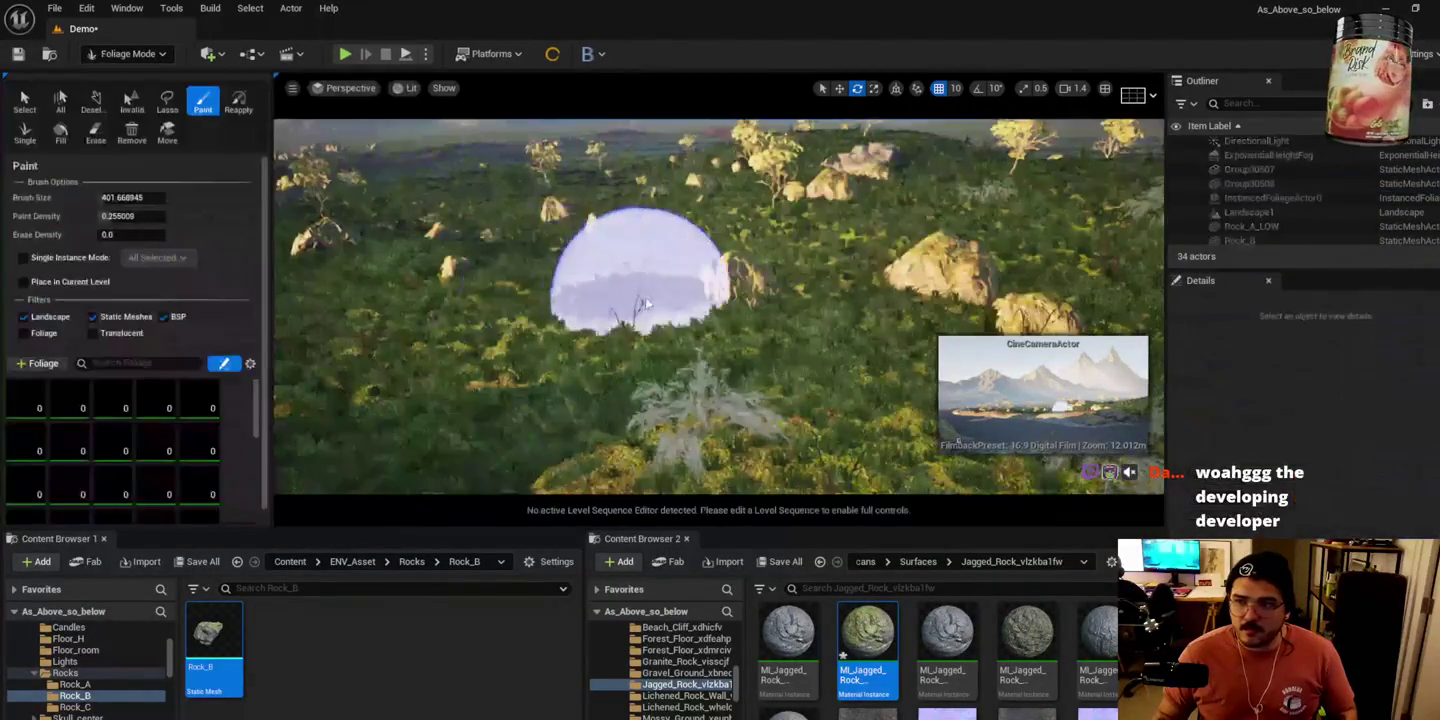
{"action": "scroll", "coordinate": [167, 464], "scroll_direction": "down", "scroll_amount": 3}
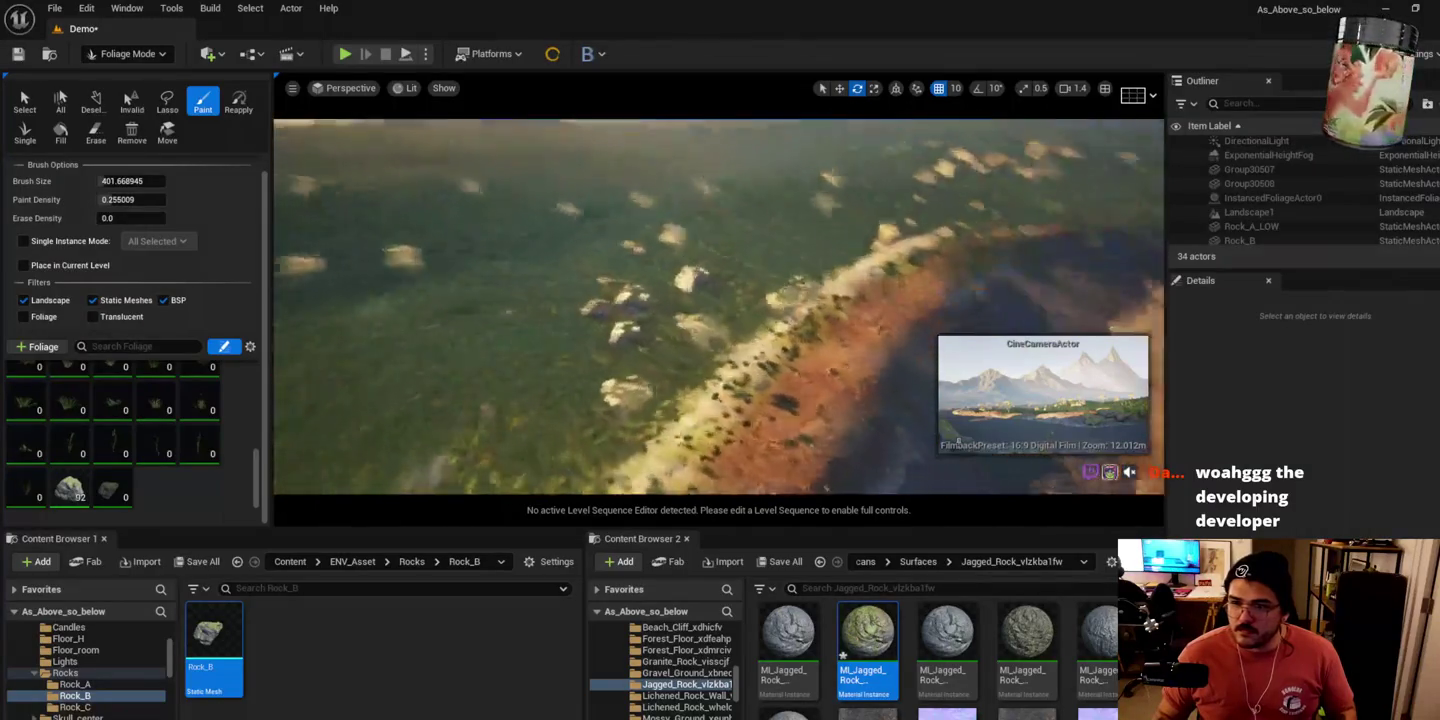
{"action": "key", "text": "shift"}
{"action": "left_click_drag", "start_coordinate": [703, 288], "coordinate": [659, 370]}
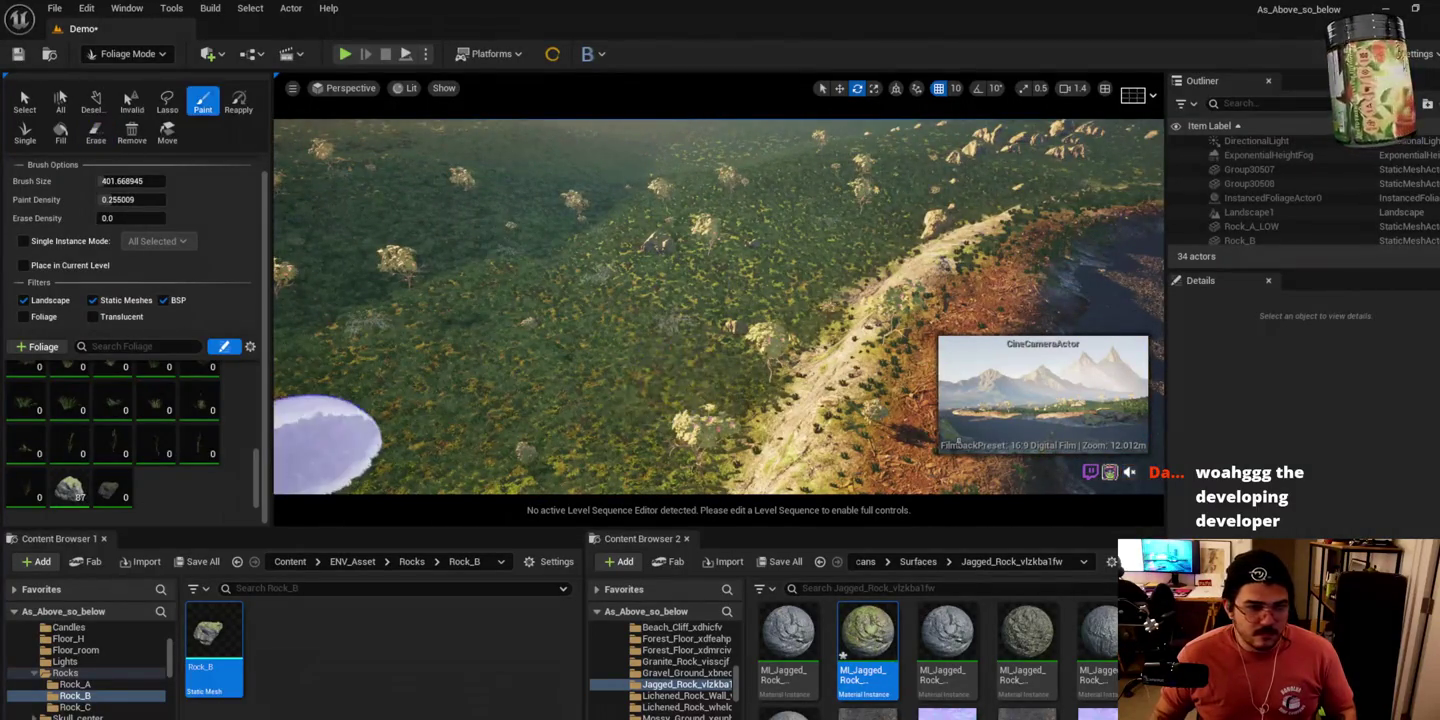
{"action": "mouse_move", "coordinate": [440, 430]}
{"action": "left_mouse_down"}
{"action": "mouse_move", "coordinate": [489, 331]}
{"action": "mouse_move", "coordinate": [609, 322]}
{"action": "mouse_move", "coordinate": [692, 468]}
{"action": "mouse_move", "coordinate": [563, 310]}
{"action": "left_mouse_up"}
Step: Paint more rocks across the ridge
{"action": "scroll", "coordinate": [609, 323], "scroll_direction": "up", "scroll_amount": 5}
{"action": "scroll", "coordinate": [562, 311], "scroll_direction": "down", "scroll_amount": 10}
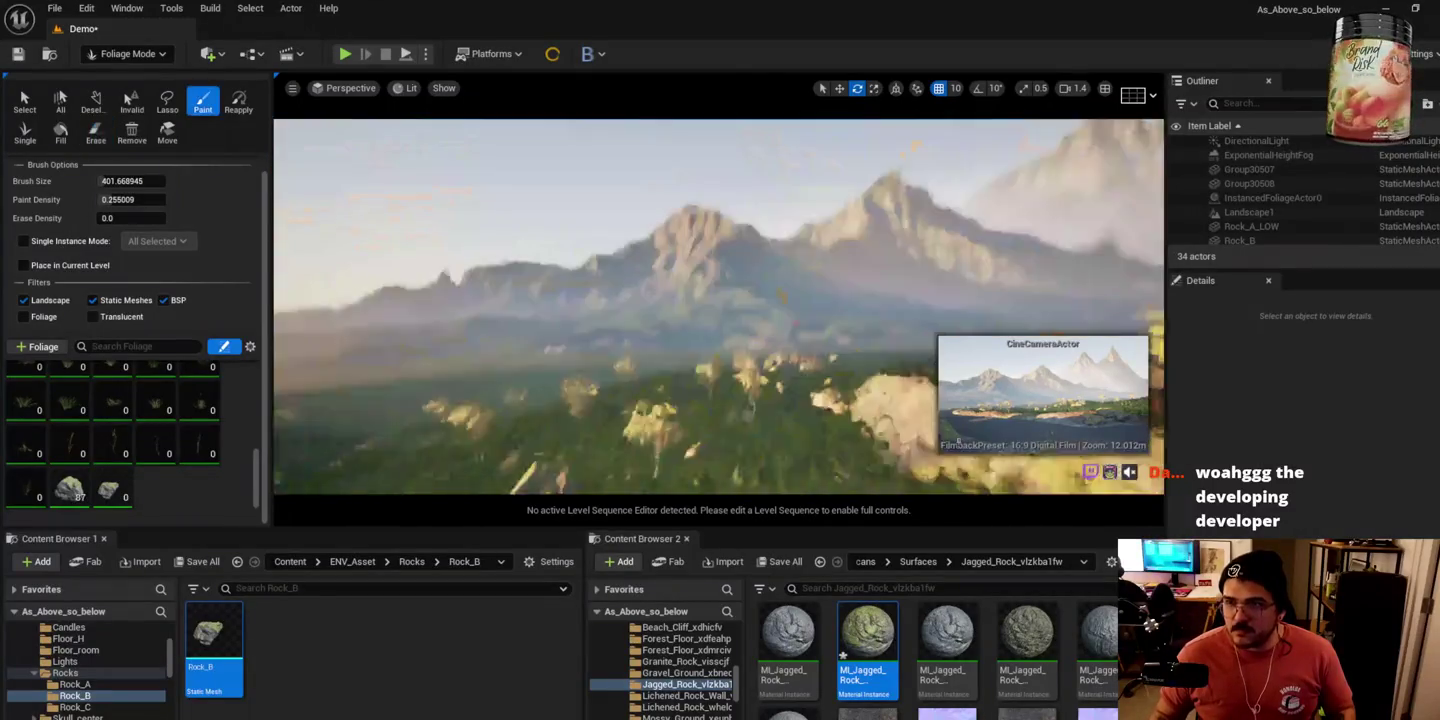
{"action": "scroll", "coordinate": [772, 330], "scroll_direction": "up", "scroll_amount": 10}
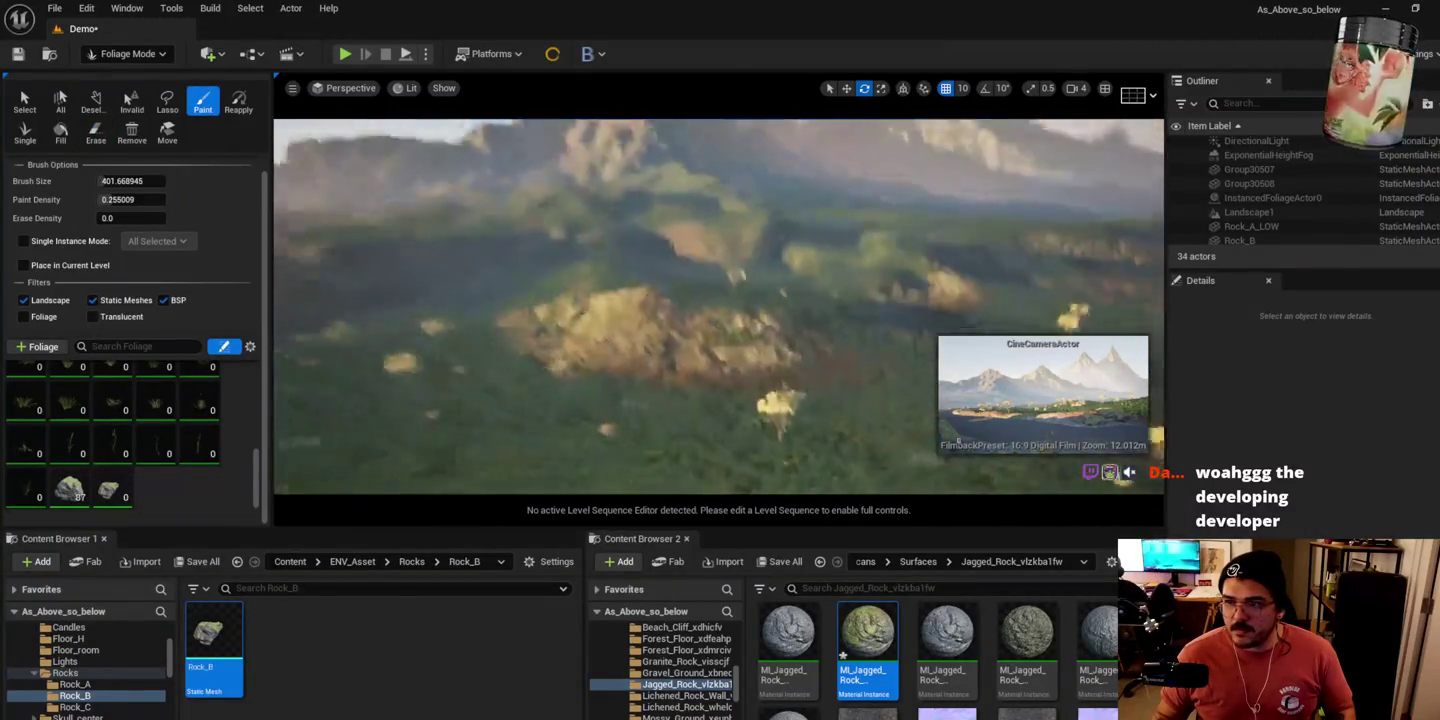
{"action": "left_click_drag", "start_coordinate": [697, 343], "coordinate": [547, 309]}
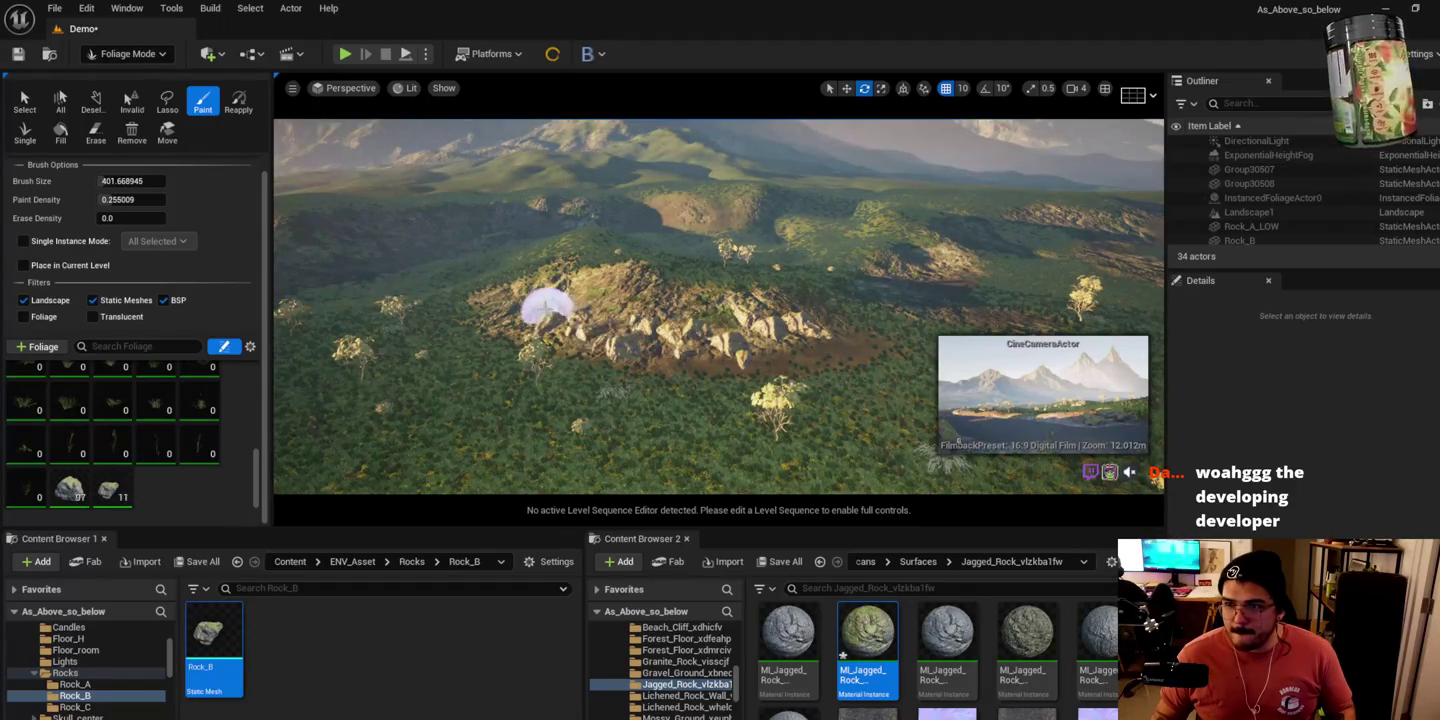
{"action": "scroll", "coordinate": [608, 278], "scroll_direction": "up", "scroll_amount": 5}
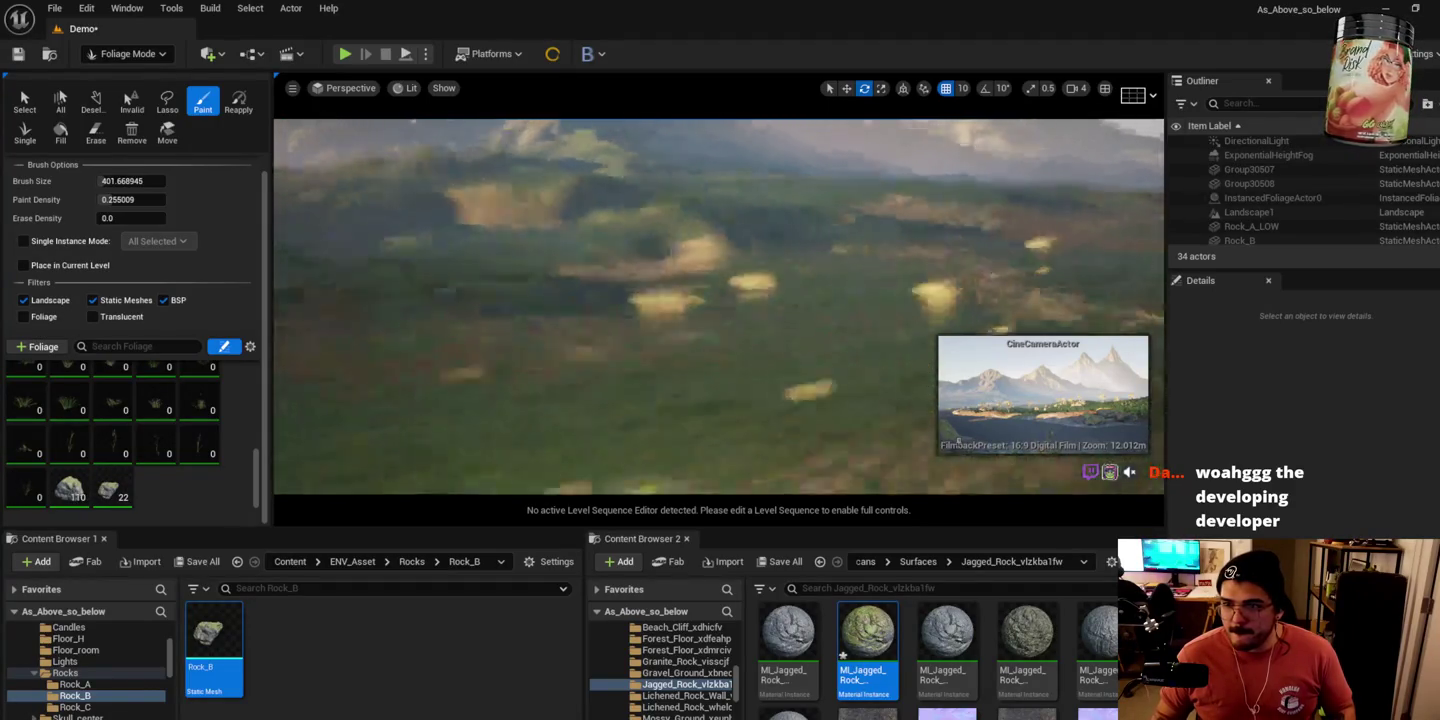
Step: Brush many more rock clusters across the hillside
{"action": "mouse_move", "coordinate": [665, 212]}
{"action": "left_mouse_down"}
{"action": "mouse_move", "coordinate": [535, 340]}
{"action": "mouse_move", "coordinate": [514, 322]}
{"action": "mouse_move", "coordinate": [648, 410]}
{"action": "mouse_move", "coordinate": [675, 235]}
{"action": "left_mouse_up"}
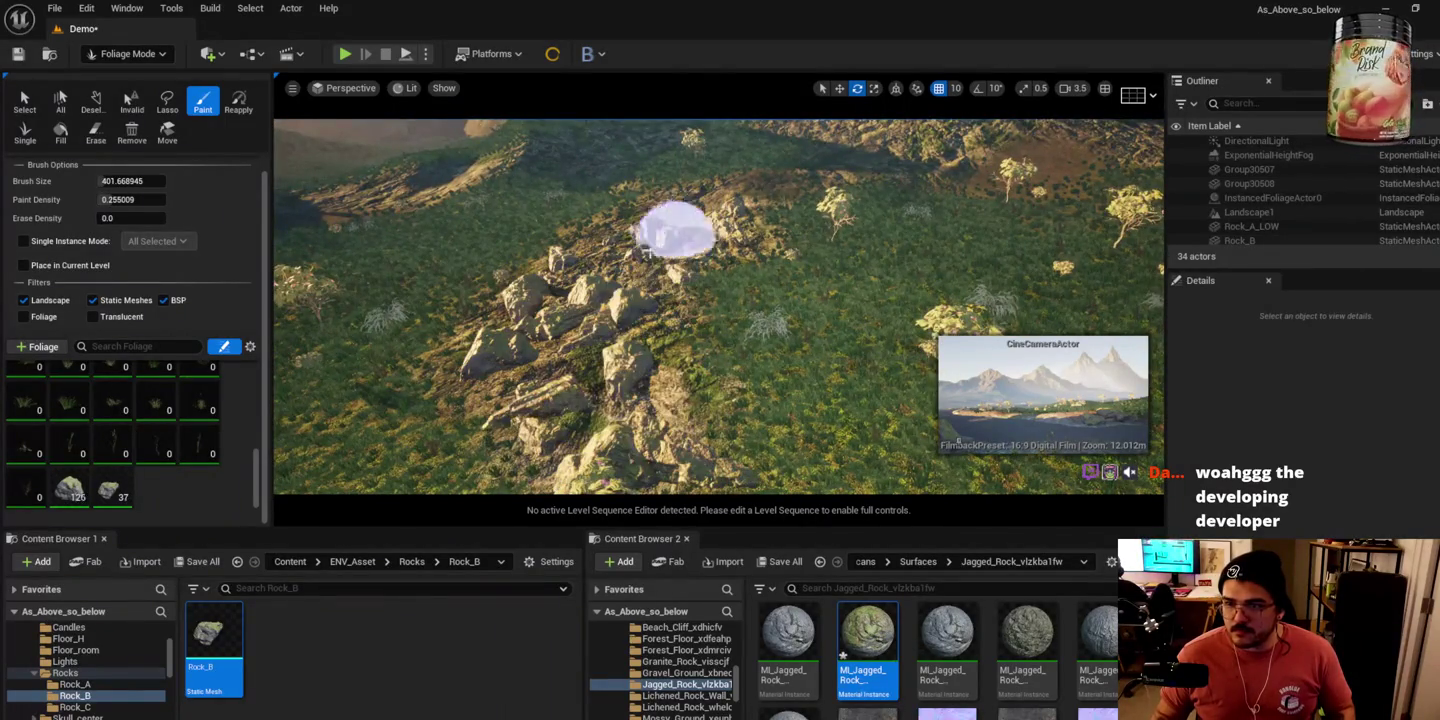
{"action": "scroll", "coordinate": [663, 214], "scroll_direction": "down", "scroll_amount": 3}
{"action": "scroll", "coordinate": [662, 215], "scroll_direction": "up", "scroll_amount": 5}
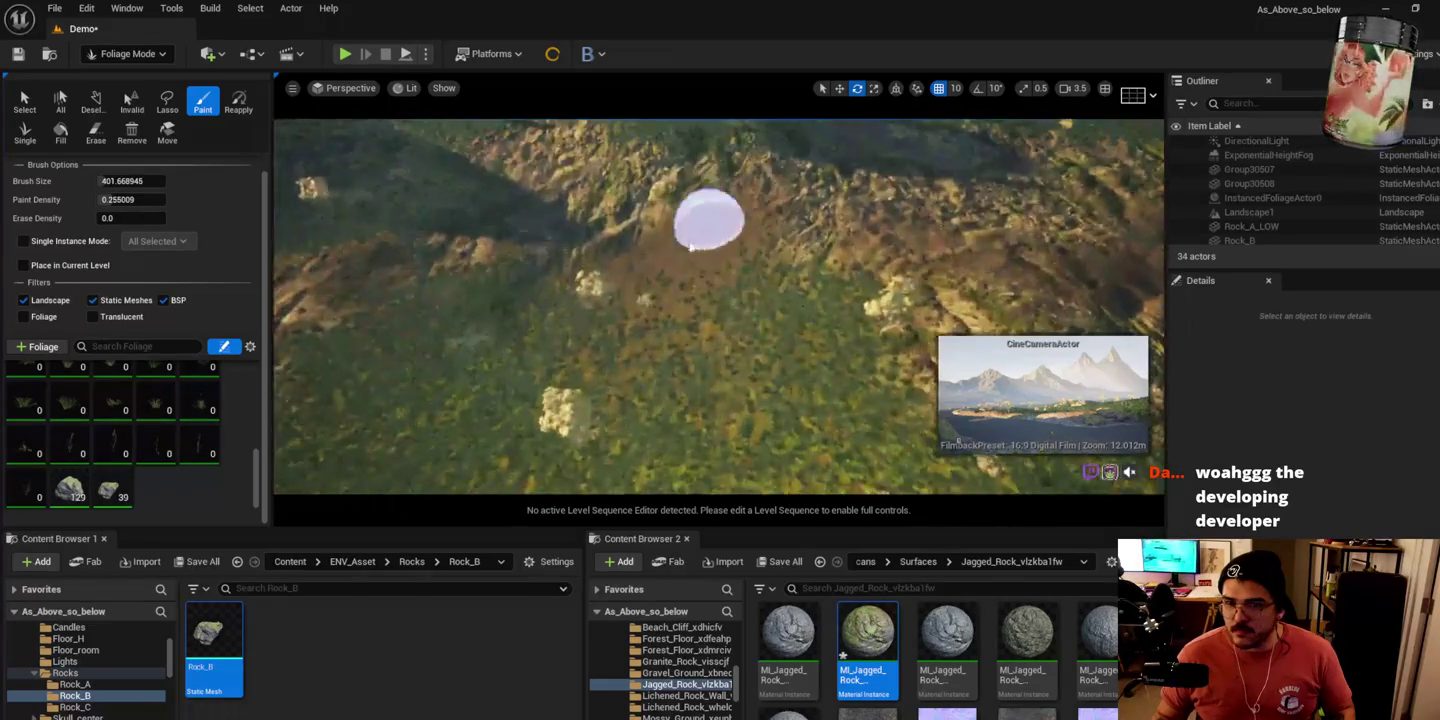
{"action": "left_click", "coordinate": [666, 222]}
{"action": "mouse_move", "coordinate": [711, 329]}
{"action": "left_mouse_down"}
{"action": "mouse_move", "coordinate": [829, 402]}
{"action": "mouse_move", "coordinate": [932, 225]}
{"action": "mouse_move", "coordinate": [861, 166]}
{"action": "mouse_move", "coordinate": [665, 211]}
{"action": "mouse_move", "coordinate": [626, 167]}
{"action": "mouse_move", "coordinate": [312, 176]}
{"action": "mouse_move", "coordinate": [444, 209]}
{"action": "left_mouse_up"}
{"action": "scroll", "coordinate": [444, 209], "scroll_direction": "up", "scroll_amount": 3}
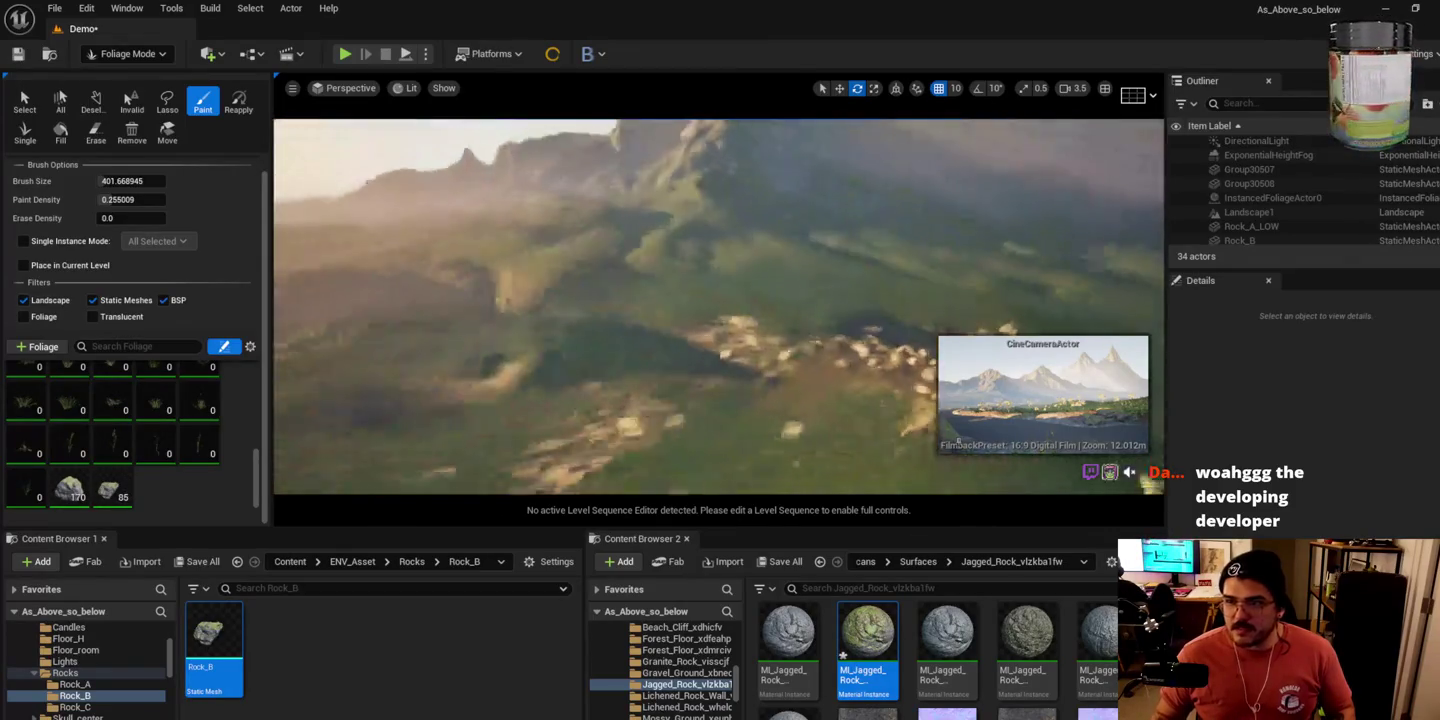
{"action": "scroll", "coordinate": [481, 250], "scroll_direction": "down", "scroll_amount": 5}
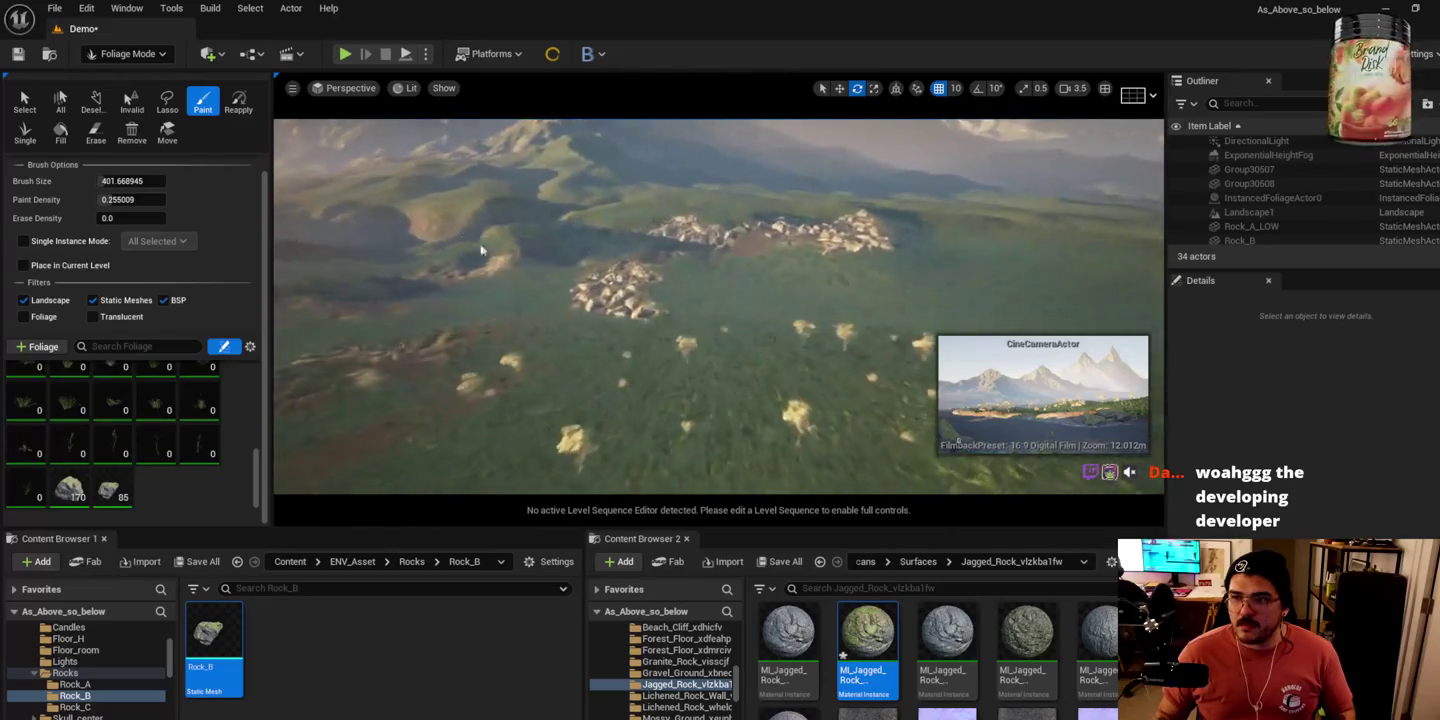
{"action": "left_click", "coordinate": [604, 284], "text": "shift"}
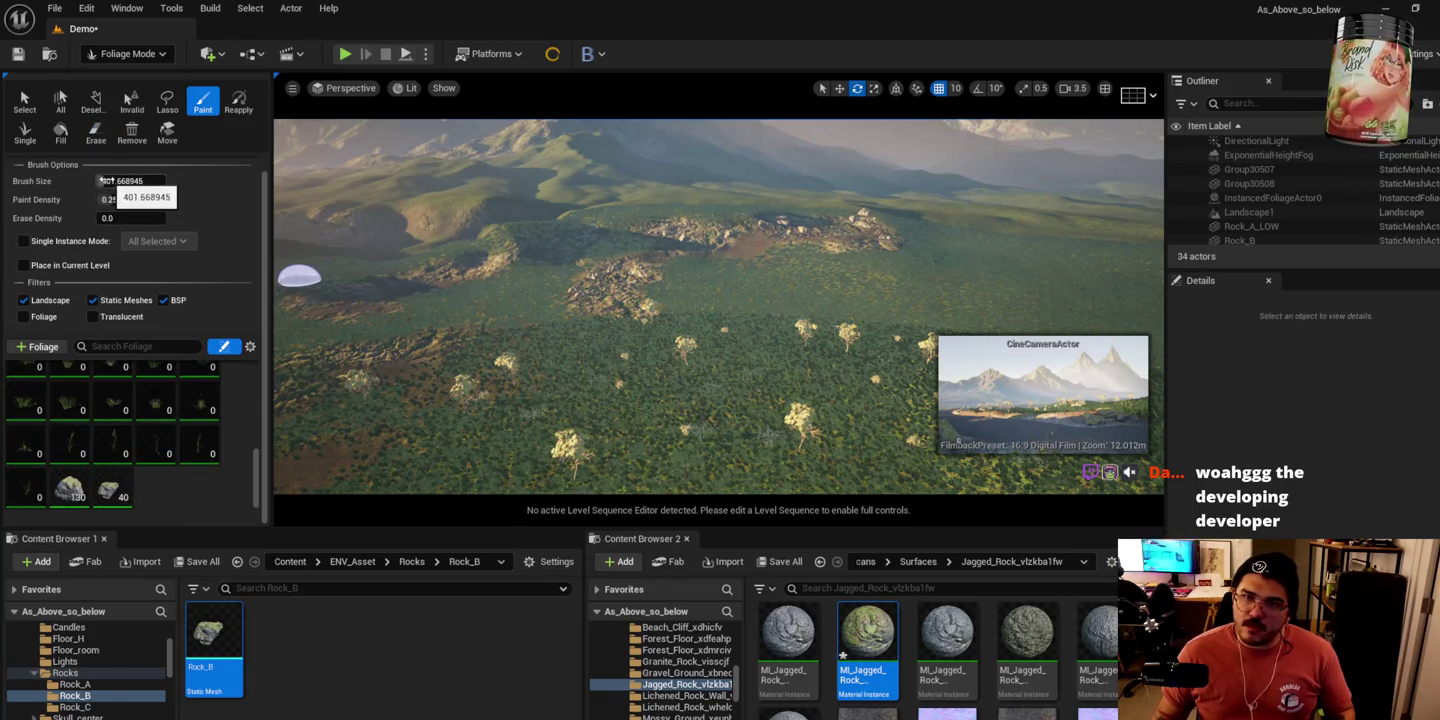
Step: Enlarge the foliage brush to about 2963, then paint and erase rocks on the slope
{"action": "left_click_drag", "start_coordinate": [104, 180], "coordinate": [149, 180]}
{"action": "mouse_move", "coordinate": [430, 260]}
{"action": "left_mouse_down"}
{"action": "mouse_move", "coordinate": [562, 200]}
{"action": "mouse_move", "coordinate": [644, 215]}
{"action": "mouse_move", "coordinate": [742, 266]}
{"action": "mouse_move", "coordinate": [420, 239]}
{"action": "left_mouse_up"}
{"action": "mouse_move", "coordinate": [530, 274]}
{"action": "left_mouse_down"}
{"action": "mouse_move", "coordinate": [739, 288]}
{"action": "mouse_move", "coordinate": [792, 276]}
{"action": "left_mouse_up"}
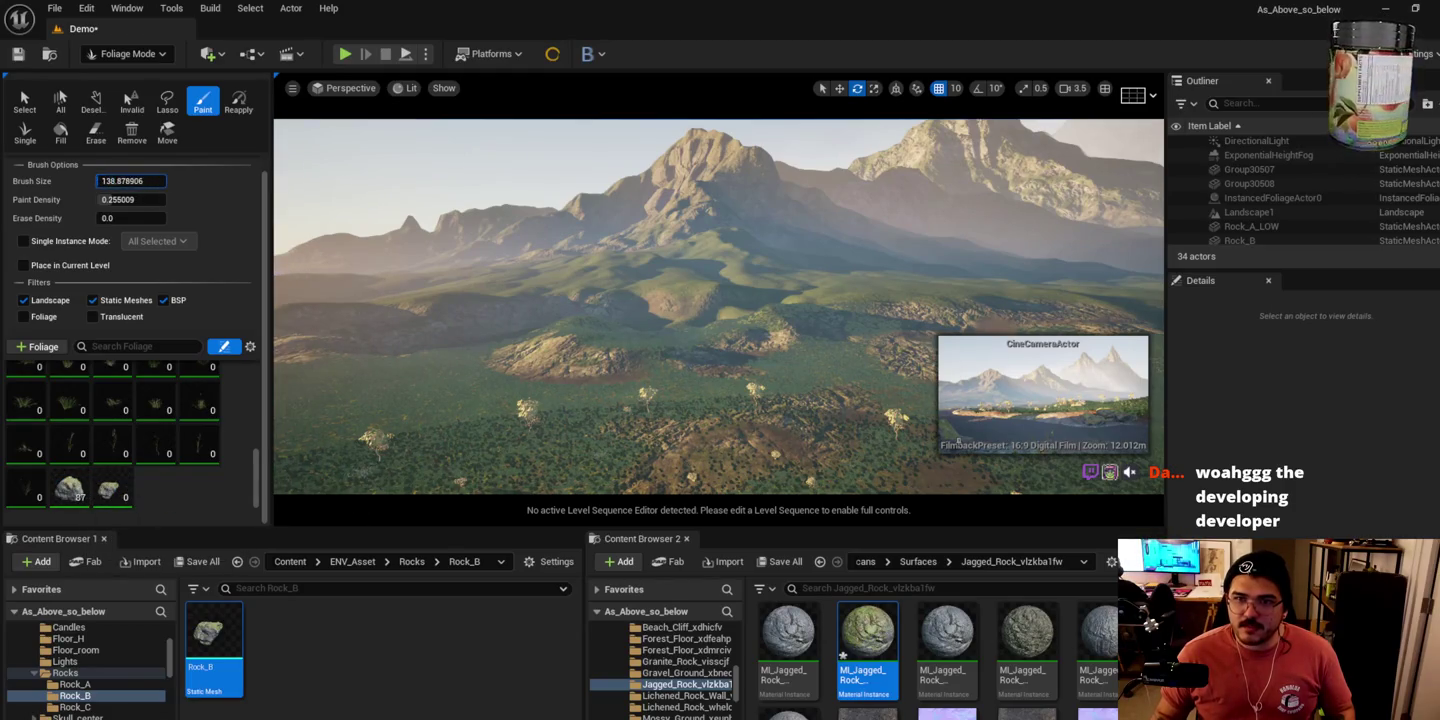
{"action": "scroll", "coordinate": [839, 389], "scroll_direction": "up", "scroll_amount": 10}
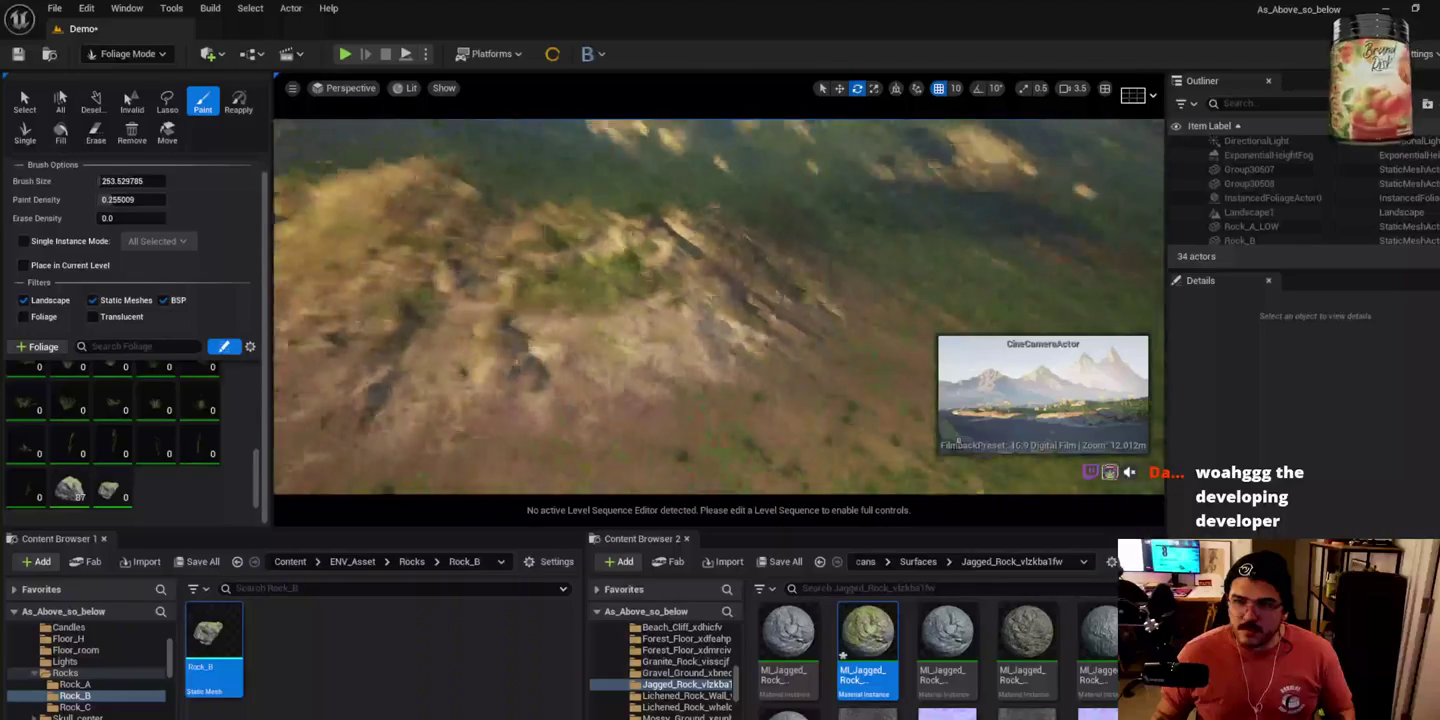
{"action": "left_click_drag", "start_coordinate": [840, 389], "coordinate": [754, 447]}
{"action": "mouse_move", "coordinate": [771, 385]}
{"action": "left_mouse_down"}
{"action": "mouse_move", "coordinate": [740, 434]}
{"action": "mouse_move", "coordinate": [865, 378]}
{"action": "left_mouse_up"}
Step: Place a single Rock_B rock on the grassy hillside
{"action": "scroll", "coordinate": [744, 424], "scroll_direction": "down", "scroll_amount": 5}
{"action": "left_click_drag", "start_coordinate": [213, 650], "coordinate": [740, 328]}
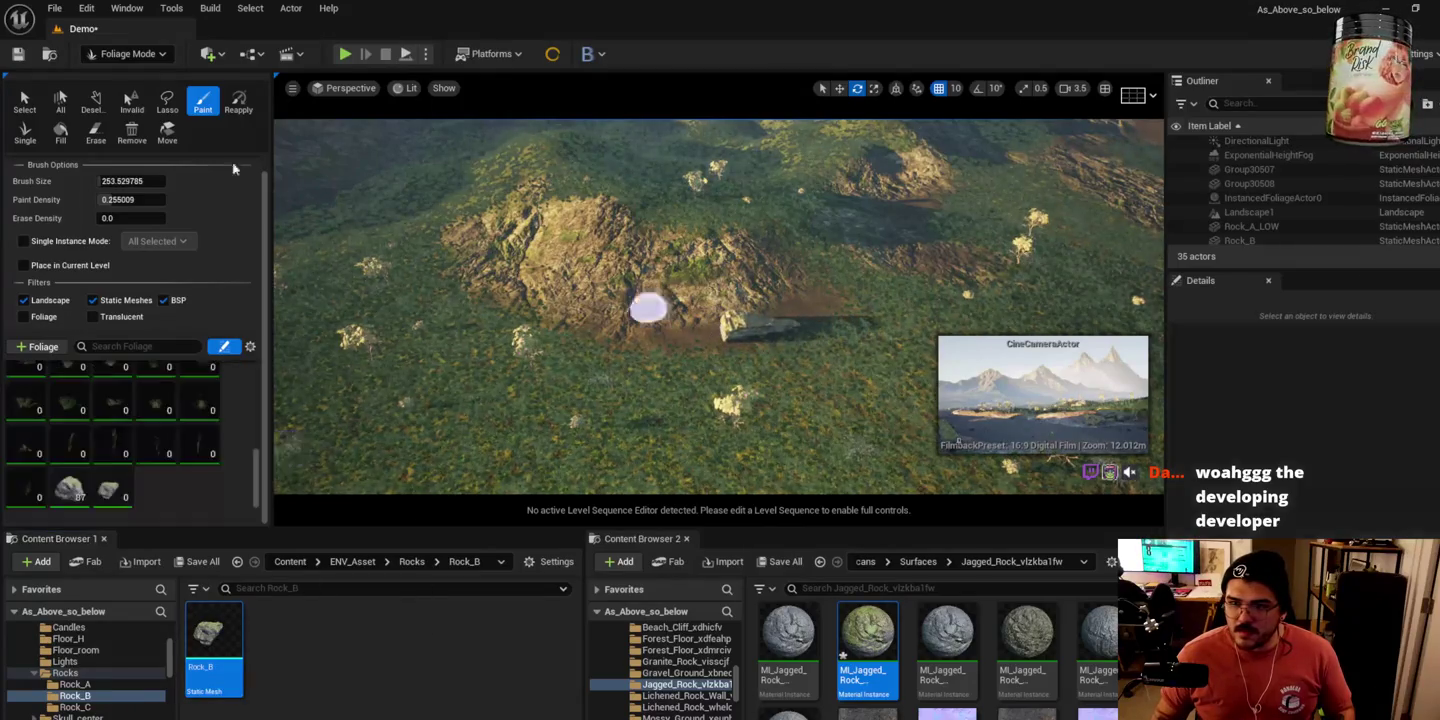
{"action": "left_click", "coordinate": [128, 53]}
Step: In Selection Mode, rotate the new Rock_B rock upright, stretch it lengthwise, and tilt it
{"action": "left_click", "coordinate": [187, 78]}
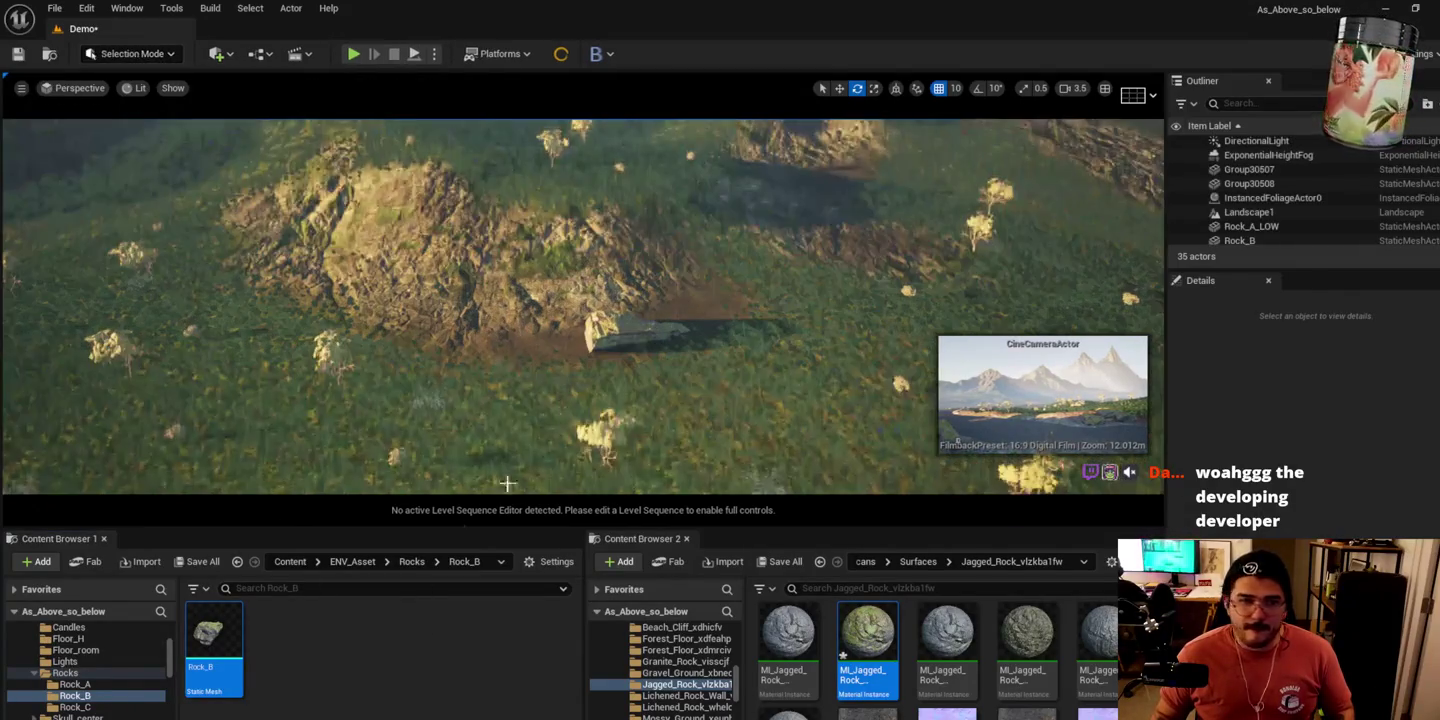
{"action": "left_click", "coordinate": [618, 332]}
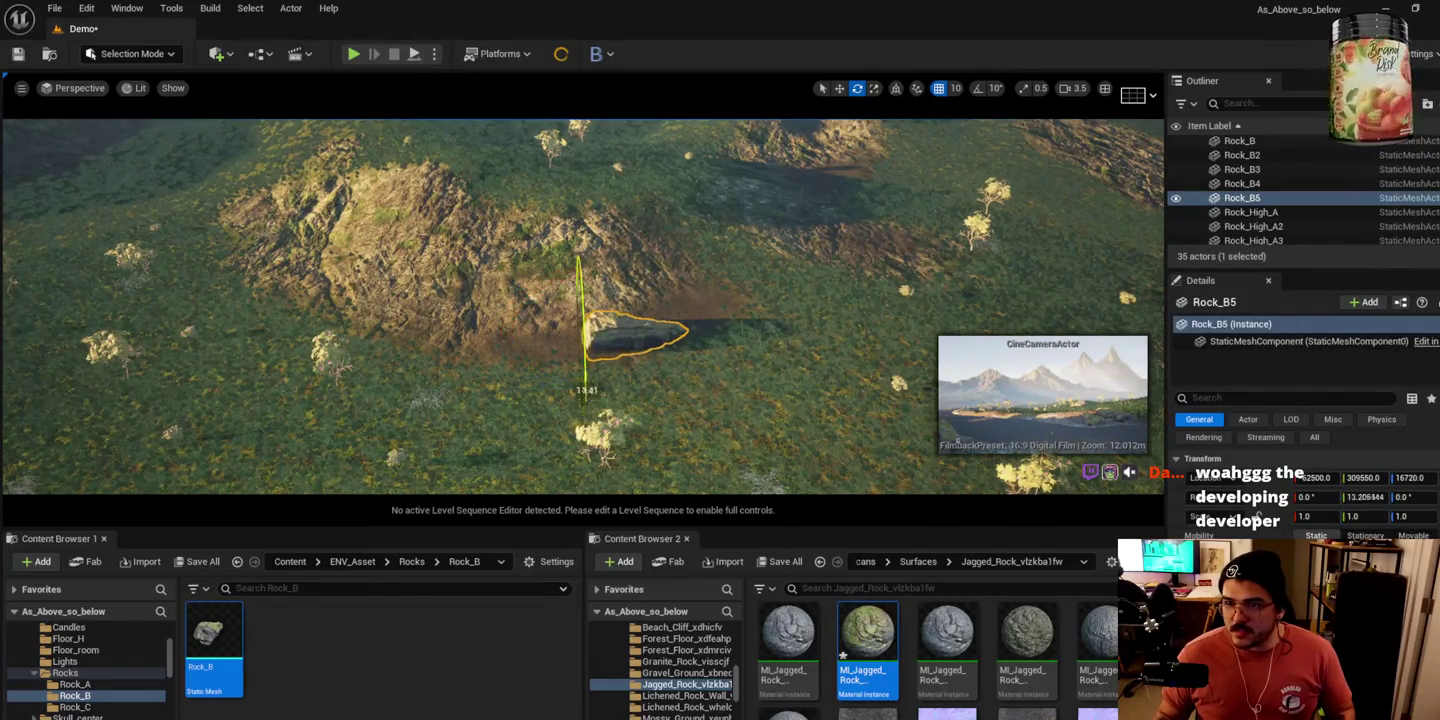
{"action": "left_click_drag", "start_coordinate": [568, 275], "coordinate": [555, 388]}
{"action": "left_click_drag", "start_coordinate": [573, 344], "coordinate": [596, 338]}
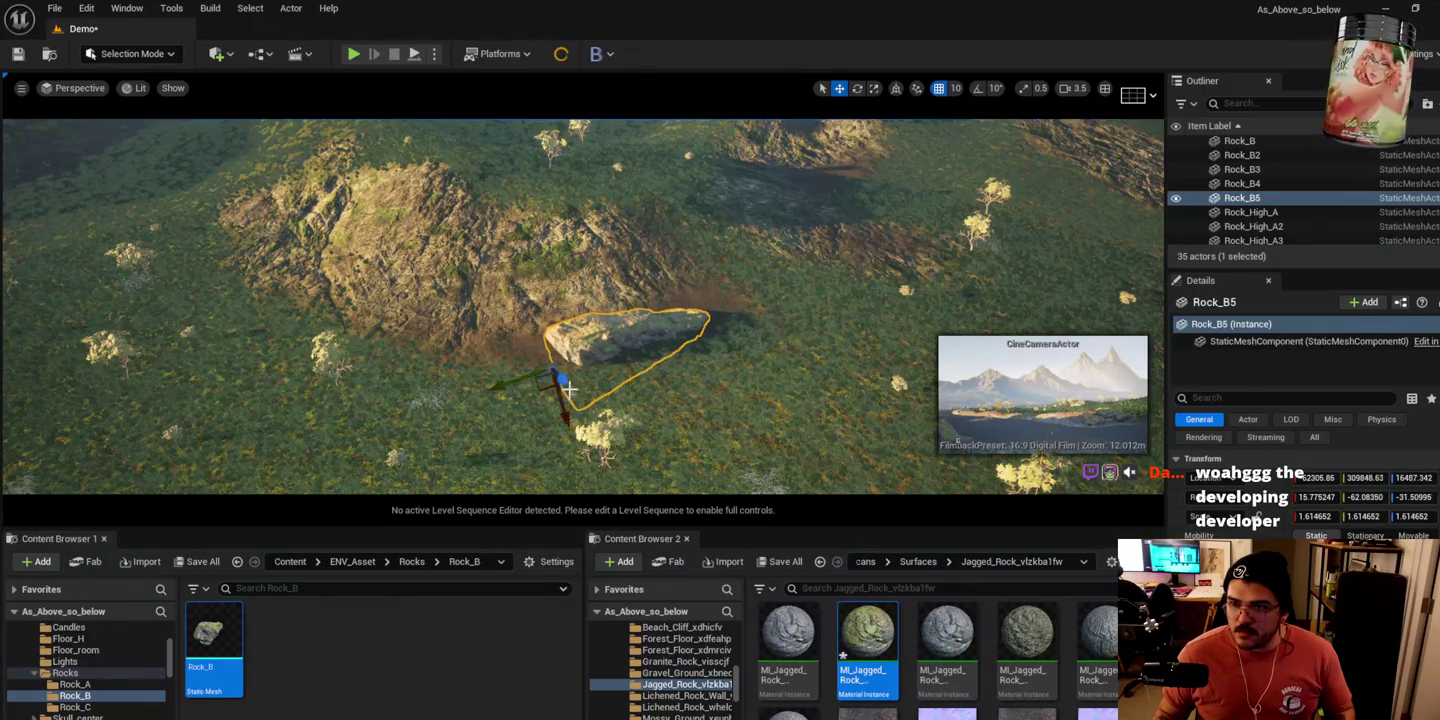
{"action": "mouse_move", "coordinate": [571, 401]}
{"action": "left_mouse_down"}
{"action": "mouse_move", "coordinate": [575, 415]}
{"action": "mouse_move", "coordinate": [626, 370]}
{"action": "mouse_move", "coordinate": [574, 329]}
{"action": "left_mouse_up"}
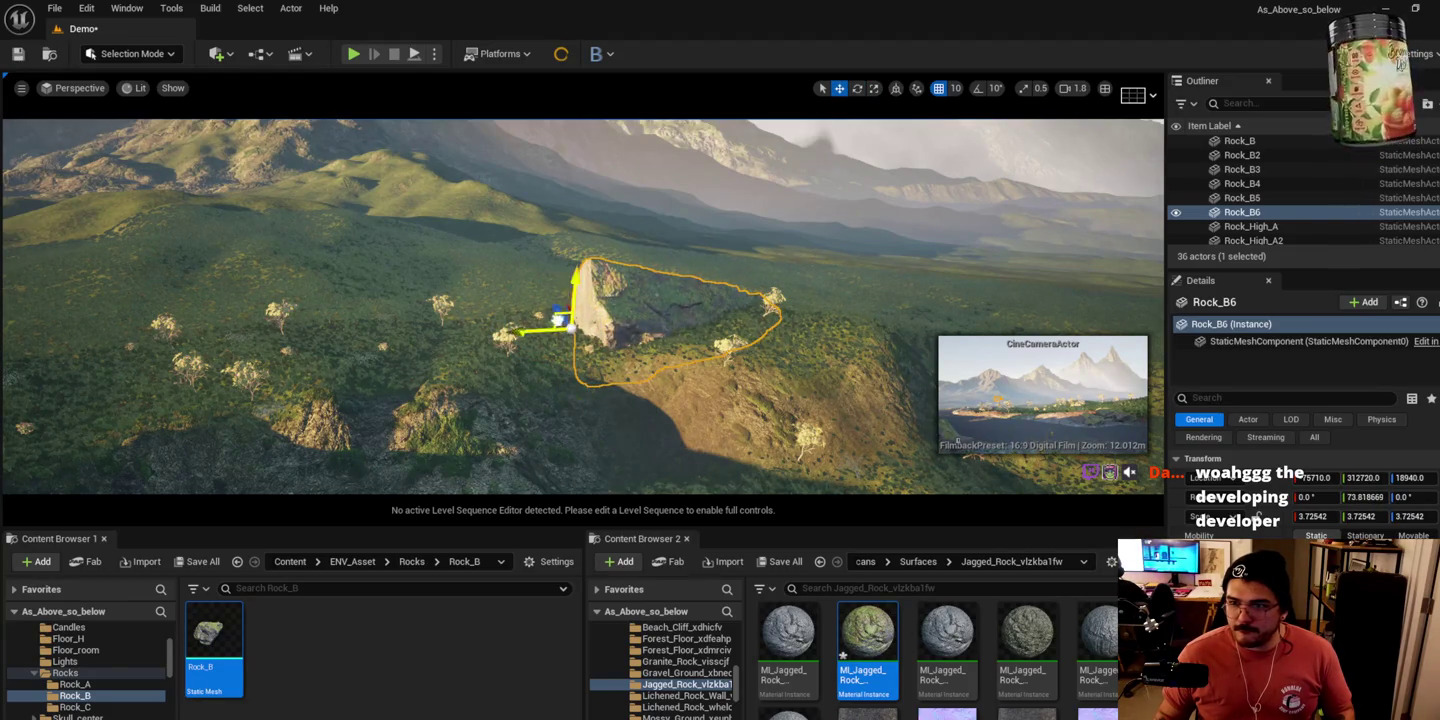
Step: Move the tall slab left and place a Rock_A_LOW boulder beside it
{"action": "left_click_drag", "start_coordinate": [549, 324], "coordinate": [505, 324]}
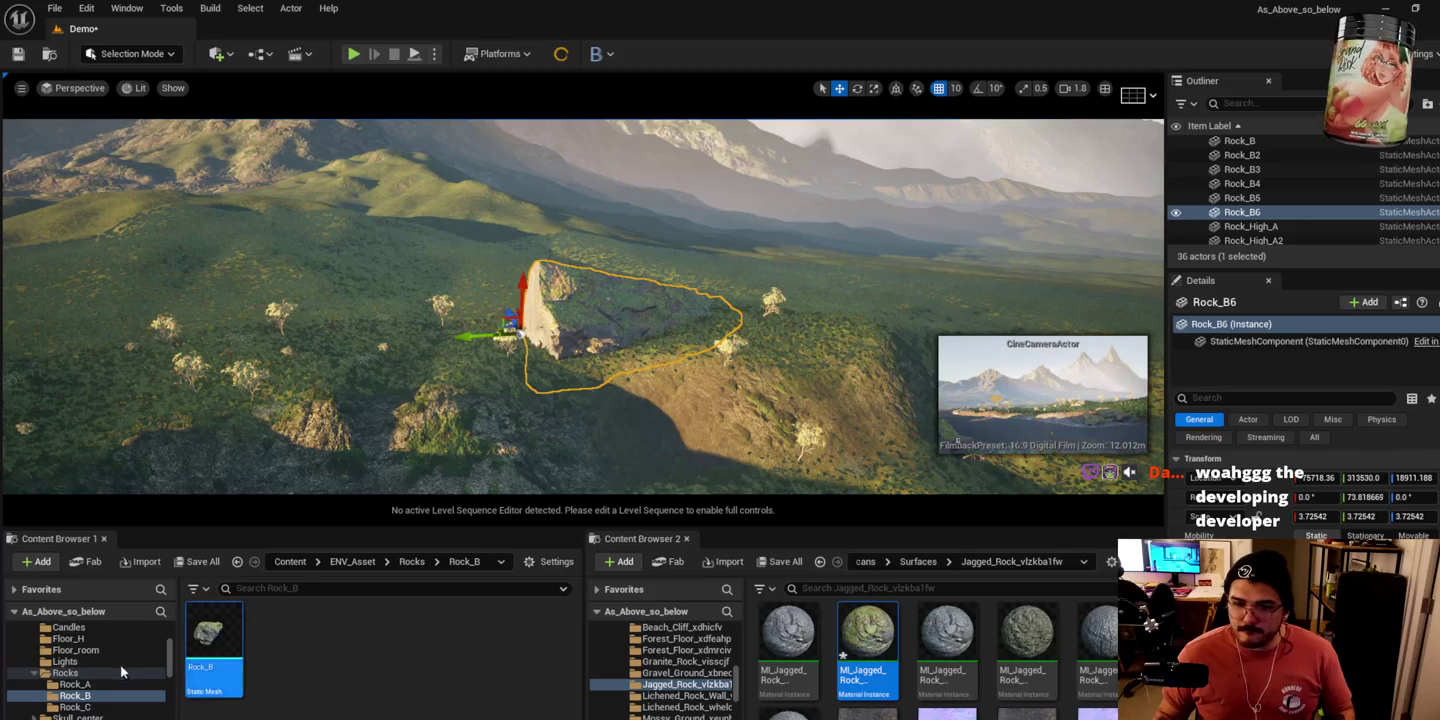
{"action": "left_click", "coordinate": [75, 684]}
{"action": "mouse_move", "coordinate": [212, 634]}
{"action": "left_mouse_down"}
{"action": "mouse_move", "coordinate": [714, 362]}
{"action": "mouse_move", "coordinate": [718, 335]}
{"action": "left_mouse_up"}
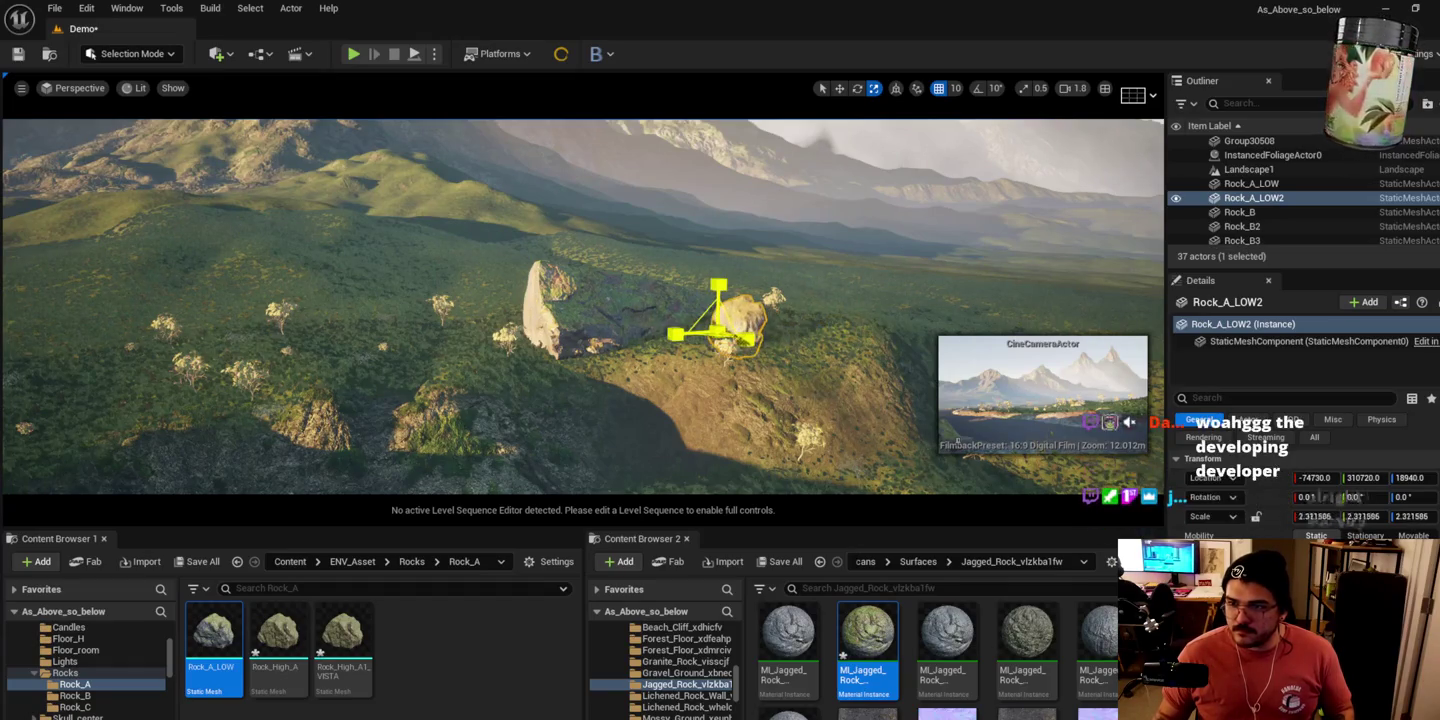
Step: Move the slab up-left and shift the small boulder left beside it
{"action": "scroll", "coordinate": [628, 346], "scroll_direction": "up", "scroll_amount": 3}
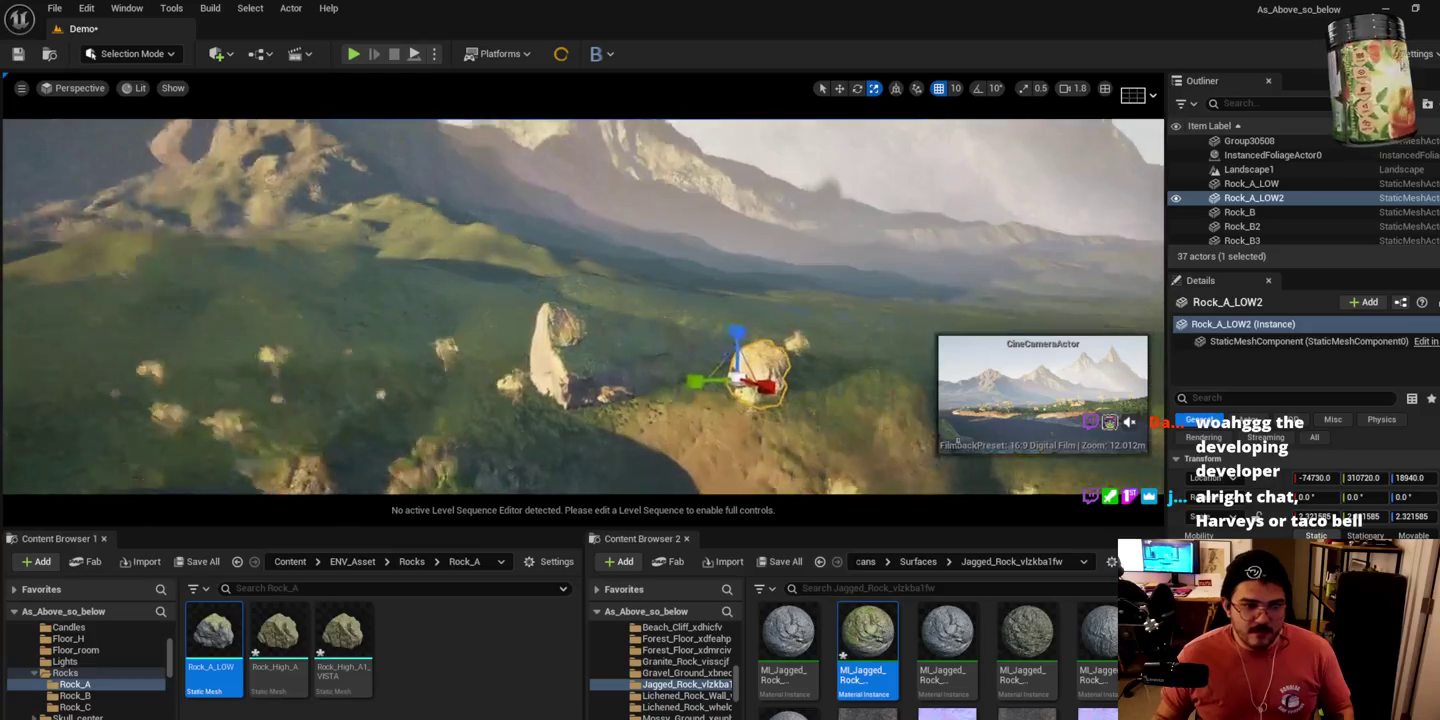
{"action": "left_click", "coordinate": [617, 290]}
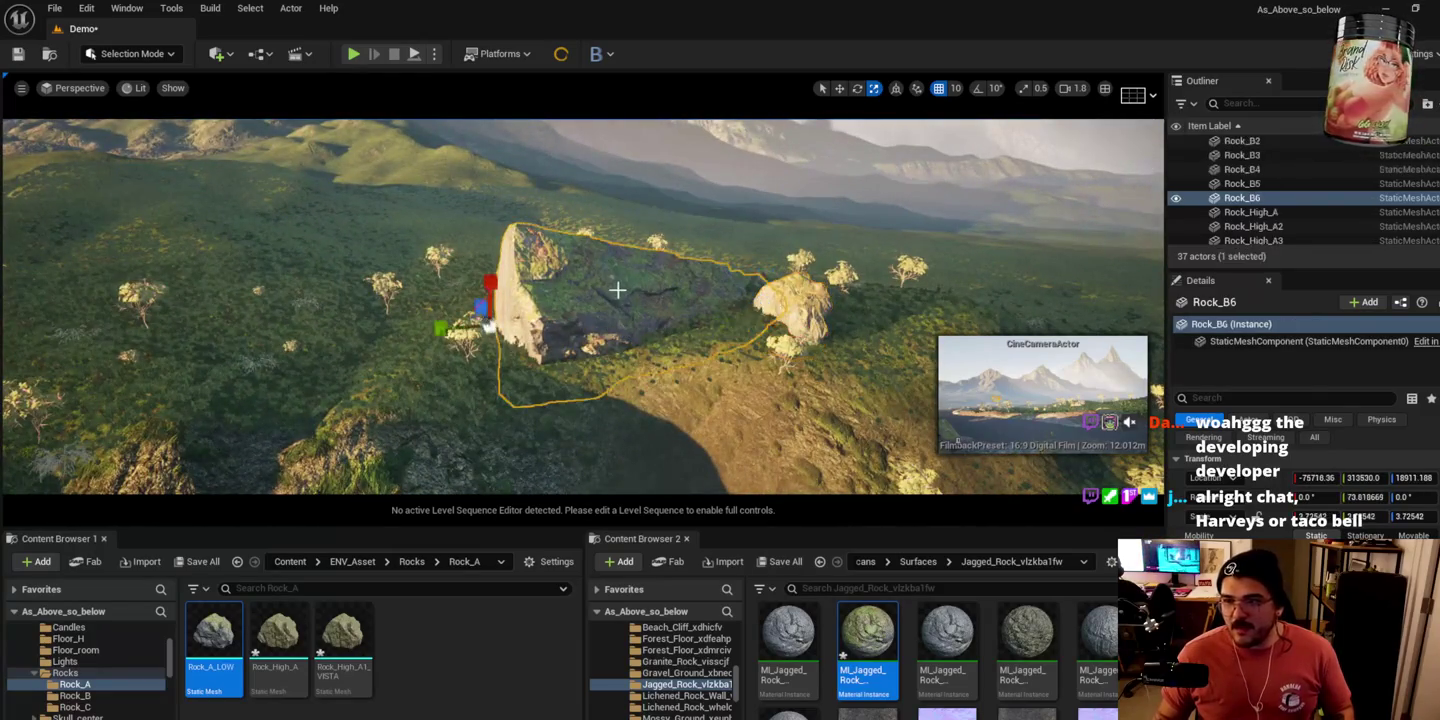
{"action": "left_click_drag", "start_coordinate": [479, 308], "coordinate": [469, 282]}
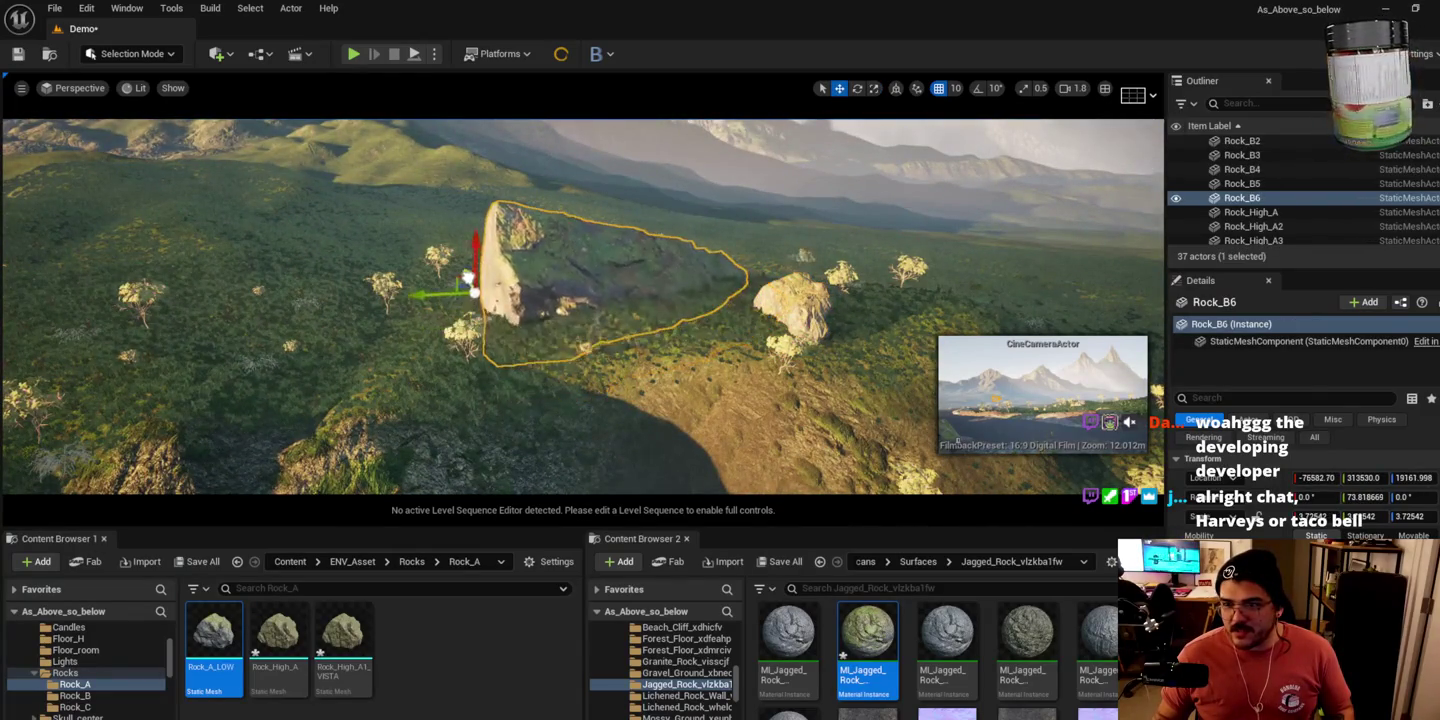
{"action": "left_click", "coordinate": [773, 307]}
{"action": "mouse_move", "coordinate": [762, 318]}
{"action": "left_mouse_down"}
{"action": "mouse_move", "coordinate": [706, 302]}
{"action": "mouse_move", "coordinate": [699, 318]}
{"action": "mouse_move", "coordinate": [468, 331]}
{"action": "left_mouse_up"}
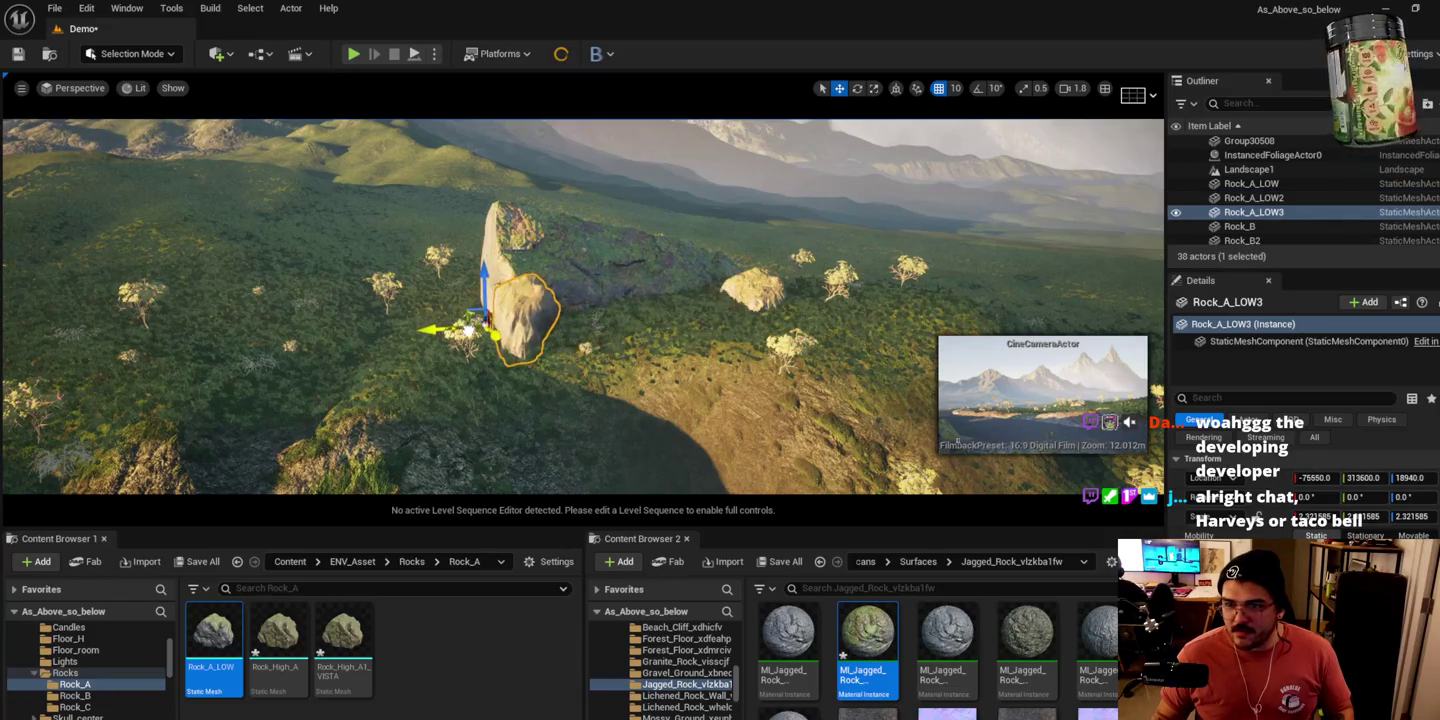
Step: Add a Rock_C rock to the cluster and spin it around its vertical axis
{"action": "left_click", "coordinate": [104, 706]}
{"action": "mouse_move", "coordinate": [278, 640]}
{"action": "left_mouse_down"}
{"action": "mouse_move", "coordinate": [589, 445]}
{"action": "mouse_move", "coordinate": [635, 313]}
{"action": "mouse_move", "coordinate": [622, 322]}
{"action": "left_mouse_up"}
{"action": "key", "text": "r"}
{"action": "key", "text": "e"}
{"action": "mouse_move", "coordinate": [560, 318]}
{"action": "left_mouse_down"}
{"action": "mouse_move", "coordinate": [640, 328]}
{"action": "mouse_move", "coordinate": [586, 332]}
{"action": "mouse_move", "coordinate": [615, 263]}
{"action": "left_mouse_up"}
Step: Move the Rock_C rock up onto the slab and preview it in game view
{"action": "key", "text": "w"}
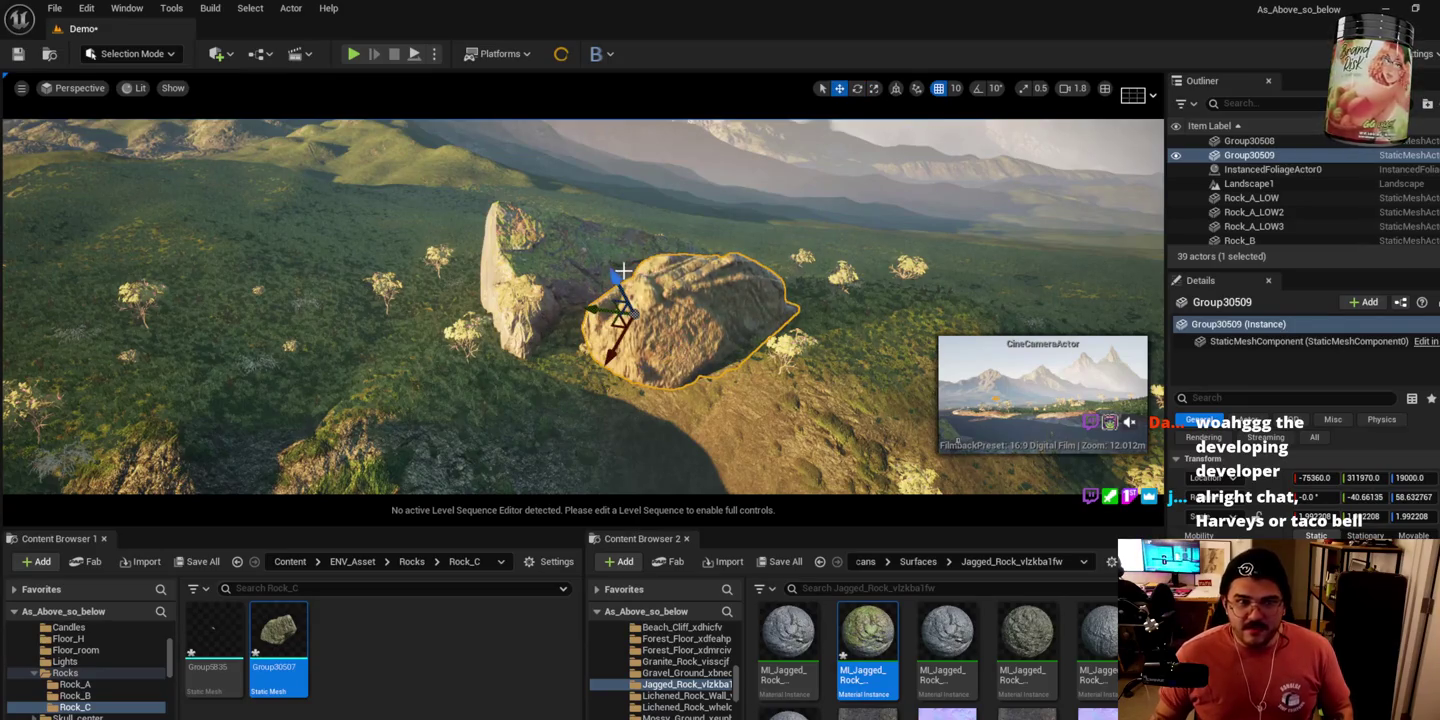
{"action": "mouse_move", "coordinate": [620, 308]}
{"action": "left_mouse_down"}
{"action": "mouse_move", "coordinate": [565, 232]}
{"action": "mouse_move", "coordinate": [569, 212]}
{"action": "mouse_move", "coordinate": [573, 226]}
{"action": "left_mouse_up"}
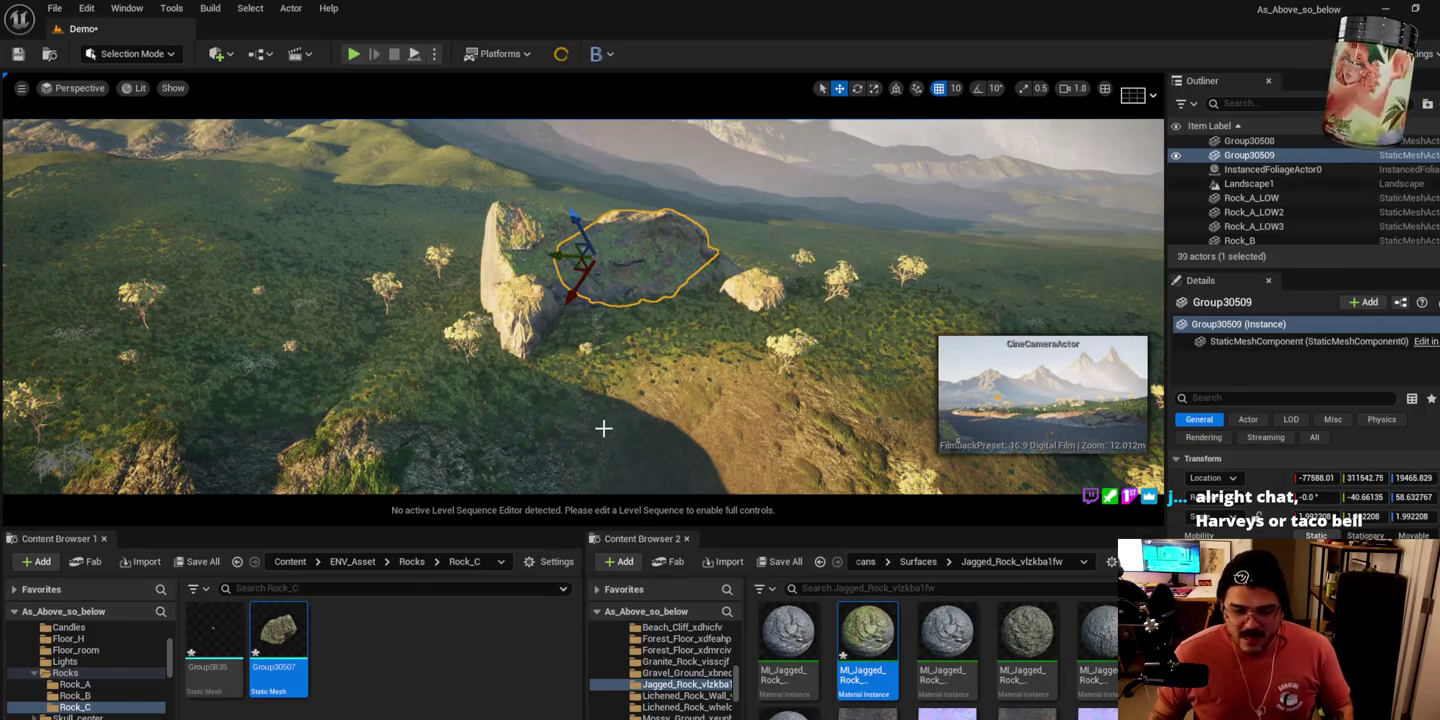
{"action": "key", "text": "g"}
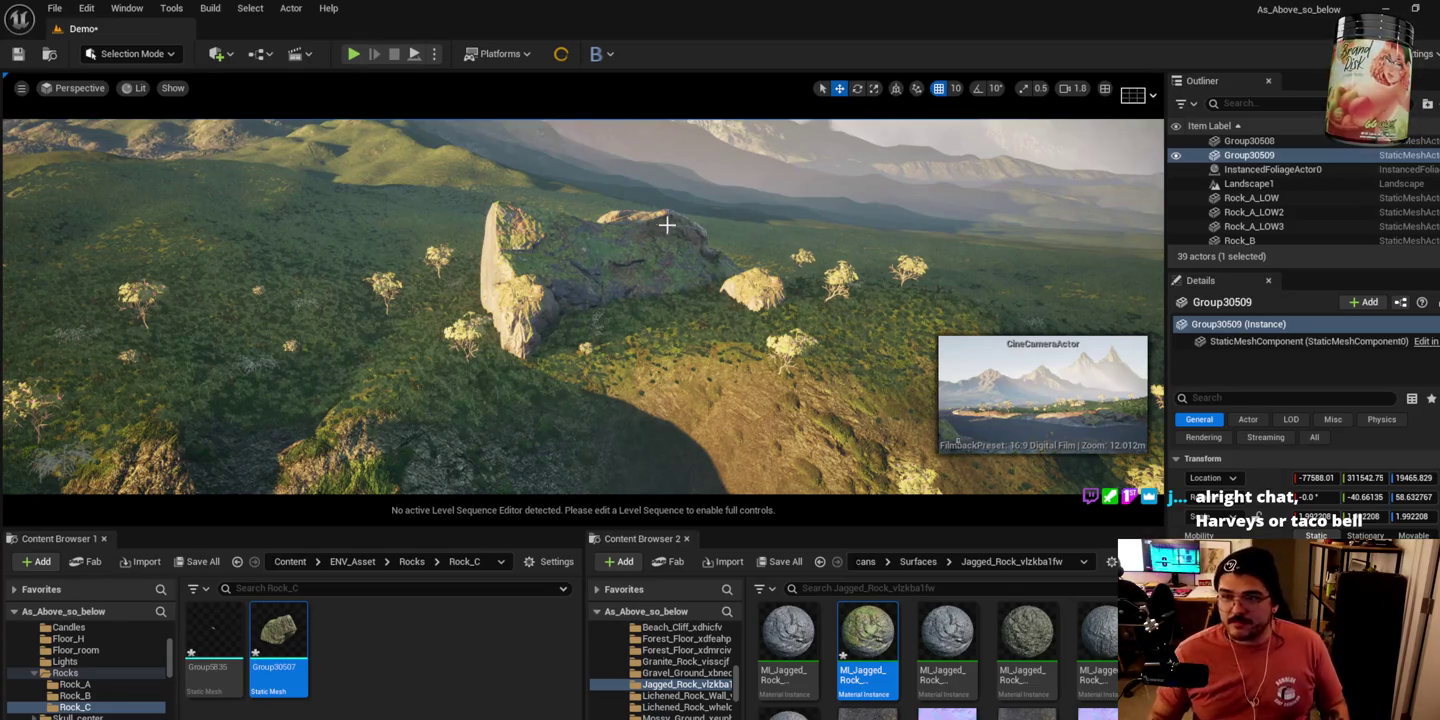
{"action": "scroll", "coordinate": [663, 222], "scroll_direction": "down", "scroll_amount": 6}
{"action": "scroll", "coordinate": [583, 306], "scroll_direction": "up", "scroll_amount": 8}
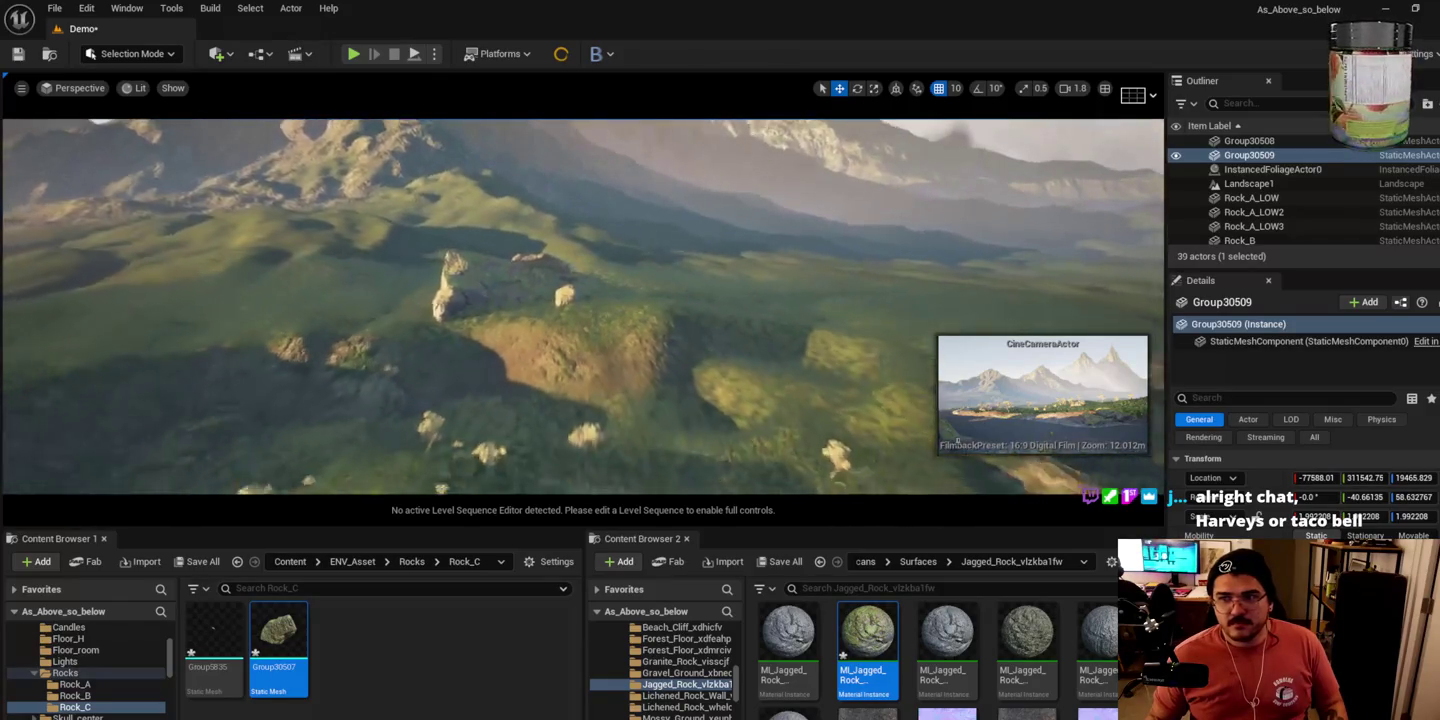
{"action": "scroll", "coordinate": [582, 306], "scroll_direction": "up", "scroll_amount": 10}
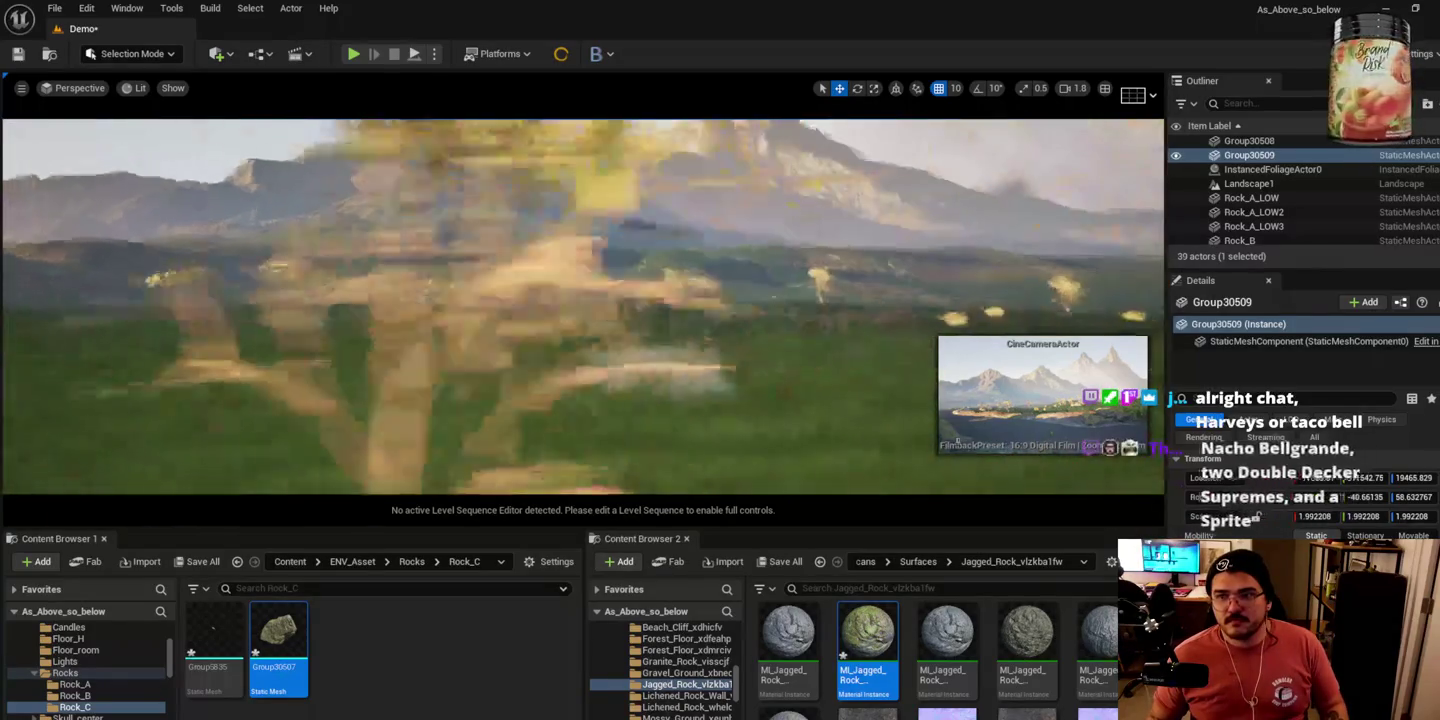
{"action": "scroll", "coordinate": [583, 306], "scroll_direction": "up", "scroll_amount": 10}
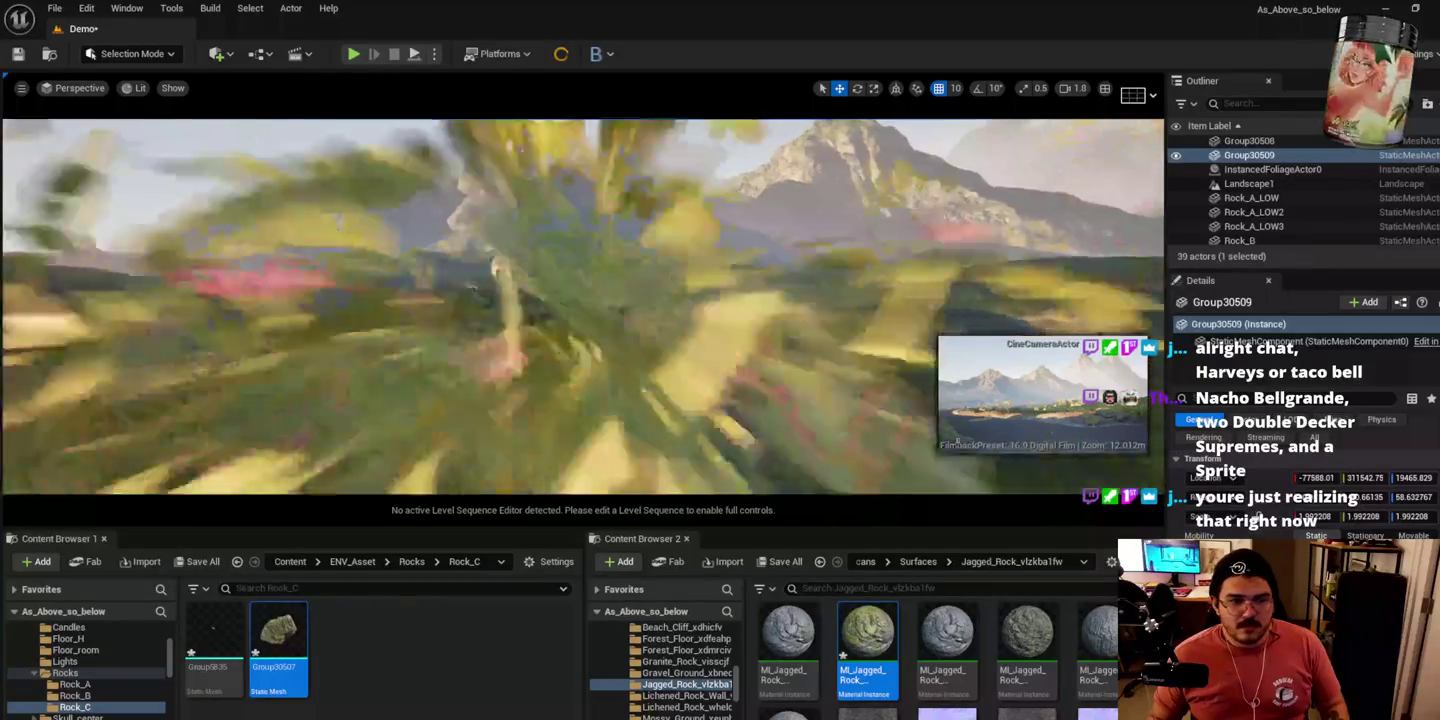
{"action": "scroll", "coordinate": [583, 306], "scroll_direction": "up", "scroll_amount": 10}
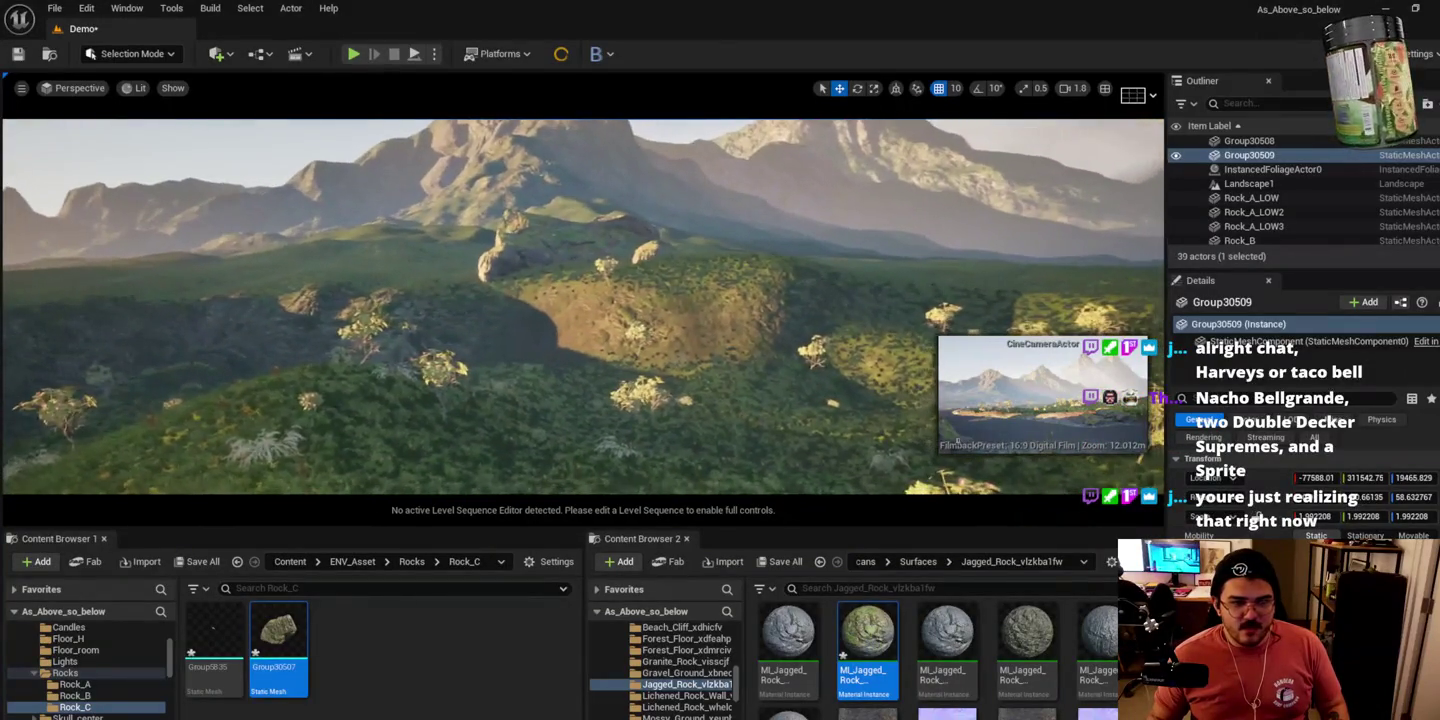
{"action": "scroll", "coordinate": [670, 243], "scroll_direction": "up", "scroll_amount": 5}
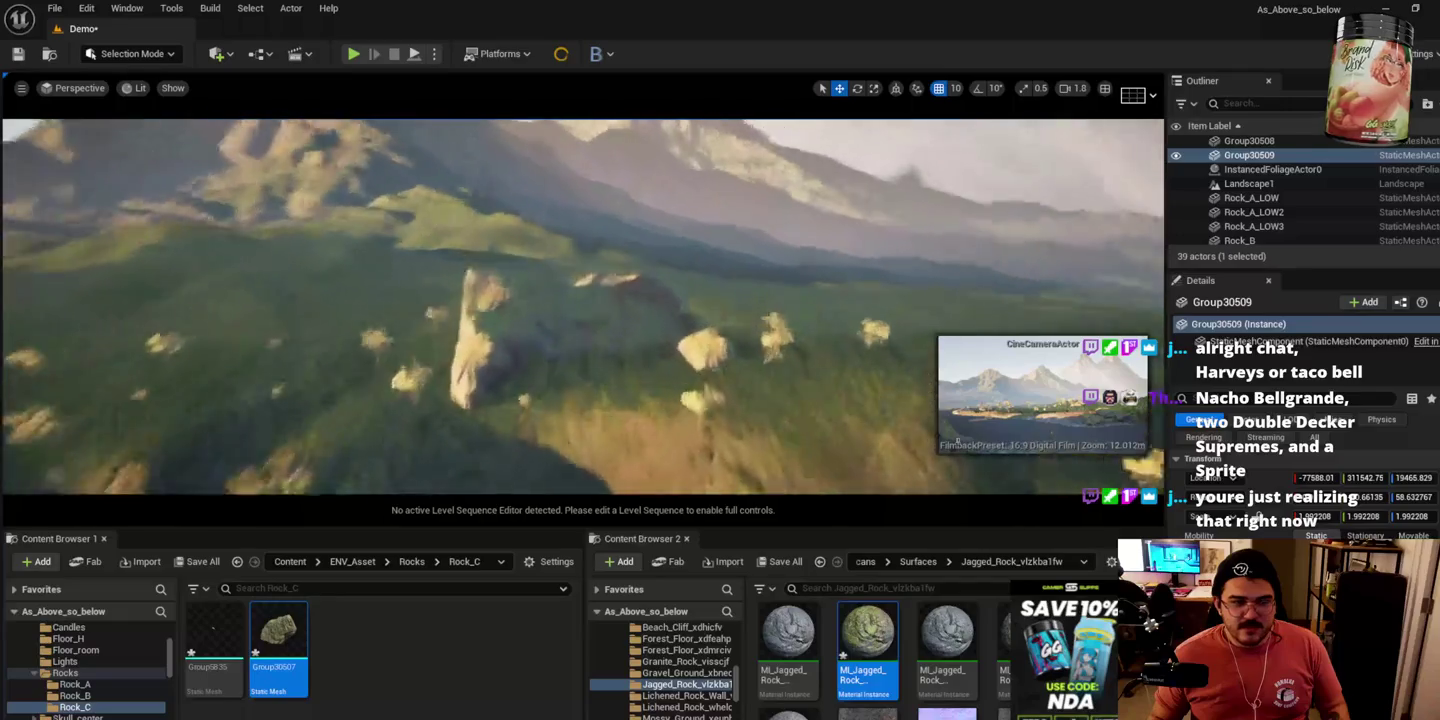
Step: Reposition the Rock_C rock, tilt it, and enlarge it to about 3.07 scale
{"action": "left_click_drag", "start_coordinate": [571, 315], "coordinate": [548, 297]}
{"action": "key", "text": "e"}
{"action": "key", "text": "r"}
{"action": "key", "text": "e"}
{"action": "mouse_move", "coordinate": [615, 268]}
{"action": "left_mouse_down"}
{"action": "mouse_move", "coordinate": [630, 330]}
{"action": "mouse_move", "coordinate": [527, 252]}
{"action": "left_mouse_up"}
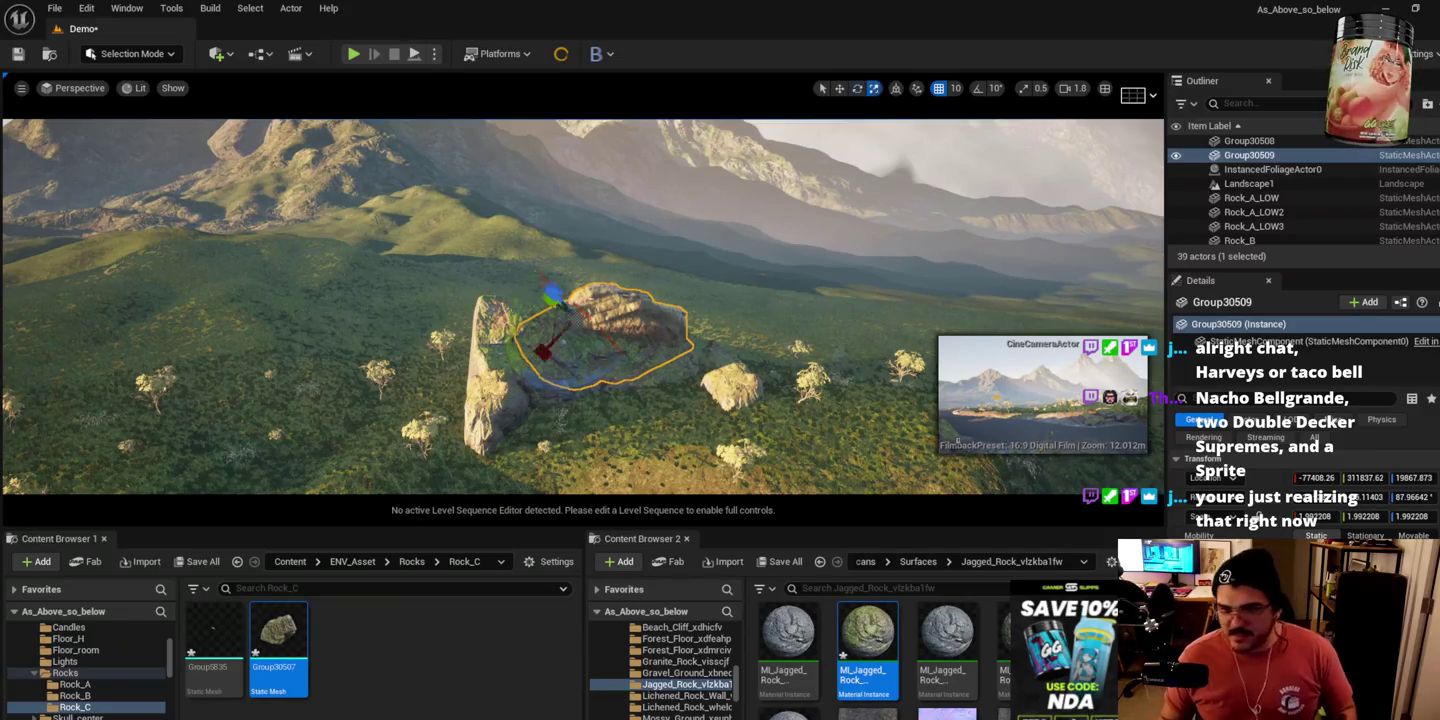
{"action": "key", "text": "r"}
{"action": "mouse_move", "coordinate": [552, 296]}
{"action": "left_mouse_down"}
{"action": "mouse_move", "coordinate": [550, 330]}
{"action": "mouse_move", "coordinate": [553, 250]}
{"action": "mouse_move", "coordinate": [554, 298]}
{"action": "mouse_move", "coordinate": [592, 331]}
{"action": "left_mouse_up"}
{"action": "key", "text": "w"}
Step: Frame and nudge Rock_A_LOW2, then turn its Rock_A_LOW4 copy about 39 degrees
{"action": "key", "text": "g"}
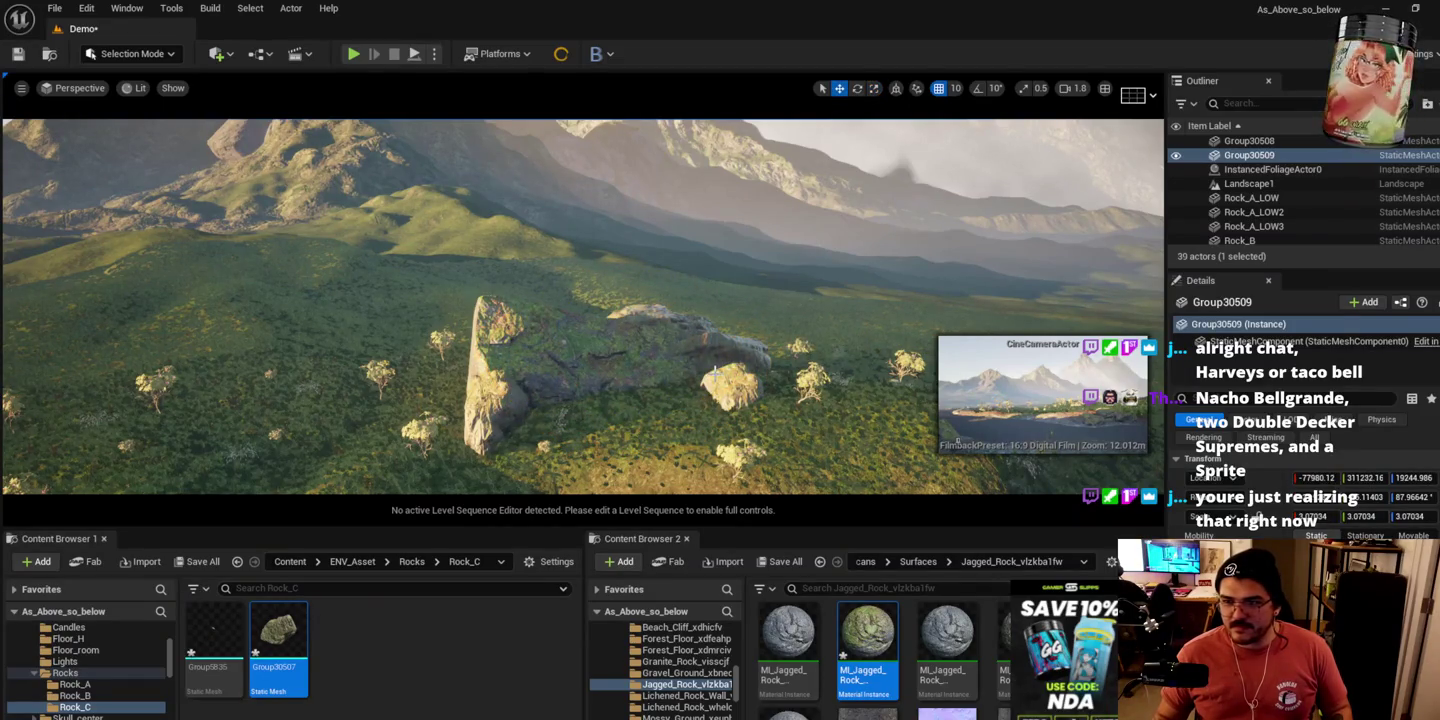
{"action": "left_click", "coordinate": [714, 372]}
{"action": "key", "text": "f"}
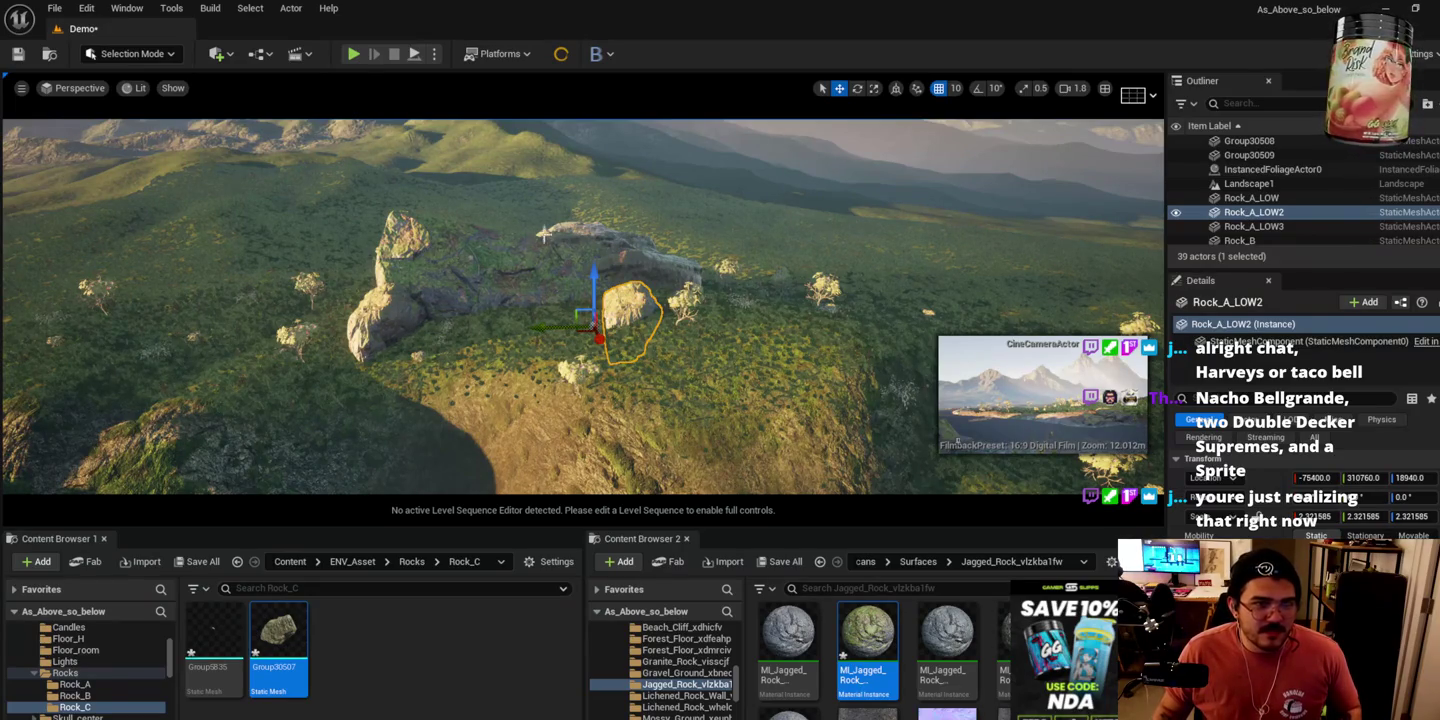
{"action": "mouse_move", "coordinate": [579, 329]}
{"action": "left_mouse_down"}
{"action": "mouse_move", "coordinate": [462, 325]}
{"action": "mouse_move", "coordinate": [608, 309]}
{"action": "mouse_move", "coordinate": [470, 364]}
{"action": "mouse_move", "coordinate": [430, 362]}
{"action": "mouse_move", "coordinate": [509, 321]}
{"action": "left_mouse_up"}
{"action": "key", "text": "e"}
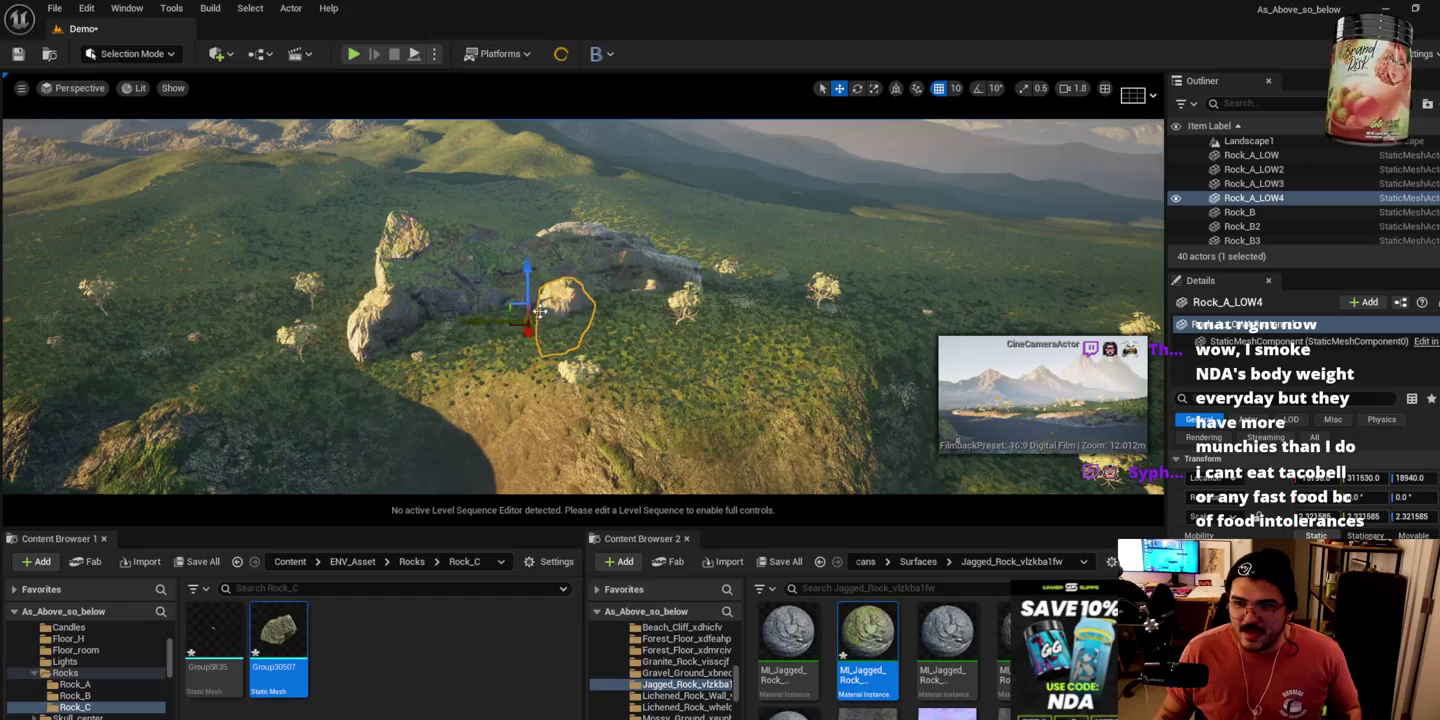
{"action": "left_click_drag", "start_coordinate": [527, 239], "coordinate": [578, 258]}
{"action": "key", "text": "w"}
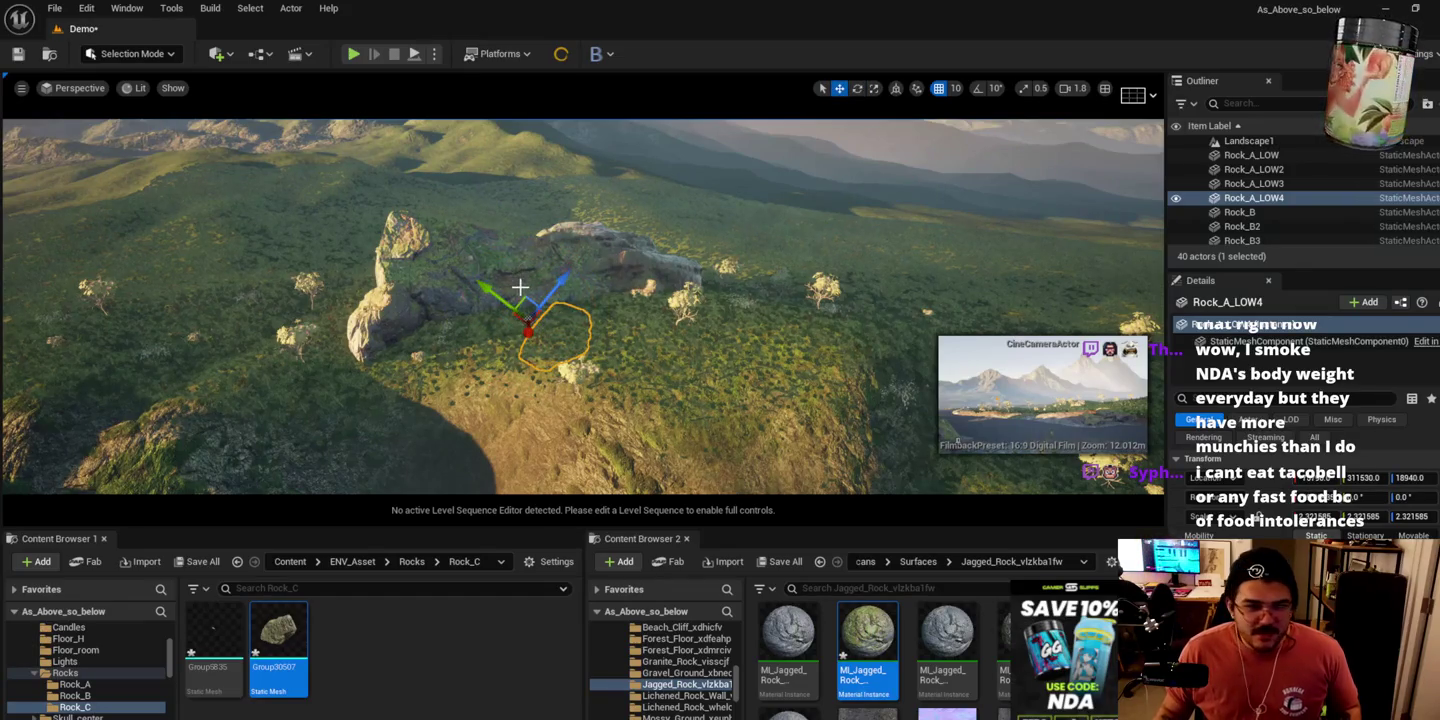